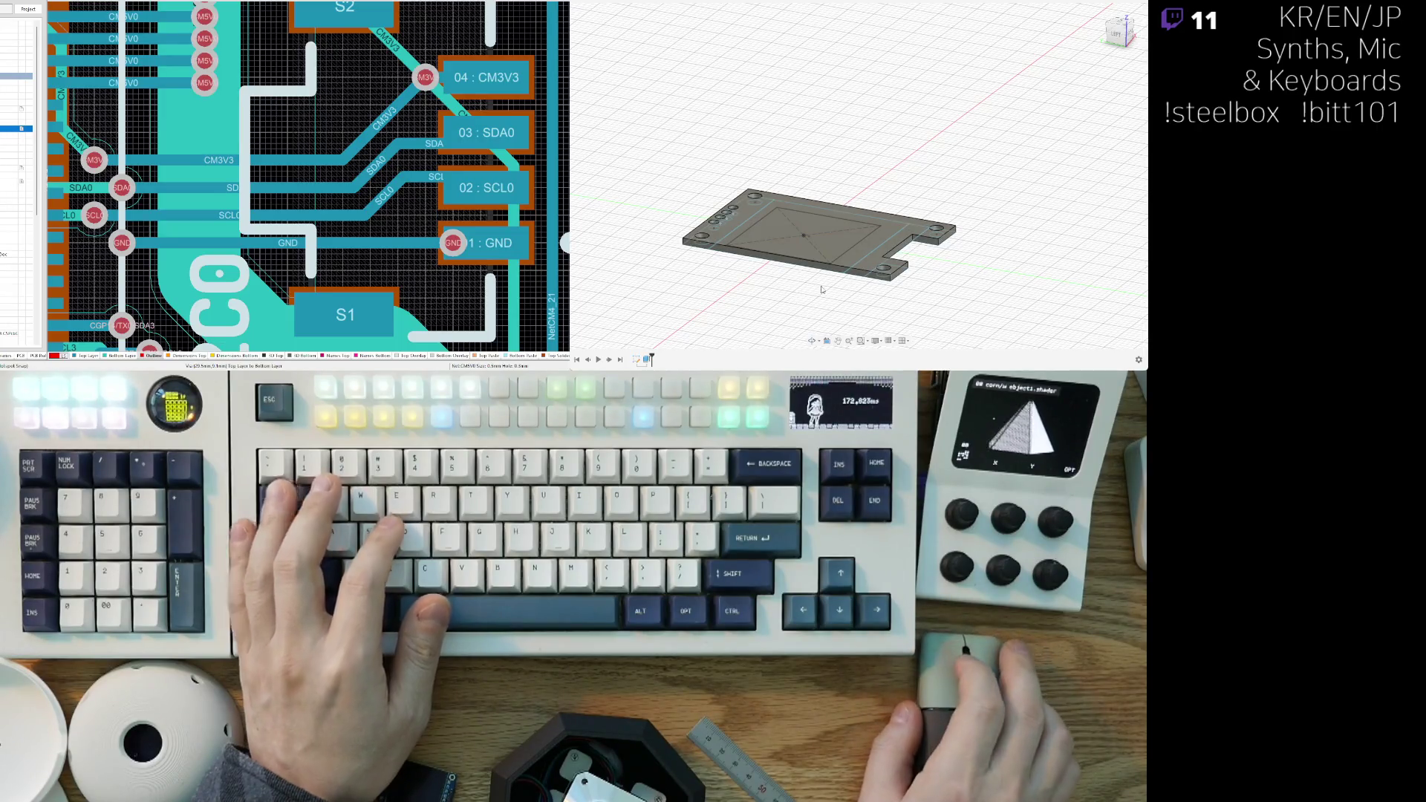
Step: Apply an extrude cut to the plate's pocket face, then start a second extrude on it
{"action": "middle_click_drag", "start_coordinate": [884, 247], "coordinate": [823, 244], "text": "shift"}
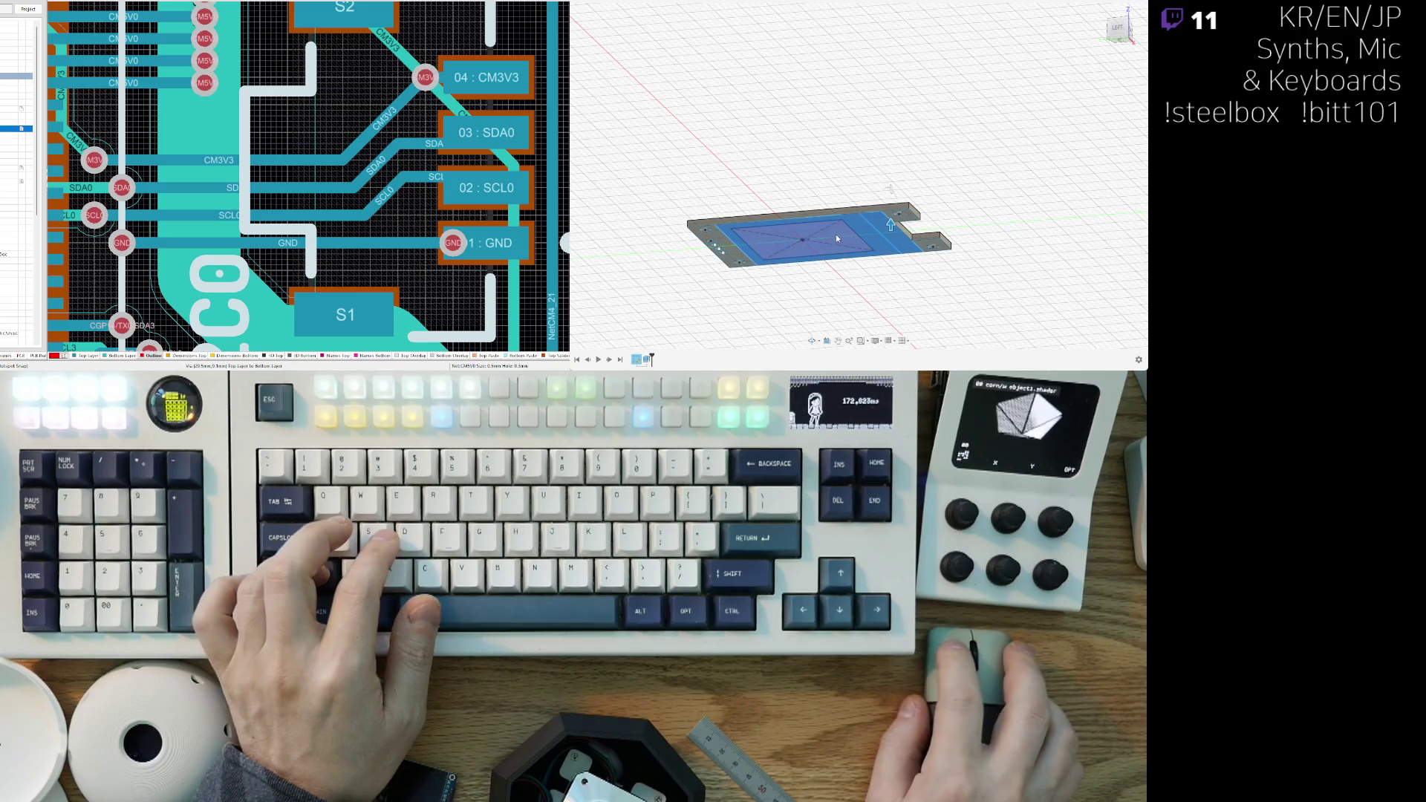
{"action": "middle_click_drag", "start_coordinate": [839, 232], "coordinate": [611, 297], "text": "shift"}
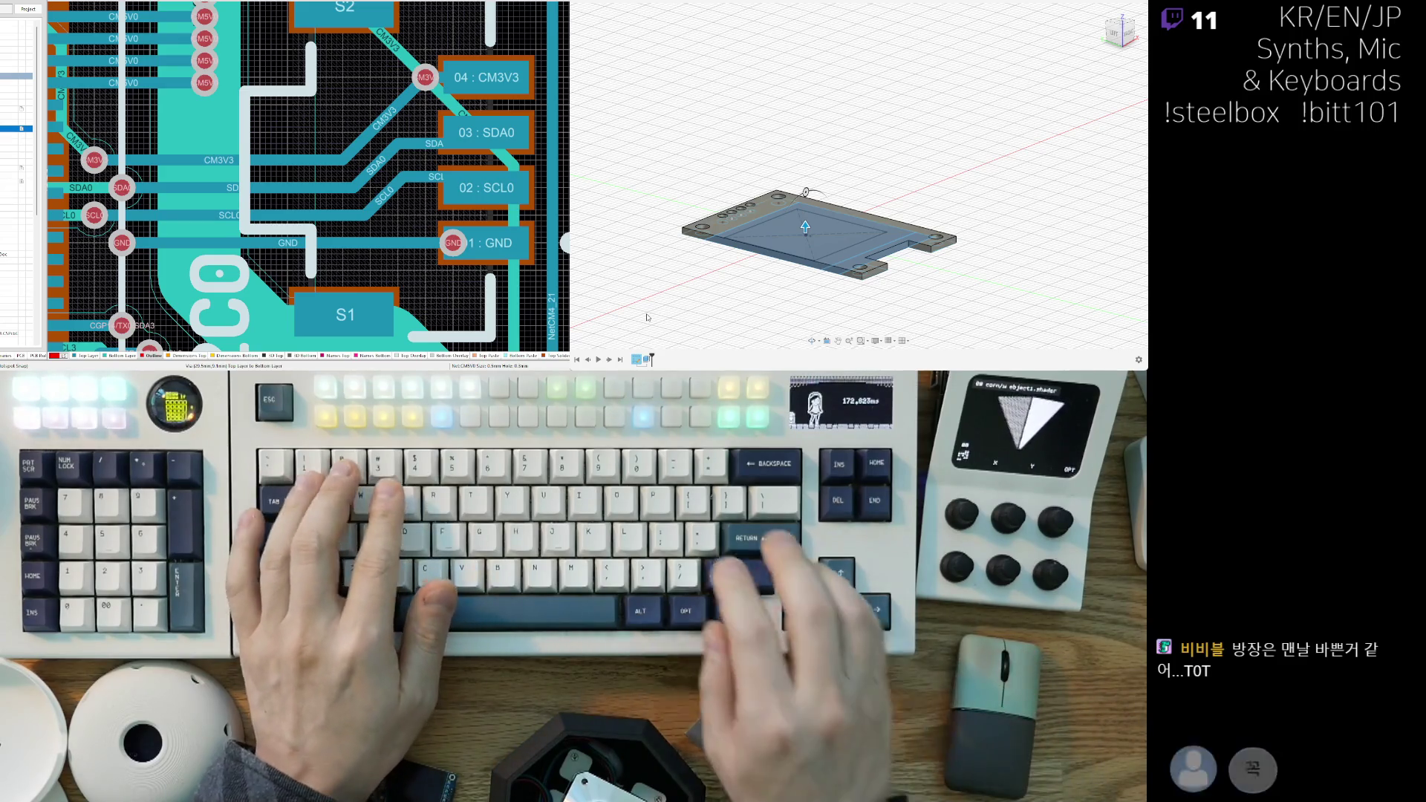
{"action": "key", "text": "Down"}
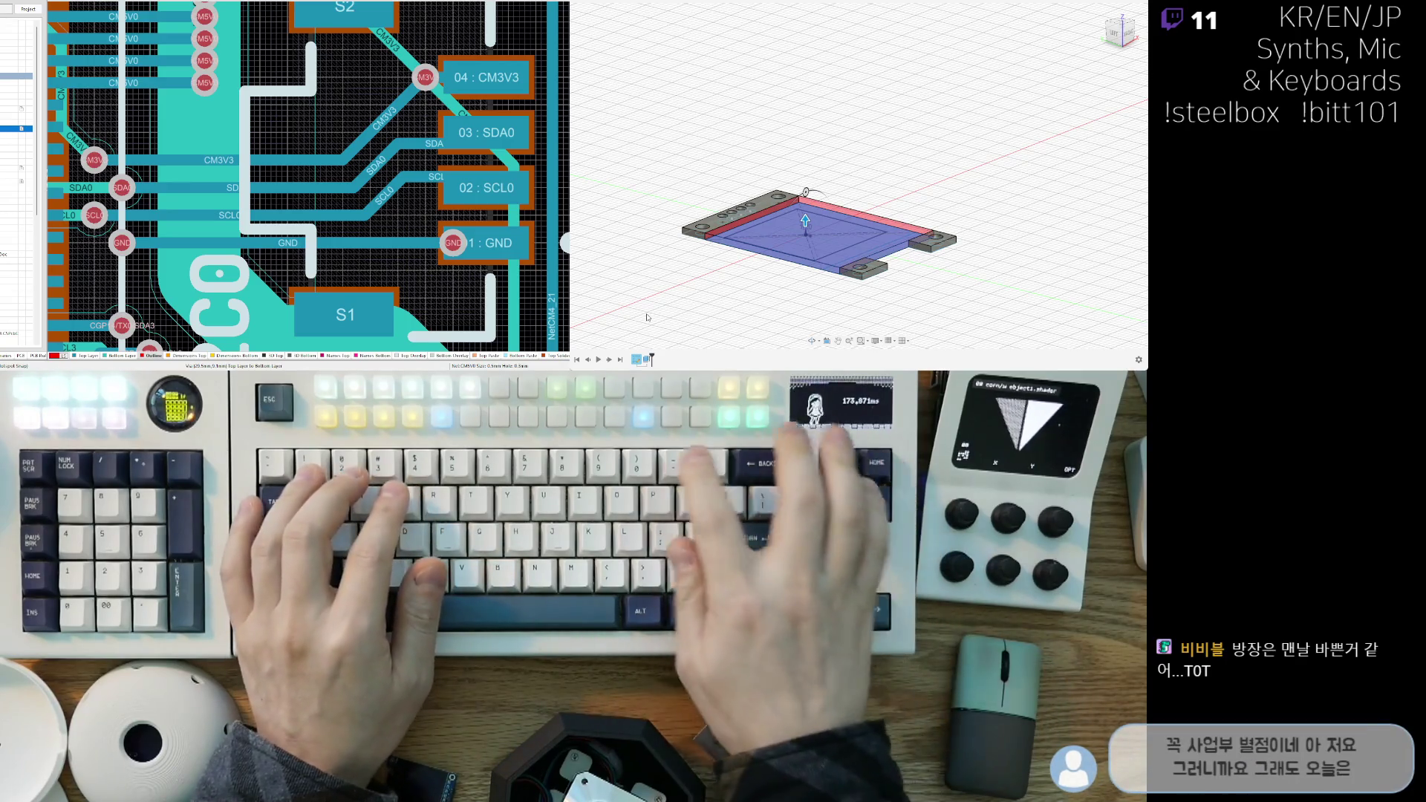
{"action": "key", "text": "Return"}
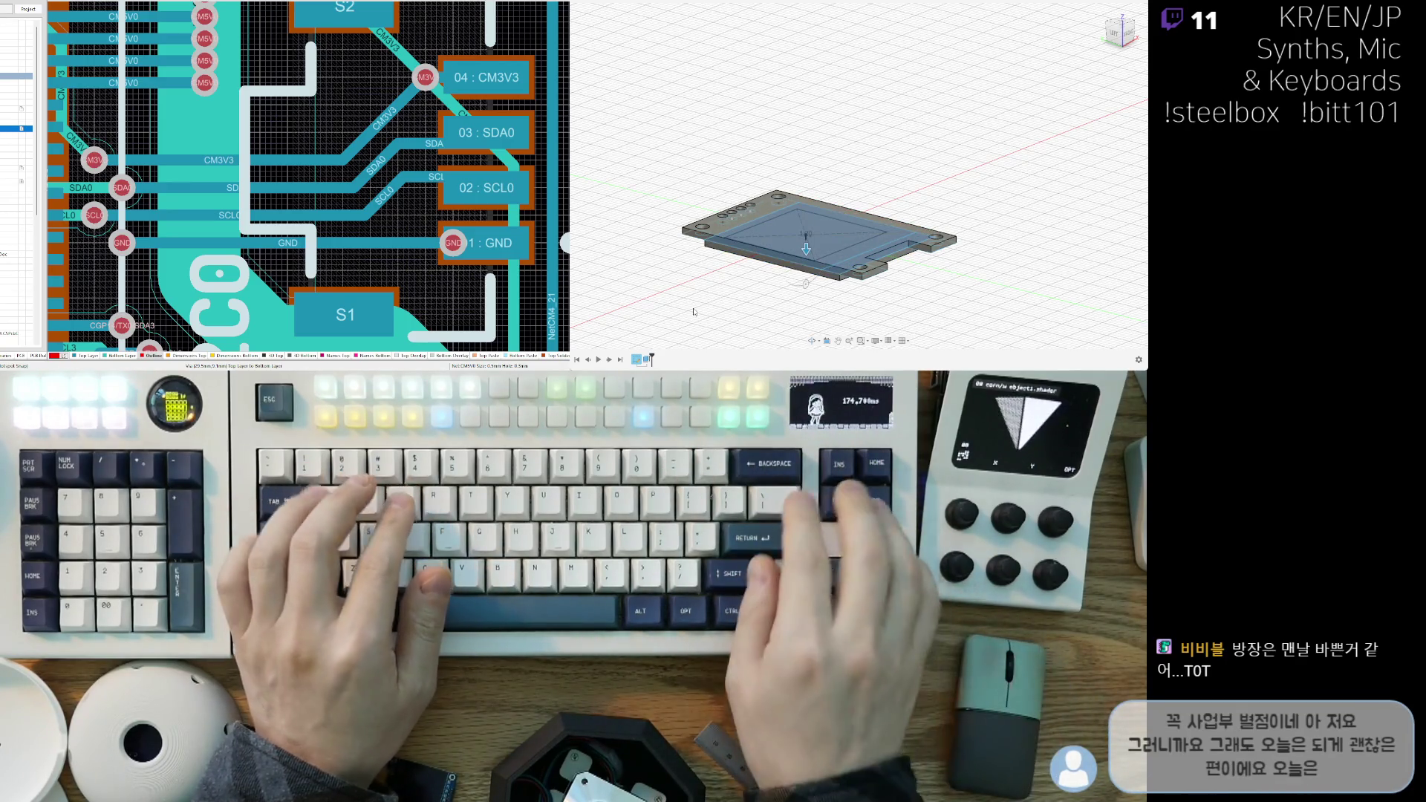
{"action": "key", "text": "e"}
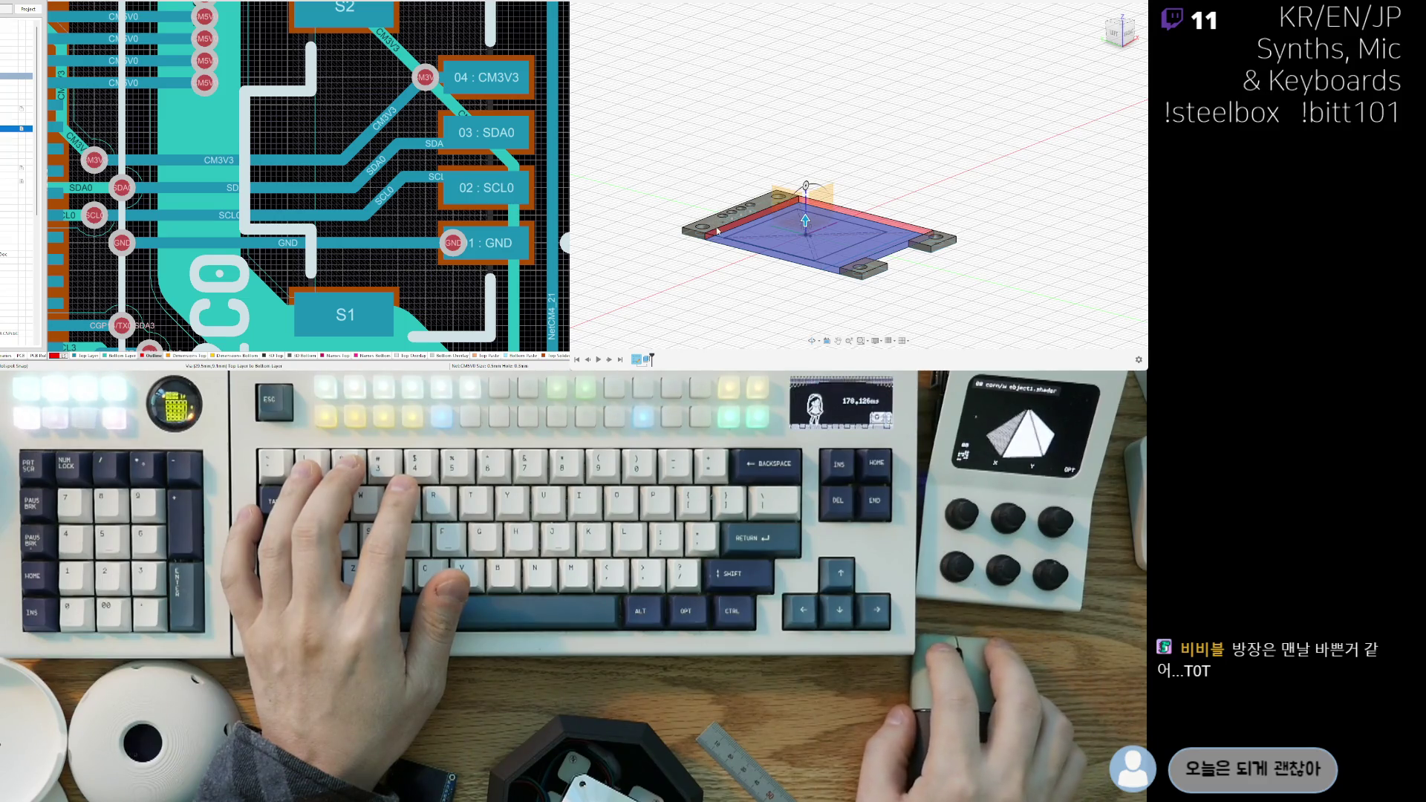
{"action": "scroll", "coordinate": [717, 231], "scroll_direction": "up", "scroll_amount": 5}
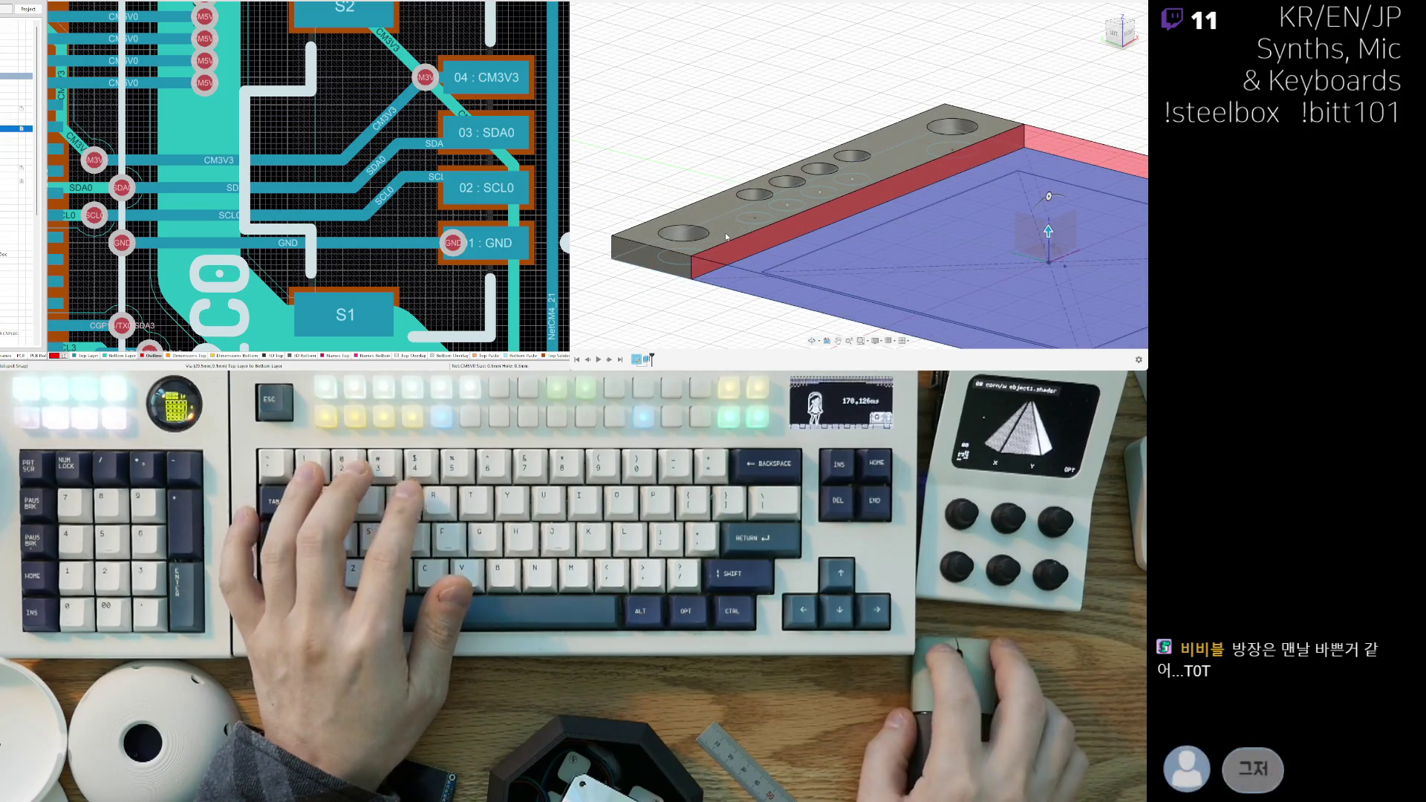
Step: Extrude the face 32 to form a raised frame around the display pocket
{"action": "scroll", "coordinate": [733, 220], "scroll_direction": "down", "scroll_amount": 3}
{"action": "middle_click_drag", "start_coordinate": [862, 226], "coordinate": [799, 258]}
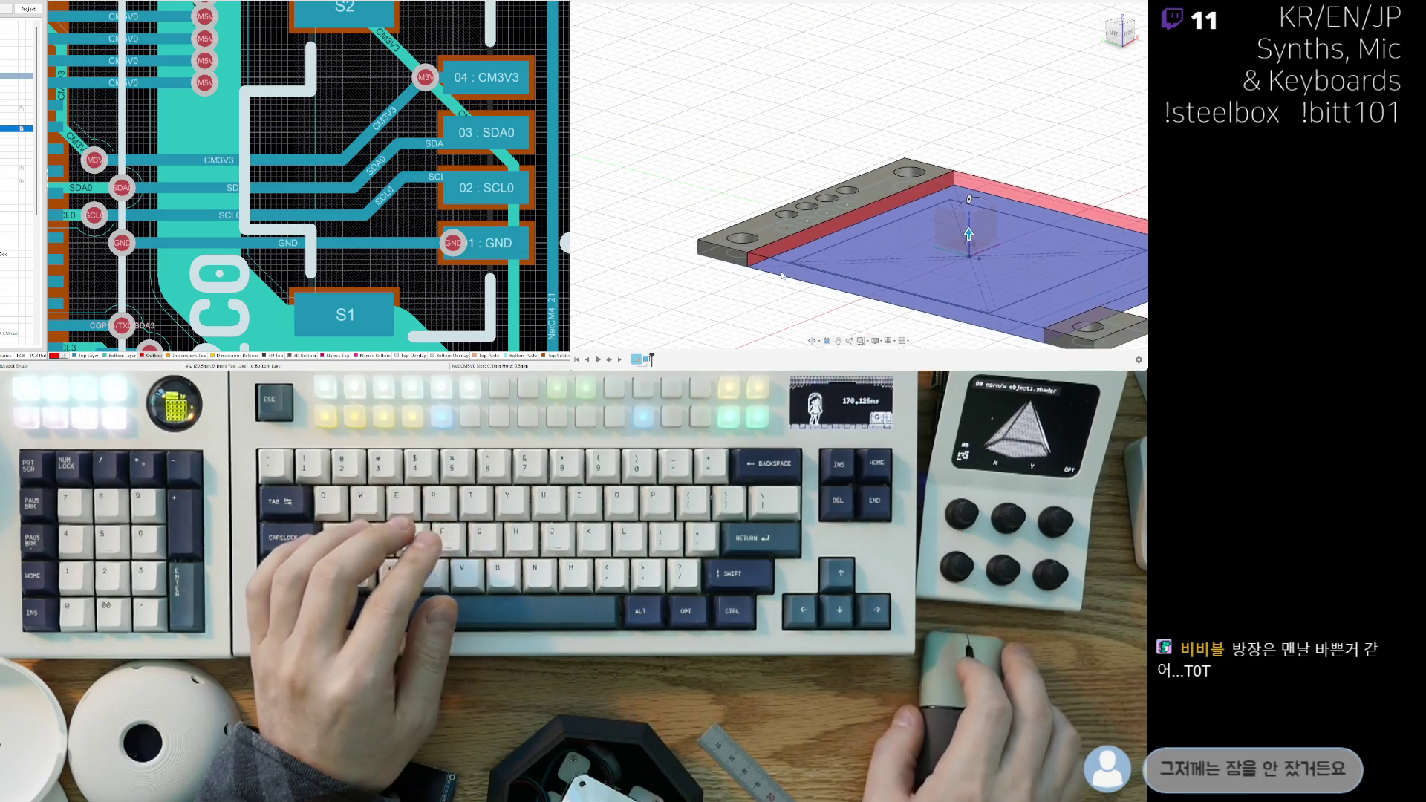
{"action": "left_click_drag", "start_coordinate": [975, 236], "coordinate": [974, 222]}
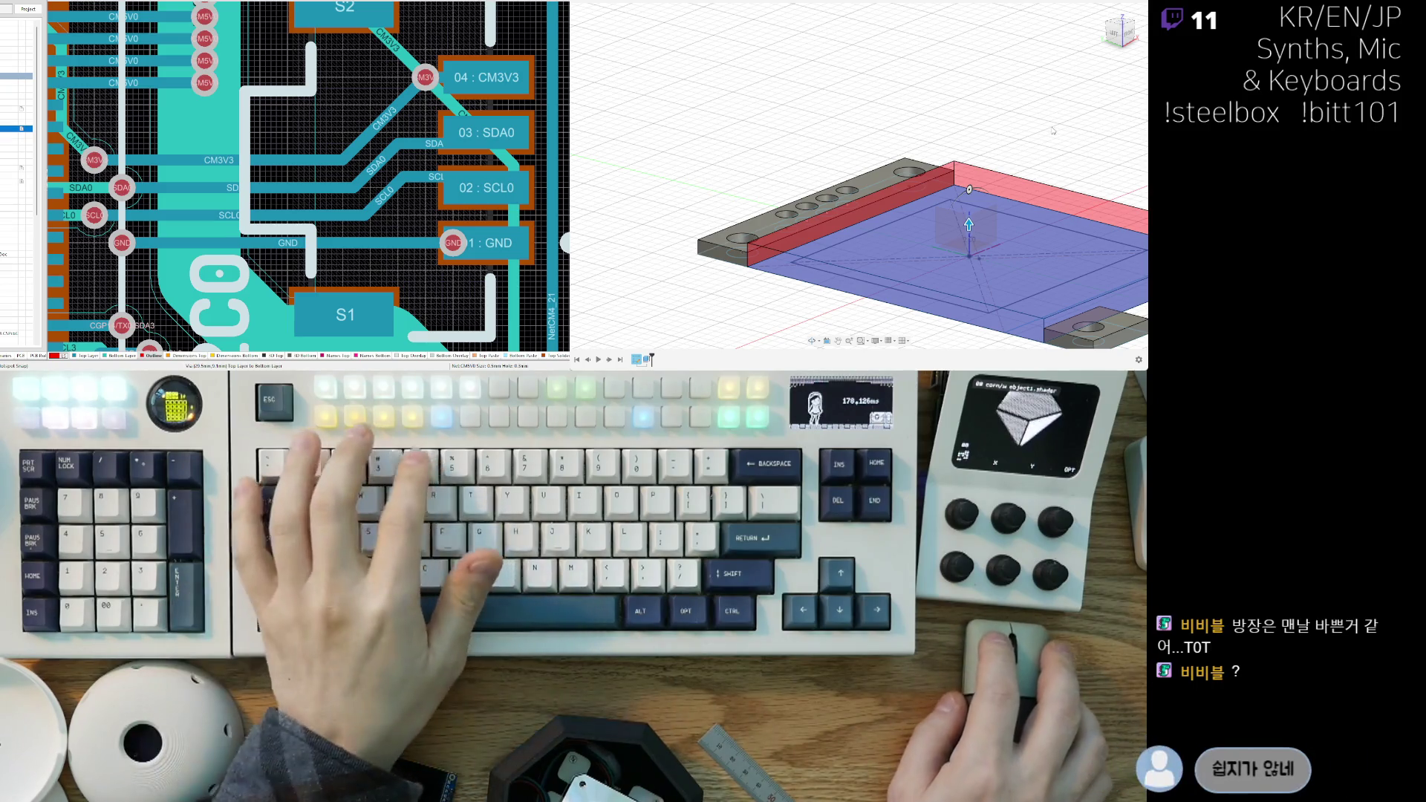
{"action": "type", "text": "3"}
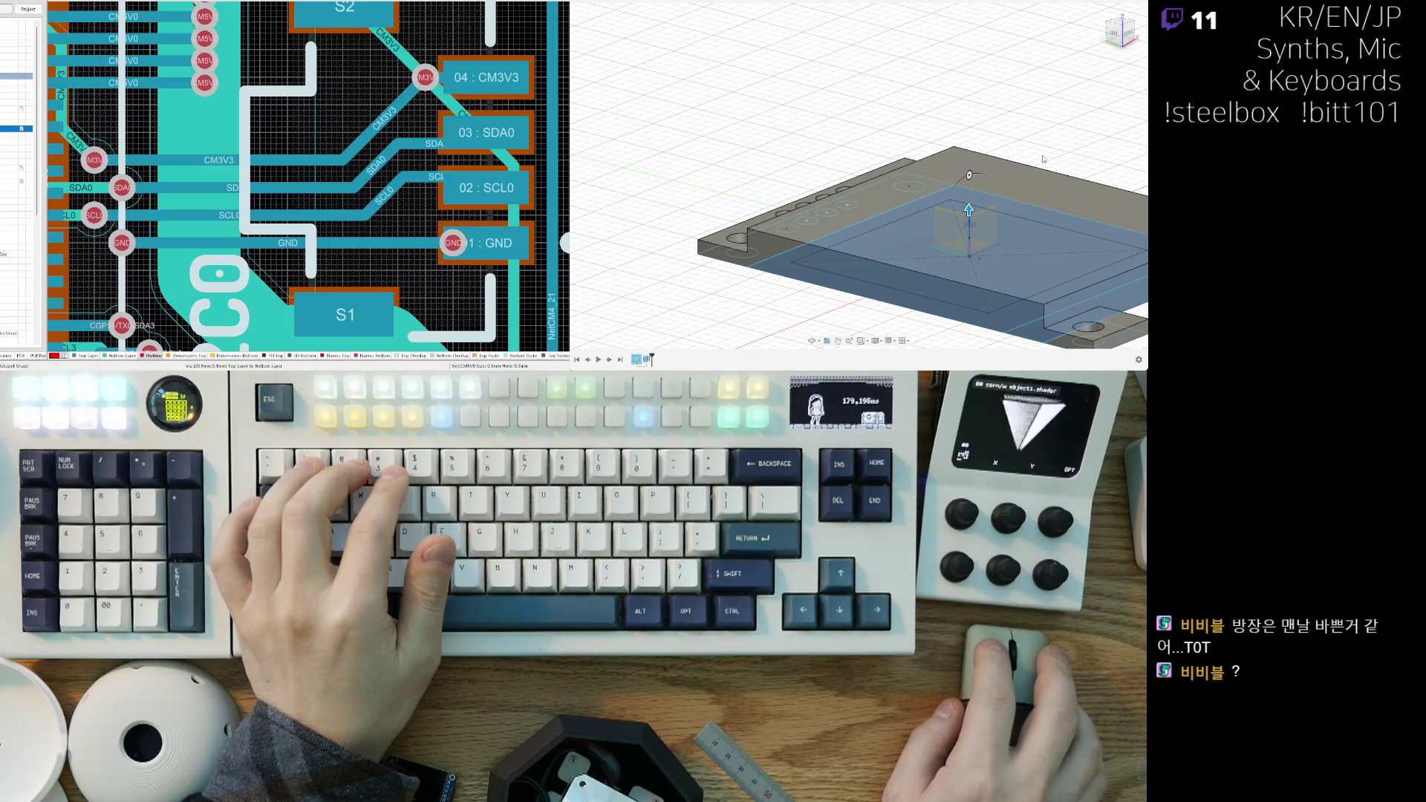
{"action": "type", "text": "2"}
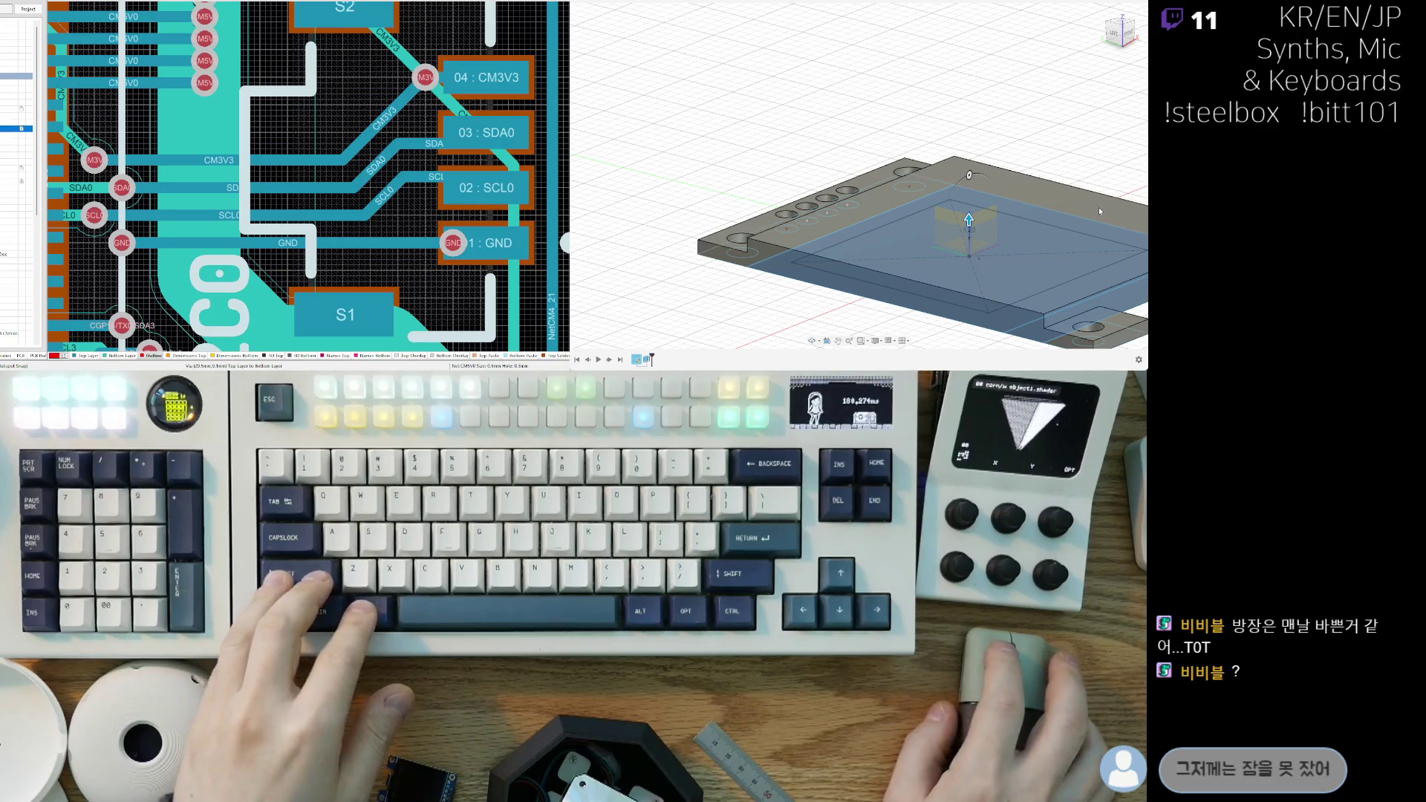
{"action": "key", "text": "Return"}
{"action": "mouse_move", "coordinate": [1098, 207]}
{"action": "middle_mouse_down", "text": "shift"}
{"action": "mouse_move", "coordinate": [831, 159]}
{"action": "mouse_move", "coordinate": [839, 311]}
{"action": "mouse_move", "coordinate": [891, 297]}
{"action": "mouse_move", "coordinate": [927, 233]}
{"action": "mouse_move", "coordinate": [930, 249]}
{"action": "mouse_move", "coordinate": [909, 251]}
{"action": "middle_mouse_up", "text": "shift"}
{"action": "scroll", "coordinate": [831, 159], "scroll_direction": "down", "scroll_amount": 5}
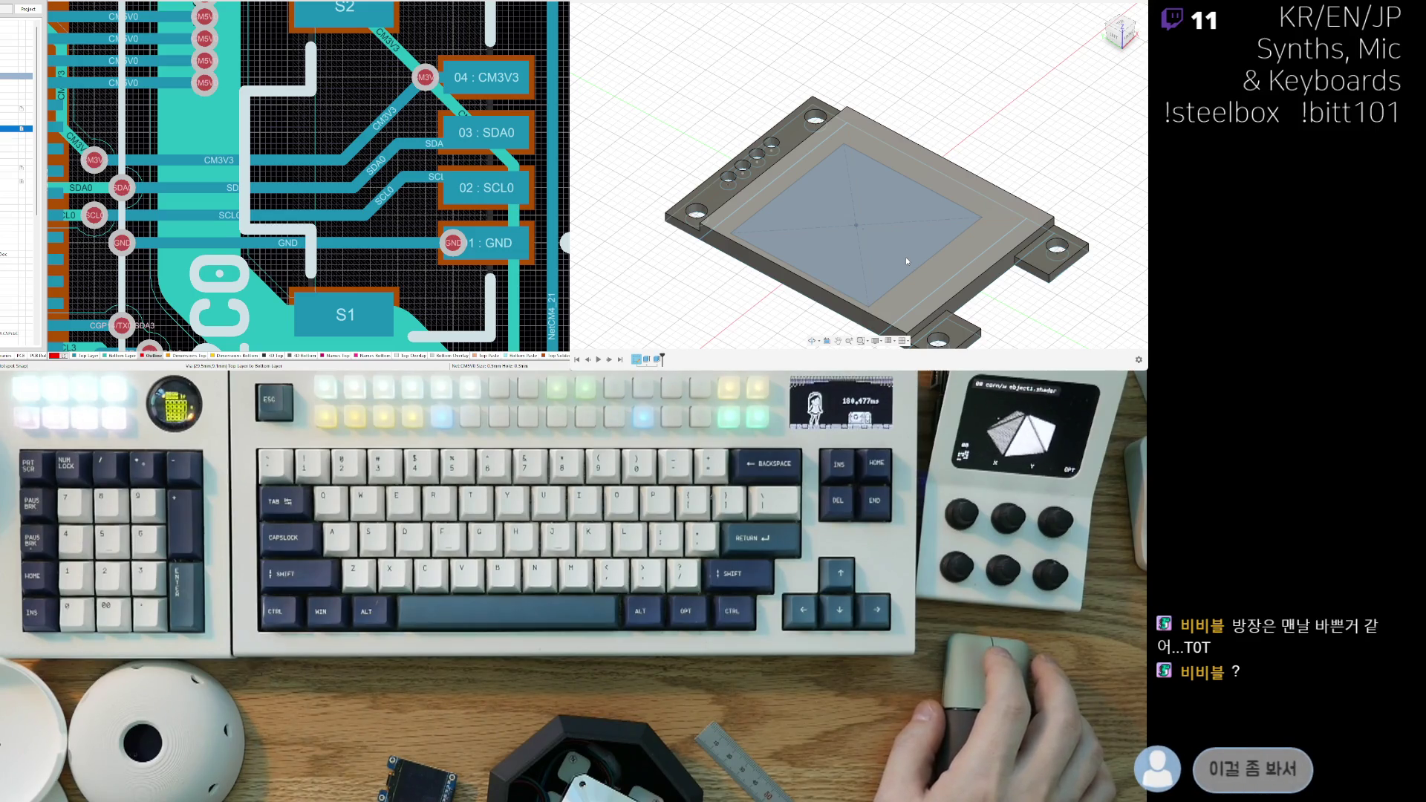
Step: Undo the raised frame to expose the rectangle sketch, then extrude its profile
{"action": "left_click", "coordinate": [906, 258]}
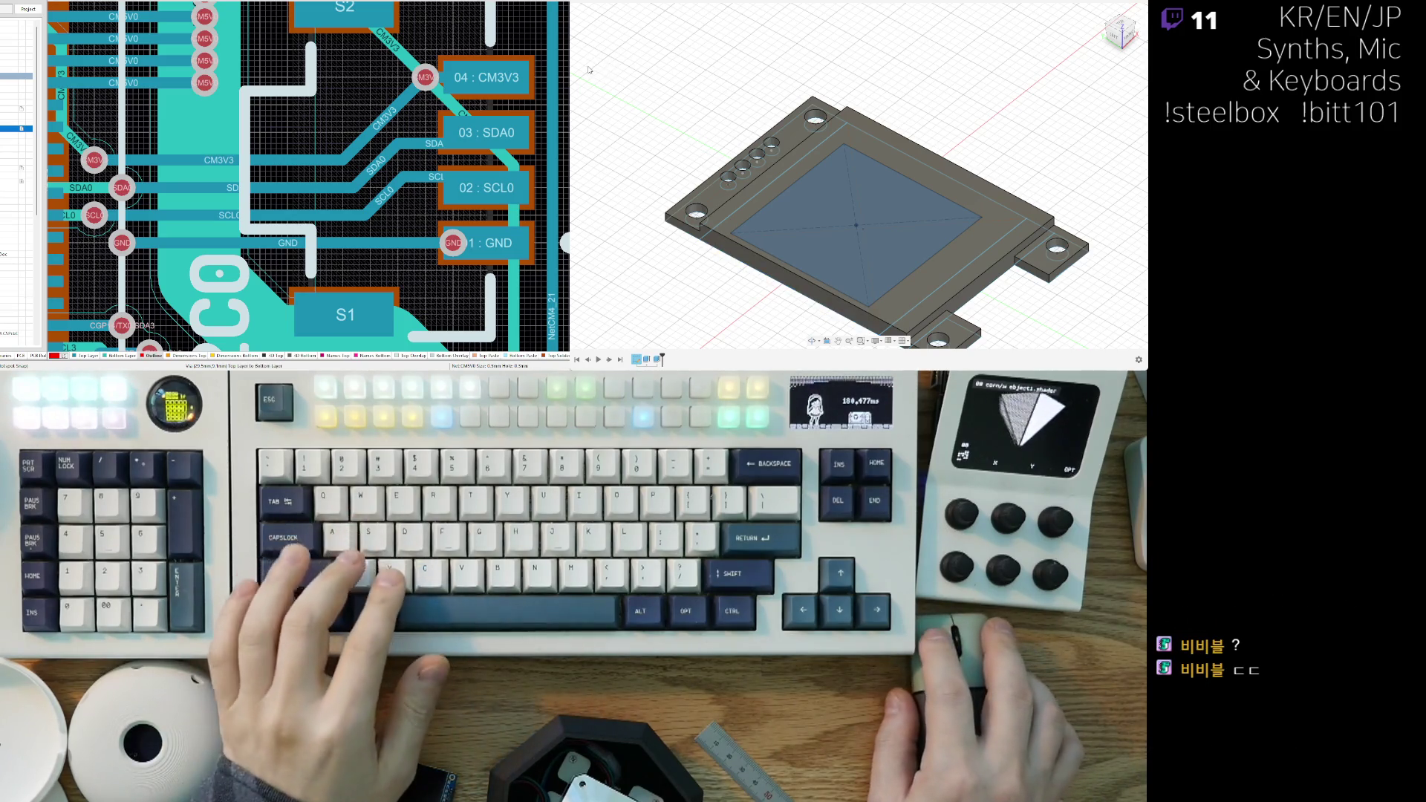
{"action": "key", "text": "ctrl+z"}
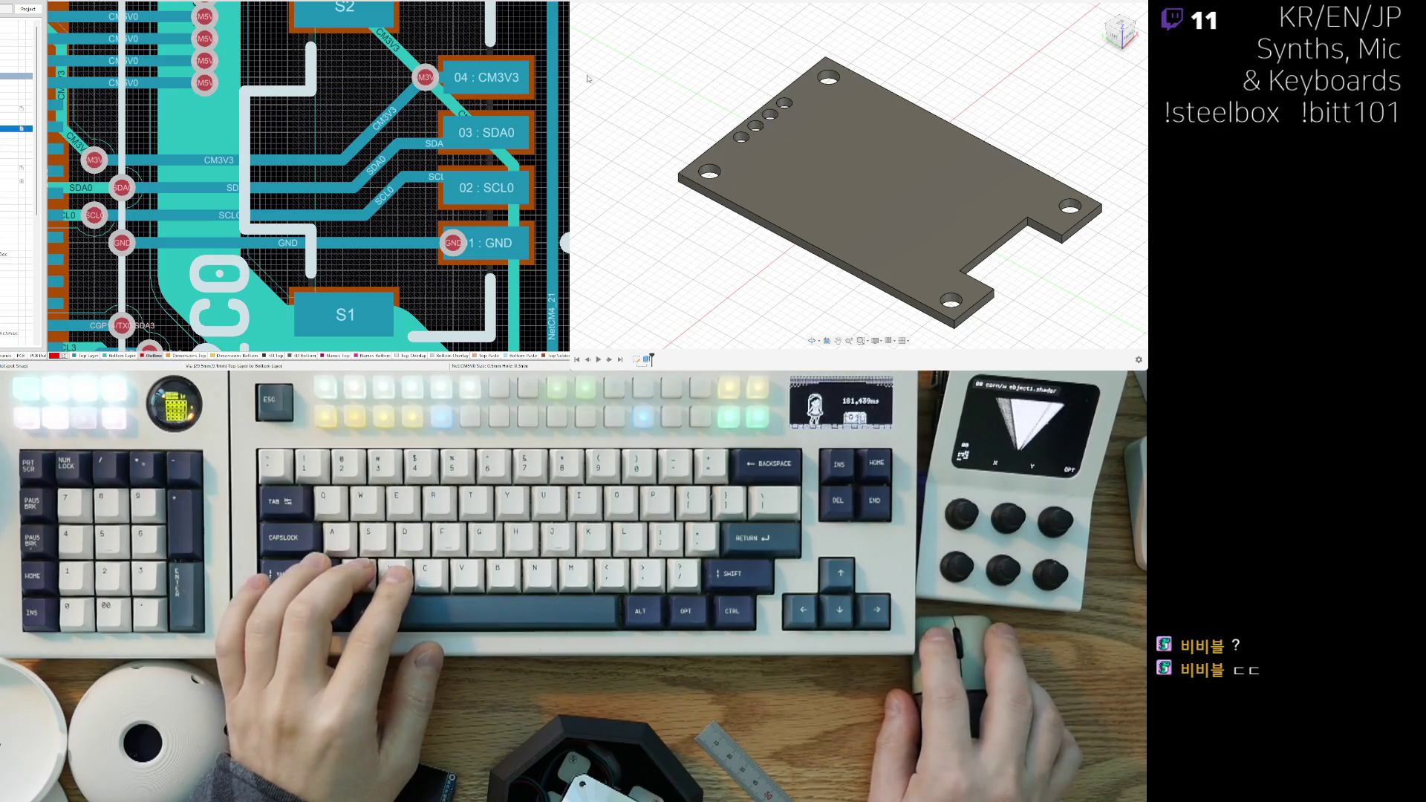
{"action": "key", "text": "ctrl+z"}
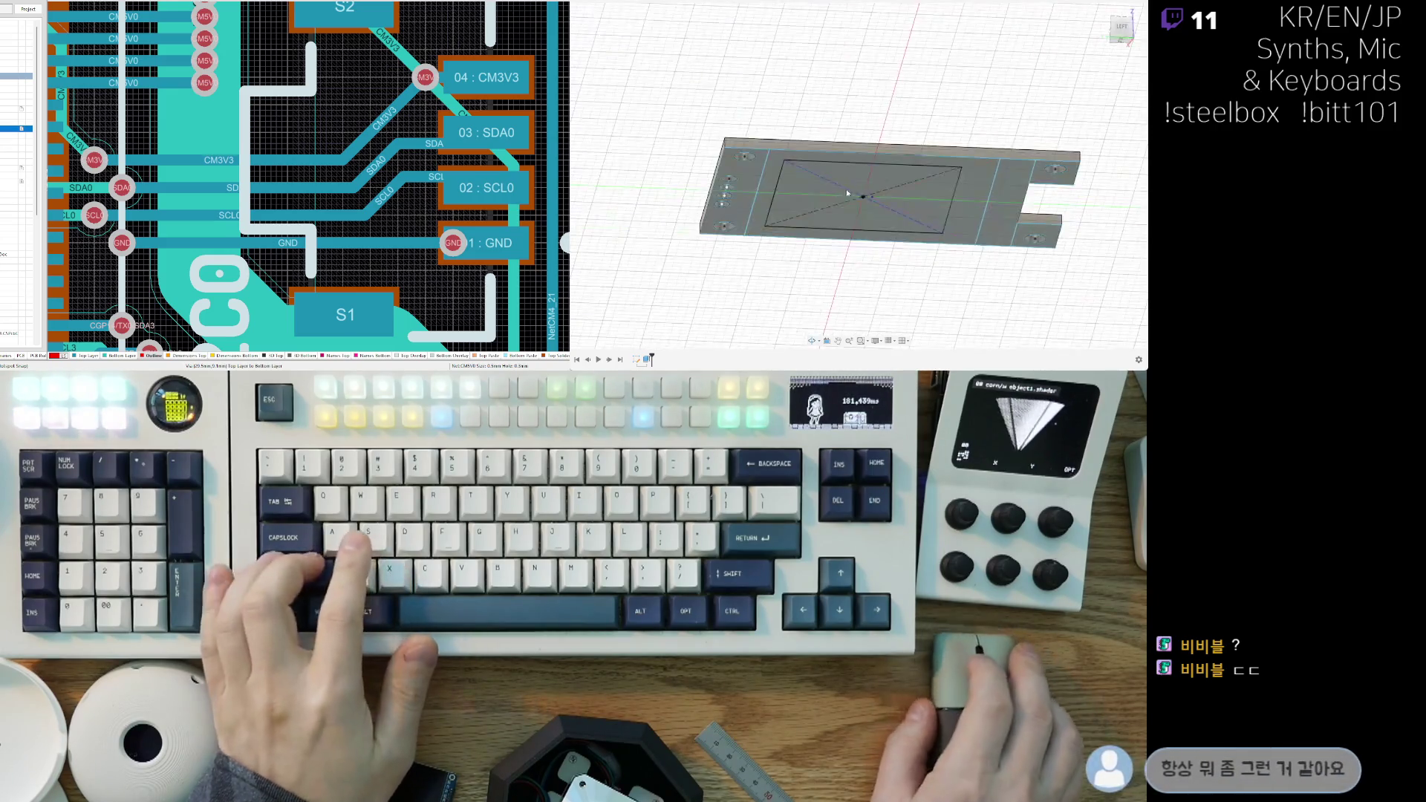
{"action": "middle_click_drag", "start_coordinate": [966, 194], "coordinate": [744, 292], "text": "shift"}
{"action": "scroll", "coordinate": [739, 282], "scroll_direction": "up", "scroll_amount": 1}
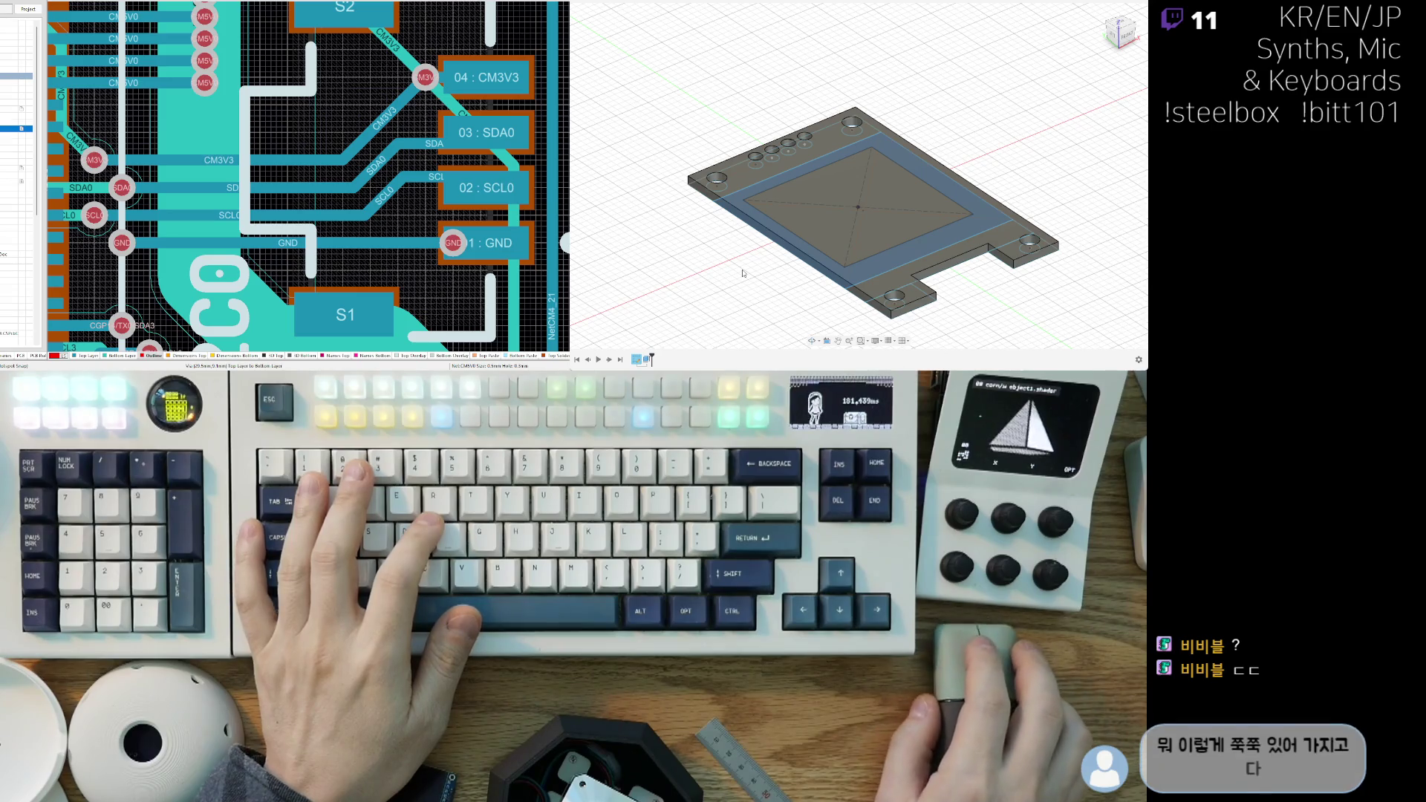
{"action": "key", "text": "e"}
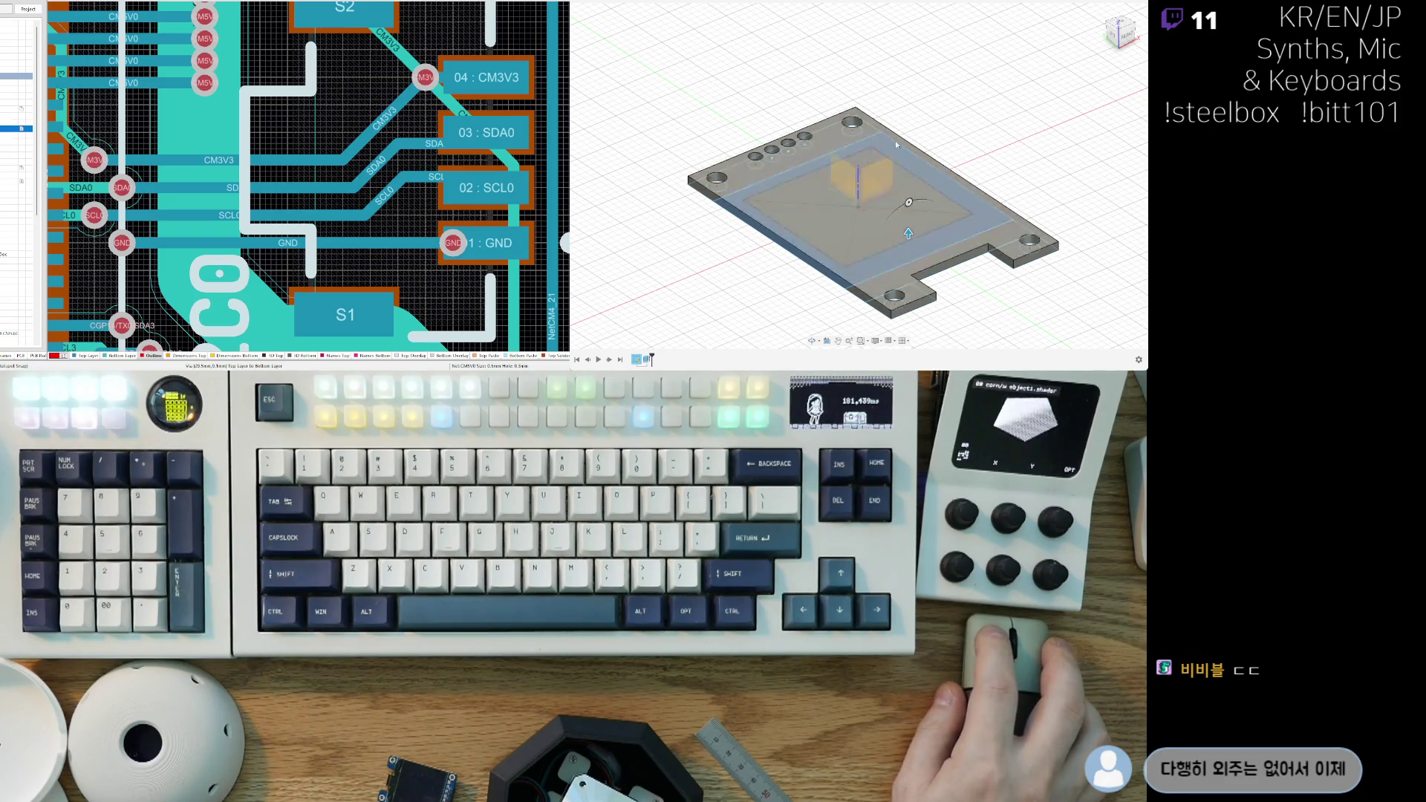
Step: Inspect the plate from several angles and cancel the pending extrude
{"action": "left_click", "coordinate": [937, 164]}
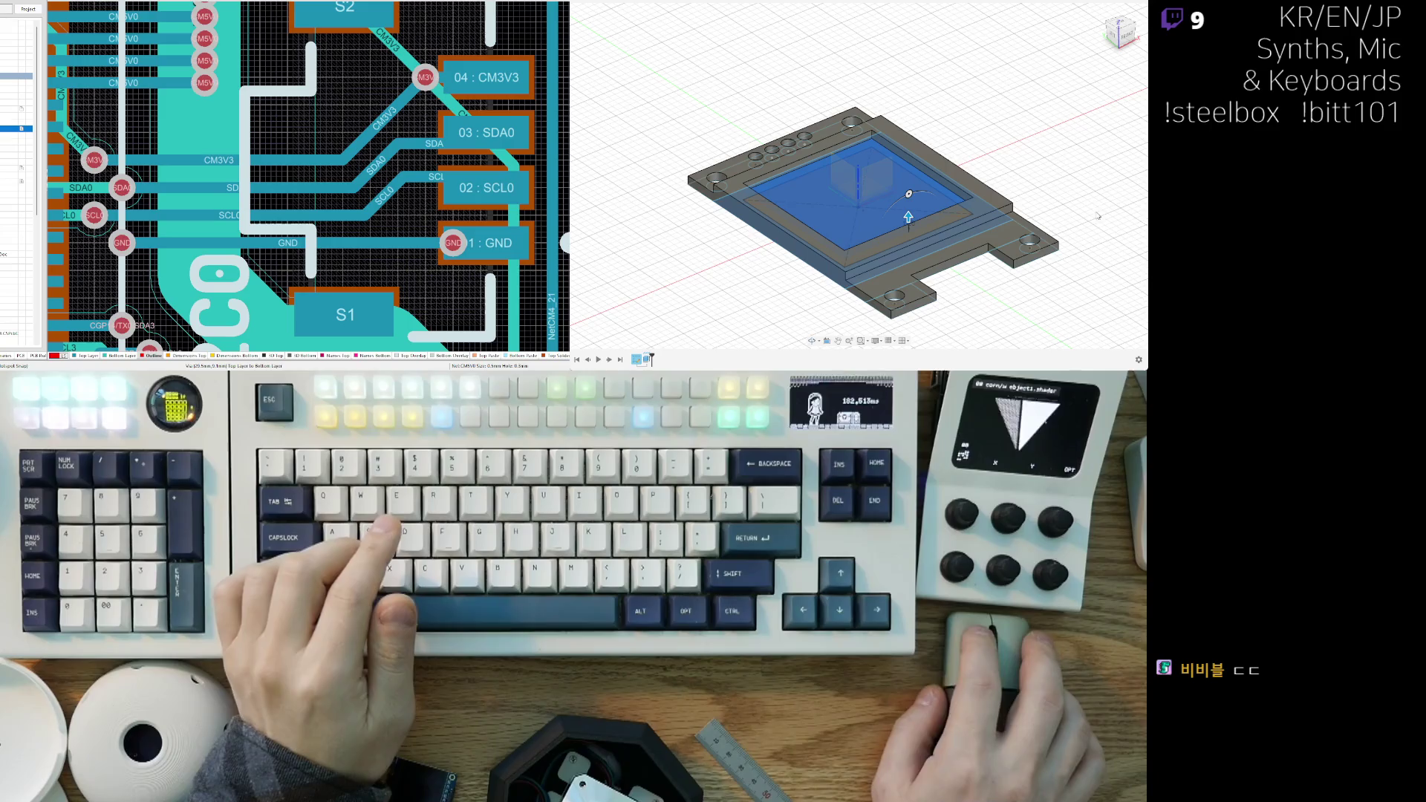
{"action": "middle_click_drag", "start_coordinate": [910, 215], "coordinate": [937, 173], "text": "shift"}
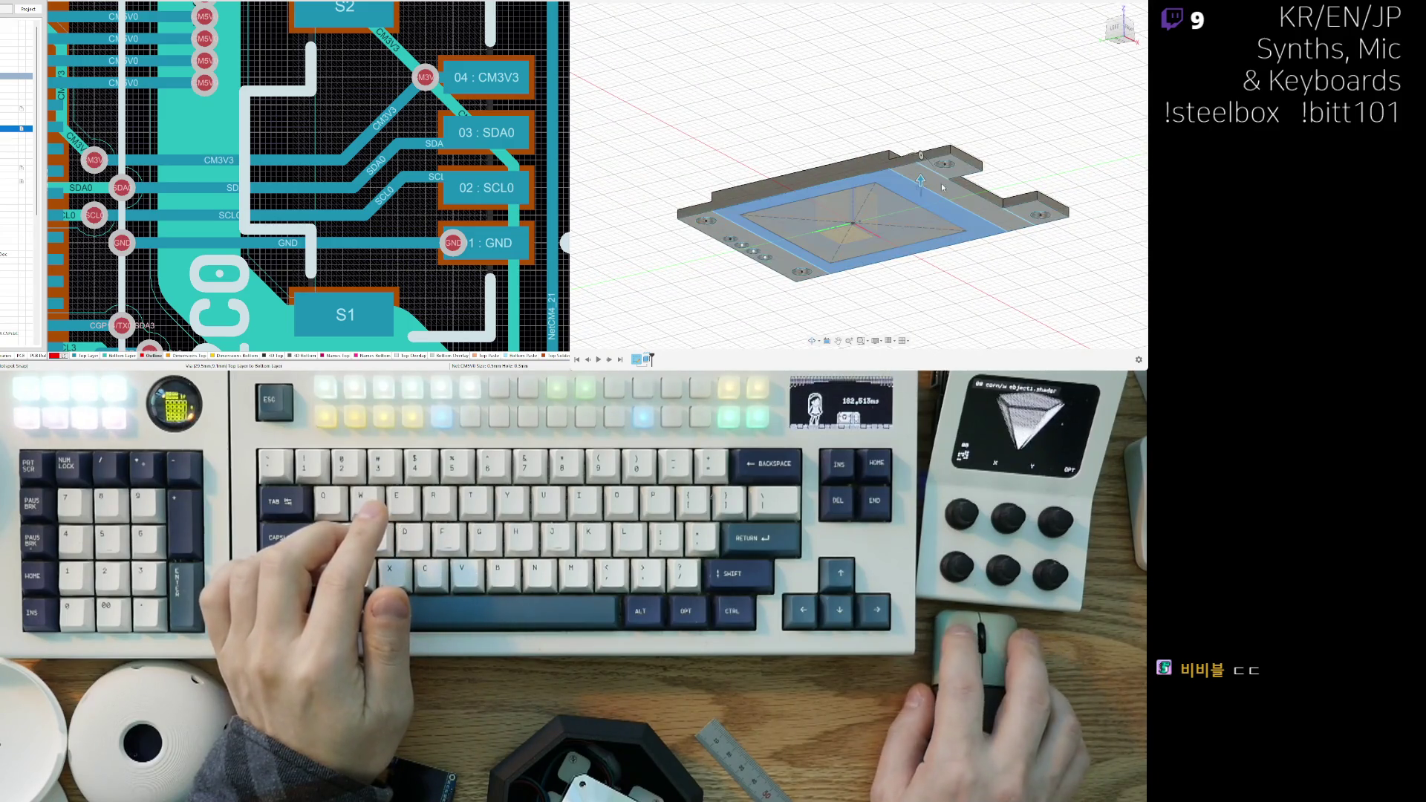
{"action": "scroll", "coordinate": [925, 173], "scroll_direction": "up", "scroll_amount": 5}
{"action": "mouse_move", "coordinate": [921, 179]}
{"action": "middle_mouse_down", "text": "shift"}
{"action": "mouse_move", "coordinate": [898, 111]}
{"action": "mouse_move", "coordinate": [906, 164]}
{"action": "middle_mouse_up", "text": "shift"}
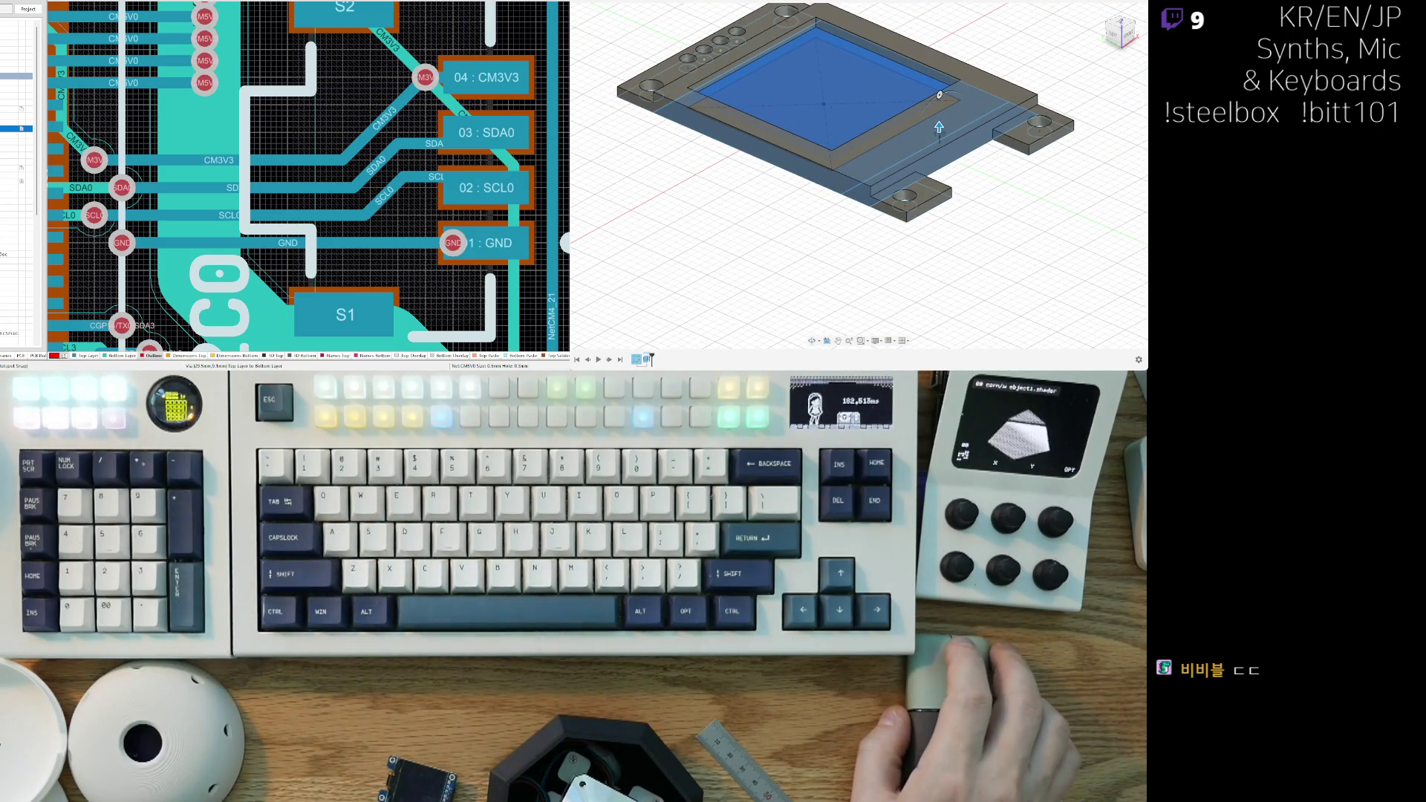
{"action": "middle_click_drag", "start_coordinate": [815, 236], "coordinate": [820, 277]}
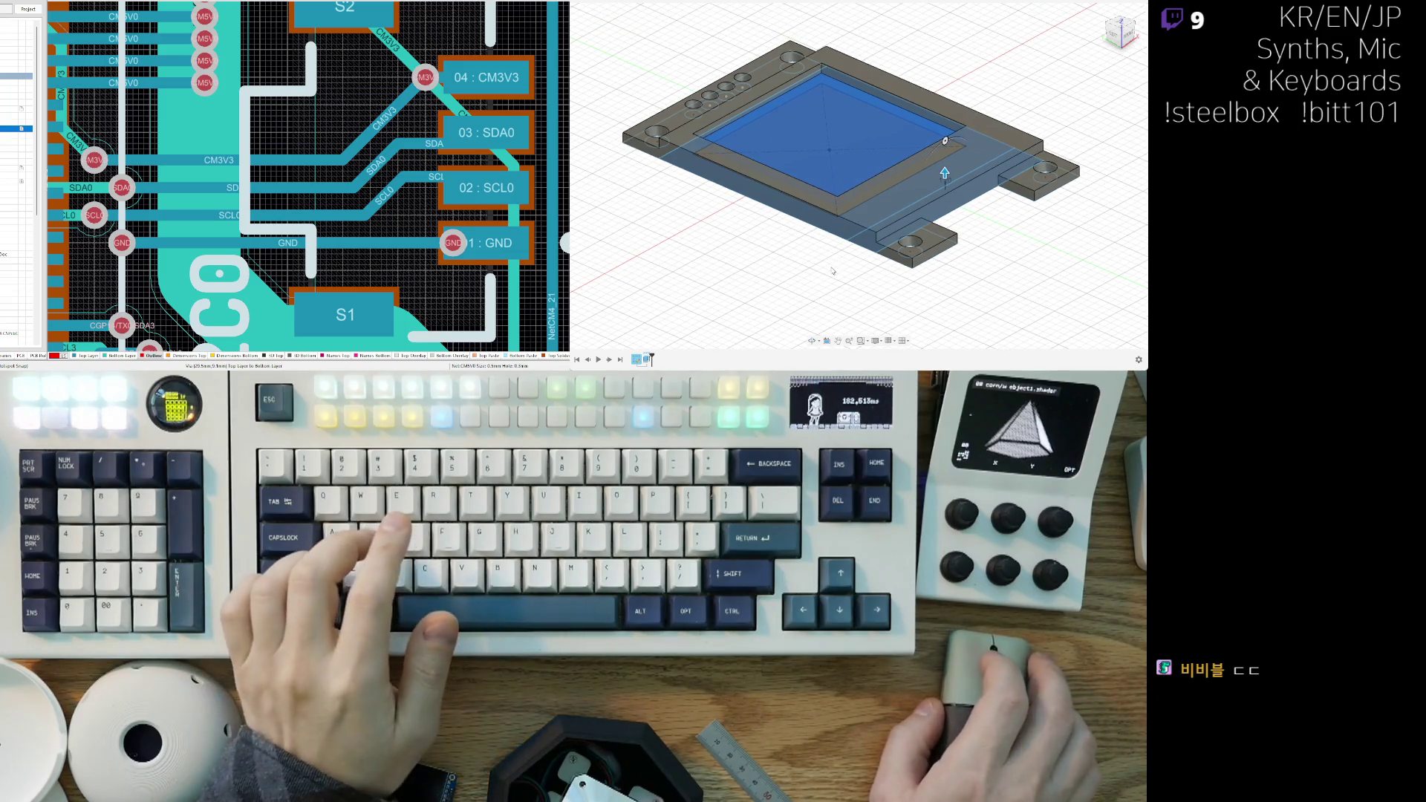
{"action": "scroll", "coordinate": [971, 270], "scroll_direction": "down", "scroll_amount": 2}
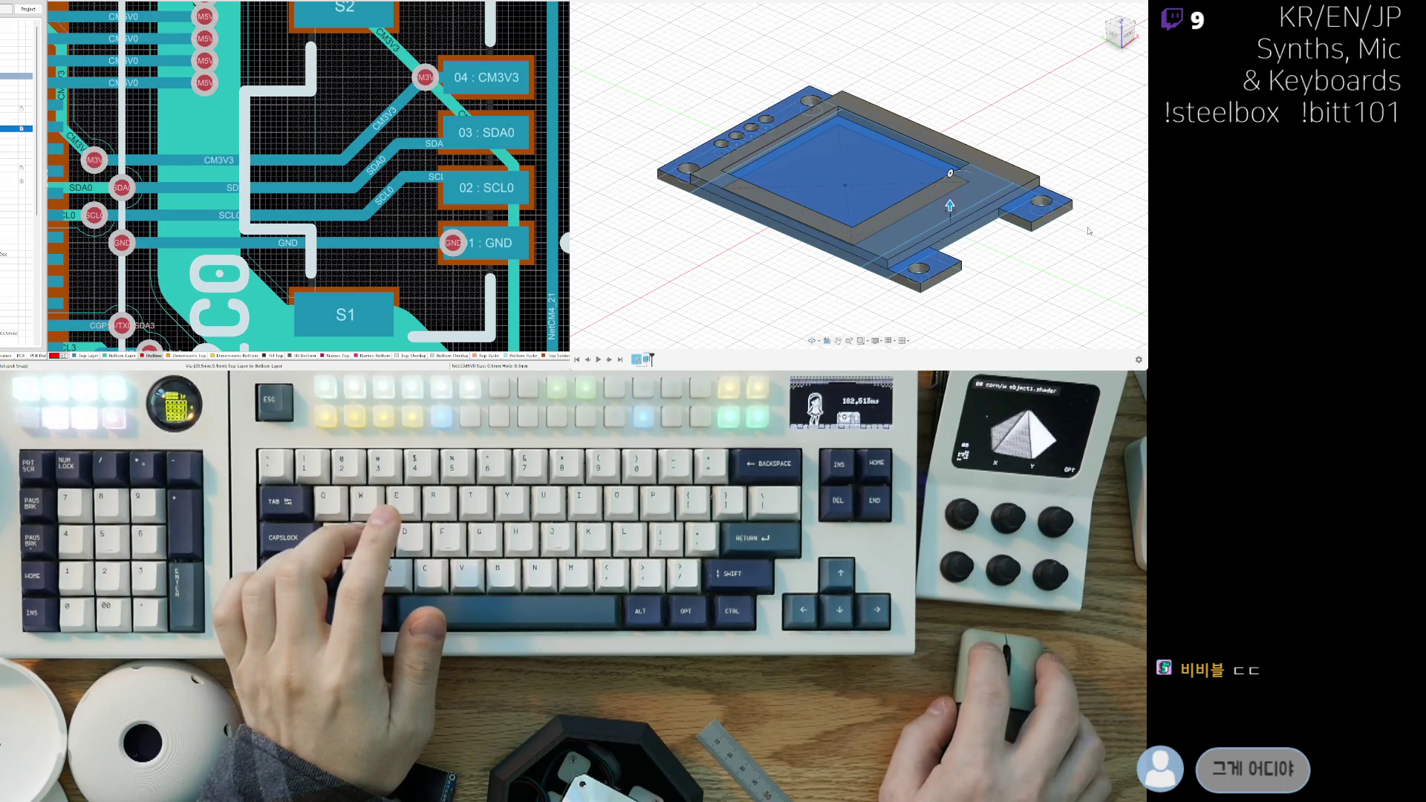
{"action": "key", "text": "Escape"}
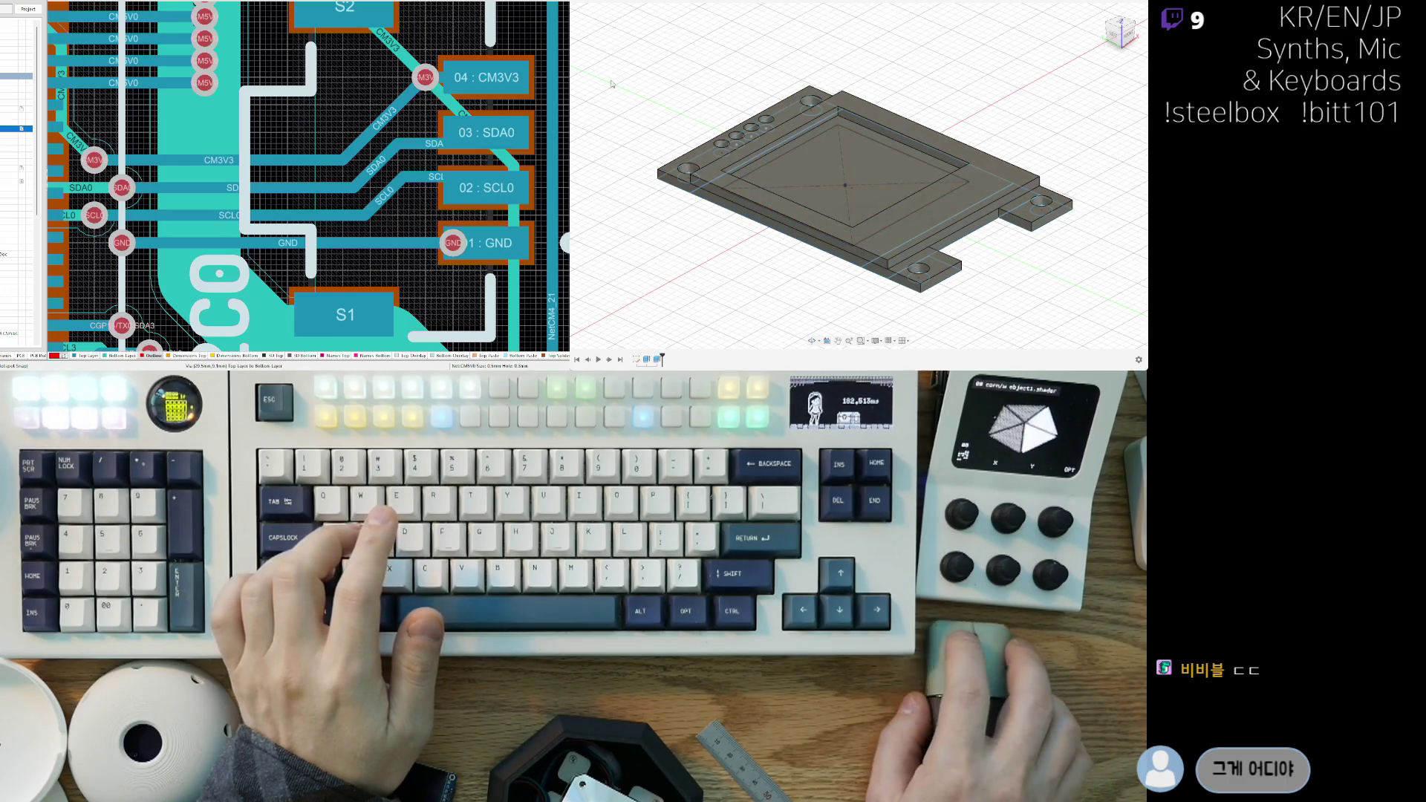
Step: Offset the recessed display face alone with Press Pull (Q)
{"action": "mouse_move", "coordinate": [817, 186]}
{"action": "middle_mouse_down", "text": "shift"}
{"action": "mouse_move", "coordinate": [876, 176]}
{"action": "mouse_move", "coordinate": [689, 197]}
{"action": "middle_mouse_up", "text": "shift"}
{"action": "left_click", "coordinate": [836, 186]}
{"action": "key", "text": "q"}
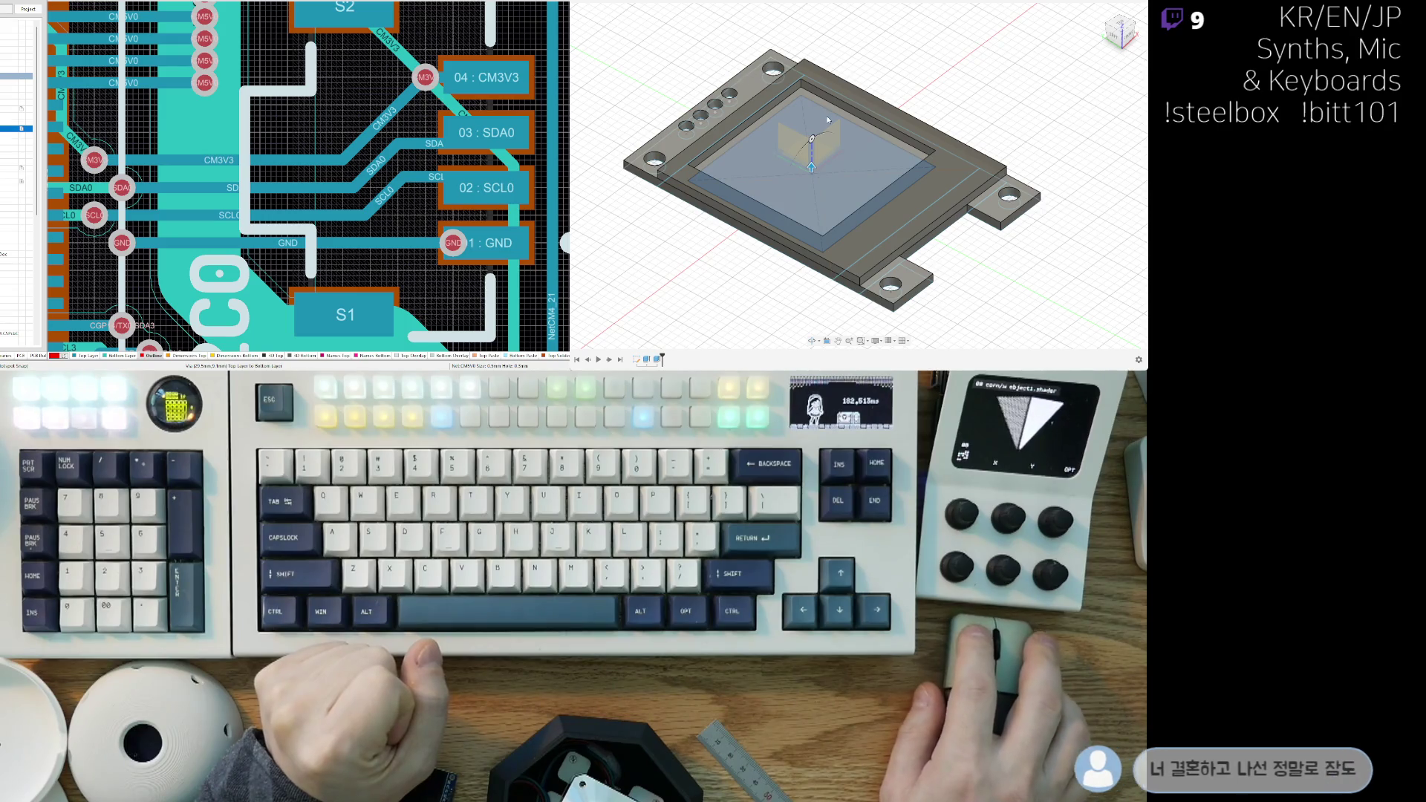
{"action": "left_click", "coordinate": [968, 194]}
{"action": "left_click", "coordinate": [968, 194]}
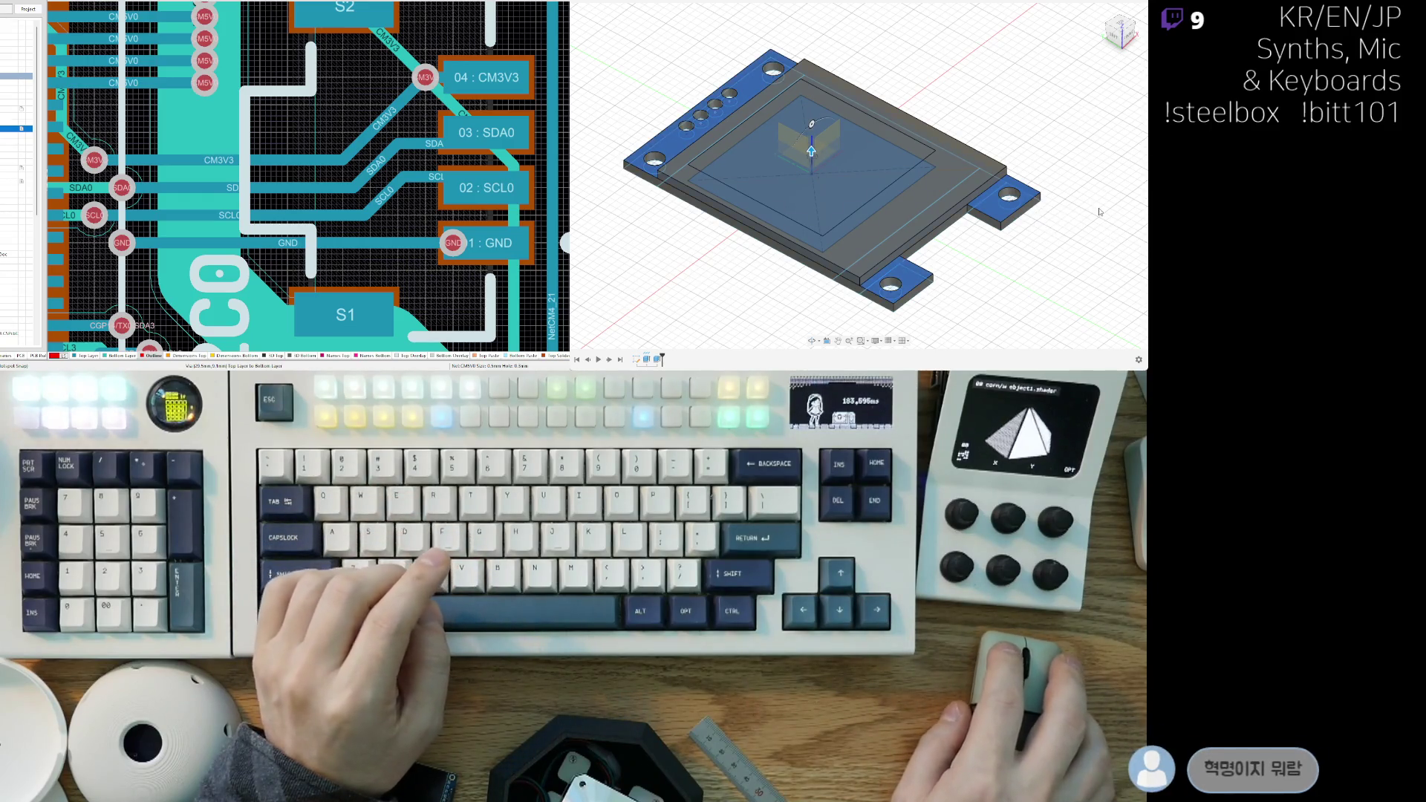
{"action": "key", "text": "Return"}
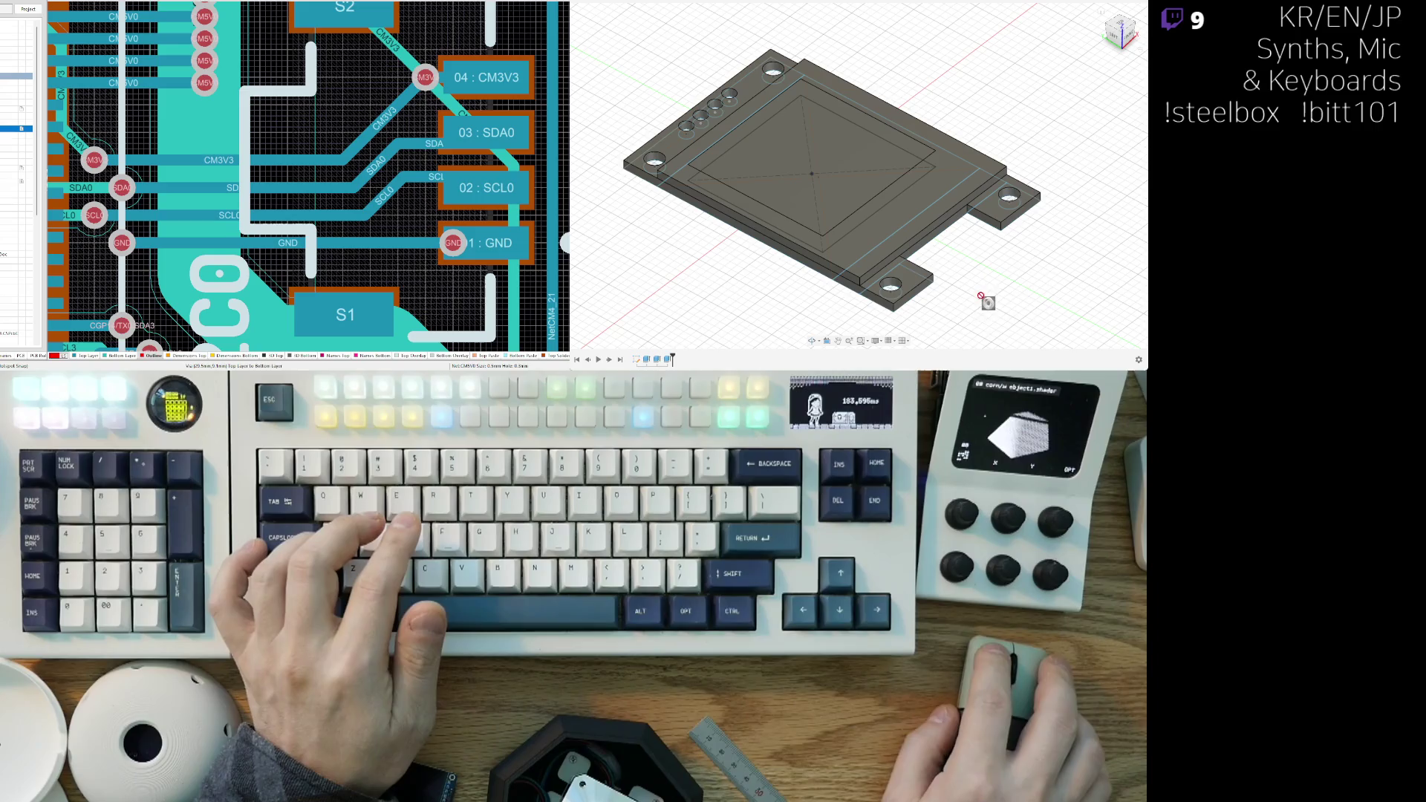
{"action": "left_click", "coordinate": [828, 166]}
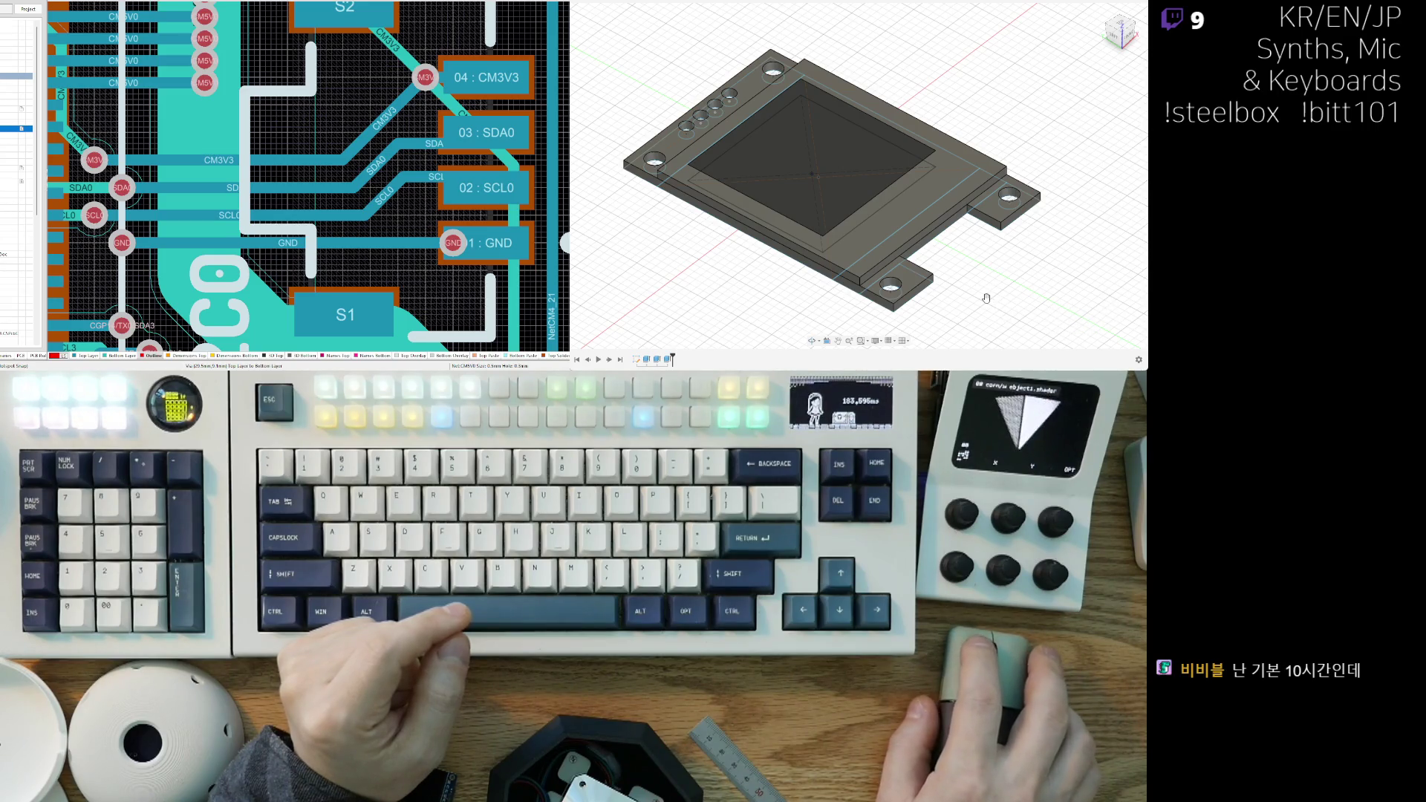
Step: Place the green display board under the plate and orbit to inspect its underside
{"action": "left_click_drag", "start_coordinate": [971, 290], "coordinate": [906, 273]}
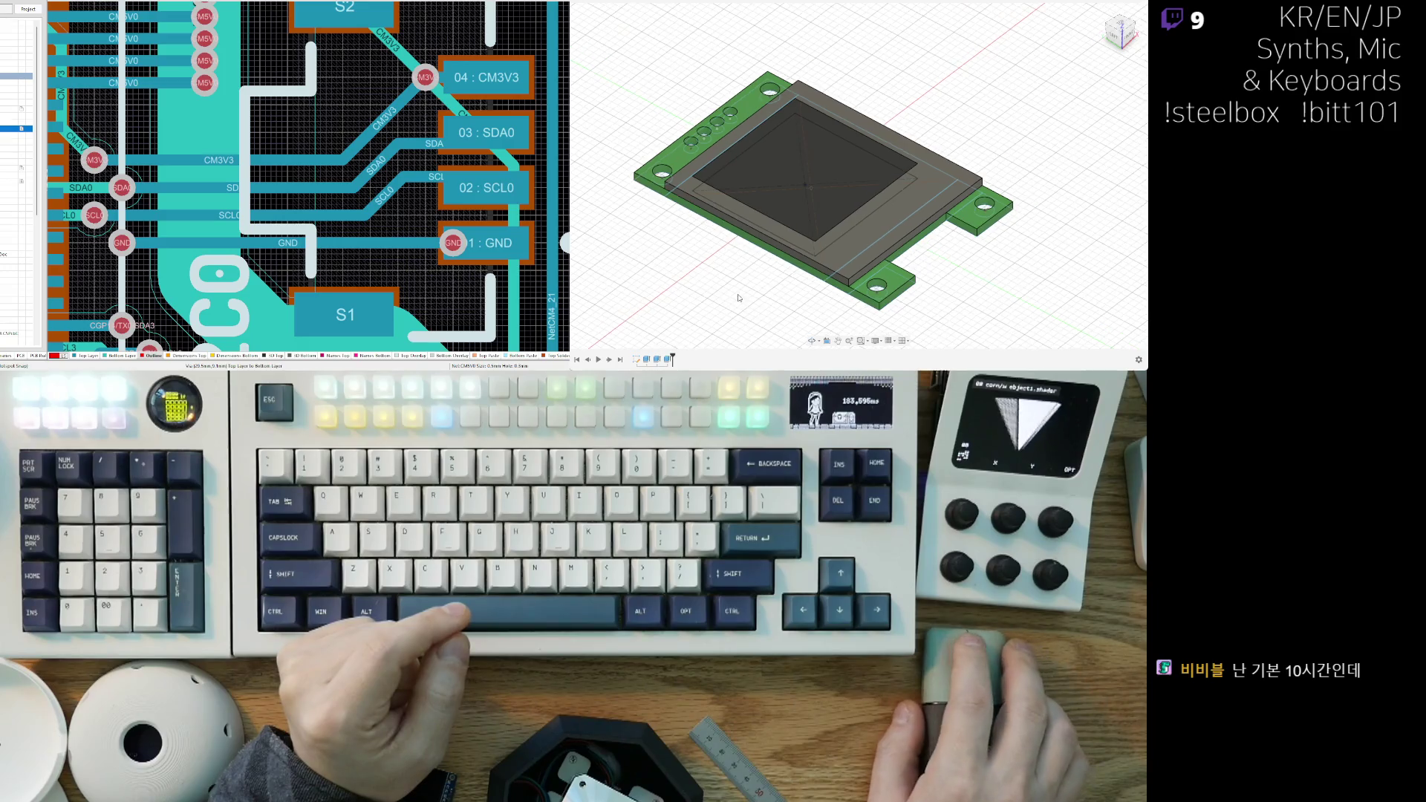
{"action": "mouse_move", "coordinate": [763, 299]}
{"action": "middle_mouse_down", "text": "shift"}
{"action": "mouse_move", "coordinate": [960, 145]}
{"action": "mouse_move", "coordinate": [891, 193]}
{"action": "mouse_move", "coordinate": [854, 170]}
{"action": "mouse_move", "coordinate": [751, 263]}
{"action": "middle_mouse_up", "text": "shift"}
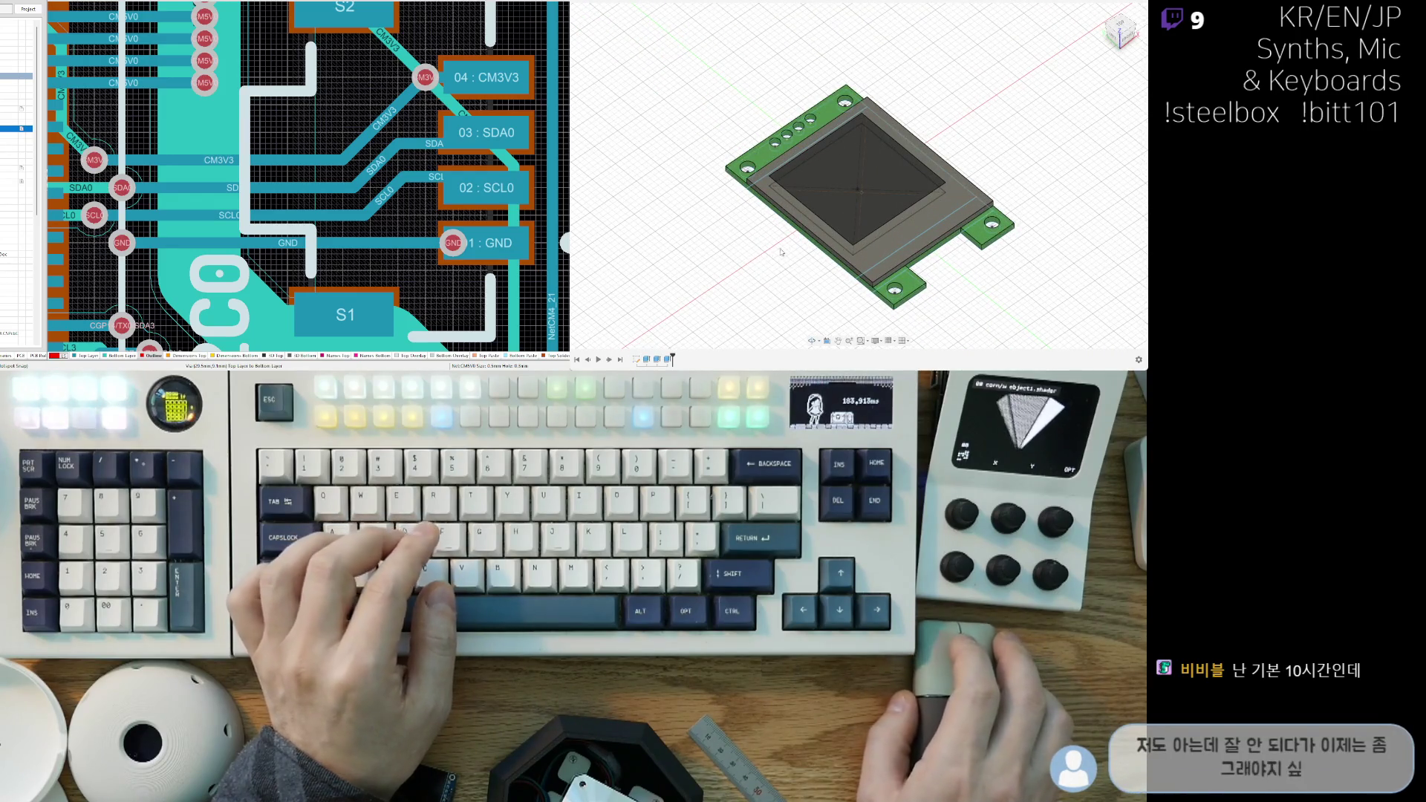
{"action": "mouse_move", "coordinate": [602, 125]}
{"action": "middle_mouse_down", "text": "shift"}
{"action": "mouse_move", "coordinate": [742, 186]}
{"action": "mouse_move", "coordinate": [881, 285]}
{"action": "mouse_move", "coordinate": [854, 245]}
{"action": "mouse_move", "coordinate": [841, 280]}
{"action": "middle_mouse_up", "text": "shift"}
{"action": "scroll", "coordinate": [869, 237], "scroll_direction": "up", "scroll_amount": 4}
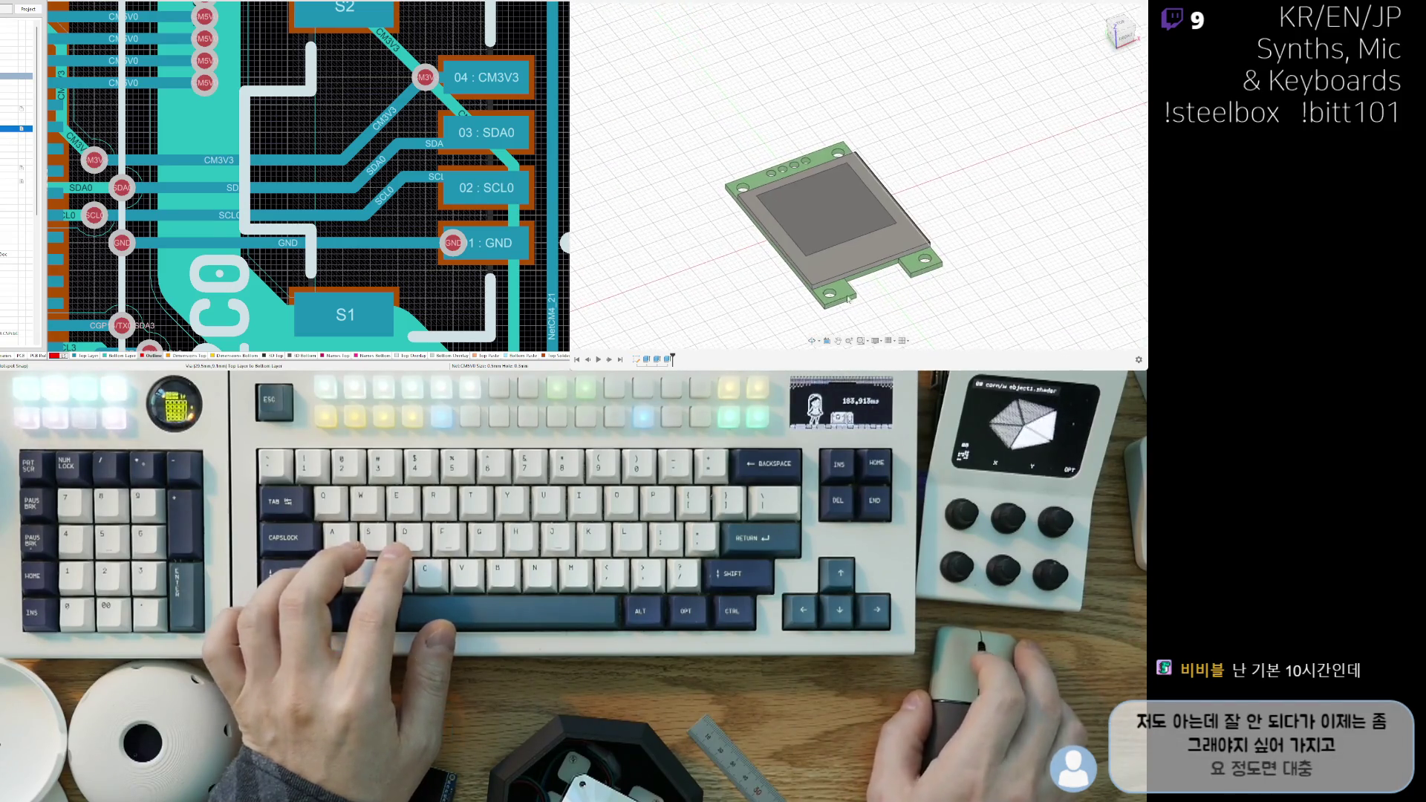
{"action": "mouse_move", "coordinate": [929, 260]}
{"action": "middle_mouse_down", "text": "shift"}
{"action": "mouse_move", "coordinate": [898, 193]}
{"action": "mouse_move", "coordinate": [937, 268]}
{"action": "mouse_move", "coordinate": [854, 221]}
{"action": "middle_mouse_up", "text": "shift"}
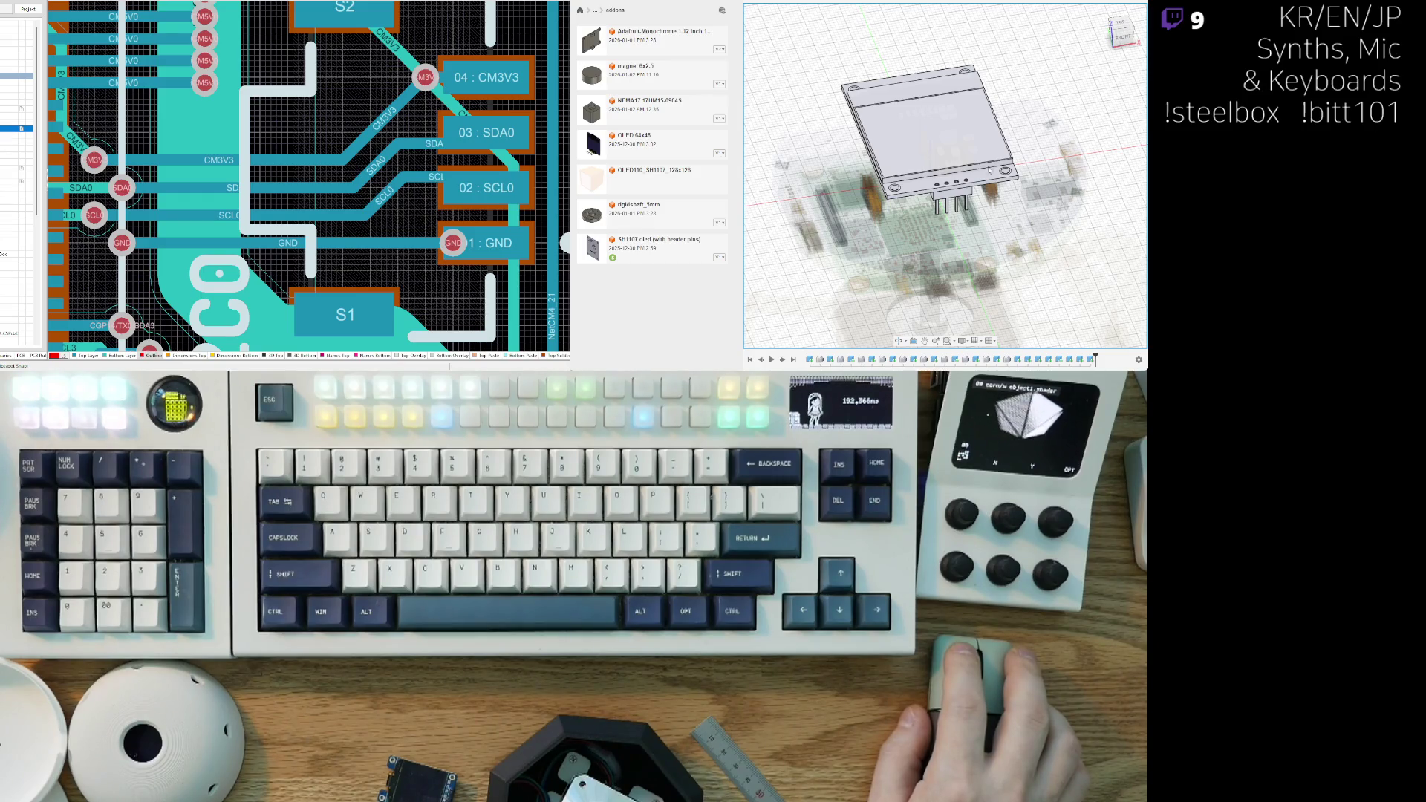
Step: Select and inspect the OLED part on top of the dome assembly
{"action": "left_click", "coordinate": [980, 172]}
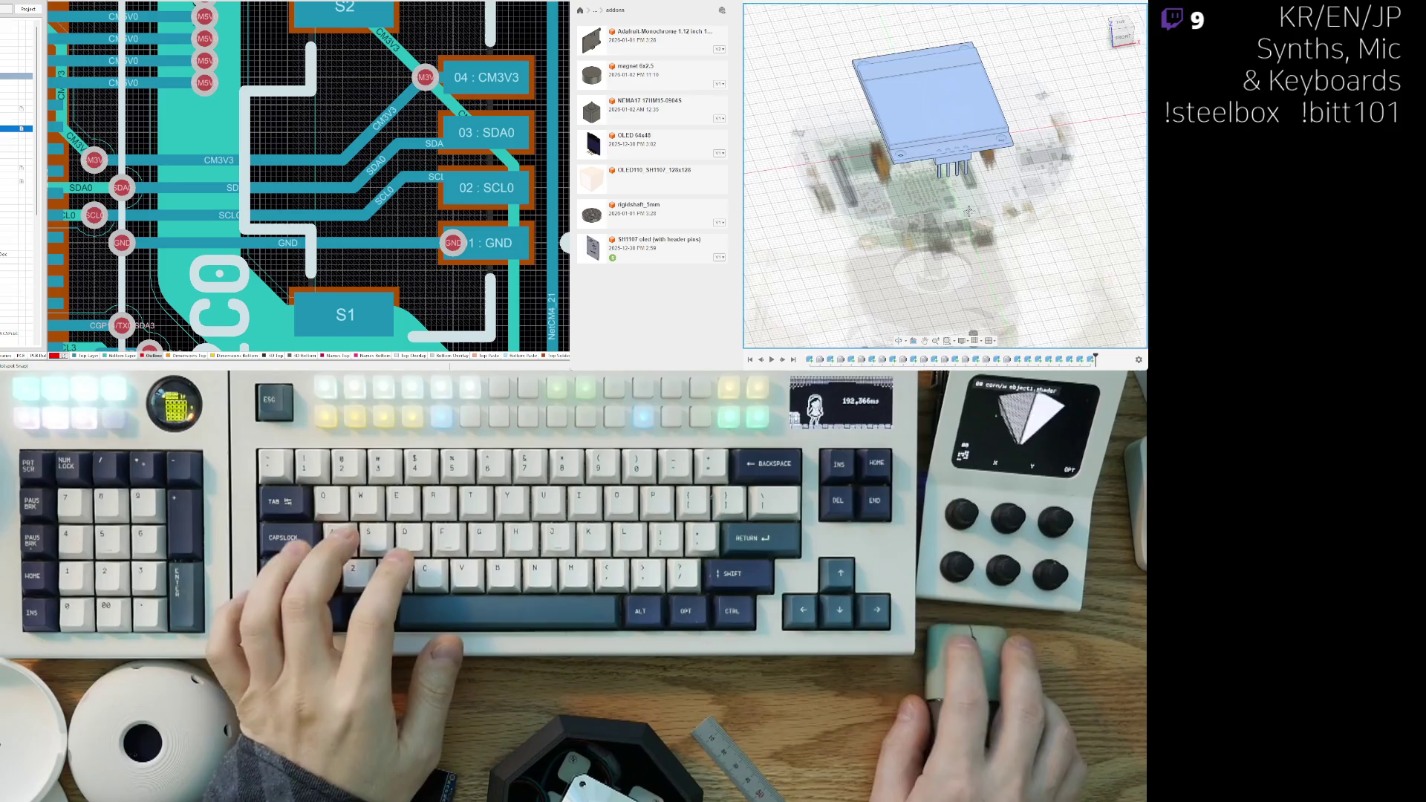
{"action": "key", "text": "ctrl+z"}
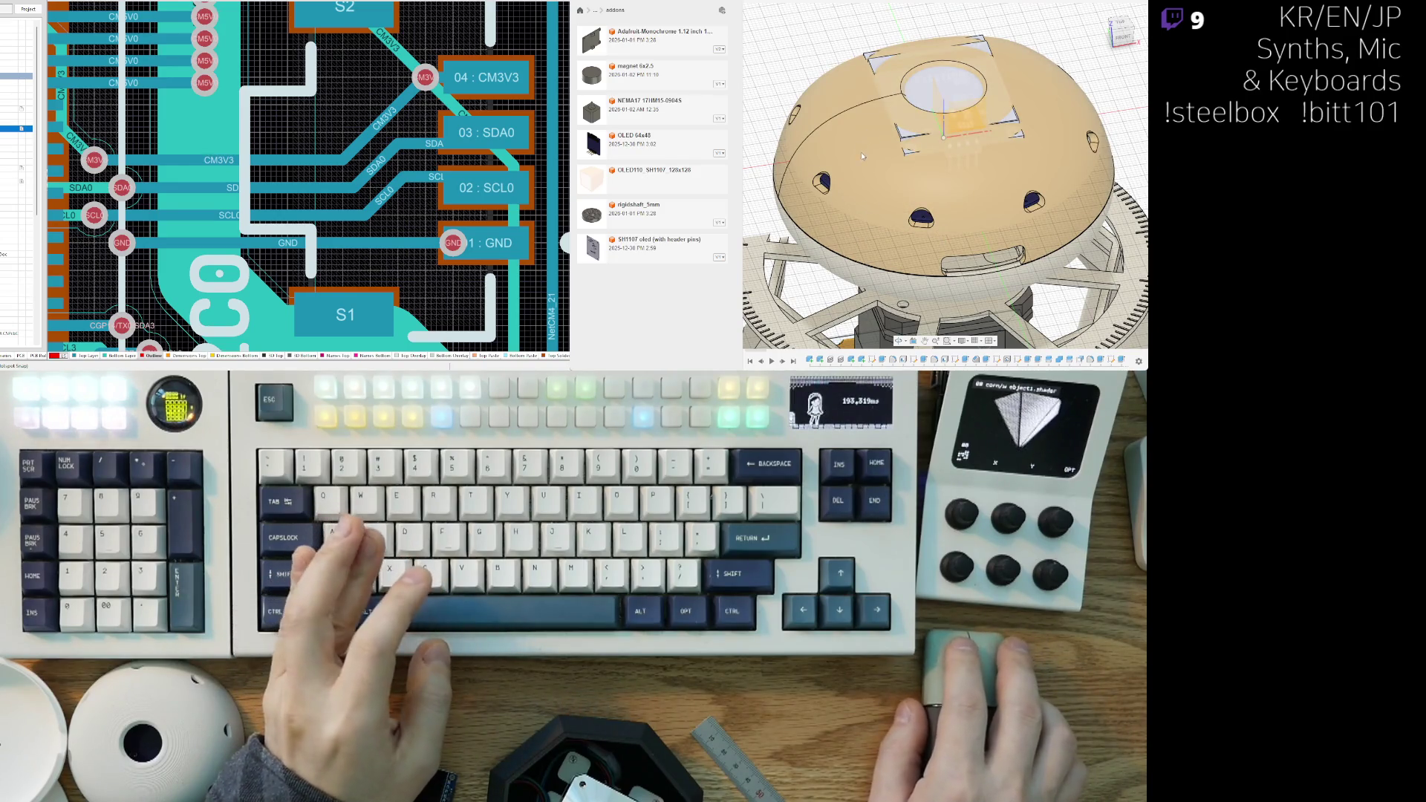
{"action": "left_click", "coordinate": [856, 153]}
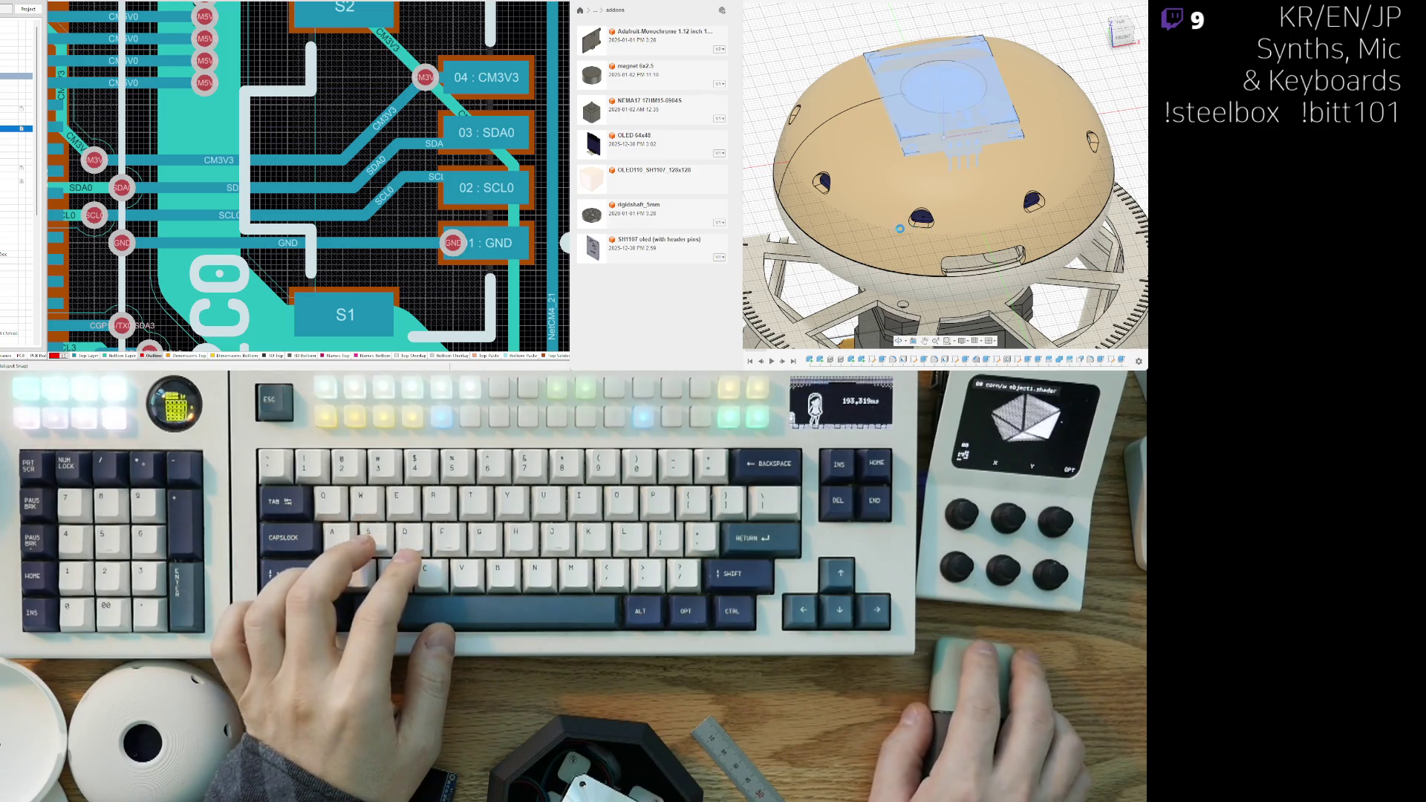
{"action": "scroll", "coordinate": [891, 223], "scroll_direction": "down", "scroll_amount": 5}
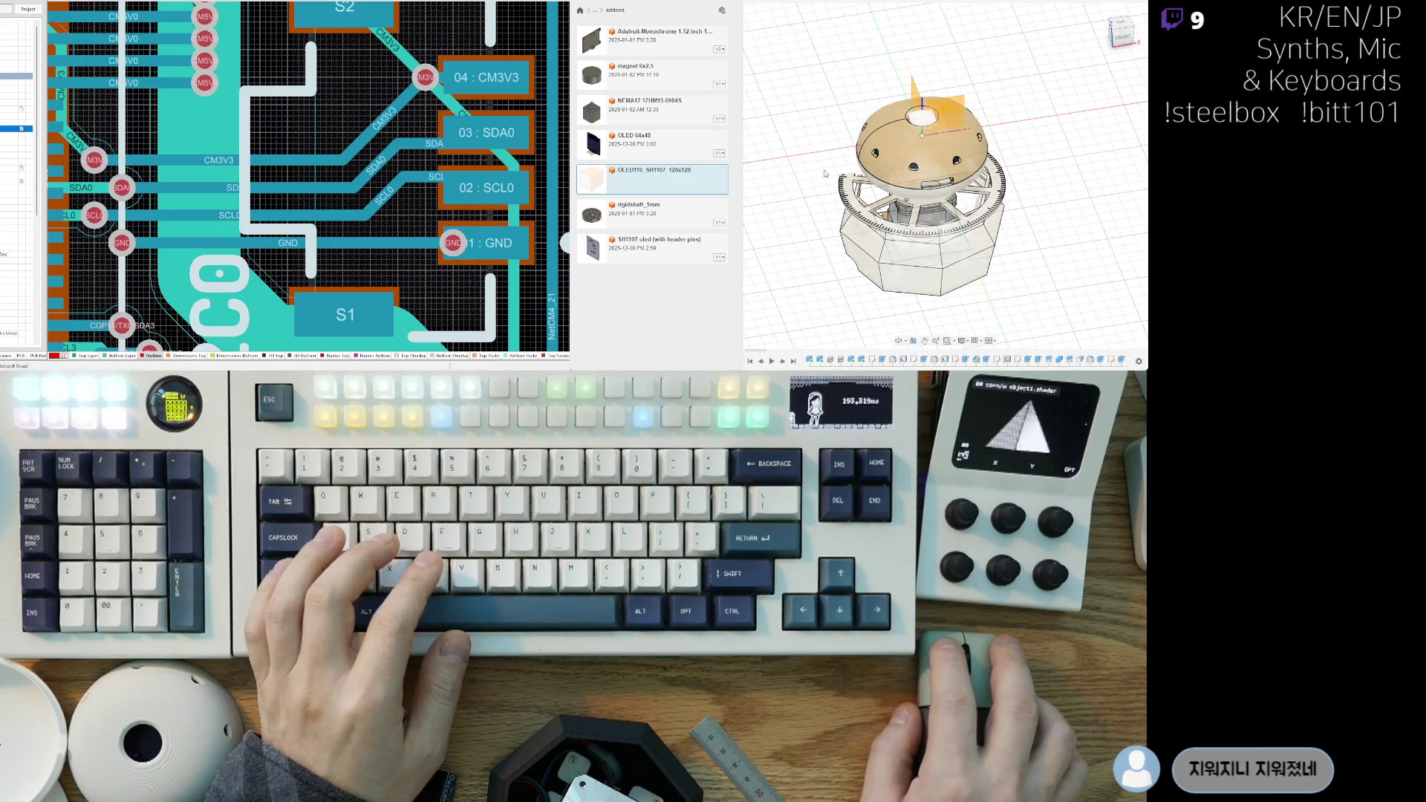
{"action": "left_click", "coordinate": [921, 222]}
{"action": "left_click", "coordinate": [1006, 309]}
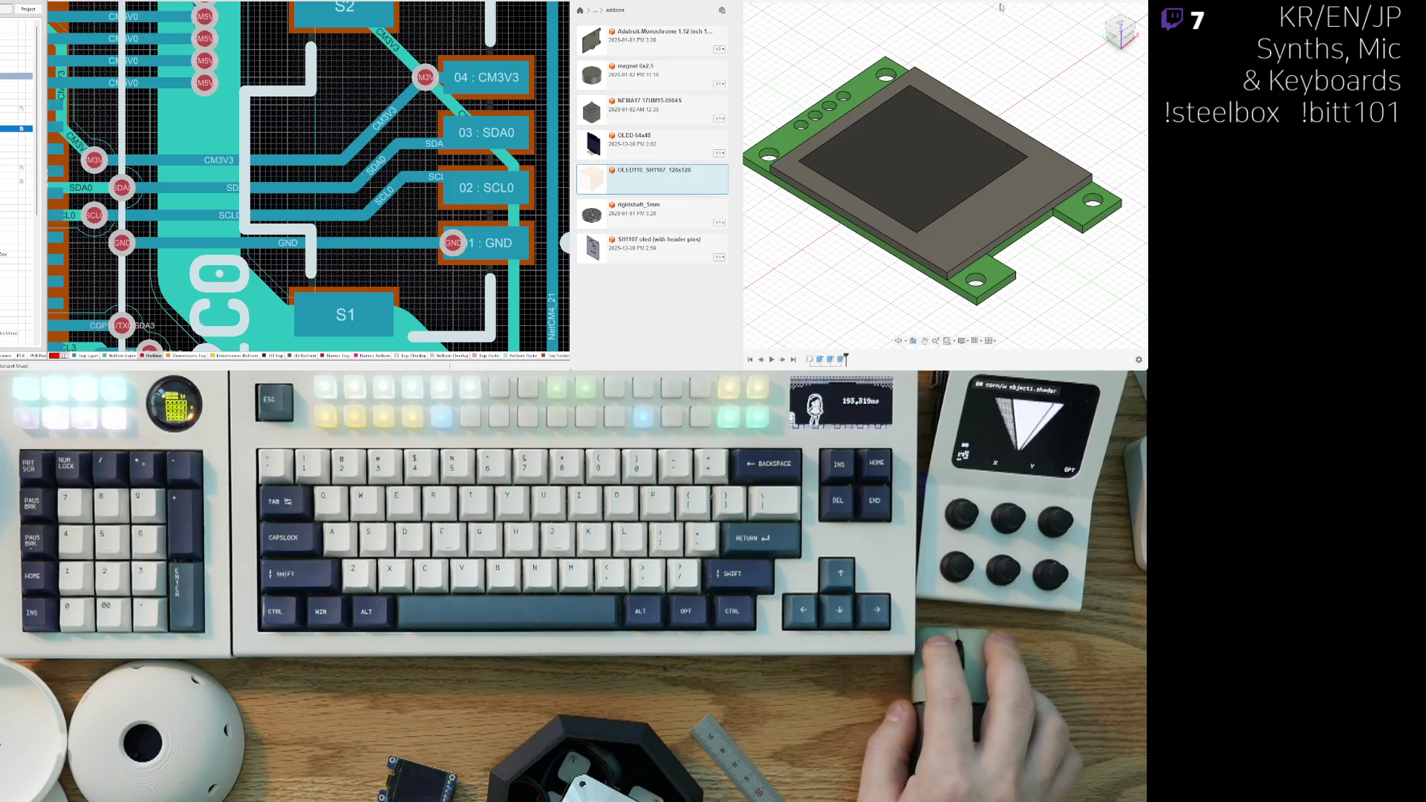
Step: Drop the OLED110 component from the Data Panel into the full enclosure assembly
{"action": "scroll", "coordinate": [844, 284], "scroll_direction": "down", "scroll_amount": 2}
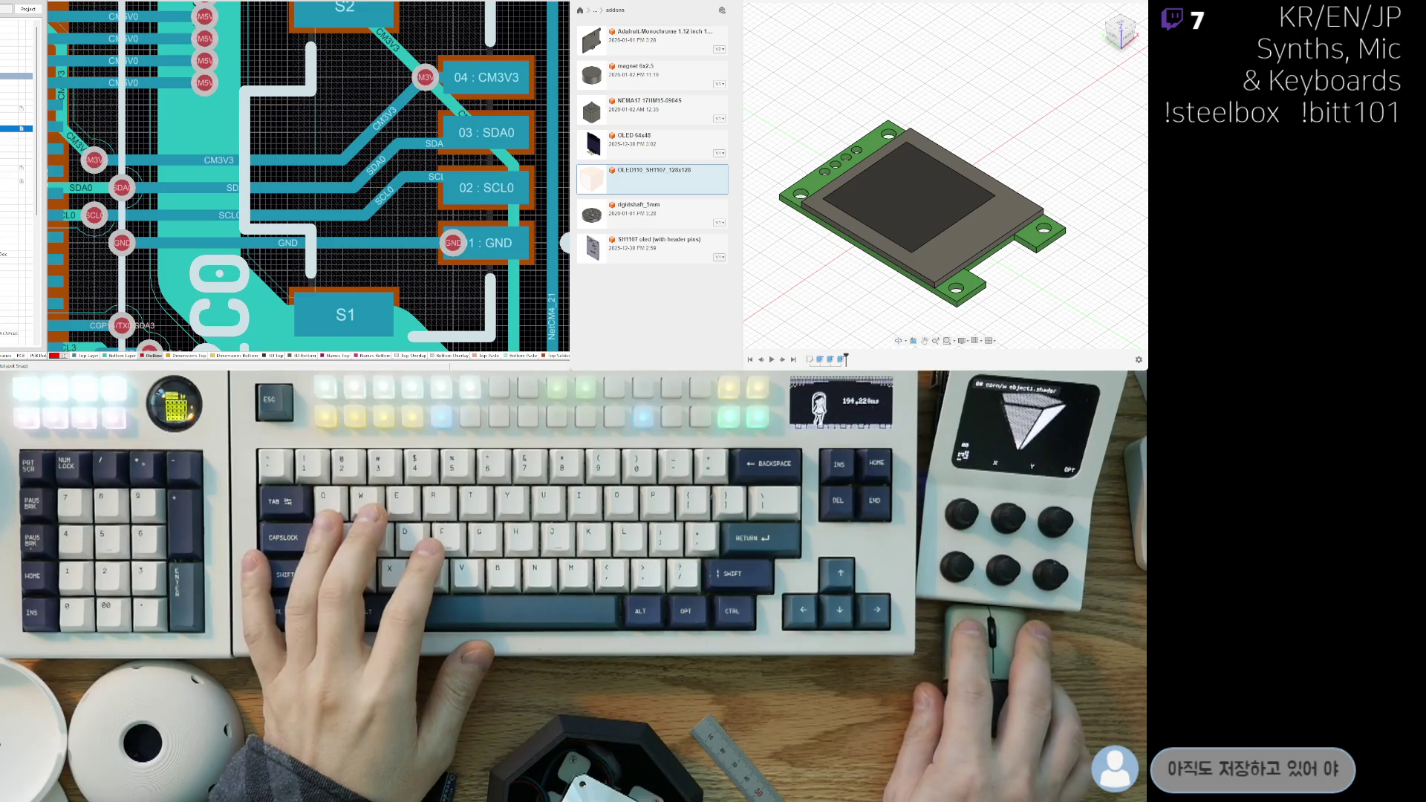
{"action": "key", "text": "ctrl+Tab"}
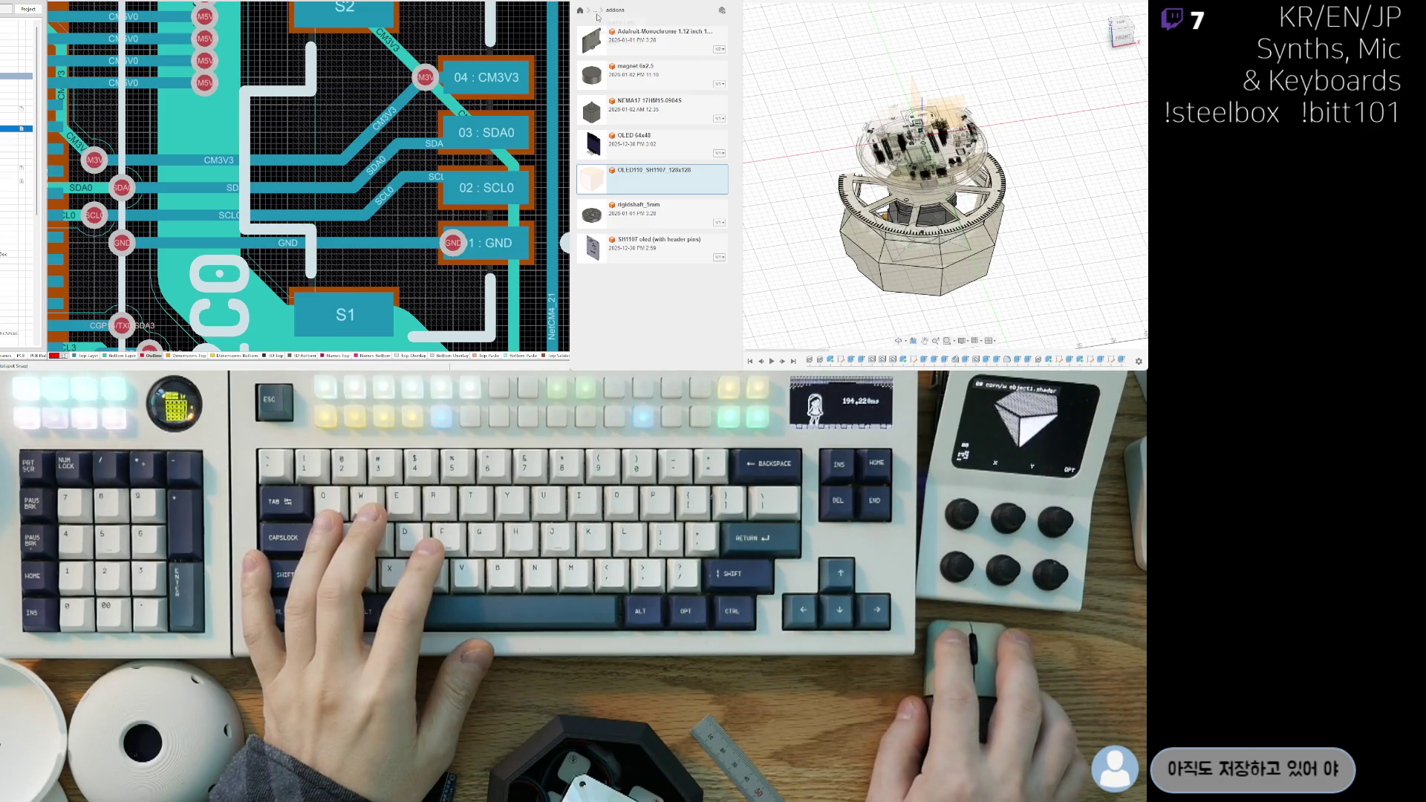
{"action": "left_click", "coordinate": [594, 10]}
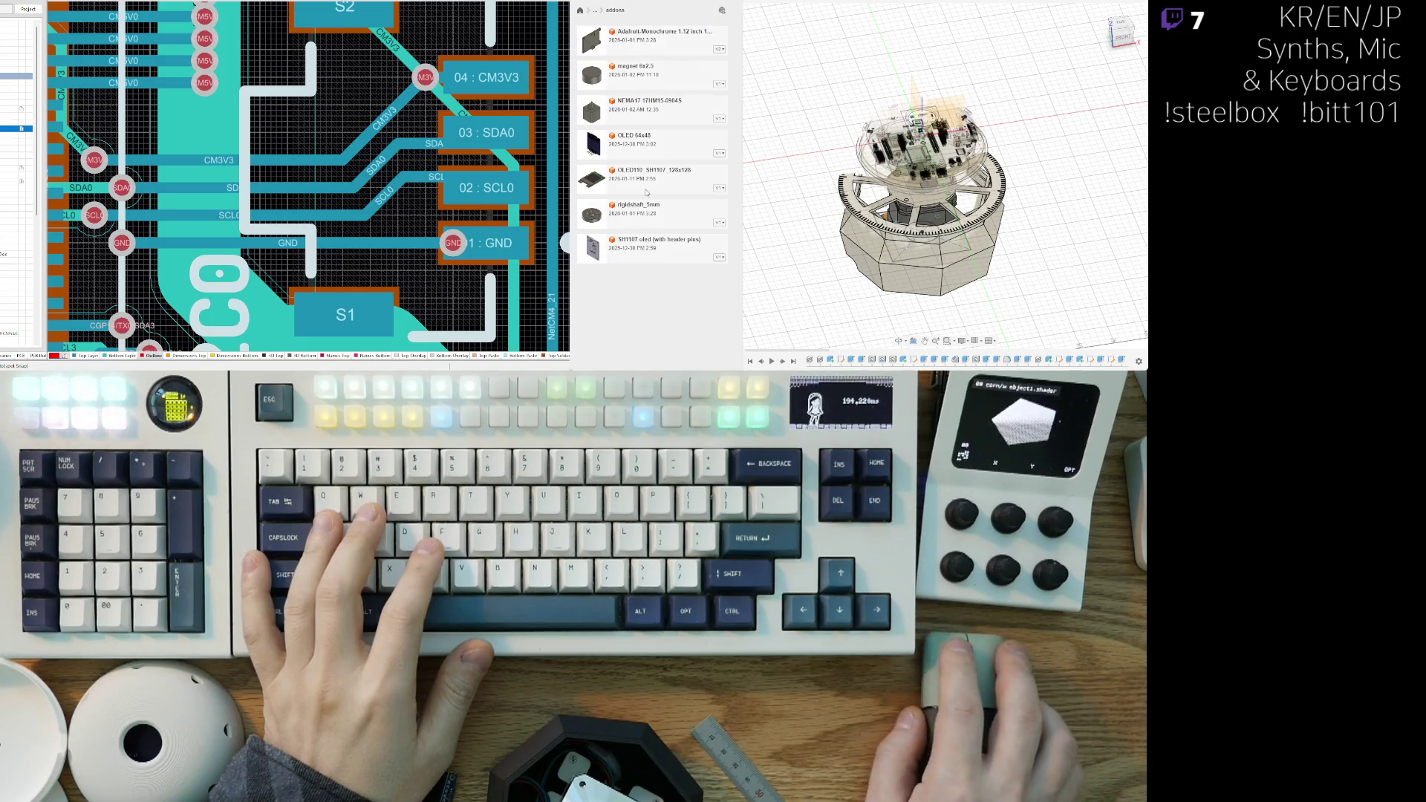
{"action": "mouse_move", "coordinate": [677, 180]}
{"action": "left_mouse_down"}
{"action": "mouse_move", "coordinate": [787, 208]}
{"action": "mouse_move", "coordinate": [812, 175]}
{"action": "left_mouse_up"}
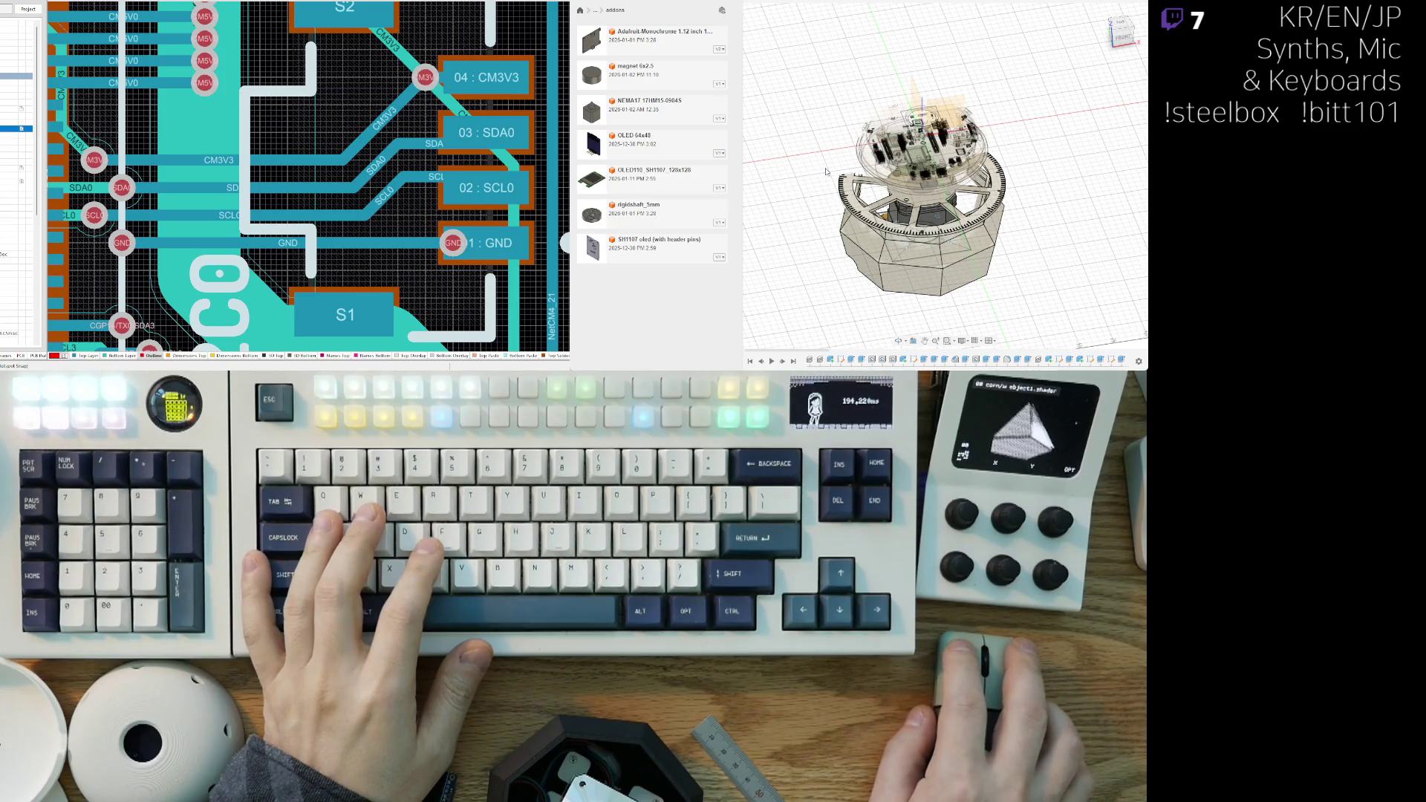
{"action": "scroll", "coordinate": [828, 172], "scroll_direction": "up", "scroll_amount": 3}
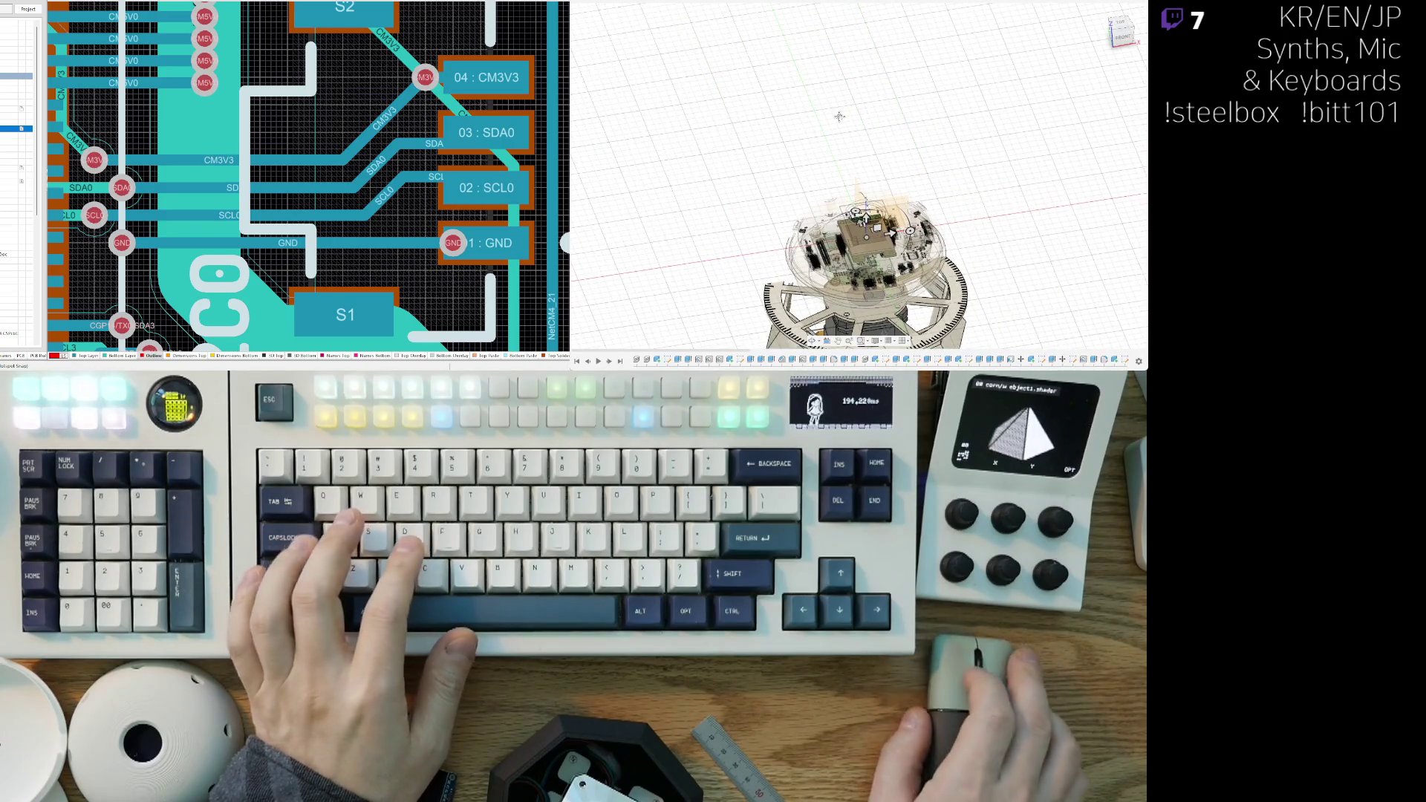
Step: Lift the OLED board along Z, checking its height from the Top and Back views
{"action": "scroll", "coordinate": [917, 225], "scroll_direction": "up", "scroll_amount": 8}
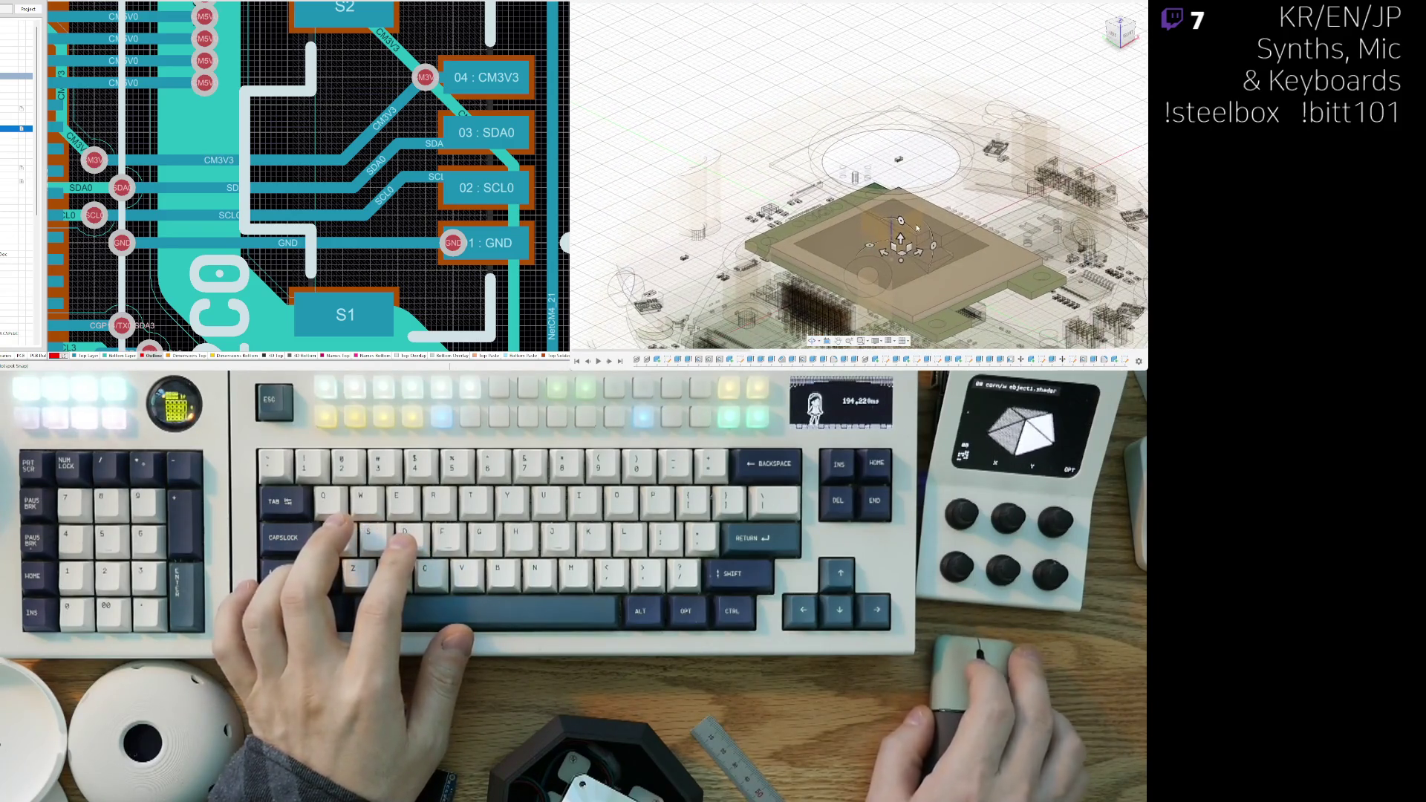
{"action": "left_click_drag", "start_coordinate": [901, 239], "coordinate": [908, 160]}
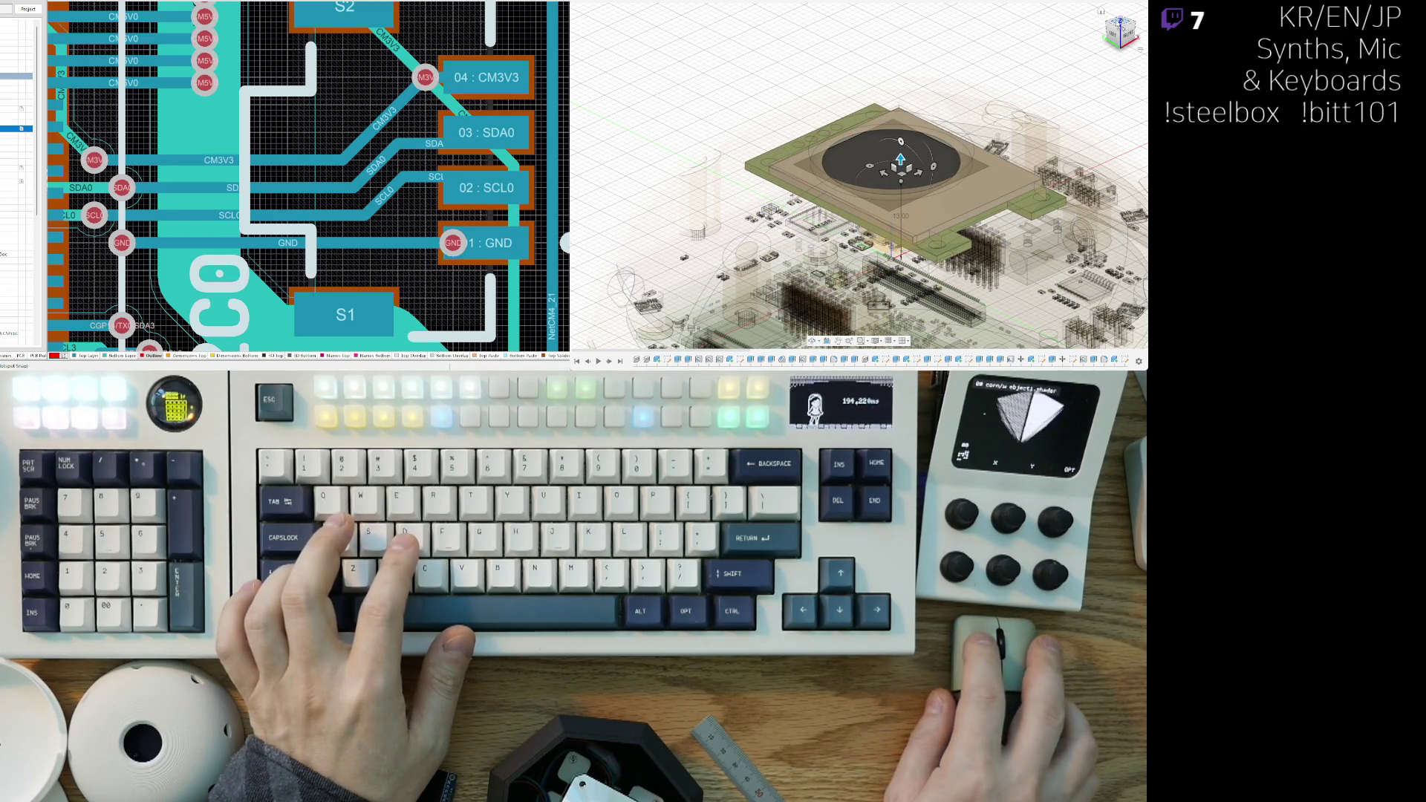
{"action": "key", "text": "t"}
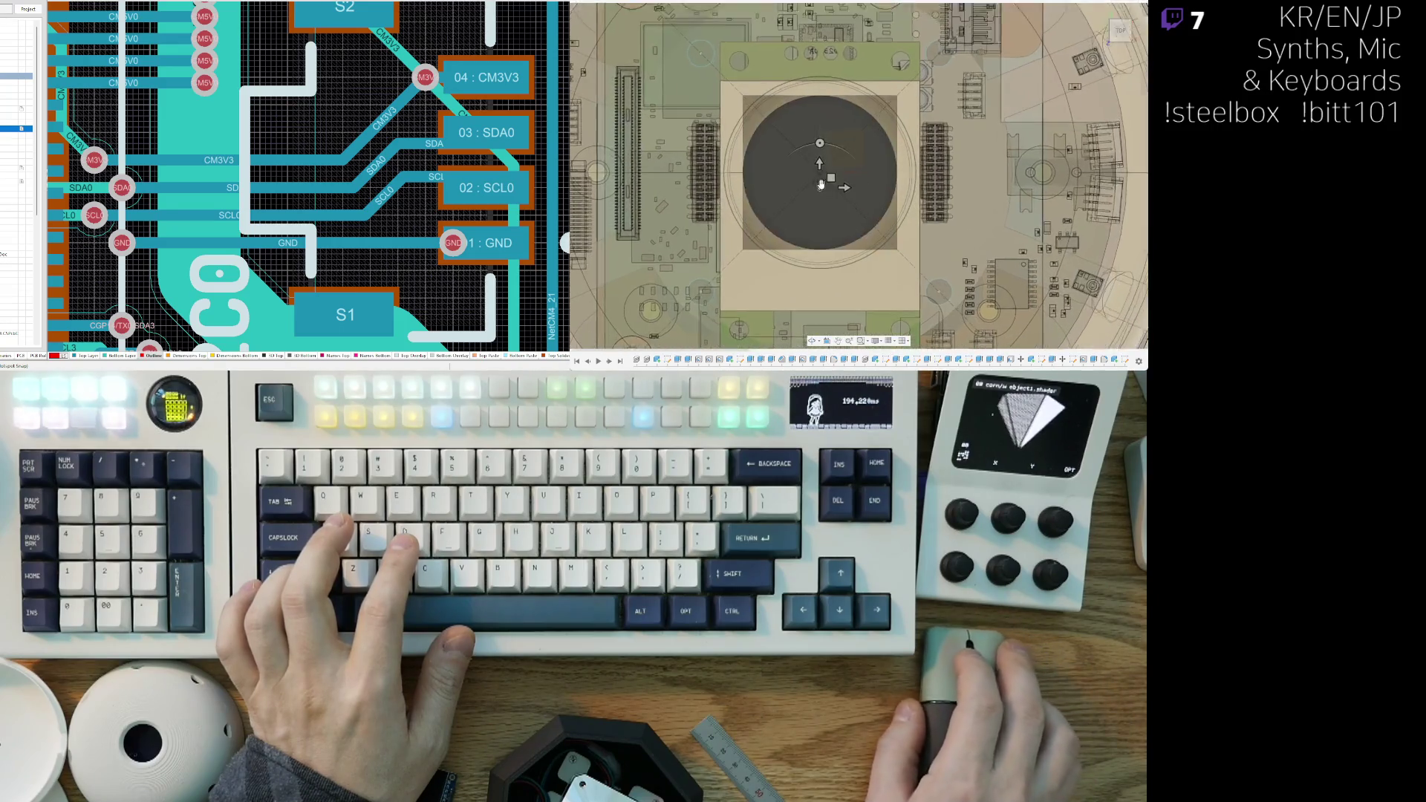
{"action": "mouse_move", "coordinate": [836, 285]}
{"action": "middle_mouse_down", "text": "shift"}
{"action": "mouse_move", "coordinate": [882, 231]}
{"action": "mouse_move", "coordinate": [879, 160]}
{"action": "mouse_move", "coordinate": [896, 113]}
{"action": "mouse_move", "coordinate": [891, 133]}
{"action": "mouse_move", "coordinate": [606, 77]}
{"action": "middle_mouse_up", "text": "shift"}
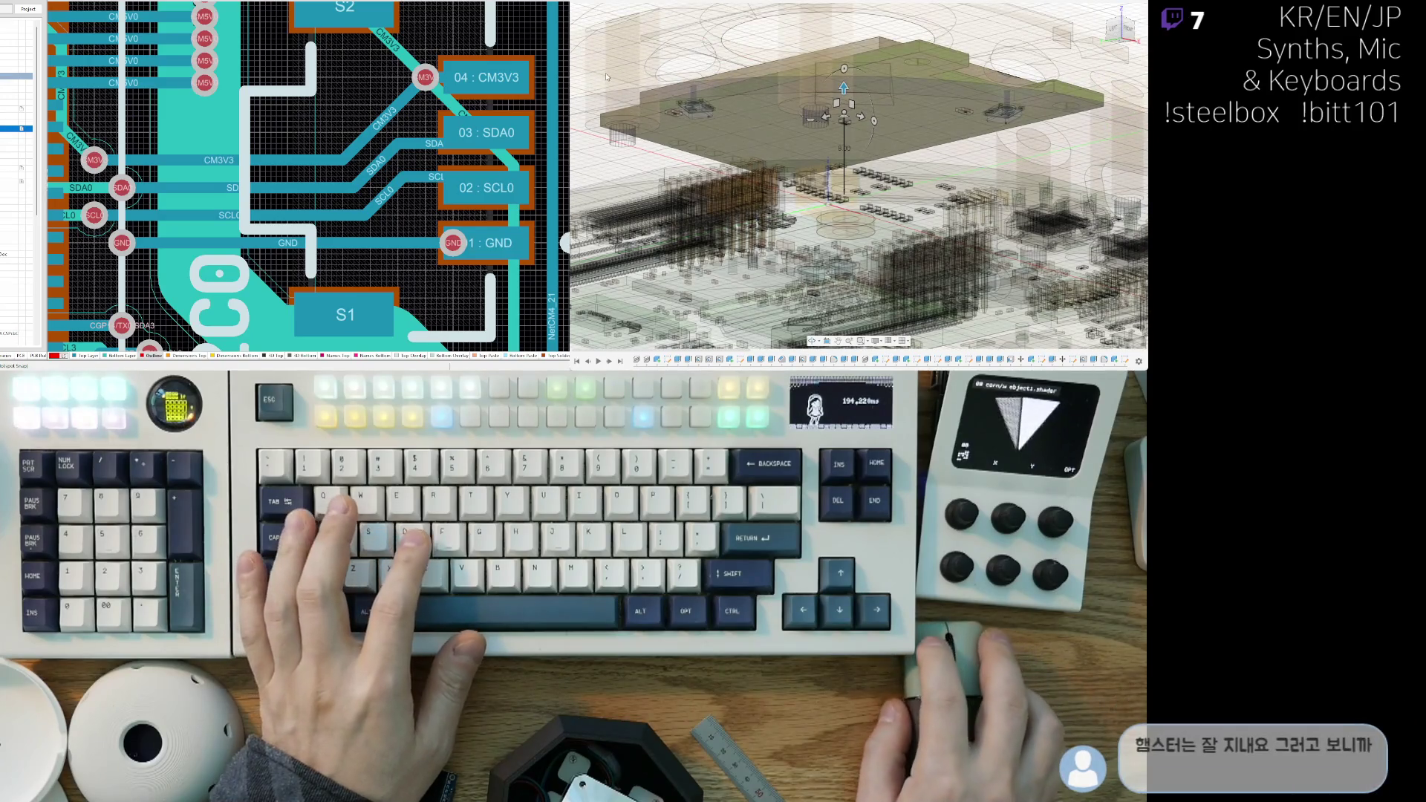
{"action": "scroll", "coordinate": [887, 215], "scroll_direction": "down", "scroll_amount": 10}
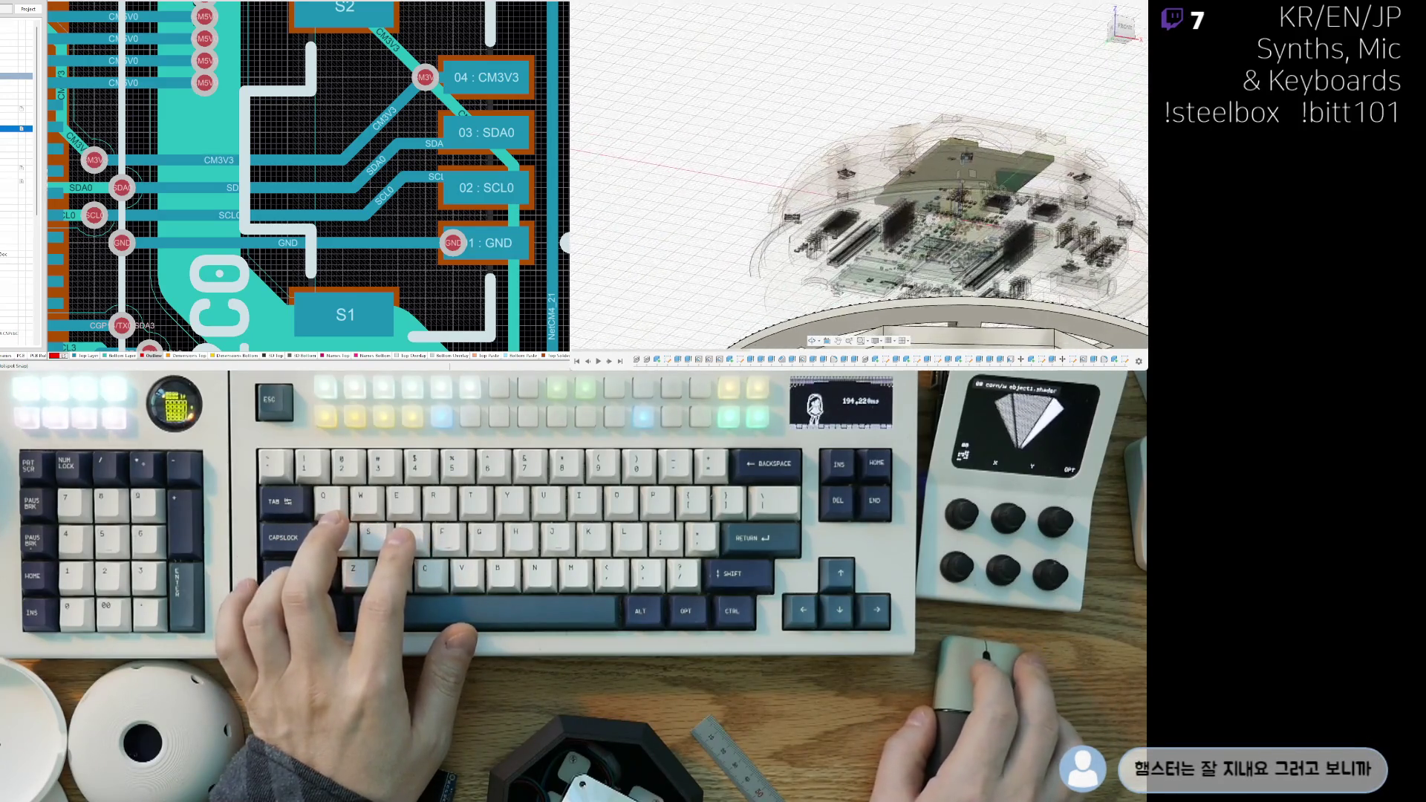
{"action": "mouse_move", "coordinate": [888, 215]}
{"action": "middle_mouse_down", "text": "shift"}
{"action": "mouse_move", "coordinate": [891, 193]}
{"action": "mouse_move", "coordinate": [717, 212]}
{"action": "mouse_move", "coordinate": [848, 90]}
{"action": "mouse_move", "coordinate": [894, 172]}
{"action": "middle_mouse_up", "text": "shift"}
{"action": "scroll", "coordinate": [874, 196], "scroll_direction": "up", "scroll_amount": 10}
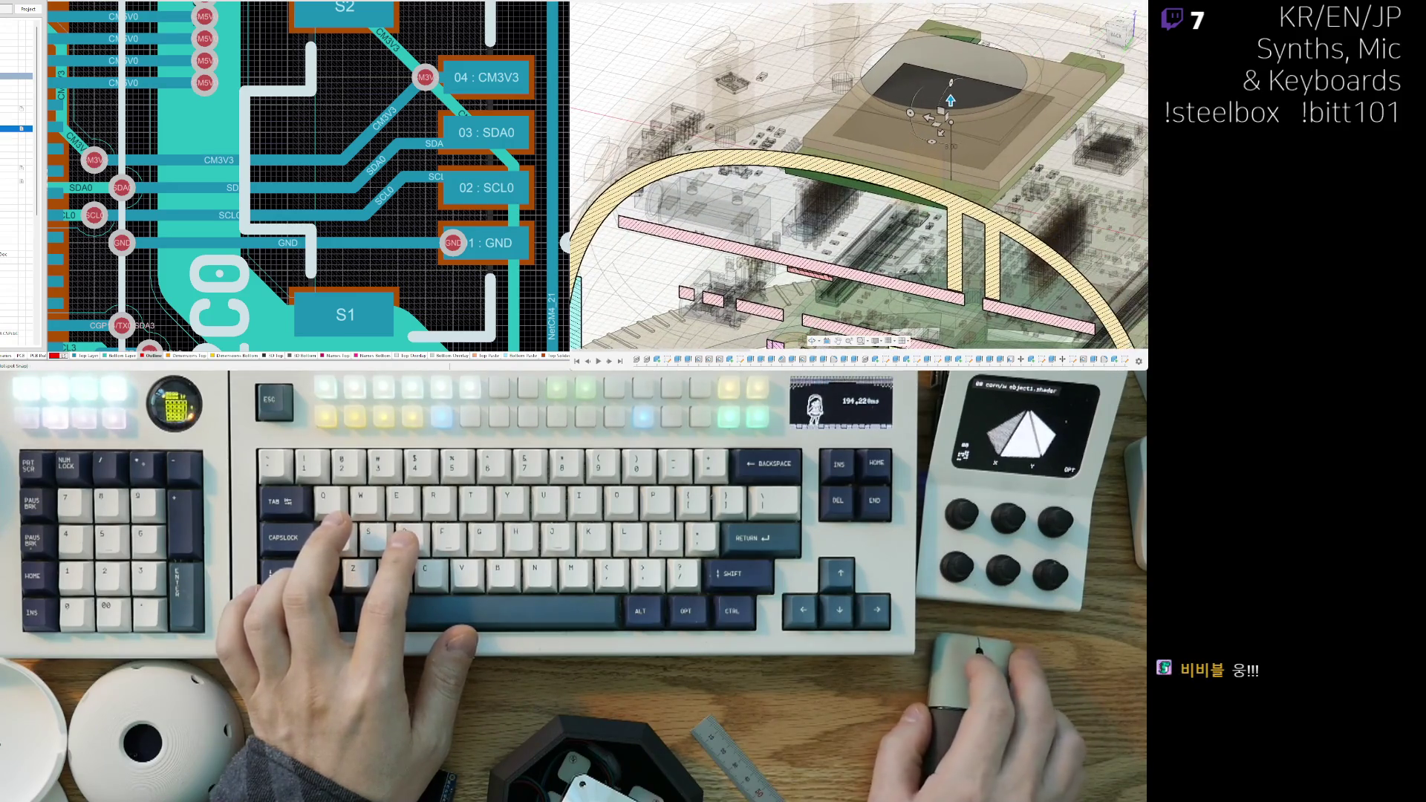
{"action": "left_click", "coordinate": [1117, 33]}
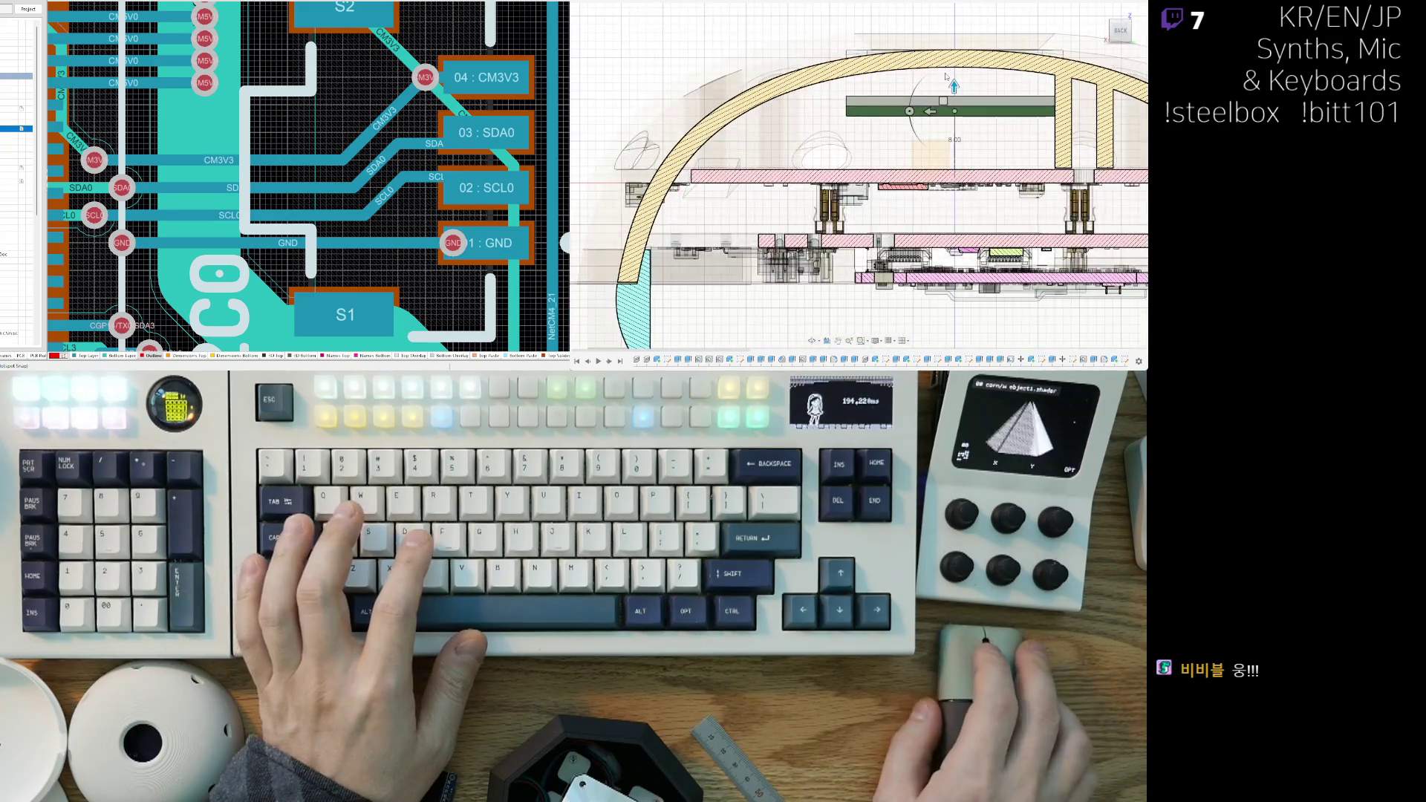
{"action": "scroll", "coordinate": [802, 232], "scroll_direction": "down", "scroll_amount": 2}
{"action": "scroll", "coordinate": [802, 232], "scroll_direction": "up", "scroll_amount": 3}
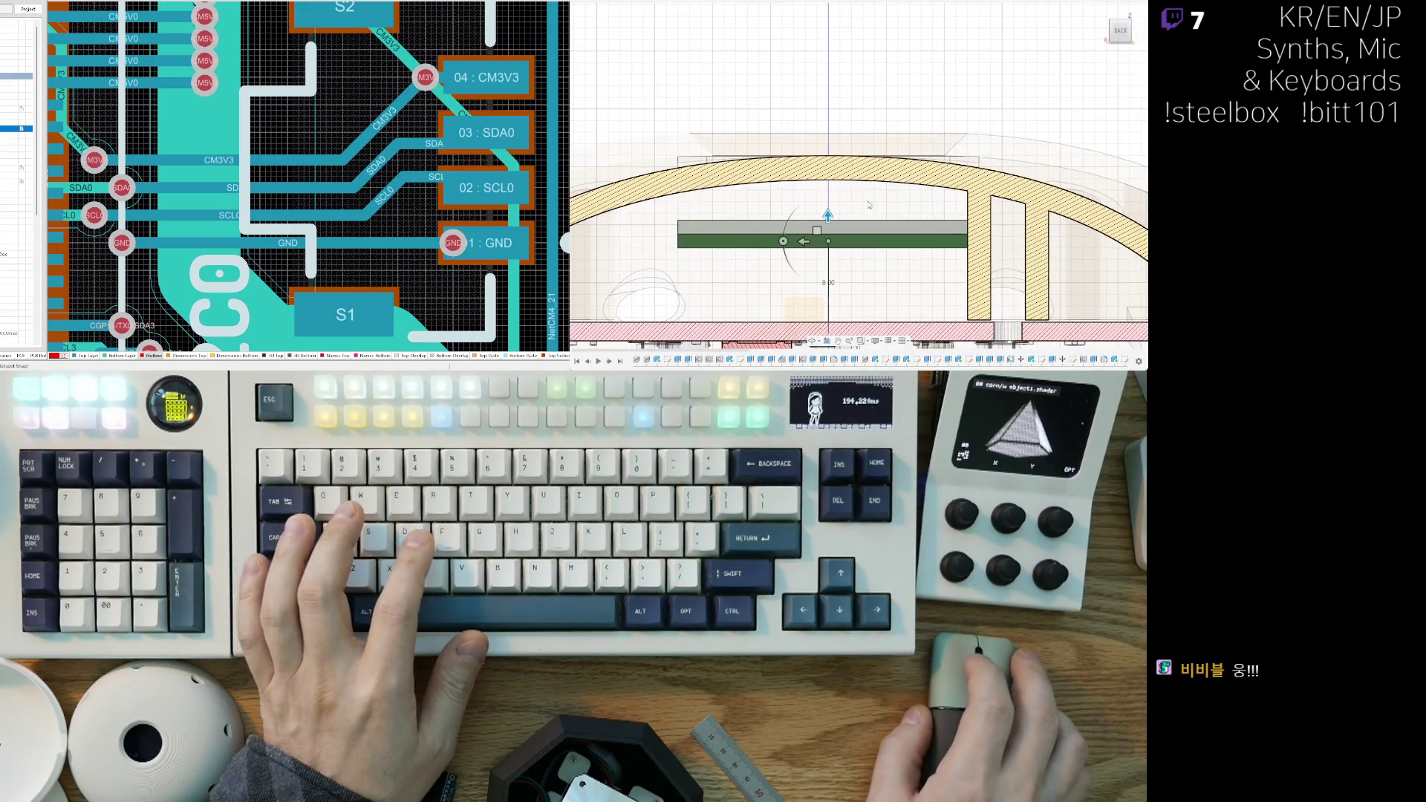
Step: Raise the board further until its top sits just beneath the arched shell
{"action": "left_click_drag", "start_coordinate": [827, 214], "coordinate": [827, 180]}
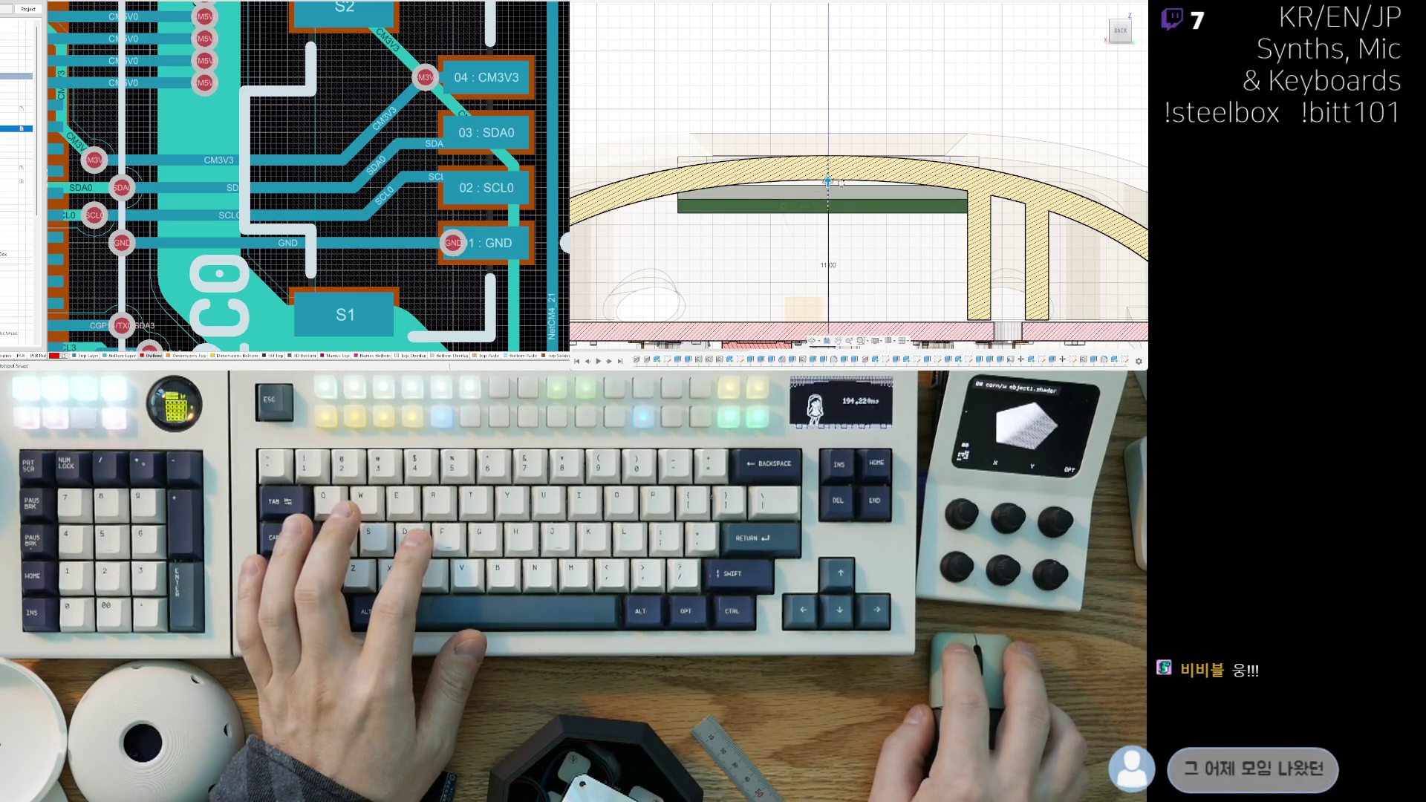
{"action": "middle_click_drag", "start_coordinate": [842, 176], "coordinate": [862, 154], "text": "shift"}
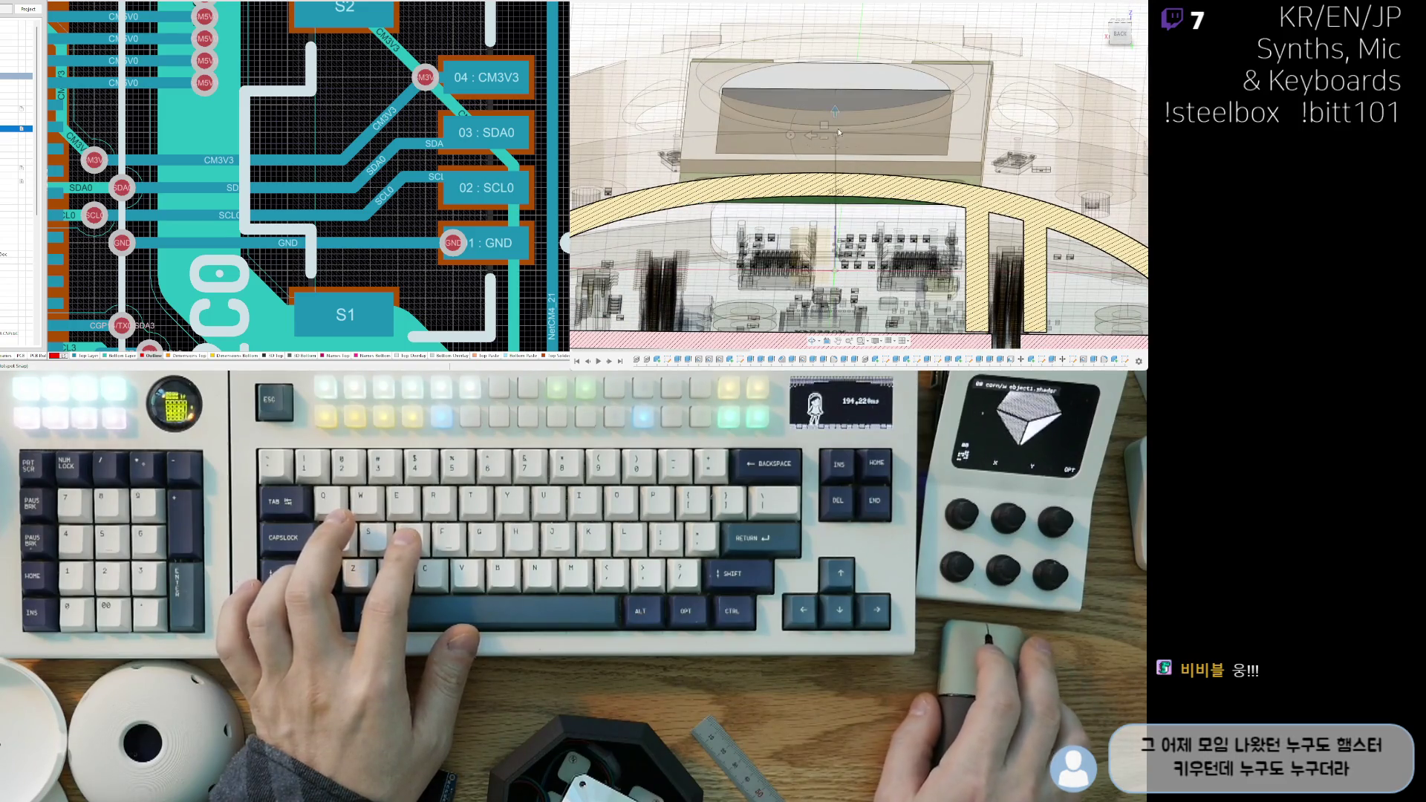
{"action": "middle_click_drag", "start_coordinate": [834, 112], "coordinate": [874, 124], "text": "shift"}
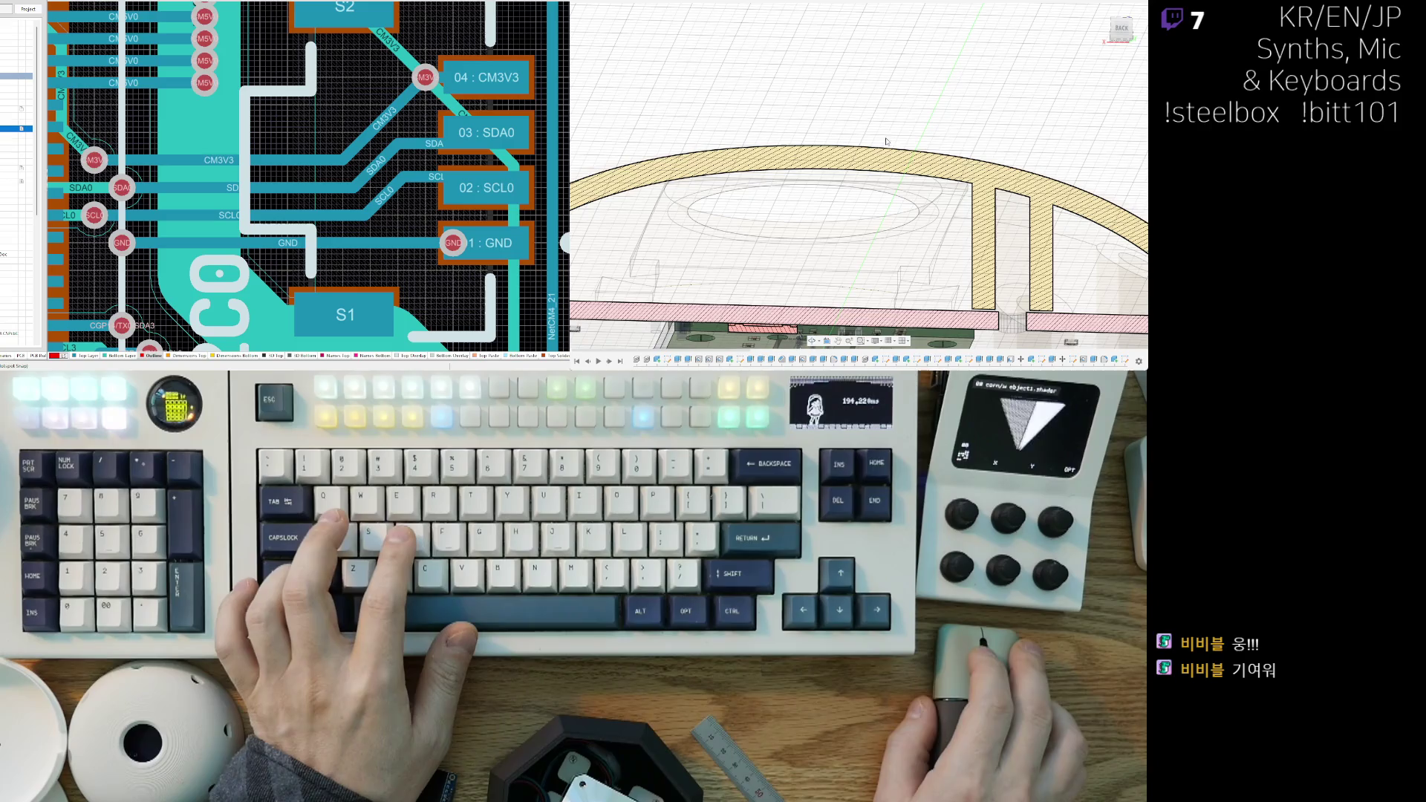
{"action": "middle_click_drag", "start_coordinate": [875, 253], "coordinate": [911, 119], "text": "shift"}
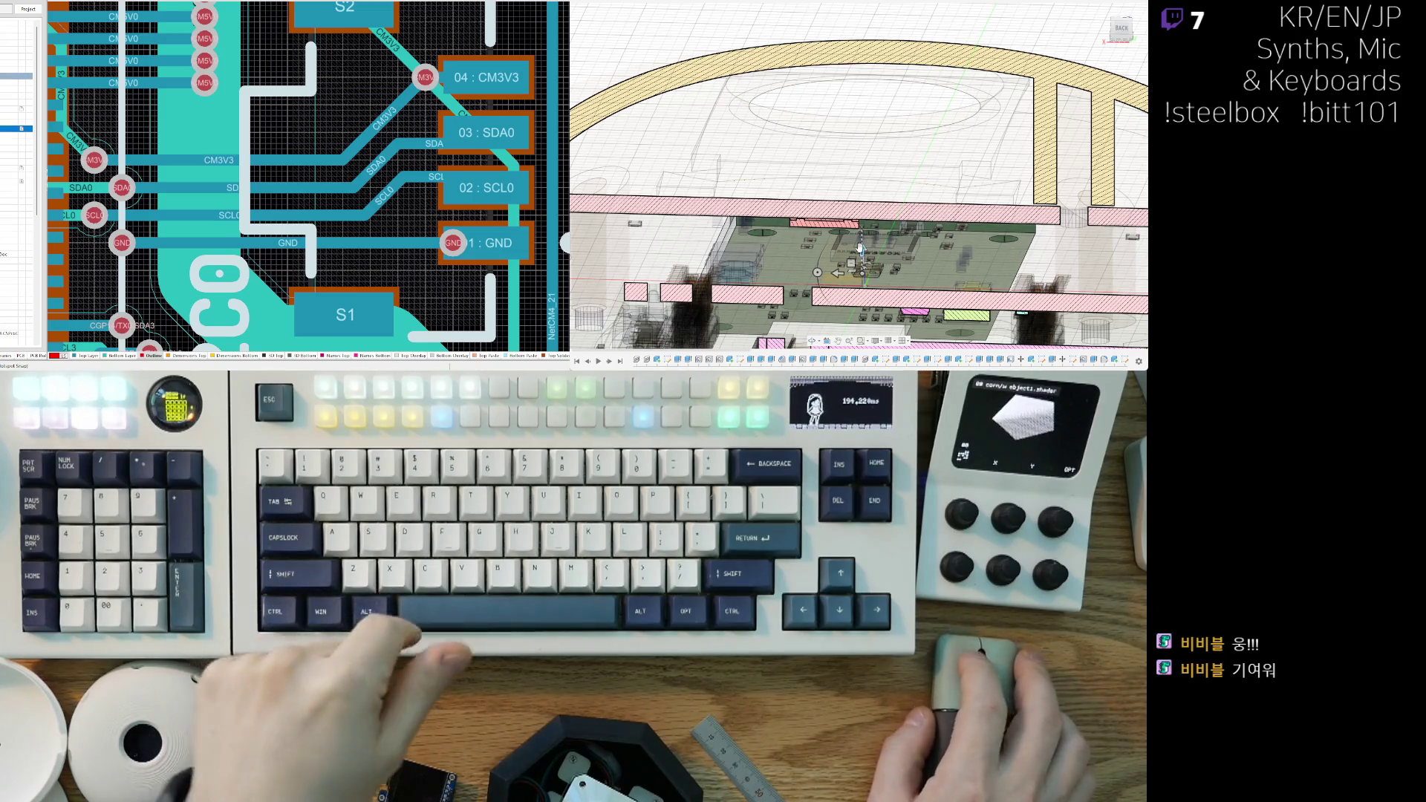
{"action": "left_click_drag", "start_coordinate": [859, 249], "coordinate": [875, 191]}
{"action": "middle_click_drag", "start_coordinate": [875, 191], "coordinate": [882, 173], "text": "shift"}
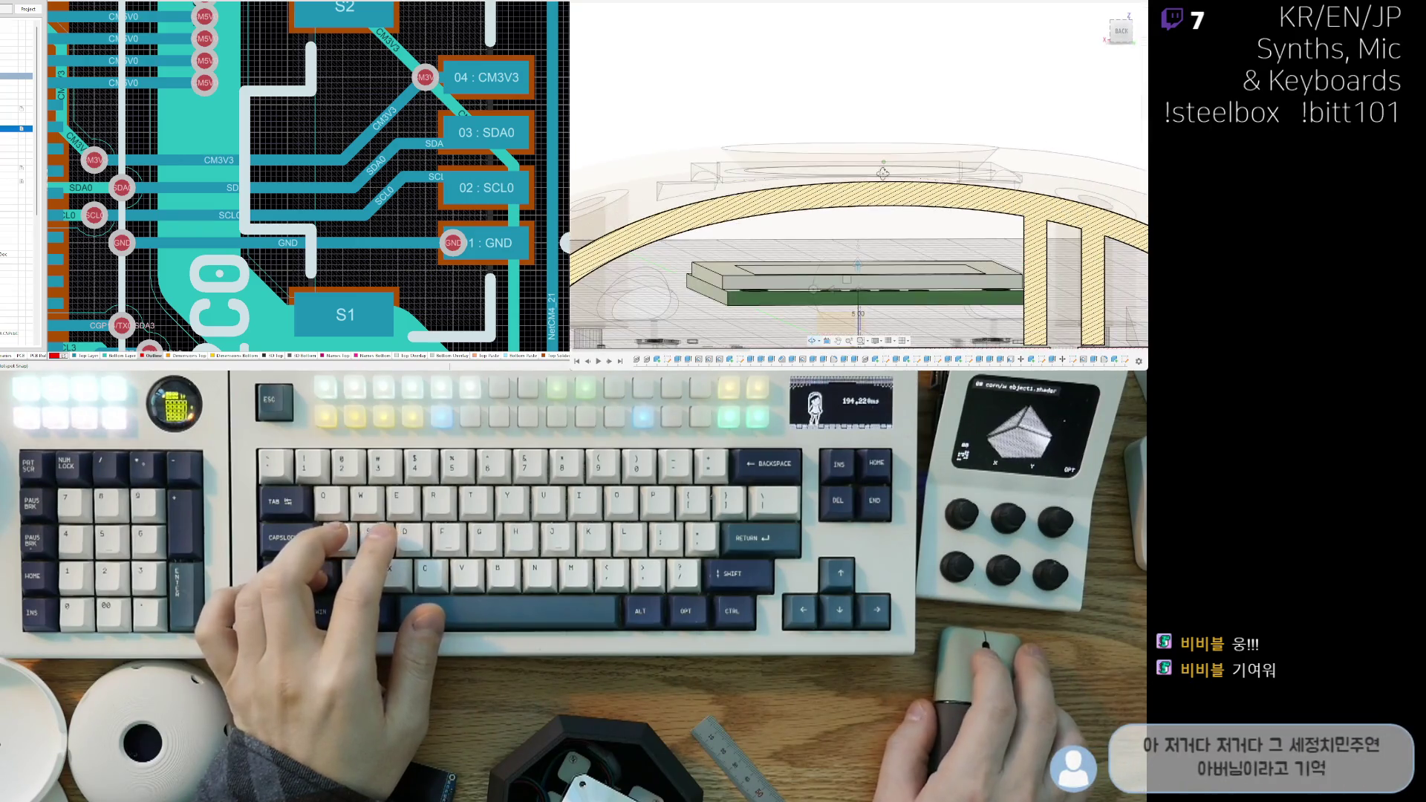
{"action": "middle_click_drag", "start_coordinate": [862, 231], "coordinate": [870, 215], "text": "shift"}
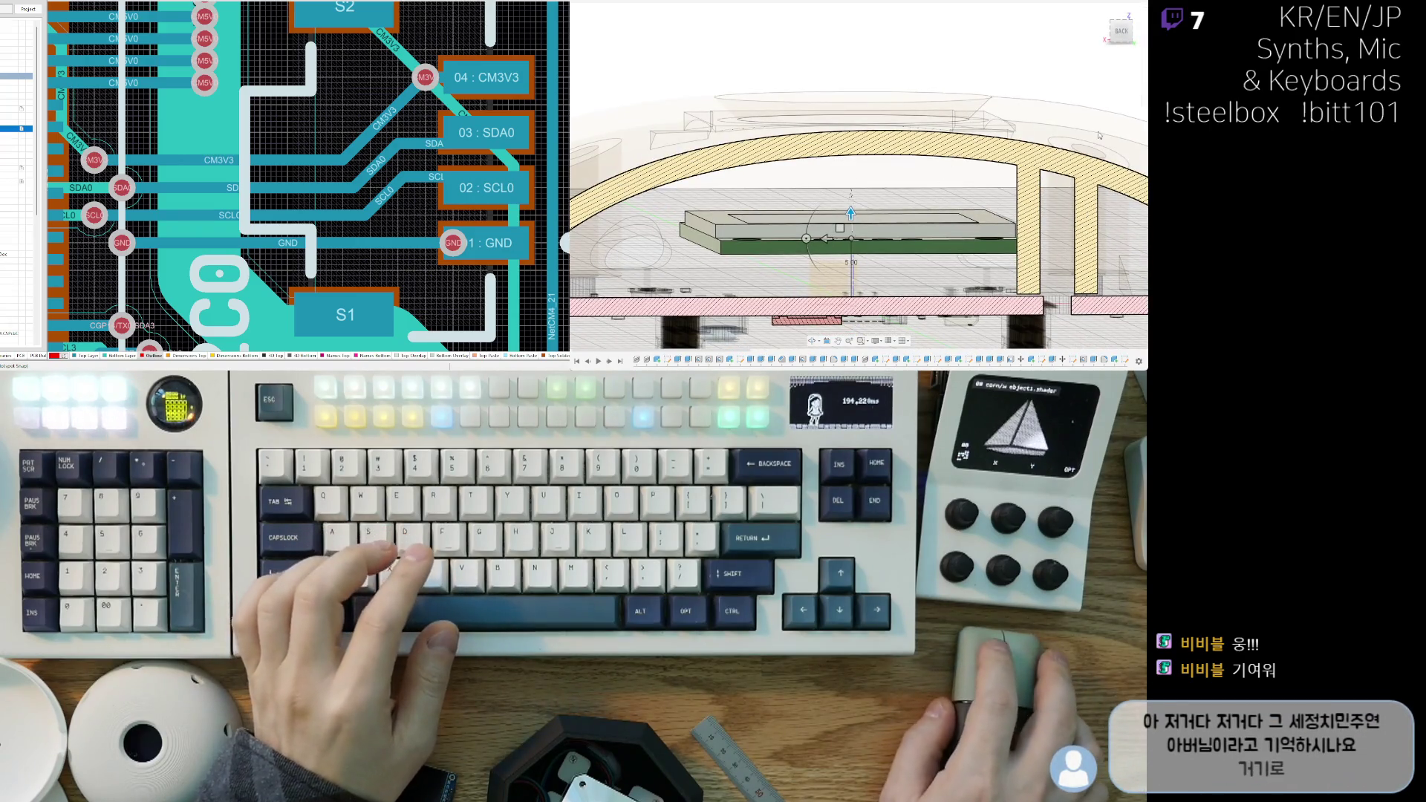
{"action": "left_click", "coordinate": [720, 220]}
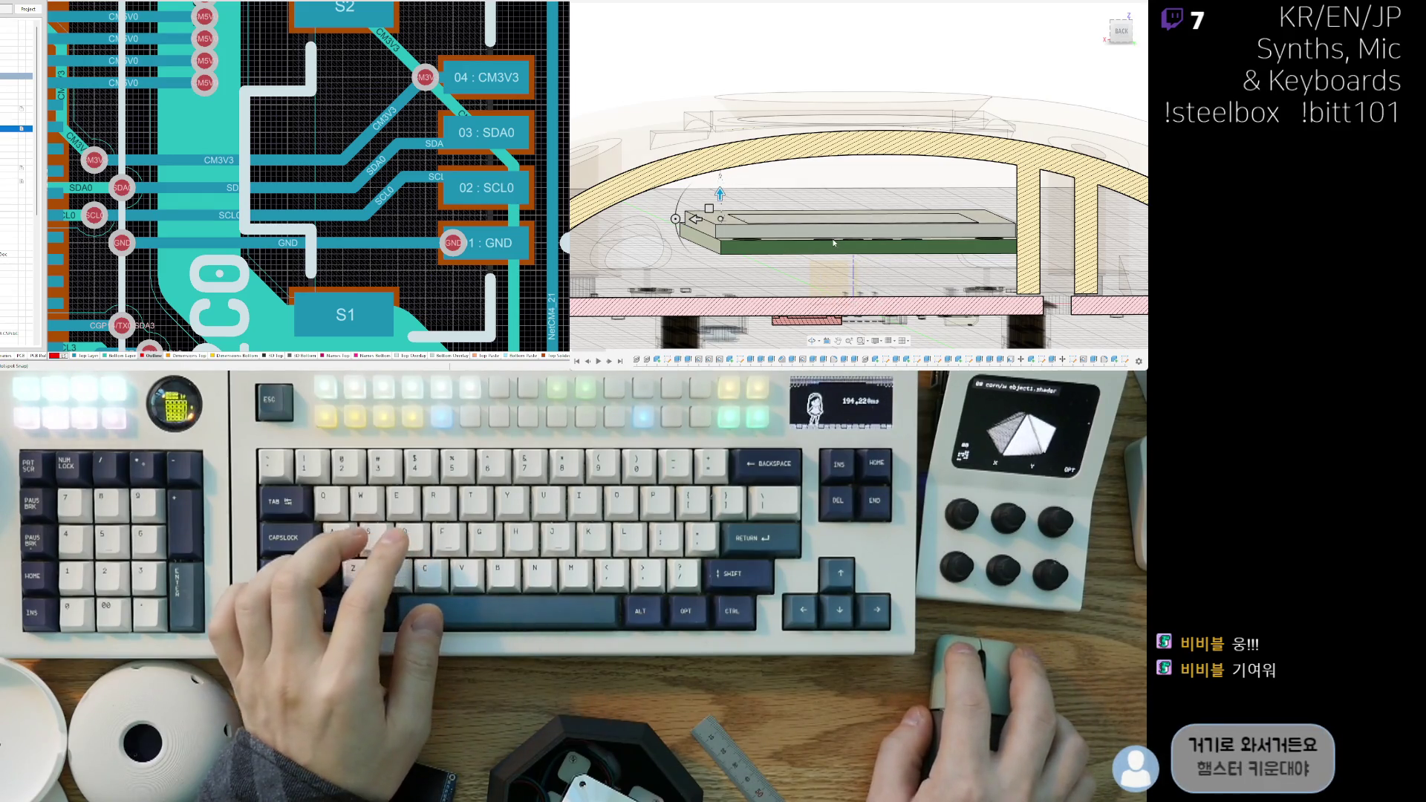
{"action": "mouse_move", "coordinate": [718, 195]}
{"action": "middle_mouse_down", "text": "shift"}
{"action": "mouse_move", "coordinate": [869, 224]}
{"action": "mouse_move", "coordinate": [866, 179]}
{"action": "middle_mouse_up", "text": "shift"}
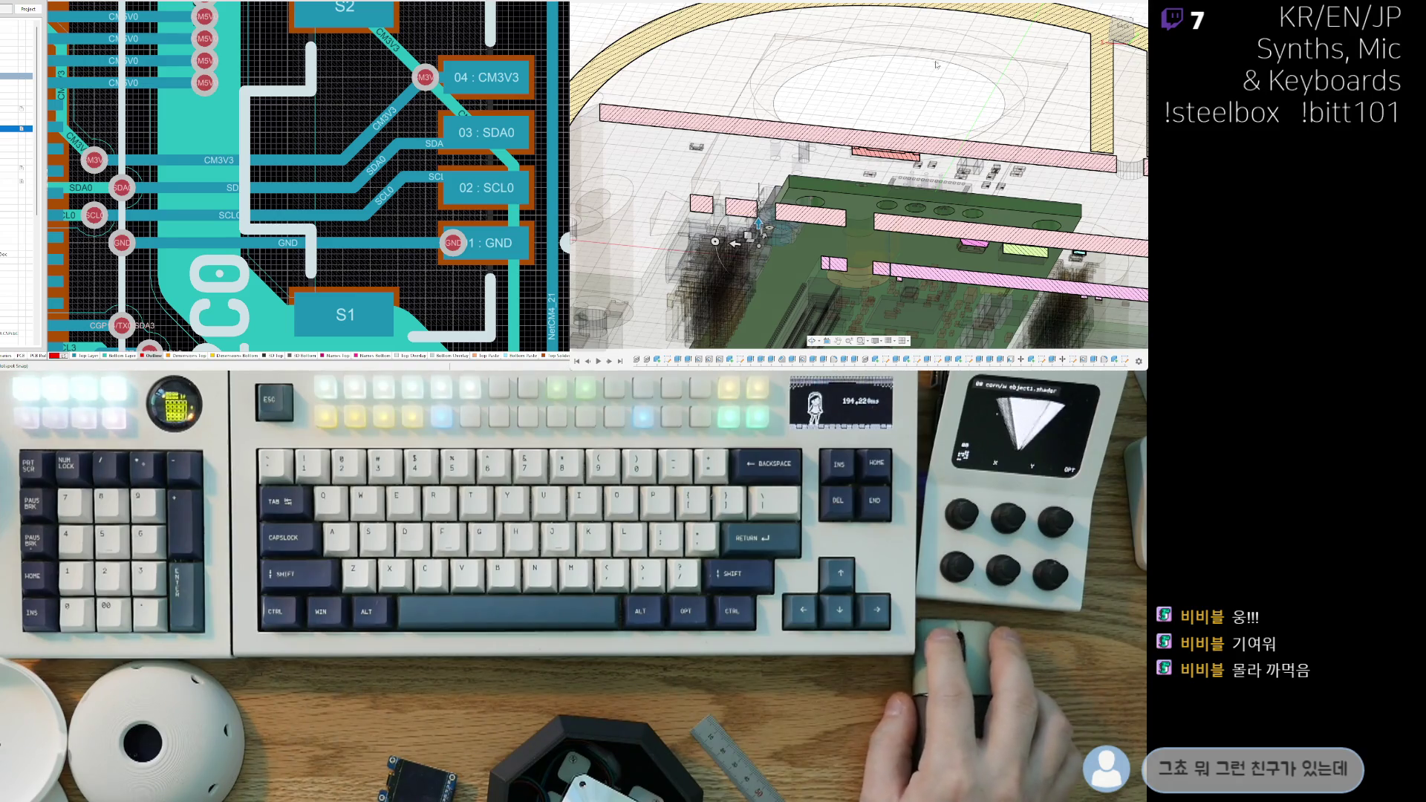
Step: Nudge the green board higher, orbit the section, then view it from the Back
{"action": "scroll", "coordinate": [1005, 77], "scroll_direction": "down", "scroll_amount": 2}
{"action": "middle_click_drag", "start_coordinate": [1014, 69], "coordinate": [949, 176]}
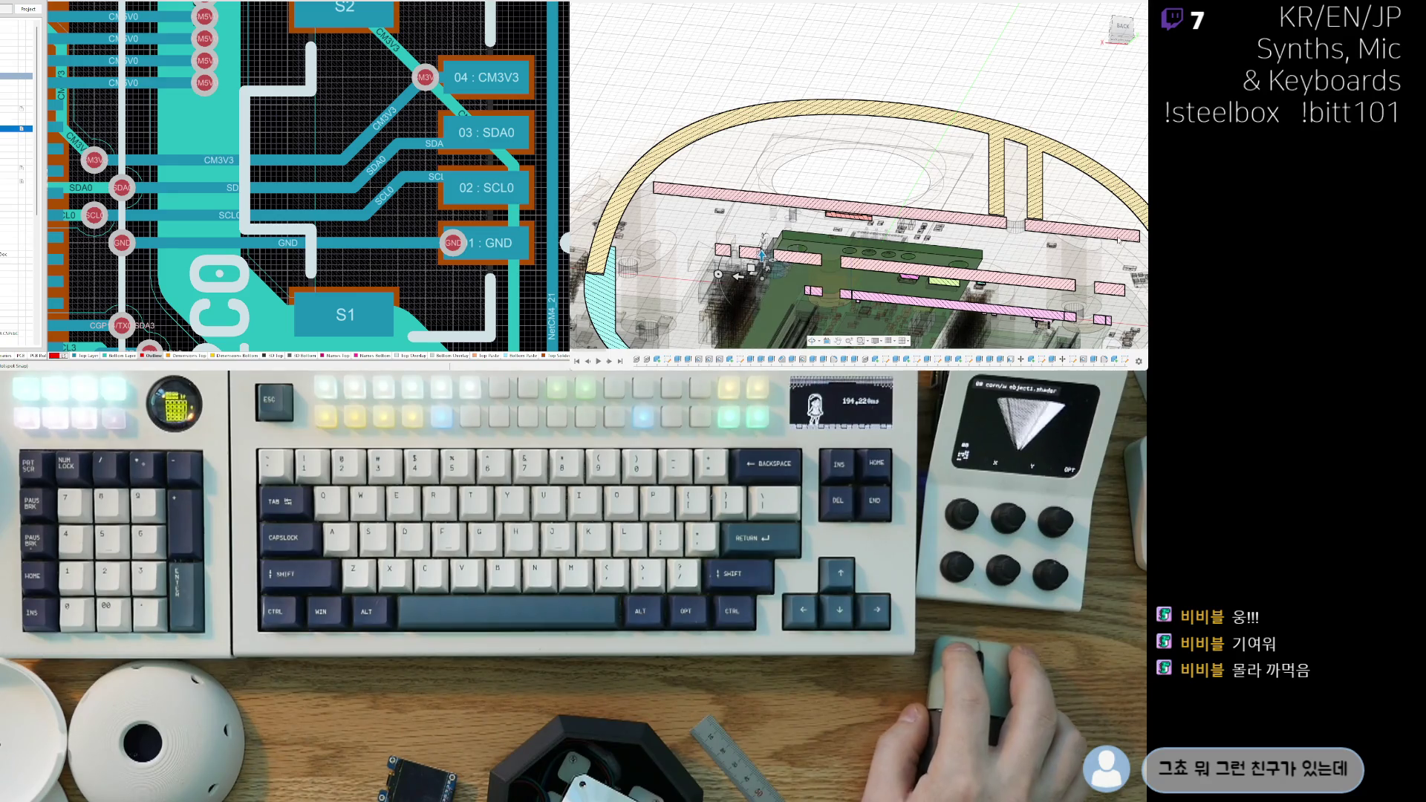
{"action": "left_click_drag", "start_coordinate": [761, 253], "coordinate": [754, 196]}
{"action": "left_click_drag", "start_coordinate": [759, 190], "coordinate": [759, 156]}
{"action": "scroll", "coordinate": [757, 145], "scroll_direction": "up", "scroll_amount": 5}
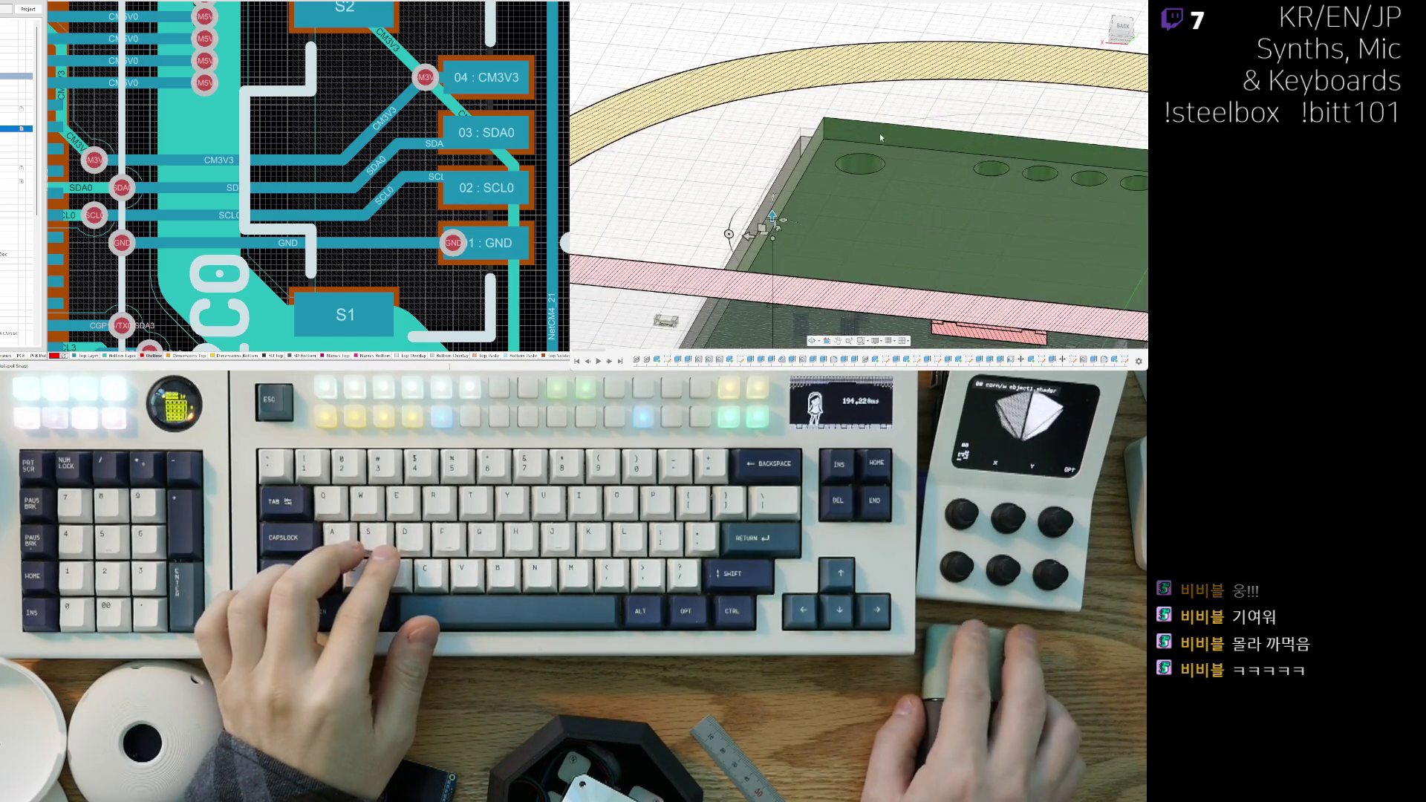
{"action": "middle_click_drag", "start_coordinate": [863, 134], "coordinate": [661, 79], "text": "shift"}
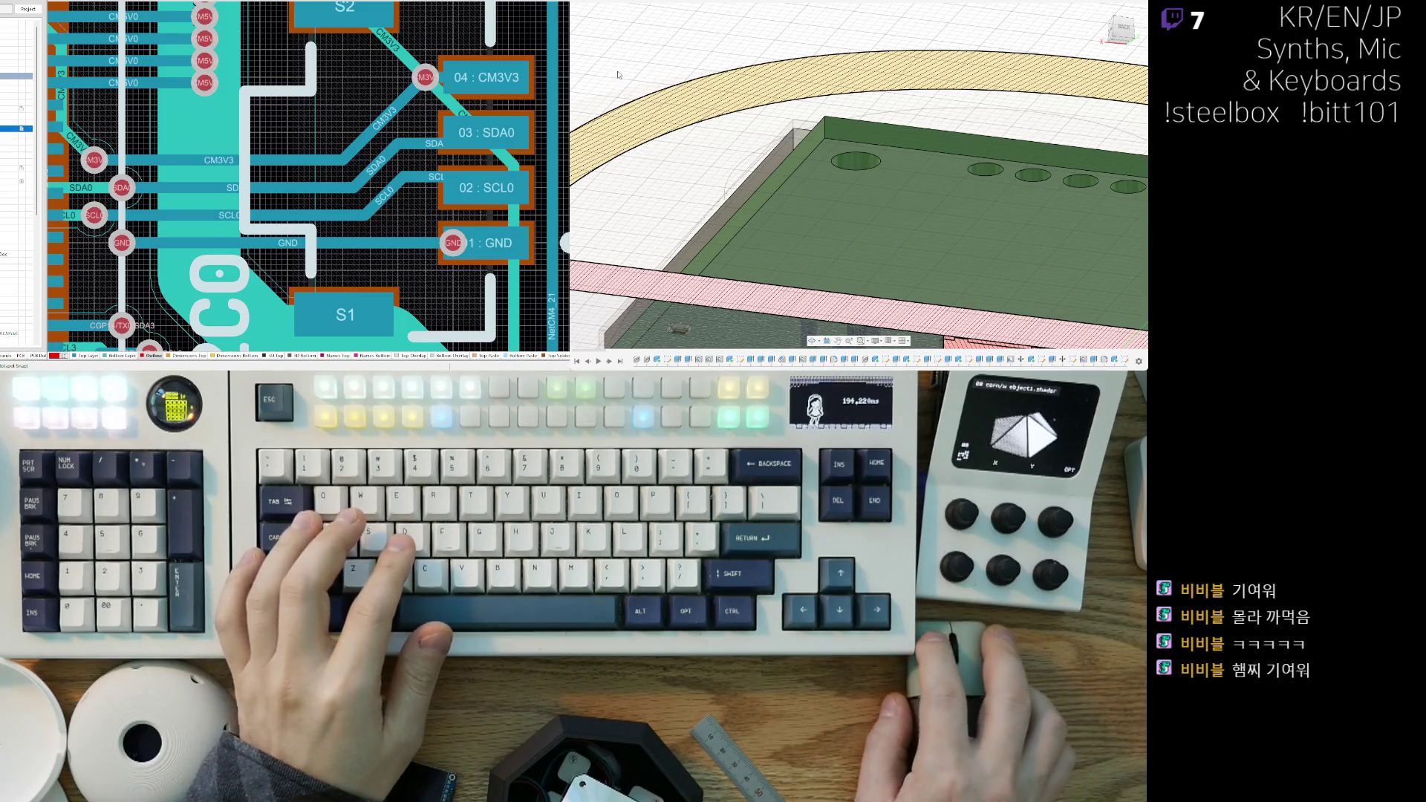
{"action": "scroll", "coordinate": [924, 159], "scroll_direction": "down", "scroll_amount": 5}
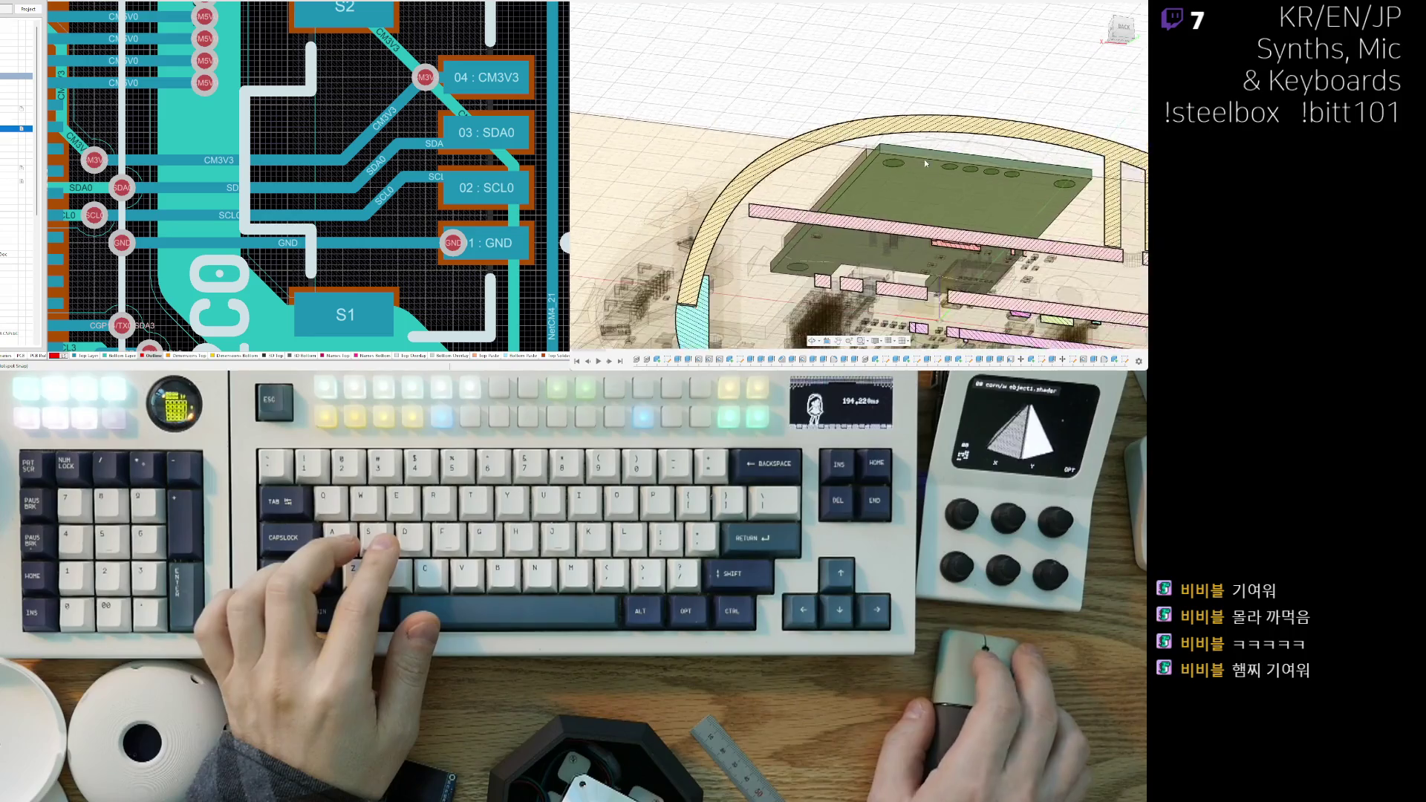
{"action": "scroll", "coordinate": [853, 97], "scroll_direction": "down", "scroll_amount": 5}
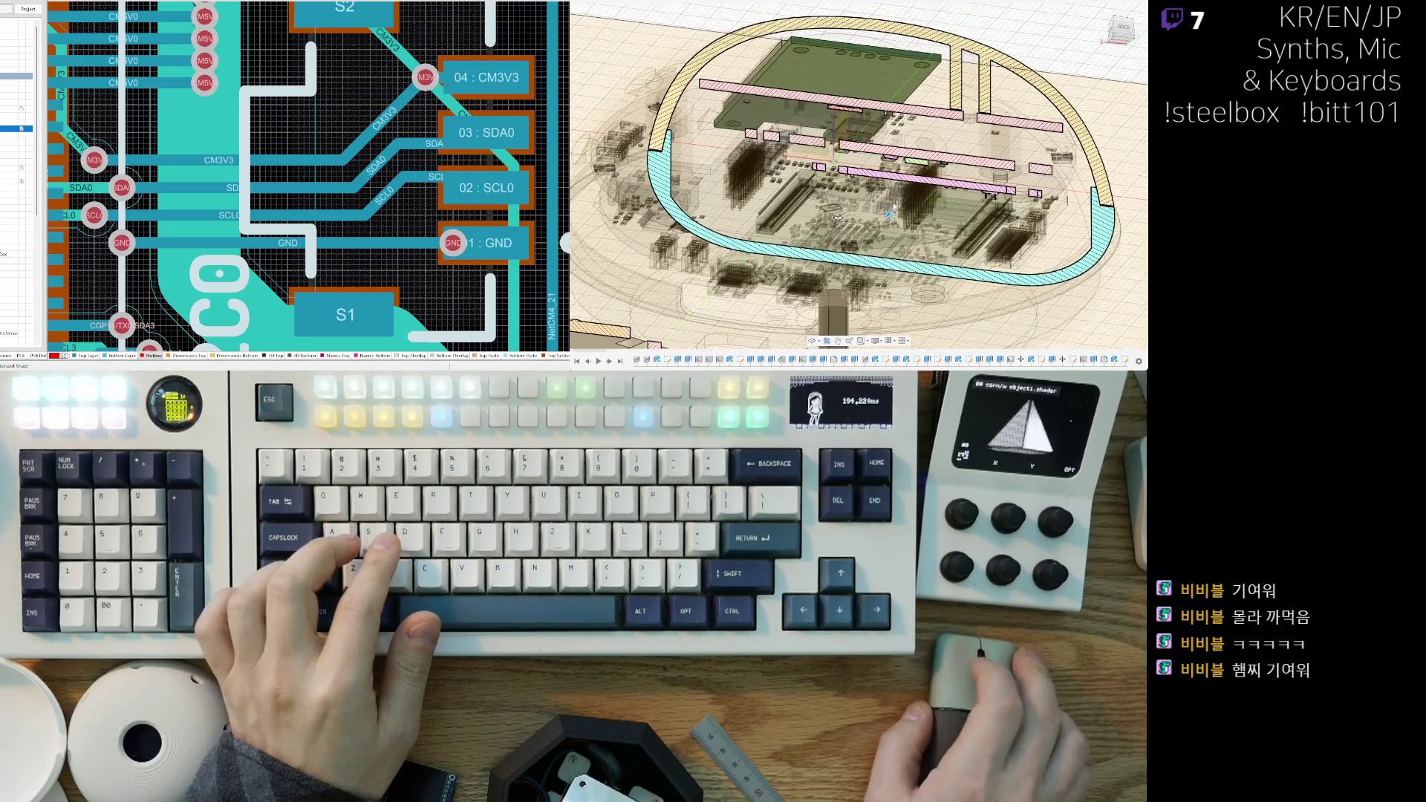
{"action": "middle_click_drag", "start_coordinate": [888, 214], "coordinate": [862, 240], "text": "shift"}
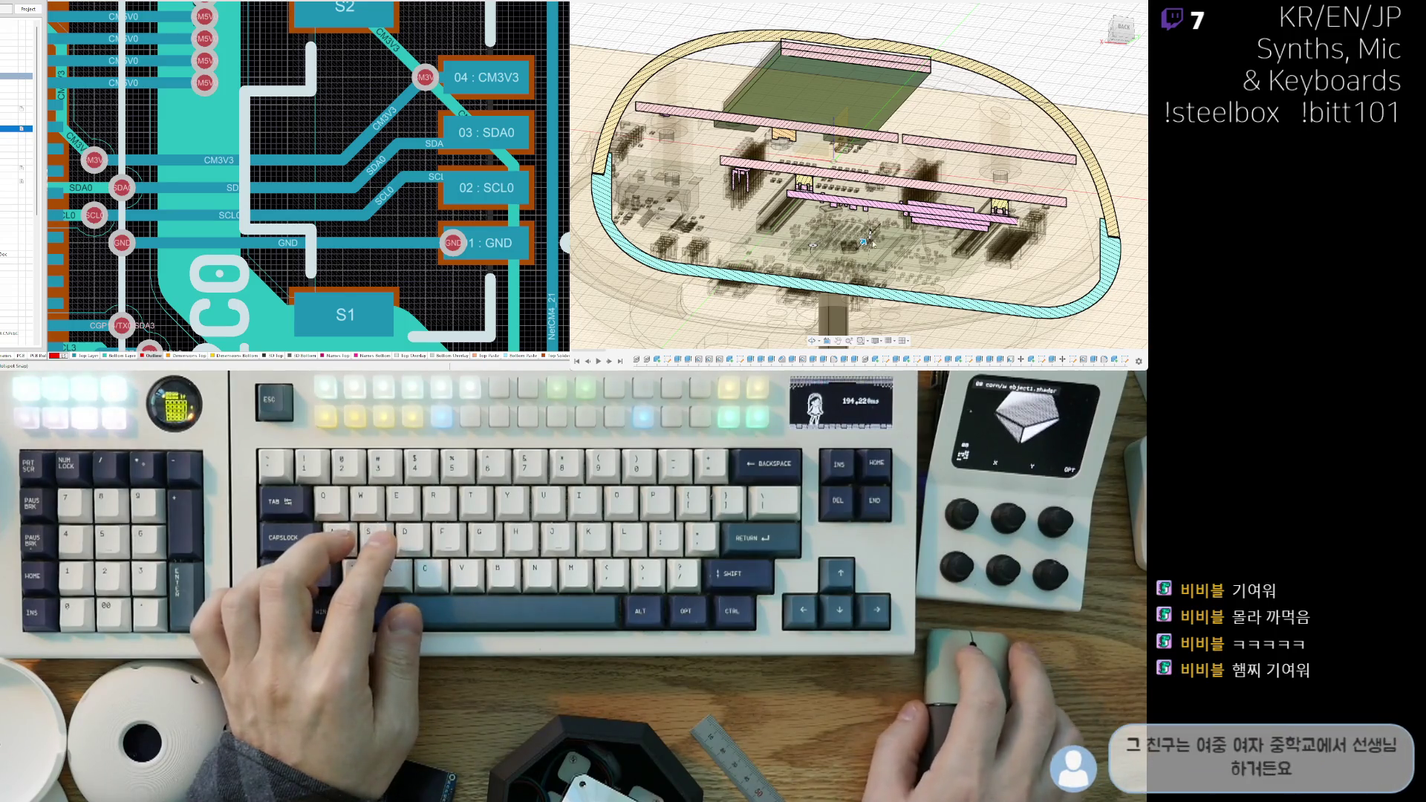
{"action": "middle_click_drag", "start_coordinate": [863, 242], "coordinate": [833, 261], "text": "shift"}
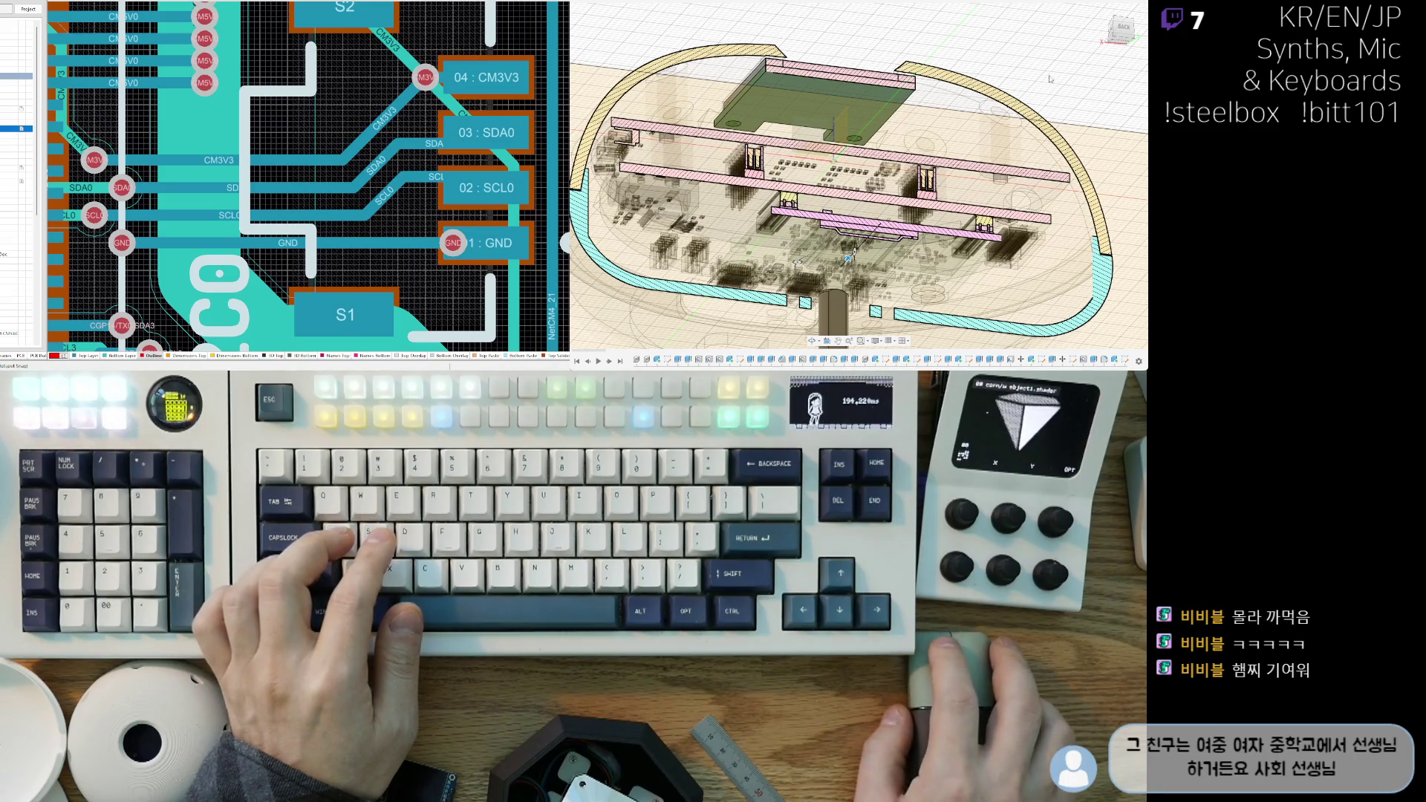
{"action": "middle_click_drag", "start_coordinate": [846, 260], "coordinate": [849, 257], "text": "shift"}
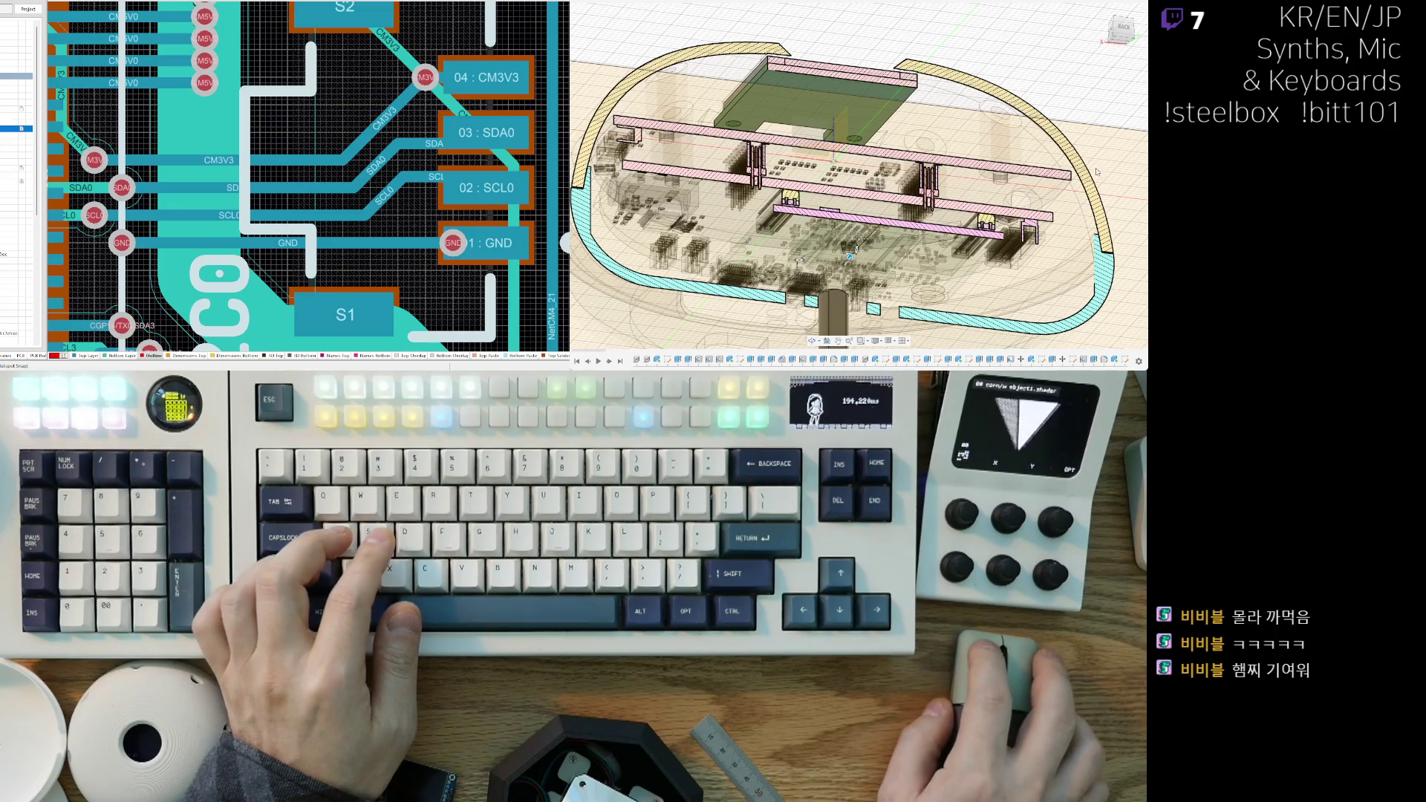
{"action": "left_click", "coordinate": [1121, 30]}
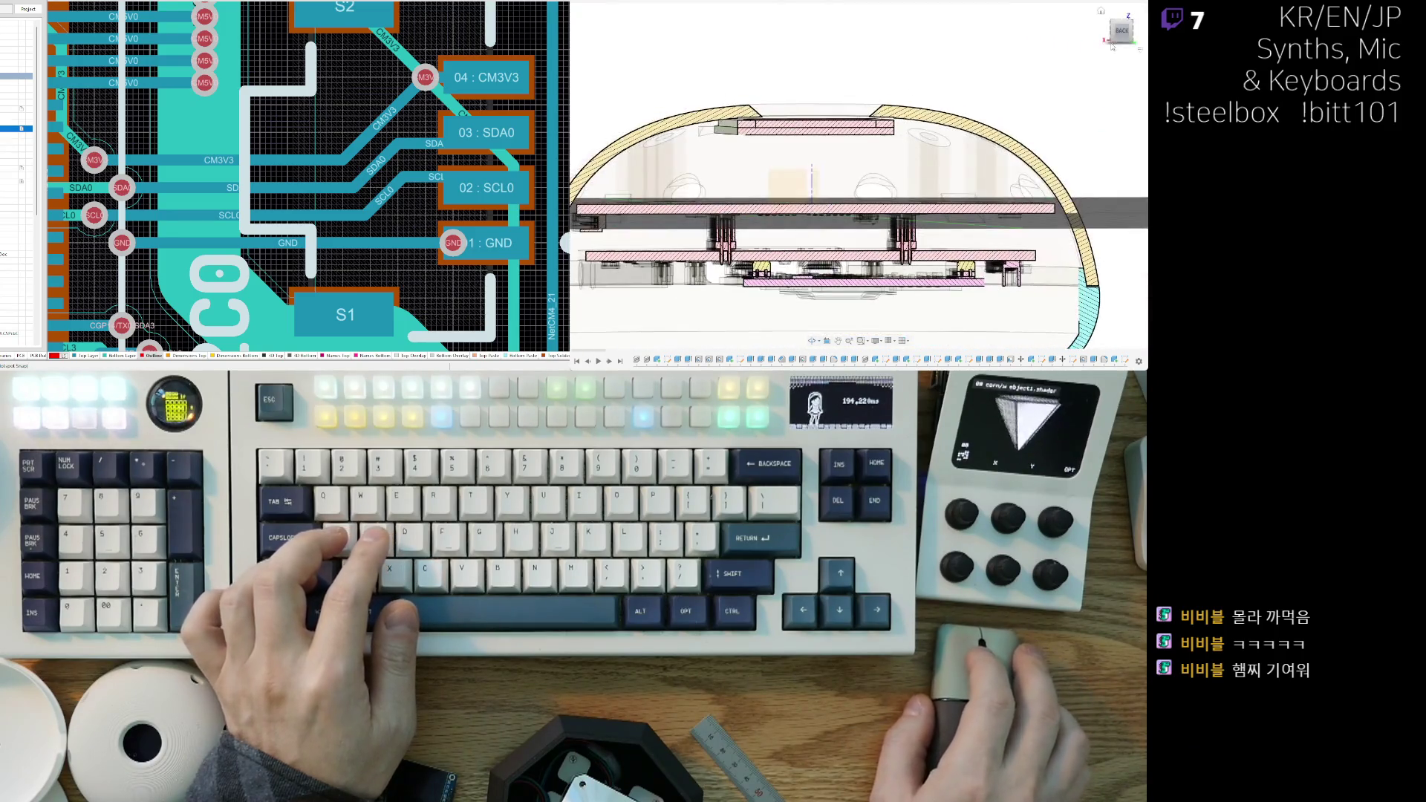
Step: Zoom into the dome's top opening and select the pink display plate for moving
{"action": "scroll", "coordinate": [755, 218], "scroll_direction": "up", "scroll_amount": 5}
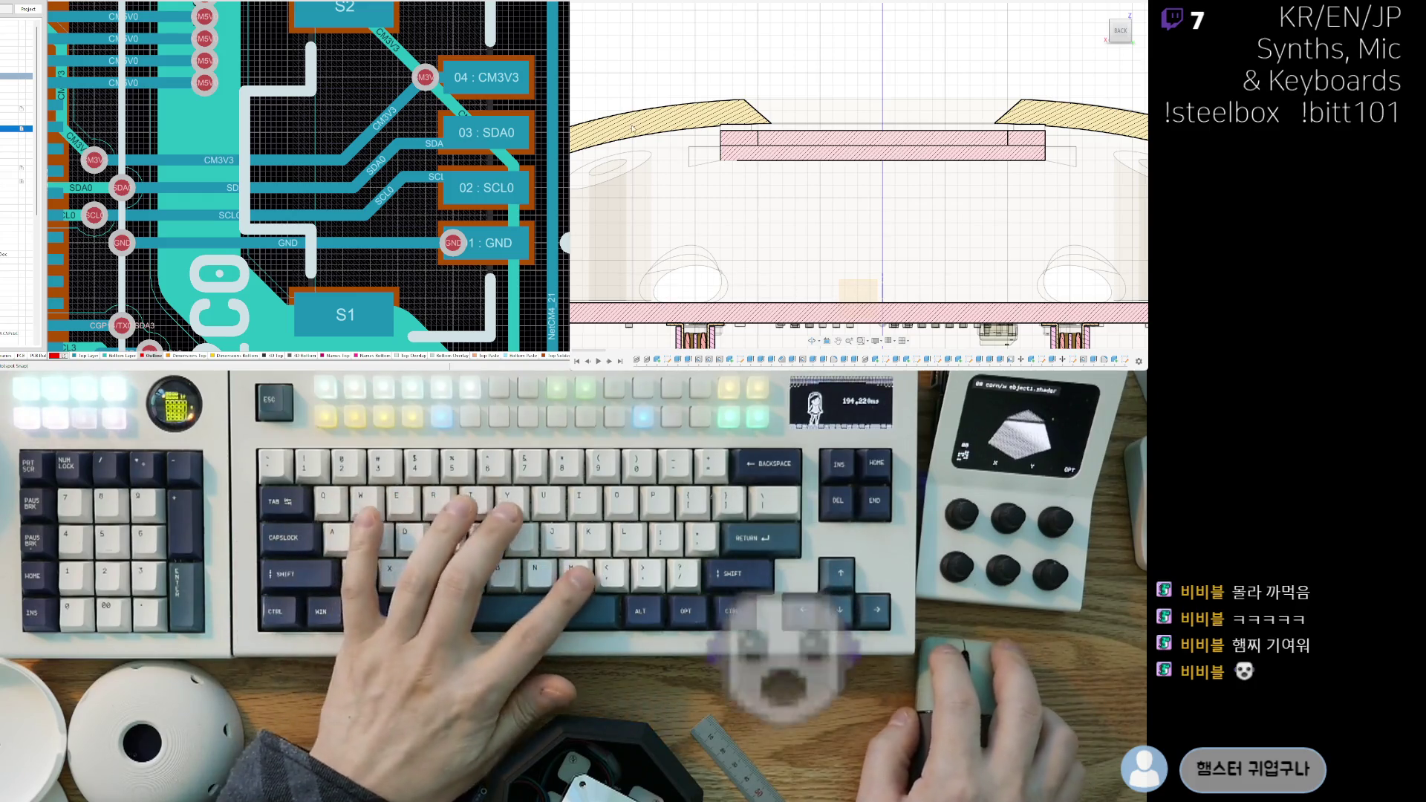
{"action": "left_click", "coordinate": [780, 145]}
{"action": "key", "text": "m"}
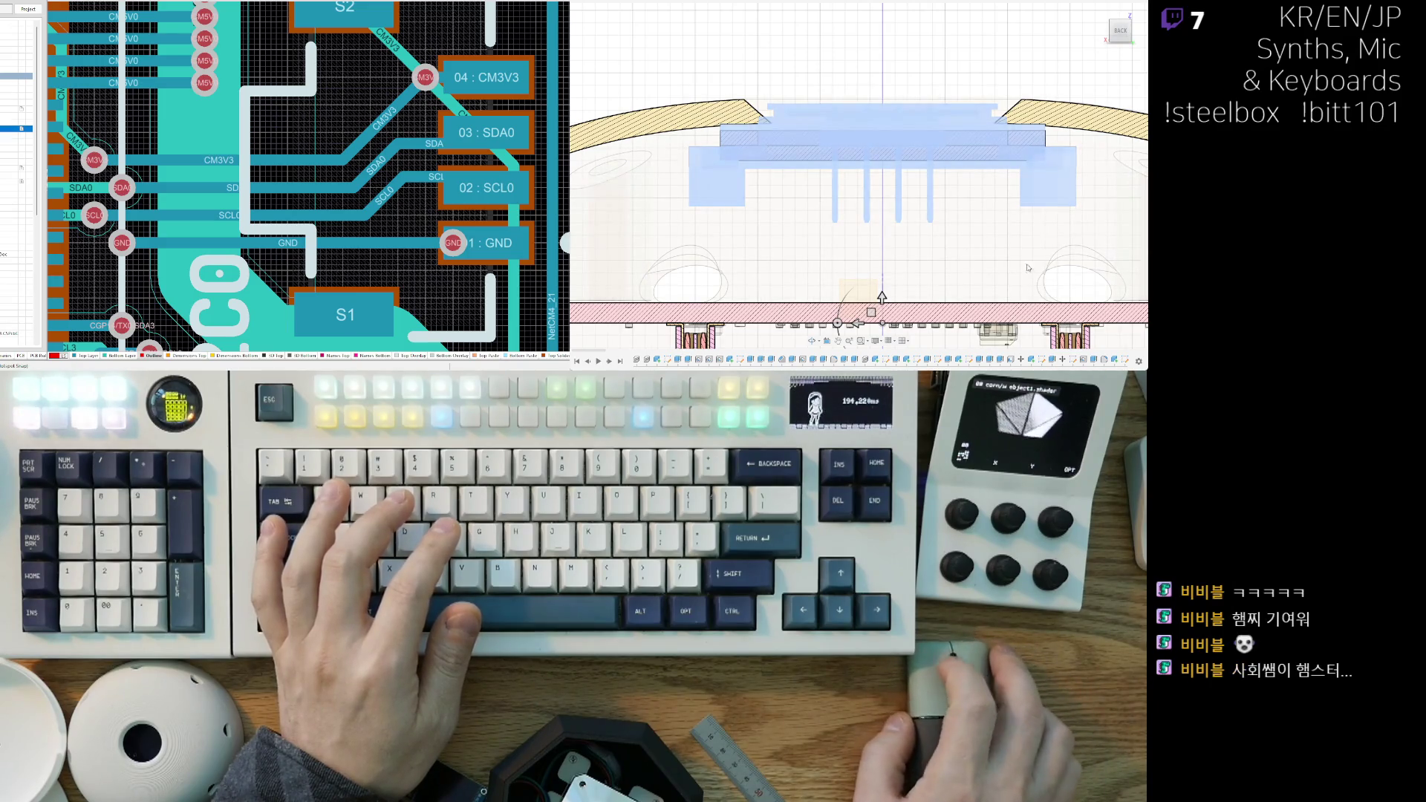
{"action": "left_click", "coordinate": [675, 162]}
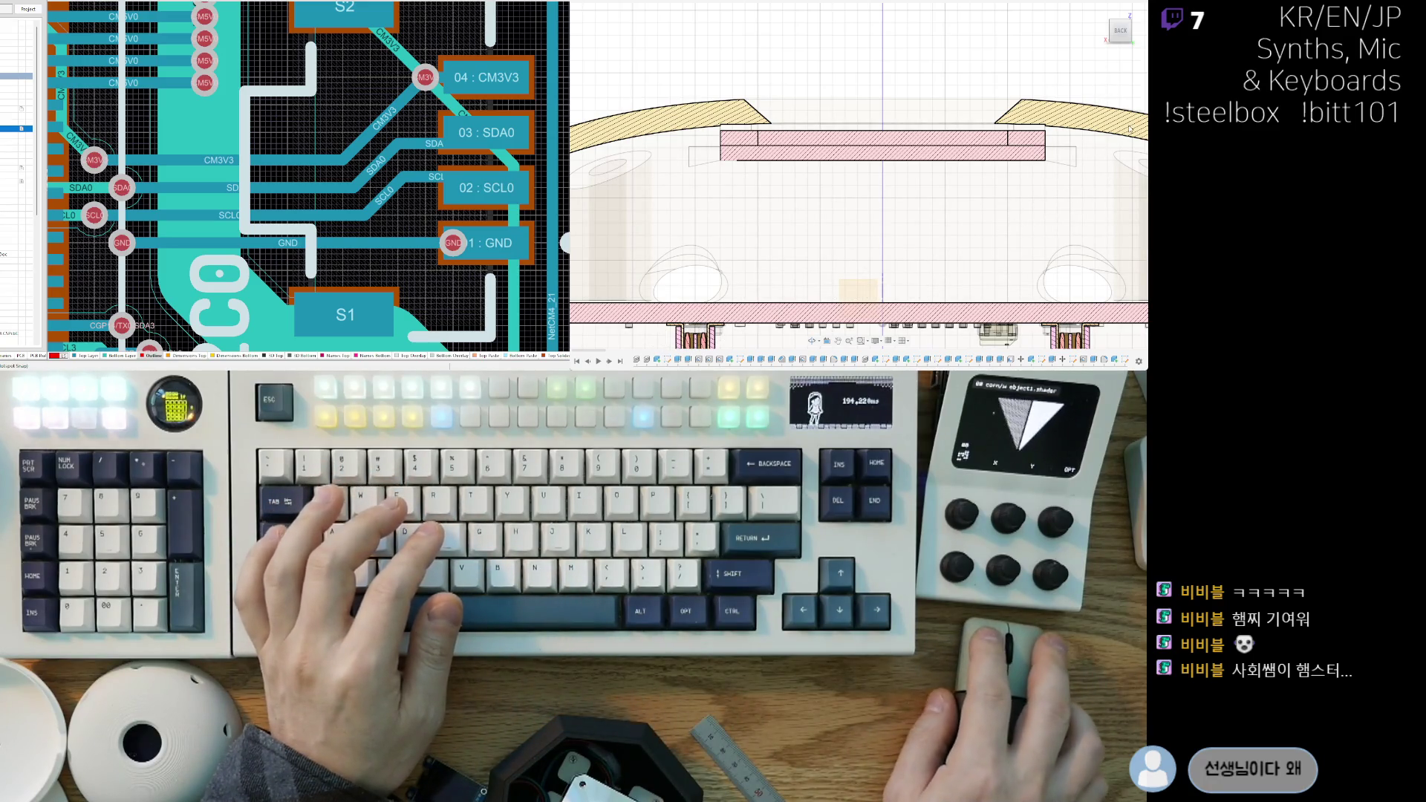
{"action": "left_click", "coordinate": [891, 142]}
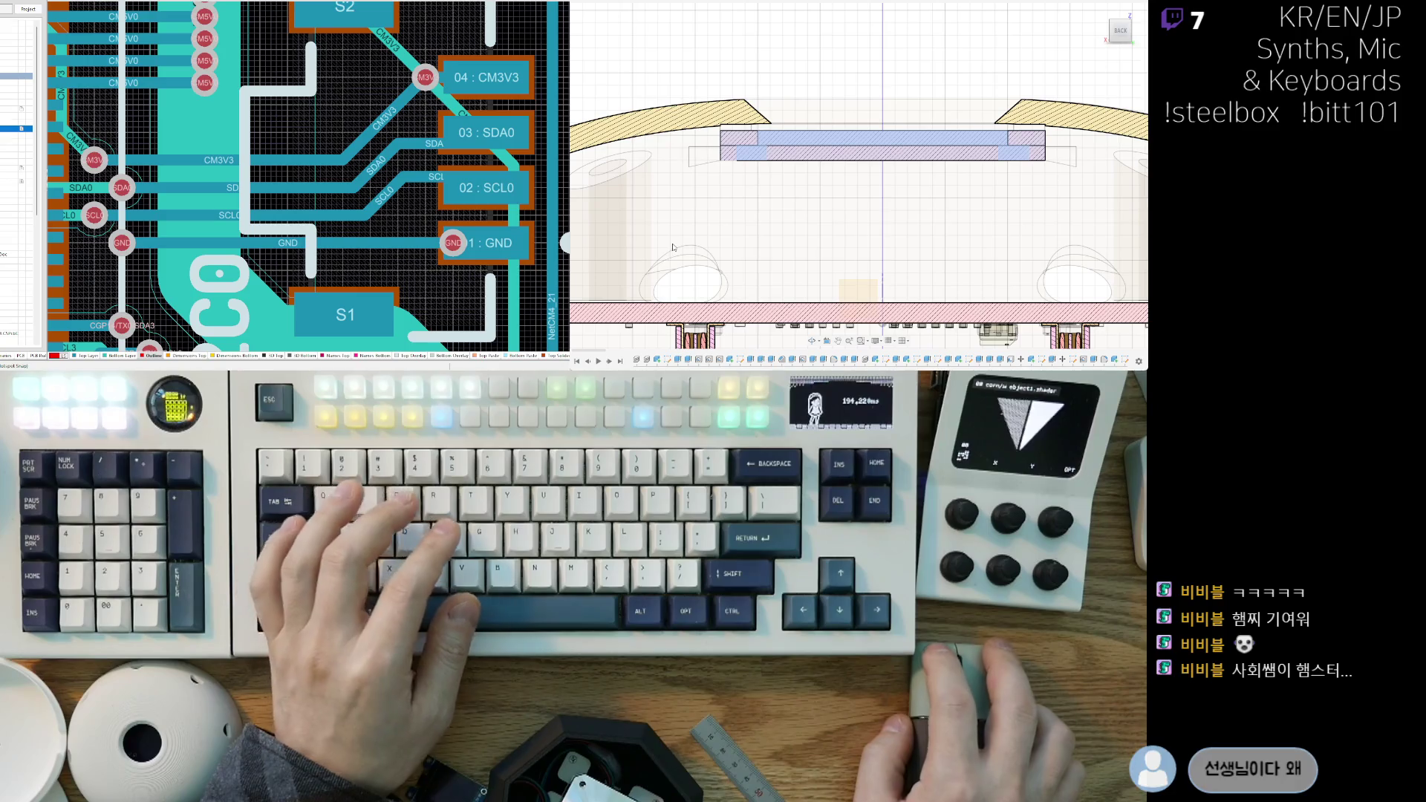
Step: Start moving the display plate and nudge it up, then cancel the unfinished move
{"action": "key", "text": "m"}
{"action": "scroll", "coordinate": [756, 214], "scroll_direction": "up", "scroll_amount": 10}
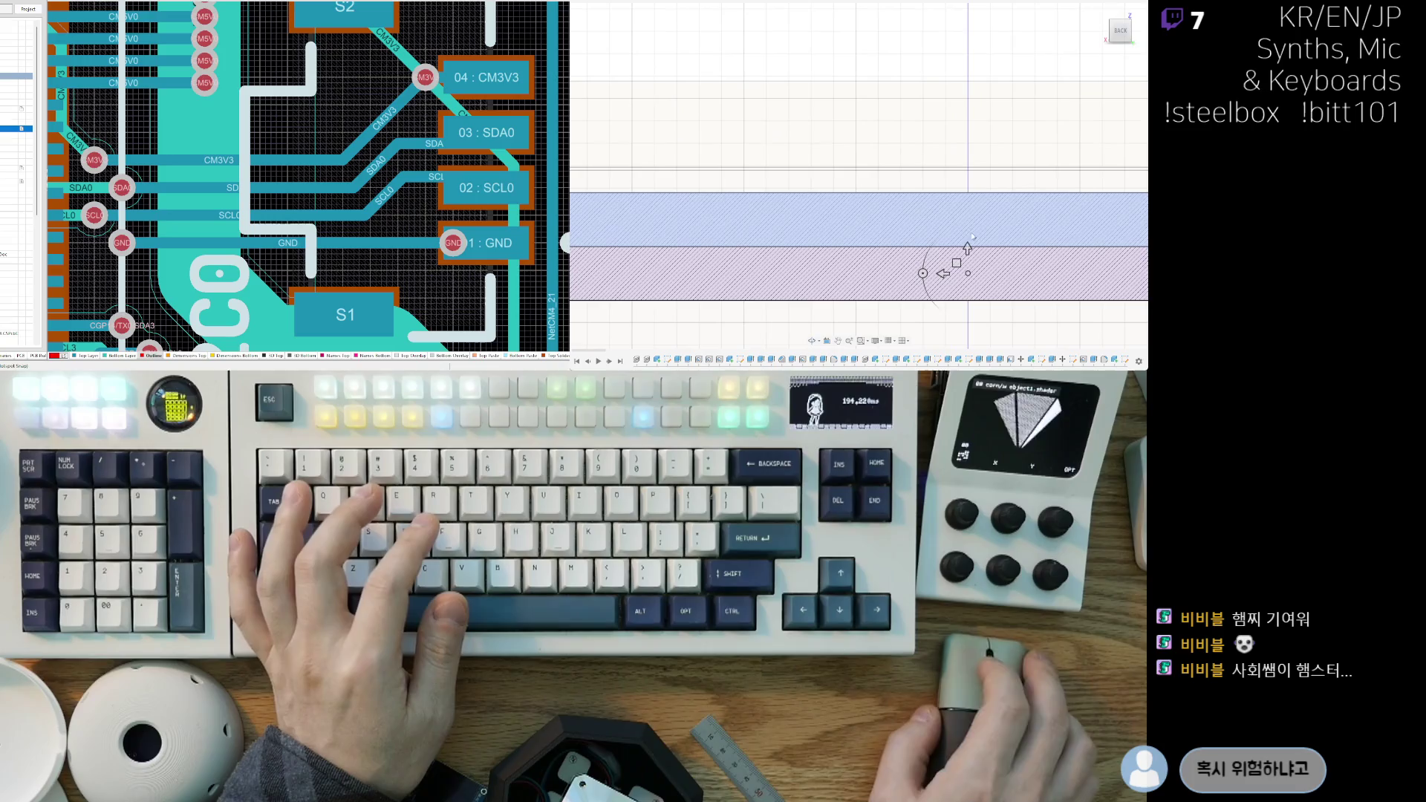
{"action": "left_click_drag", "start_coordinate": [968, 247], "coordinate": [968, 234]}
{"action": "scroll", "coordinate": [783, 232], "scroll_direction": "down", "scroll_amount": 5}
{"action": "middle_click_drag", "start_coordinate": [782, 231], "coordinate": [923, 248]}
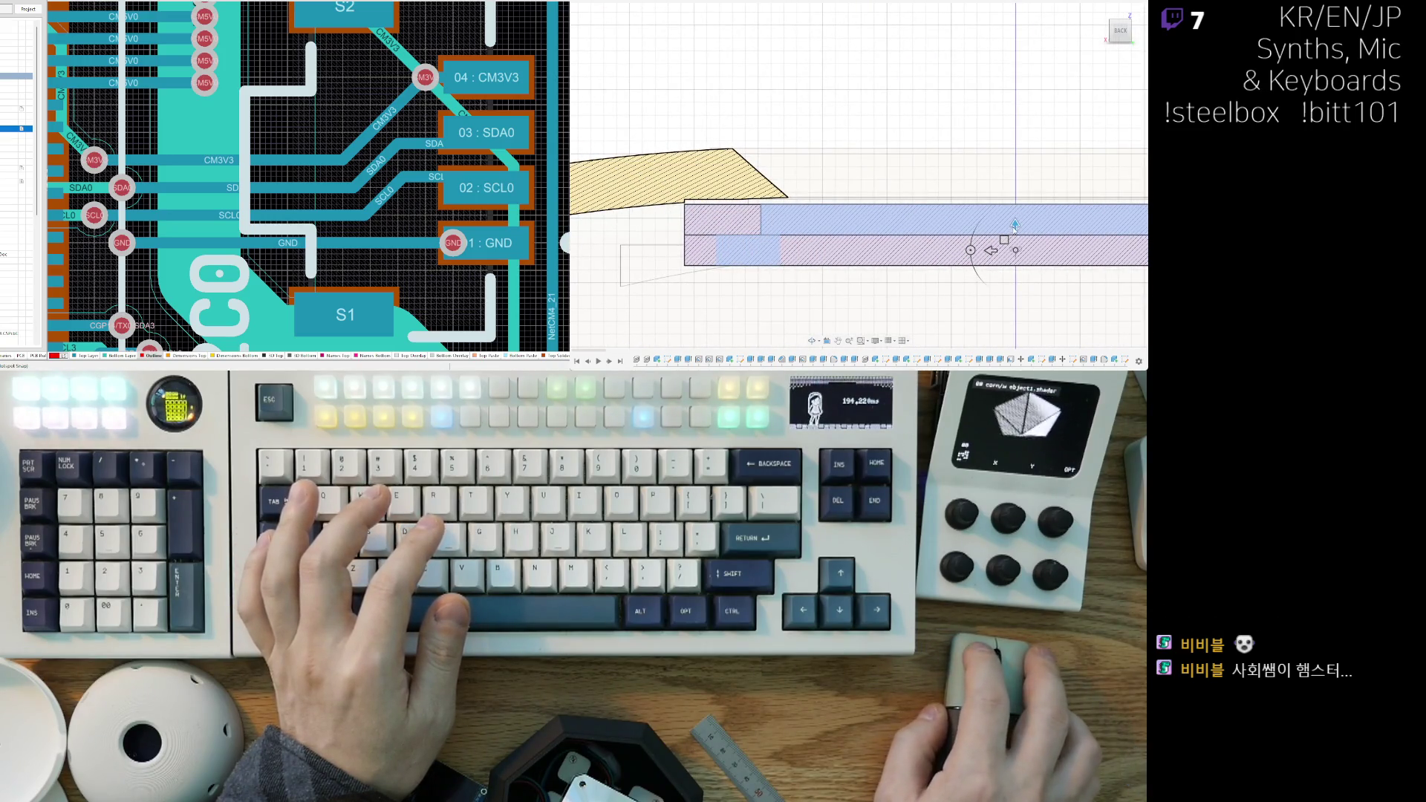
{"action": "left_click_drag", "start_coordinate": [1014, 225], "coordinate": [1015, 220]}
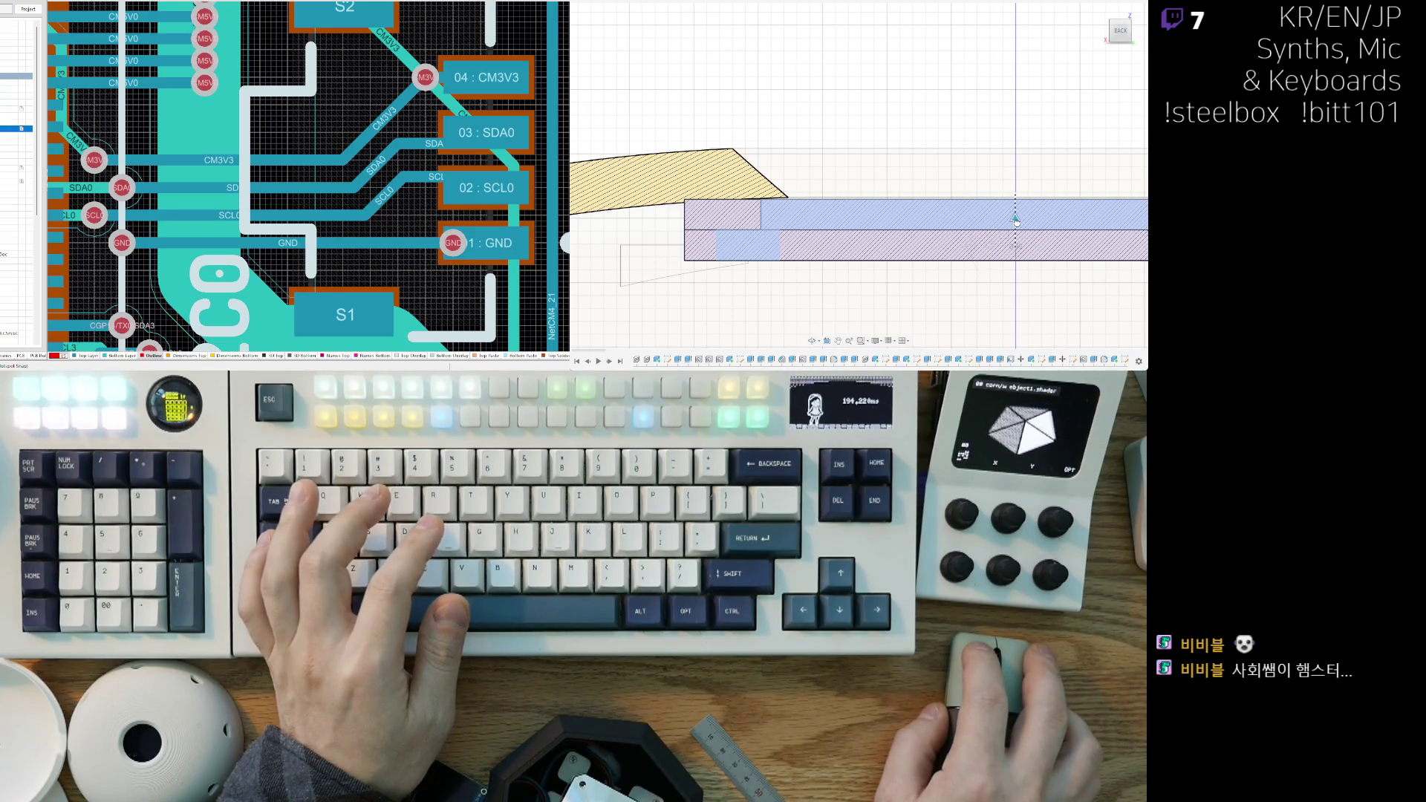
{"action": "mouse_move", "coordinate": [940, 247]}
{"action": "middle_mouse_down", "text": "shift"}
{"action": "mouse_move", "coordinate": [912, 260]}
{"action": "mouse_move", "coordinate": [943, 272]}
{"action": "mouse_move", "coordinate": [1095, 242]}
{"action": "mouse_move", "coordinate": [856, 237]}
{"action": "mouse_move", "coordinate": [835, 264]}
{"action": "mouse_move", "coordinate": [741, 290]}
{"action": "middle_mouse_up", "text": "shift"}
{"action": "key", "text": "Return"}
Step: From the BACK view, raise the display plate into the dome's top opening and confirm the move
{"action": "scroll", "coordinate": [835, 264], "scroll_direction": "up", "scroll_amount": 3}
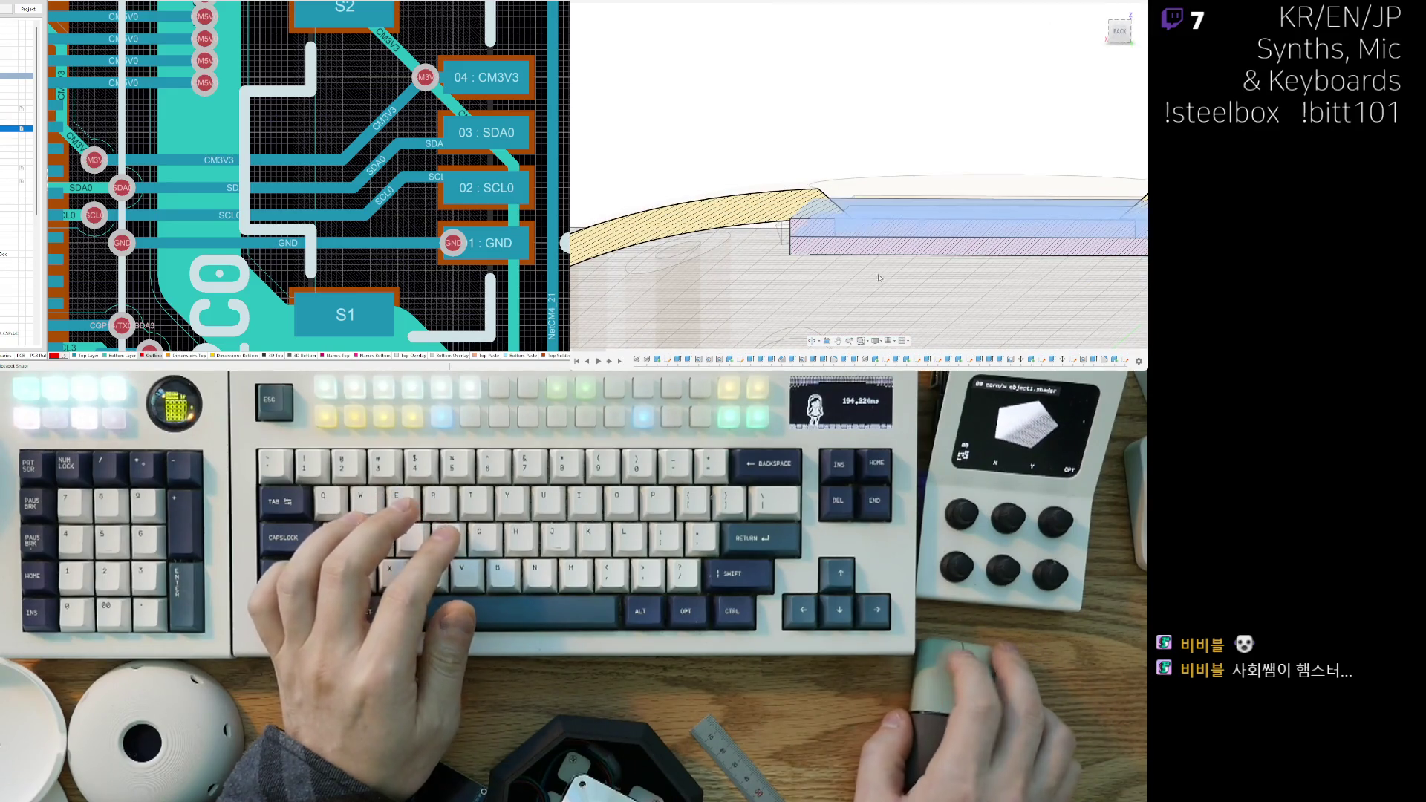
{"action": "middle_click_drag", "start_coordinate": [626, 332], "coordinate": [631, 320], "text": "shift"}
{"action": "left_click", "coordinate": [1114, 35]}
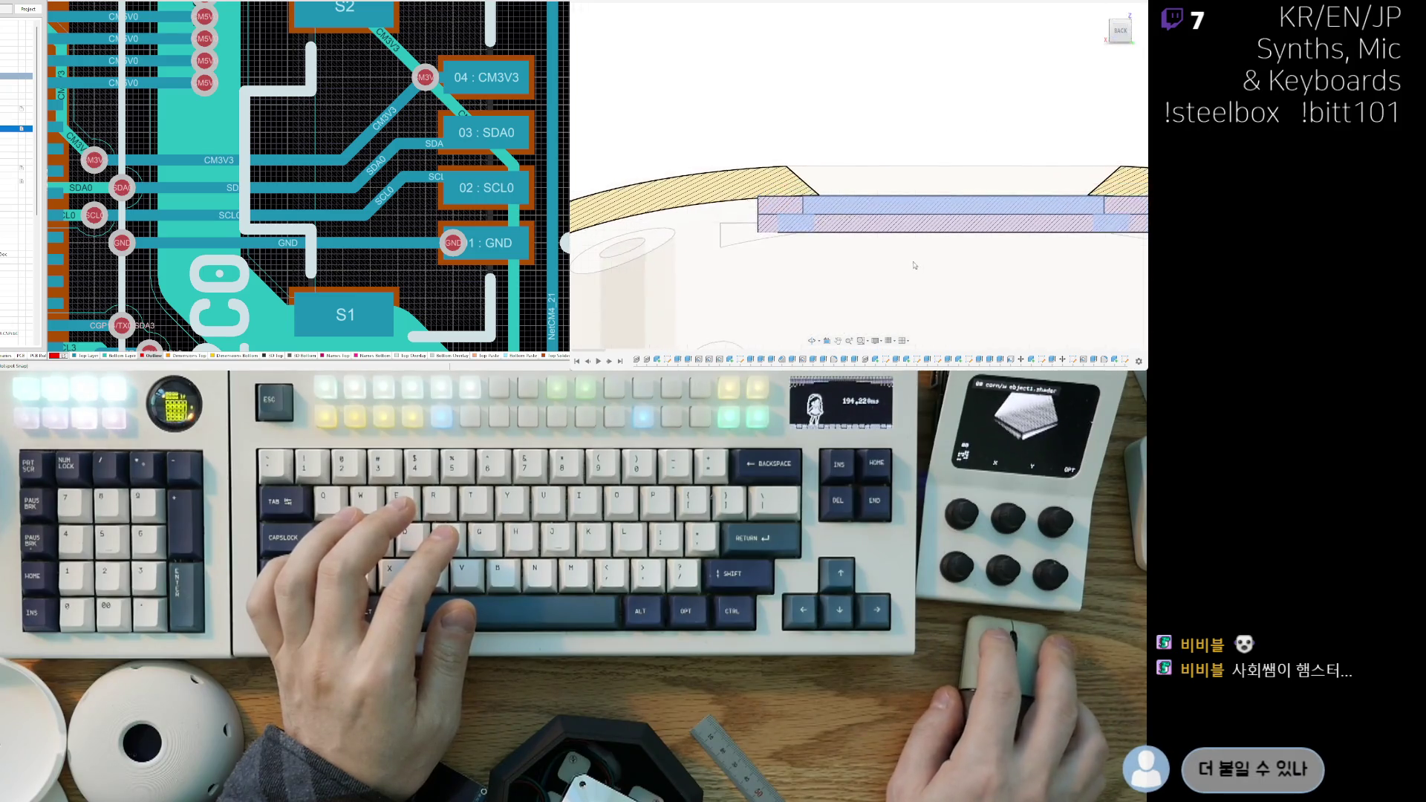
{"action": "middle_click_drag", "start_coordinate": [821, 210], "coordinate": [888, 249]}
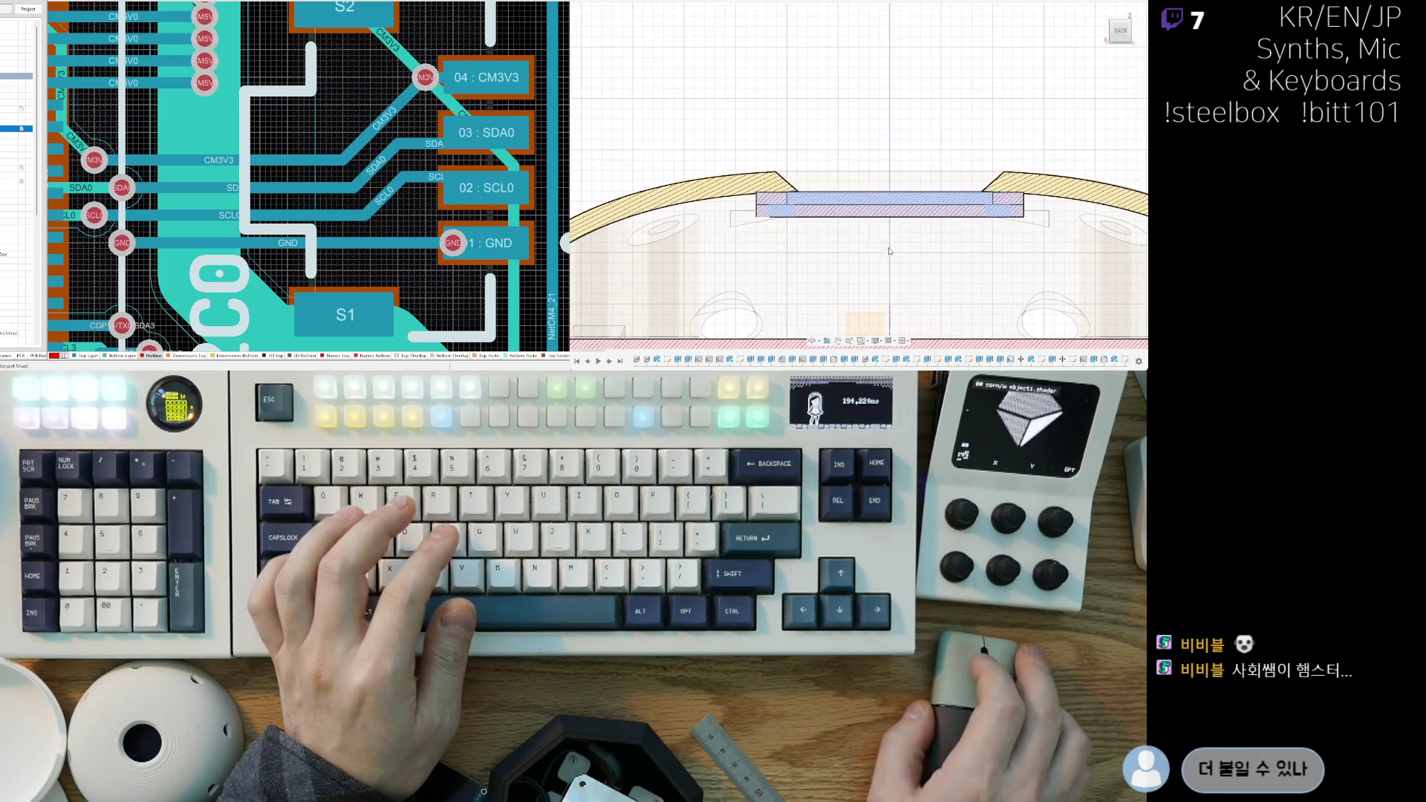
{"action": "scroll", "coordinate": [836, 240], "scroll_direction": "up", "scroll_amount": 2}
{"action": "key", "text": "m"}
{"action": "left_click_drag", "start_coordinate": [911, 207], "coordinate": [912, 193]}
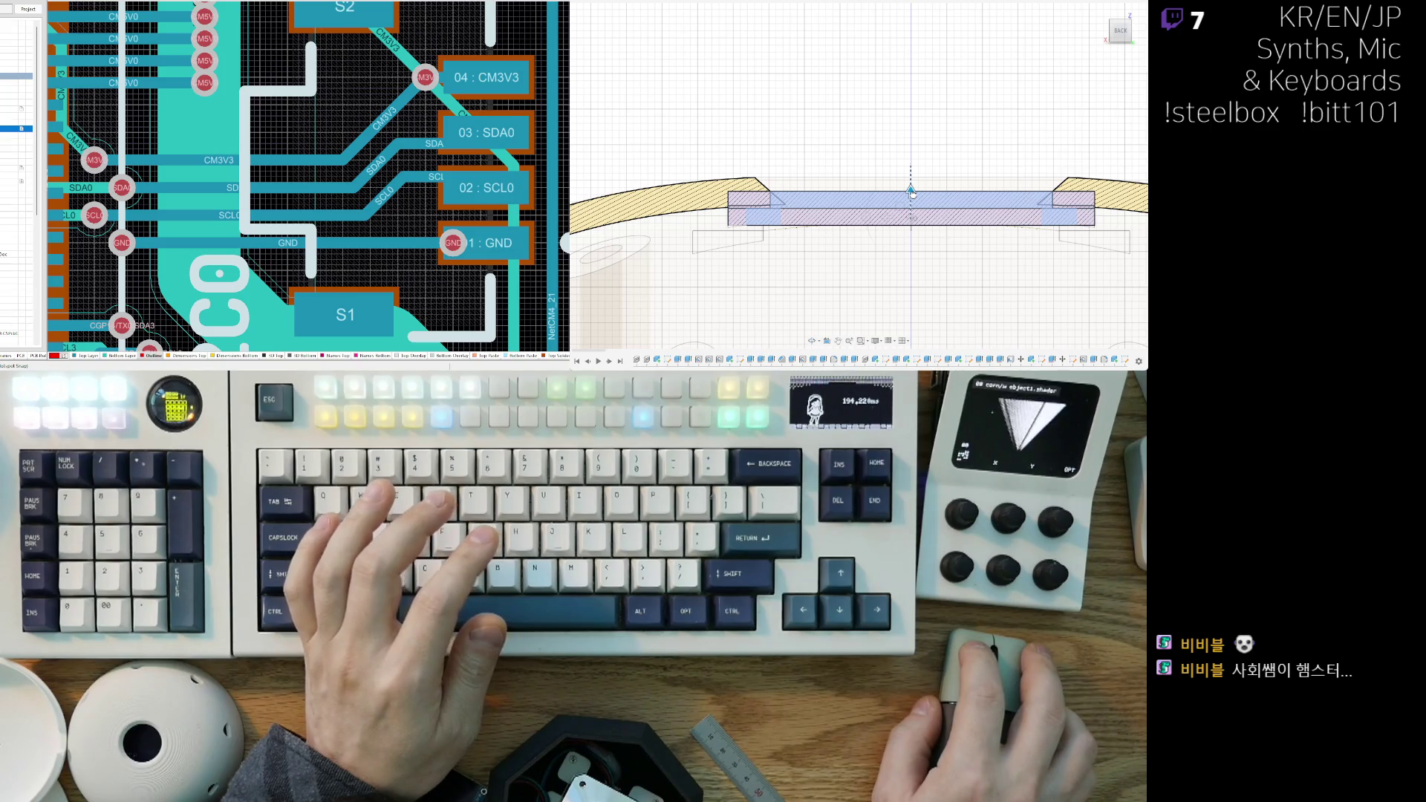
{"action": "key", "text": "Return"}
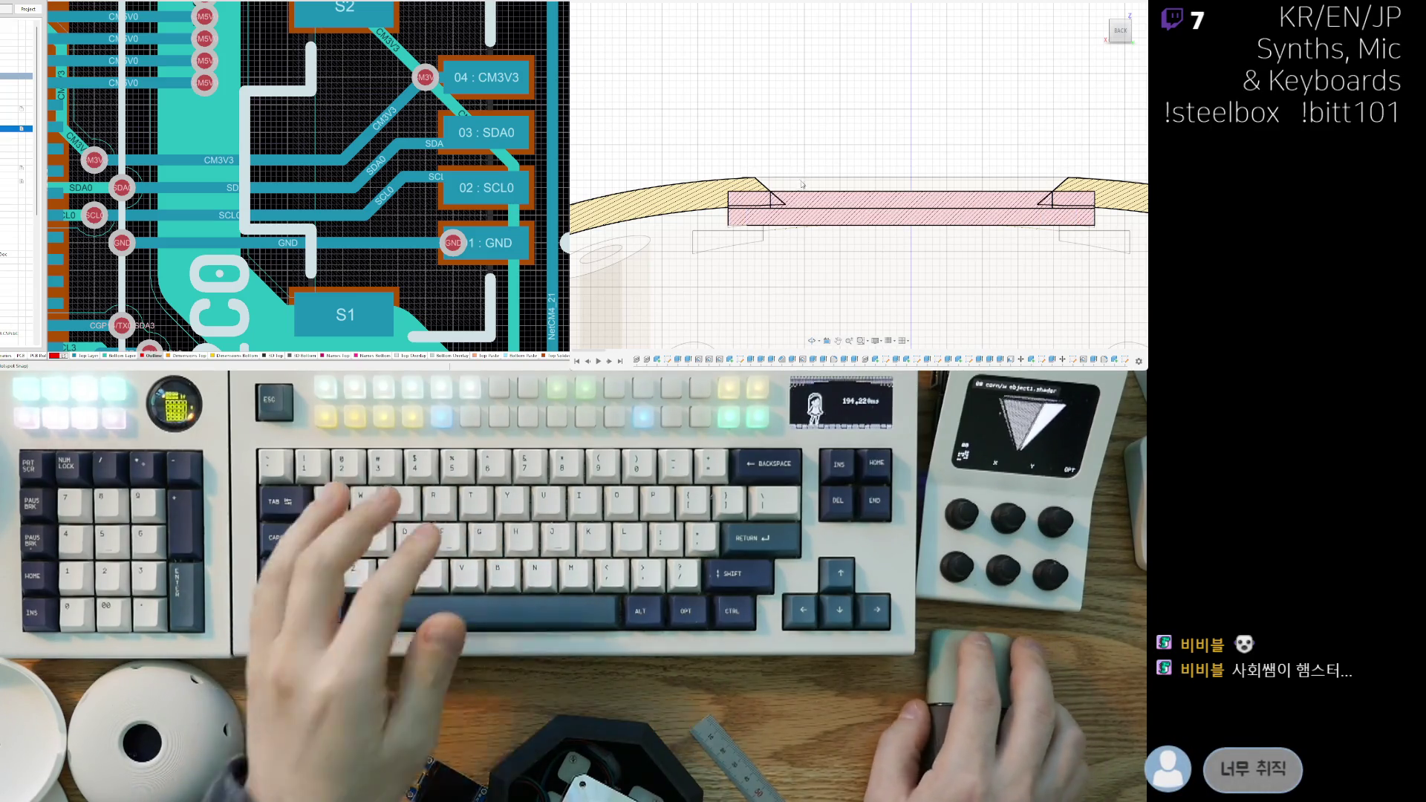
{"action": "mouse_move", "coordinate": [803, 183]}
{"action": "middle_mouse_down", "text": "shift"}
{"action": "mouse_move", "coordinate": [878, 284]}
{"action": "mouse_move", "coordinate": [987, 216]}
{"action": "mouse_move", "coordinate": [1046, 204]}
{"action": "mouse_move", "coordinate": [911, 213]}
{"action": "mouse_move", "coordinate": [948, 232]}
{"action": "mouse_move", "coordinate": [993, 213]}
{"action": "mouse_move", "coordinate": [704, 162]}
{"action": "middle_mouse_up", "text": "shift"}
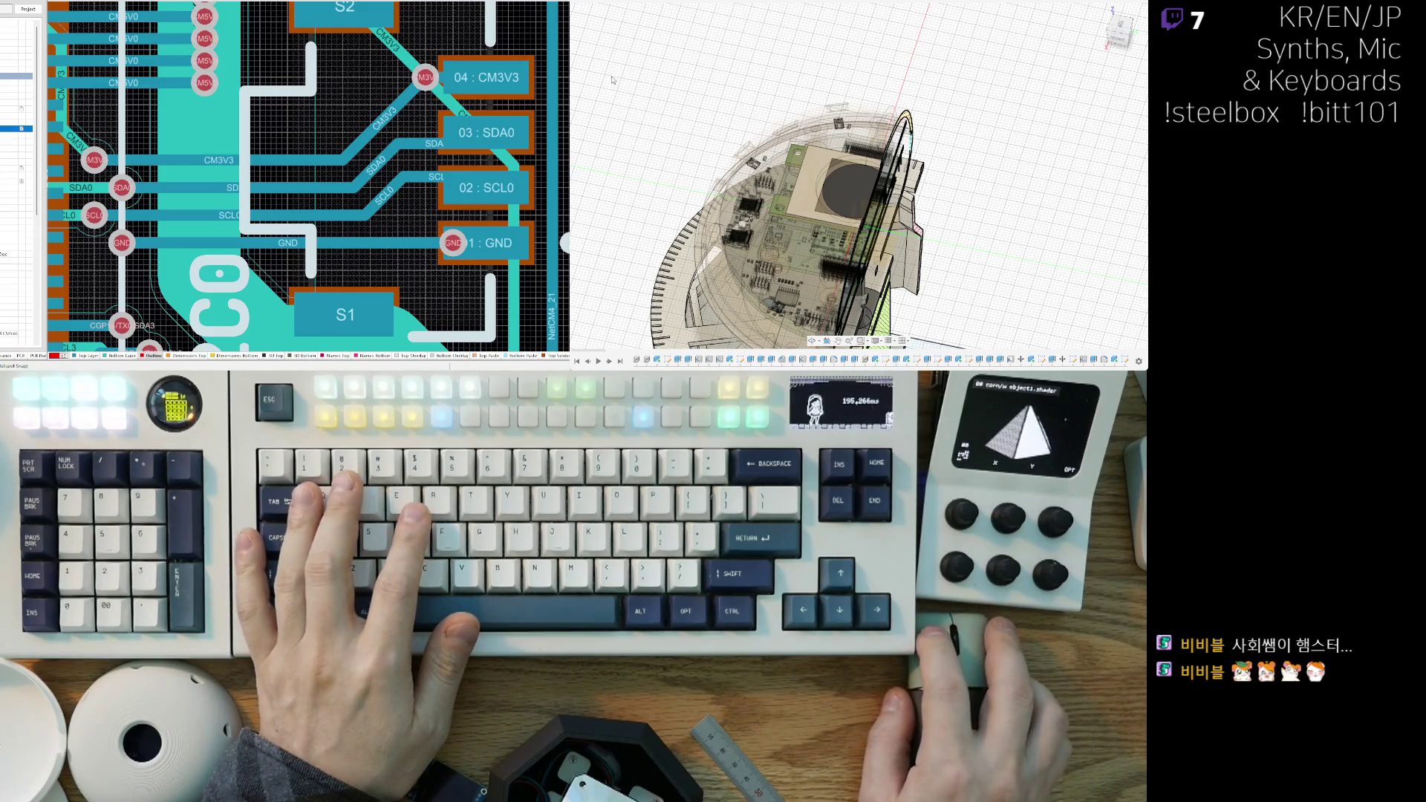
Step: Create a section analysis cut and shift its plane across the enclosure
{"action": "key", "text": "Home"}
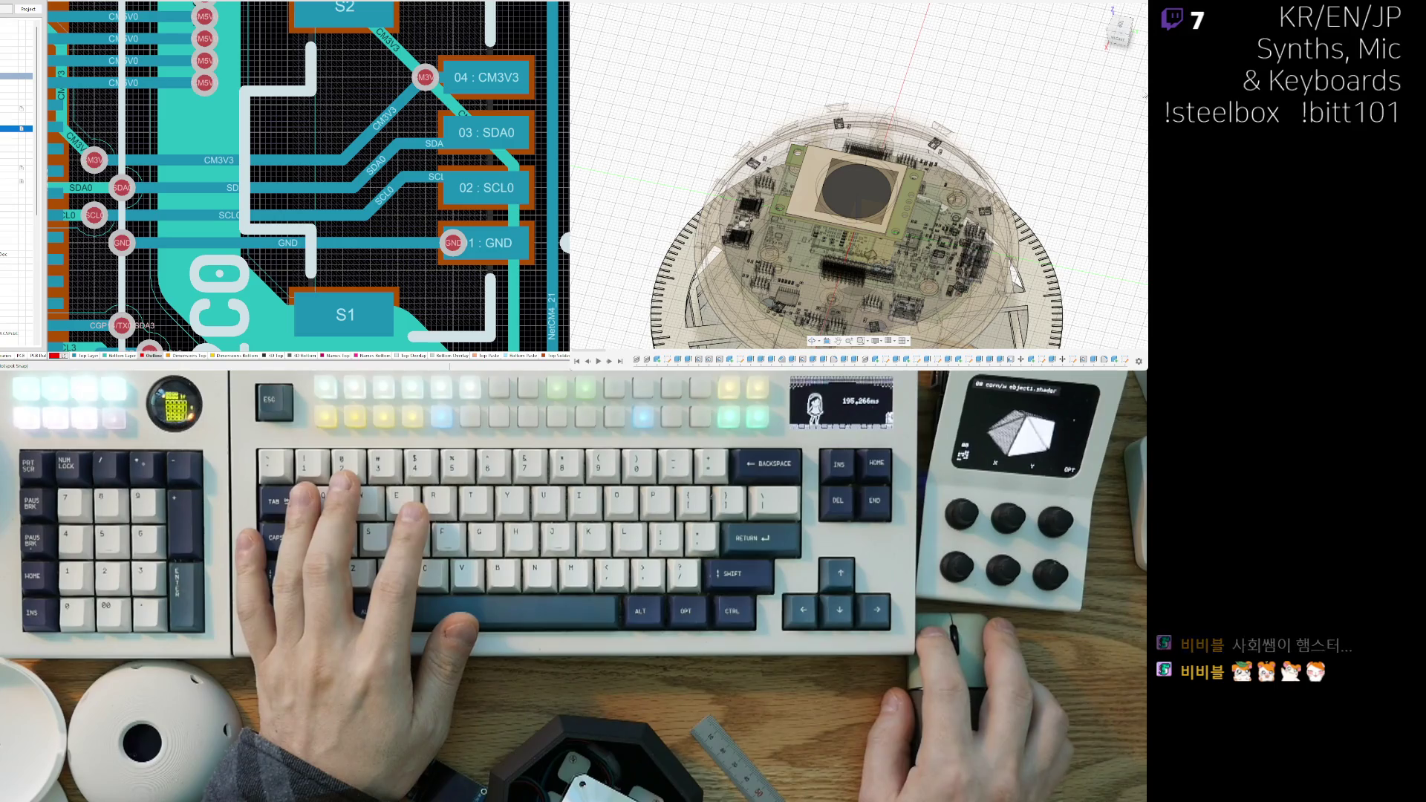
{"action": "scroll", "coordinate": [981, 206], "scroll_direction": "down", "scroll_amount": 3}
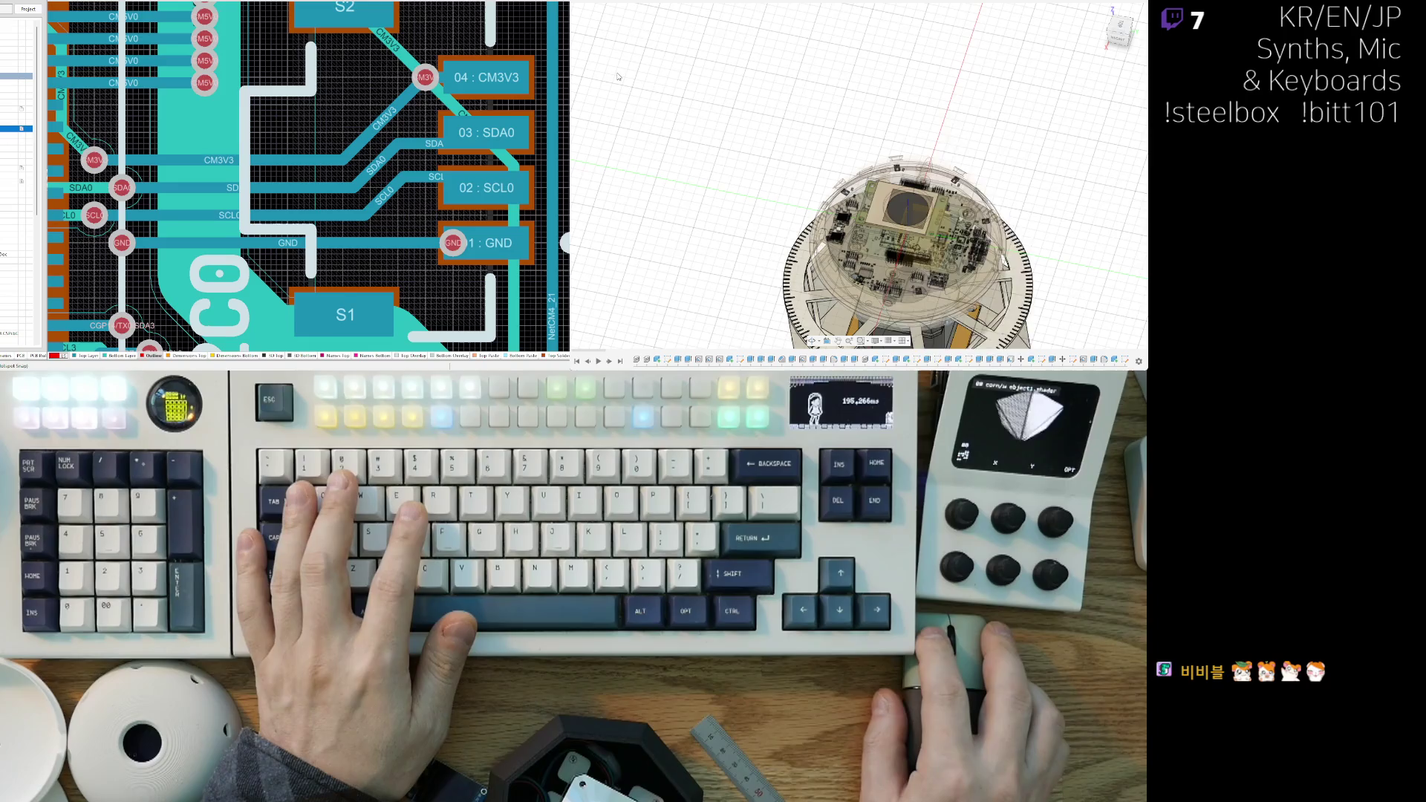
{"action": "left_click", "coordinate": [927, 105]}
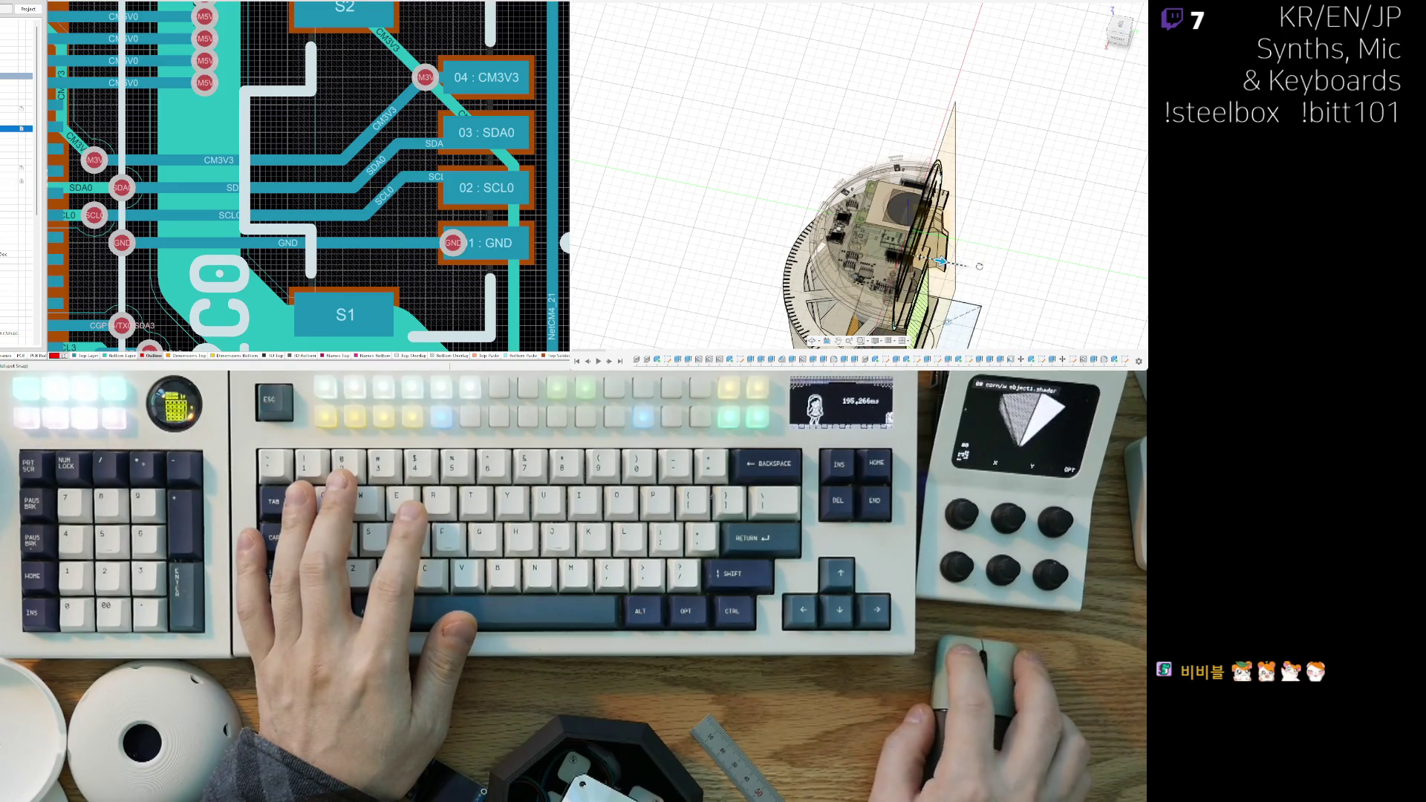
{"action": "left_click_drag", "start_coordinate": [940, 261], "coordinate": [1001, 274]}
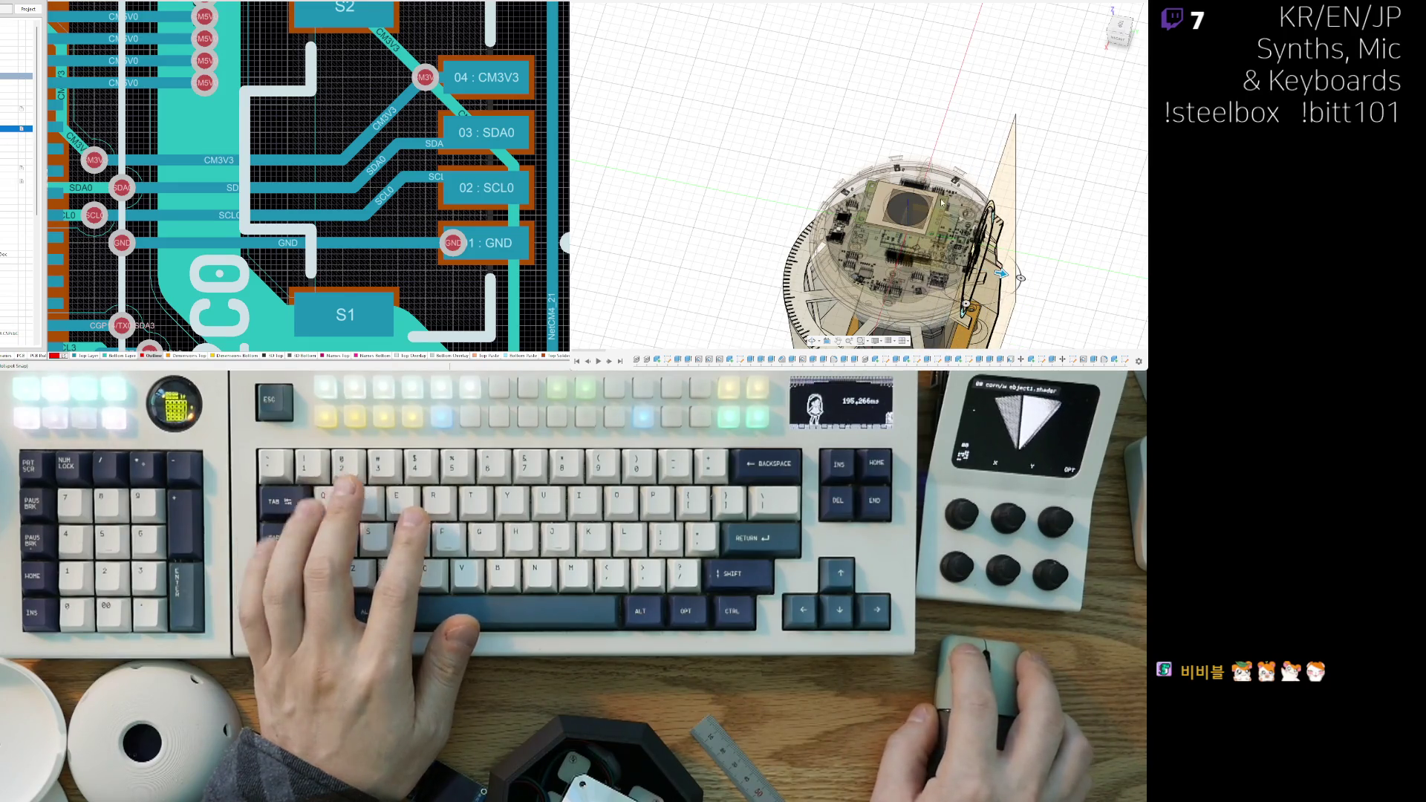
Step: View the sectioned model from the top, then straight-on from the back, centred on screen
{"action": "key", "text": "t"}
{"action": "mouse_move", "coordinate": [926, 215]}
{"action": "middle_mouse_down", "text": "shift"}
{"action": "mouse_move", "coordinate": [880, 241]}
{"action": "mouse_move", "coordinate": [933, 227]}
{"action": "middle_mouse_up", "text": "shift"}
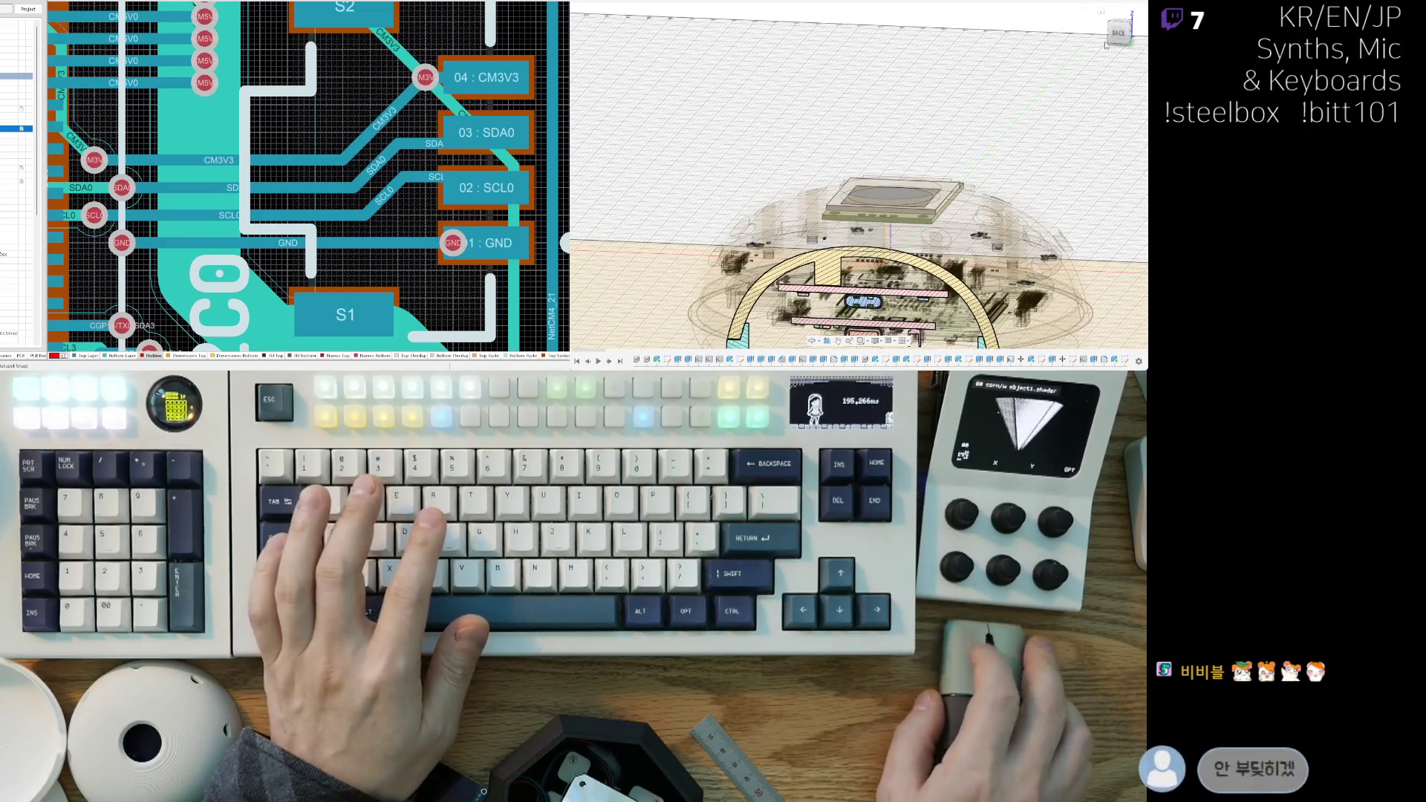
{"action": "key", "text": "b"}
{"action": "middle_click_drag", "start_coordinate": [885, 256], "coordinate": [896, 146]}
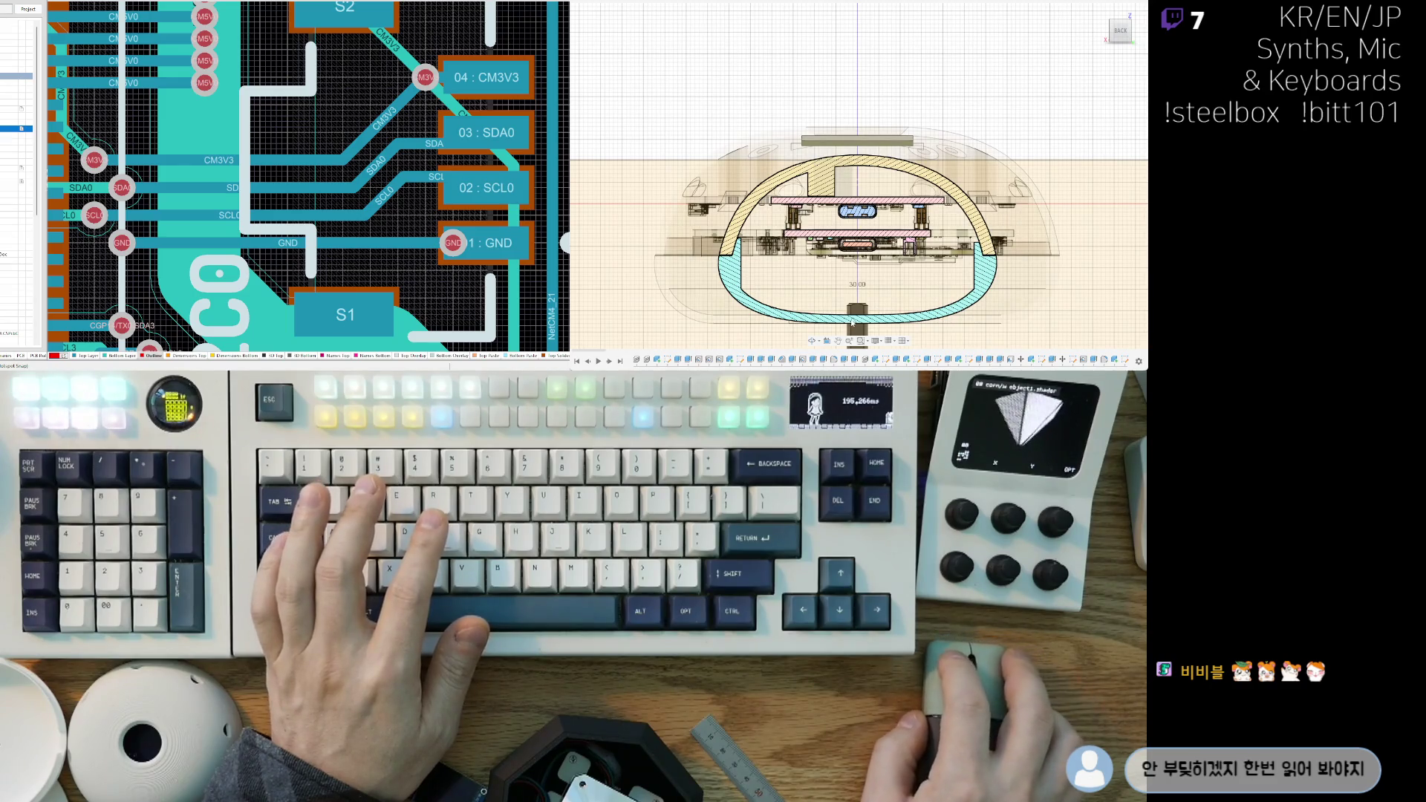
{"action": "scroll", "coordinate": [909, 239], "scroll_direction": "down", "scroll_amount": 1}
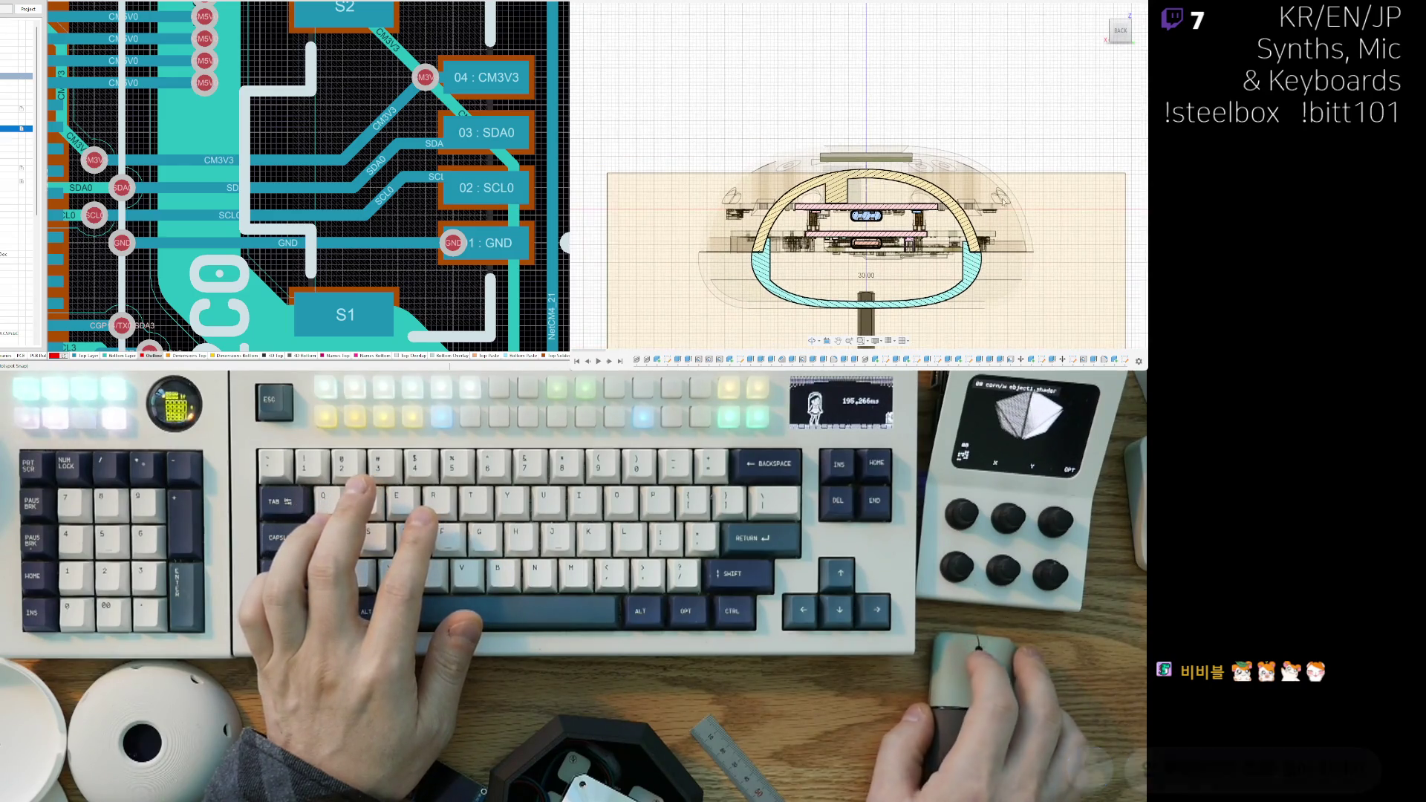
{"action": "left_click", "coordinate": [1105, 31]}
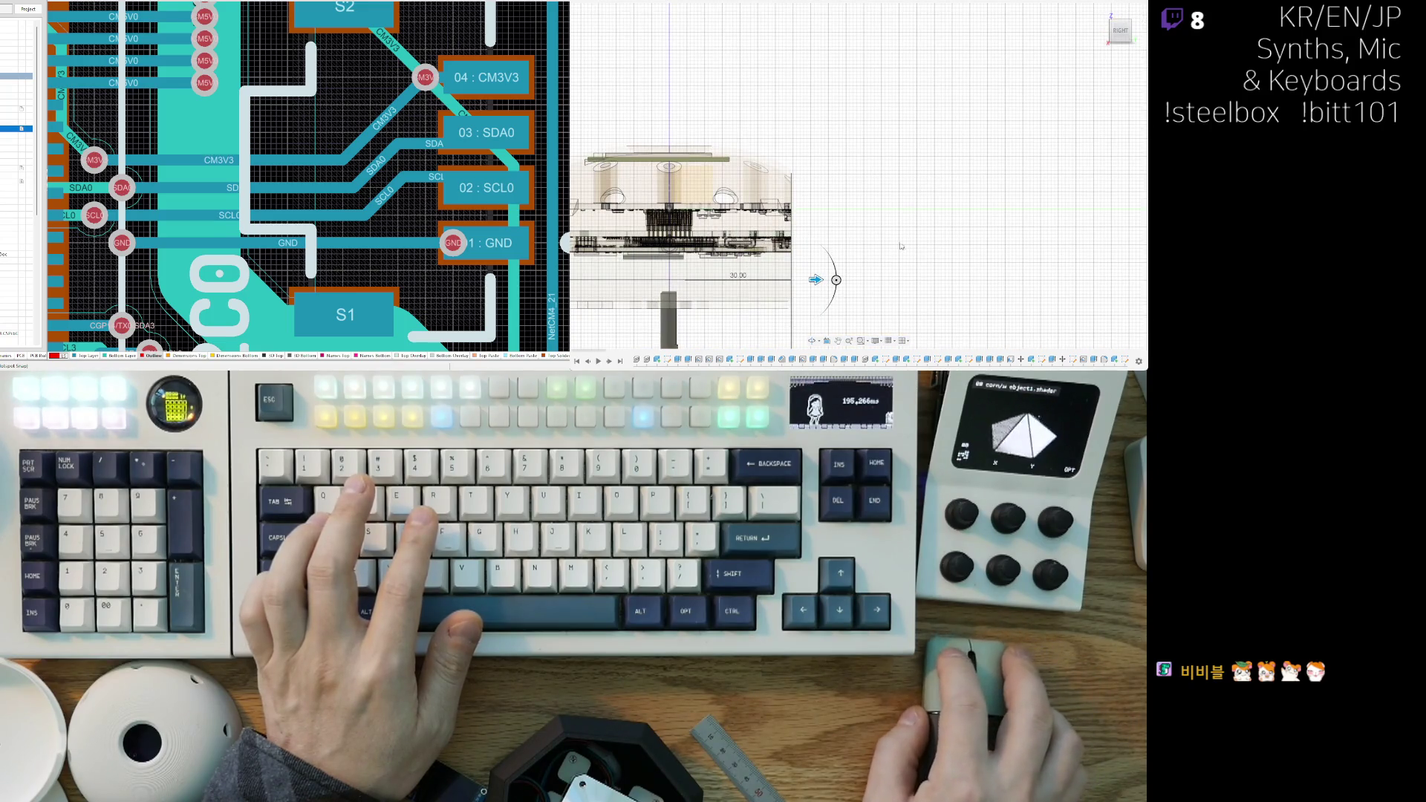
Step: Move the section plane offset from 30.00 to 18.00 and inspect the cut shell from several angles
{"action": "mouse_move", "coordinate": [872, 260]}
{"action": "middle_mouse_down", "text": "shift"}
{"action": "mouse_move", "coordinate": [937, 221]}
{"action": "mouse_move", "coordinate": [865, 262]}
{"action": "middle_mouse_up", "text": "shift"}
{"action": "left_click_drag", "start_coordinate": [908, 256], "coordinate": [741, 257]}
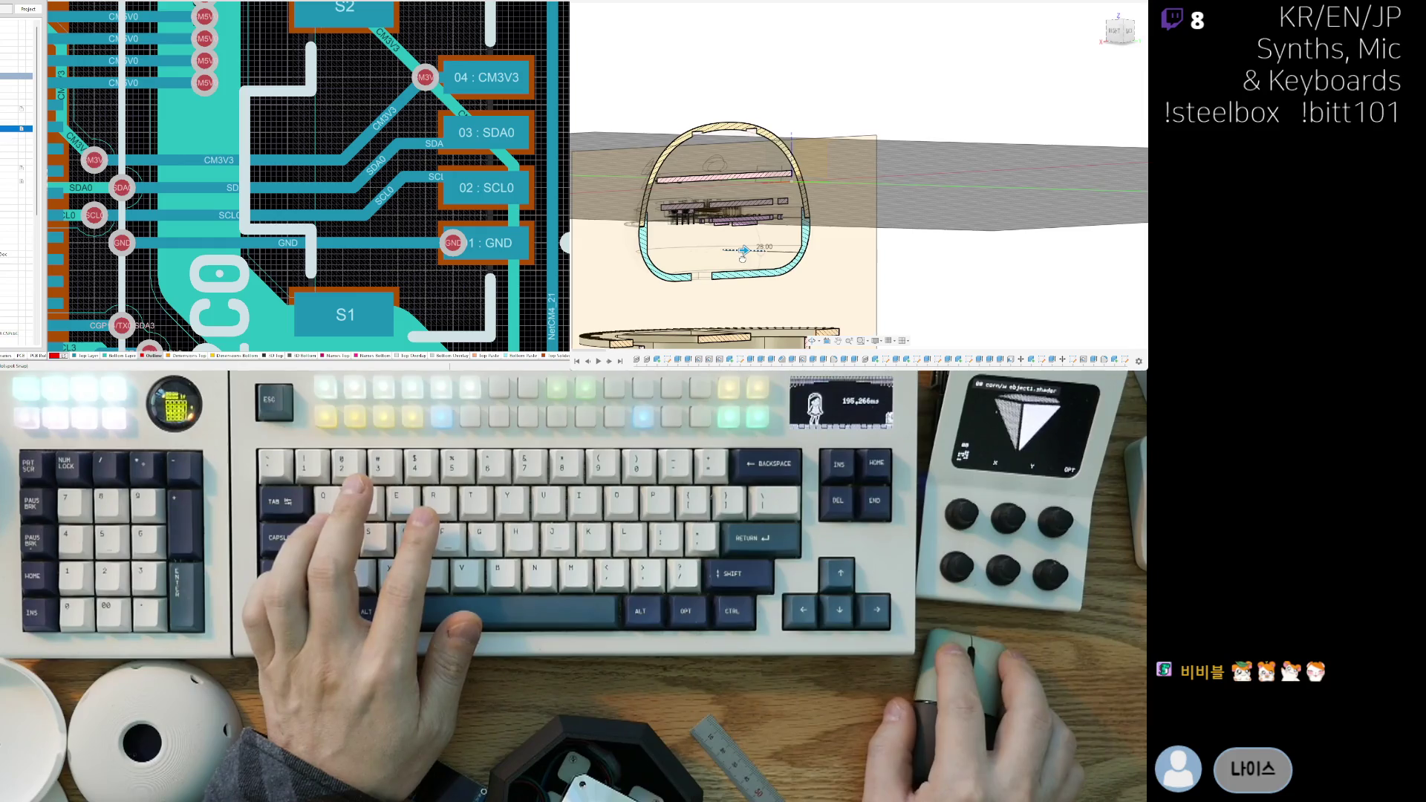
{"action": "middle_click_drag", "start_coordinate": [687, 242], "coordinate": [734, 175], "text": "shift"}
{"action": "scroll", "coordinate": [773, 187], "scroll_direction": "up", "scroll_amount": 5}
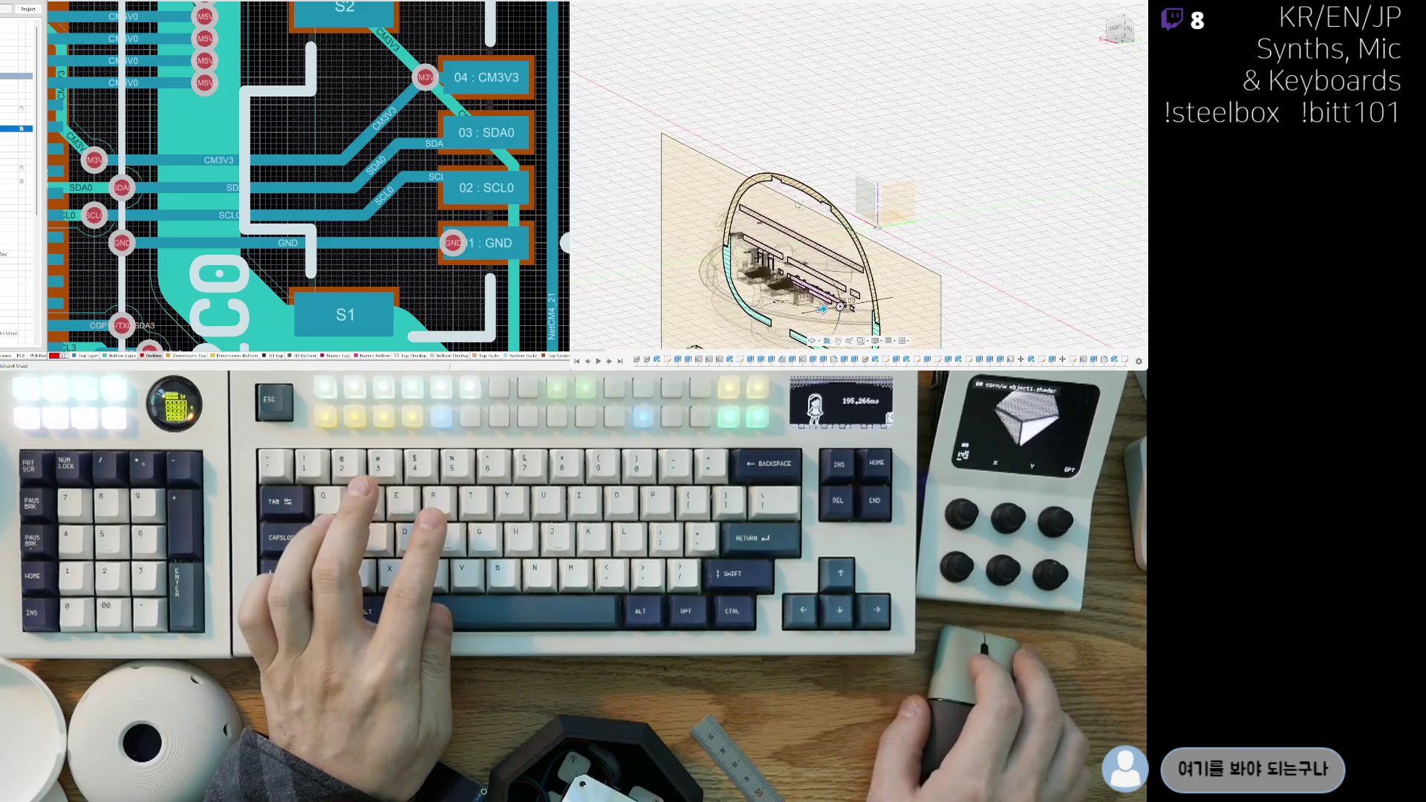
{"action": "scroll", "coordinate": [772, 188], "scroll_direction": "up", "scroll_amount": 2}
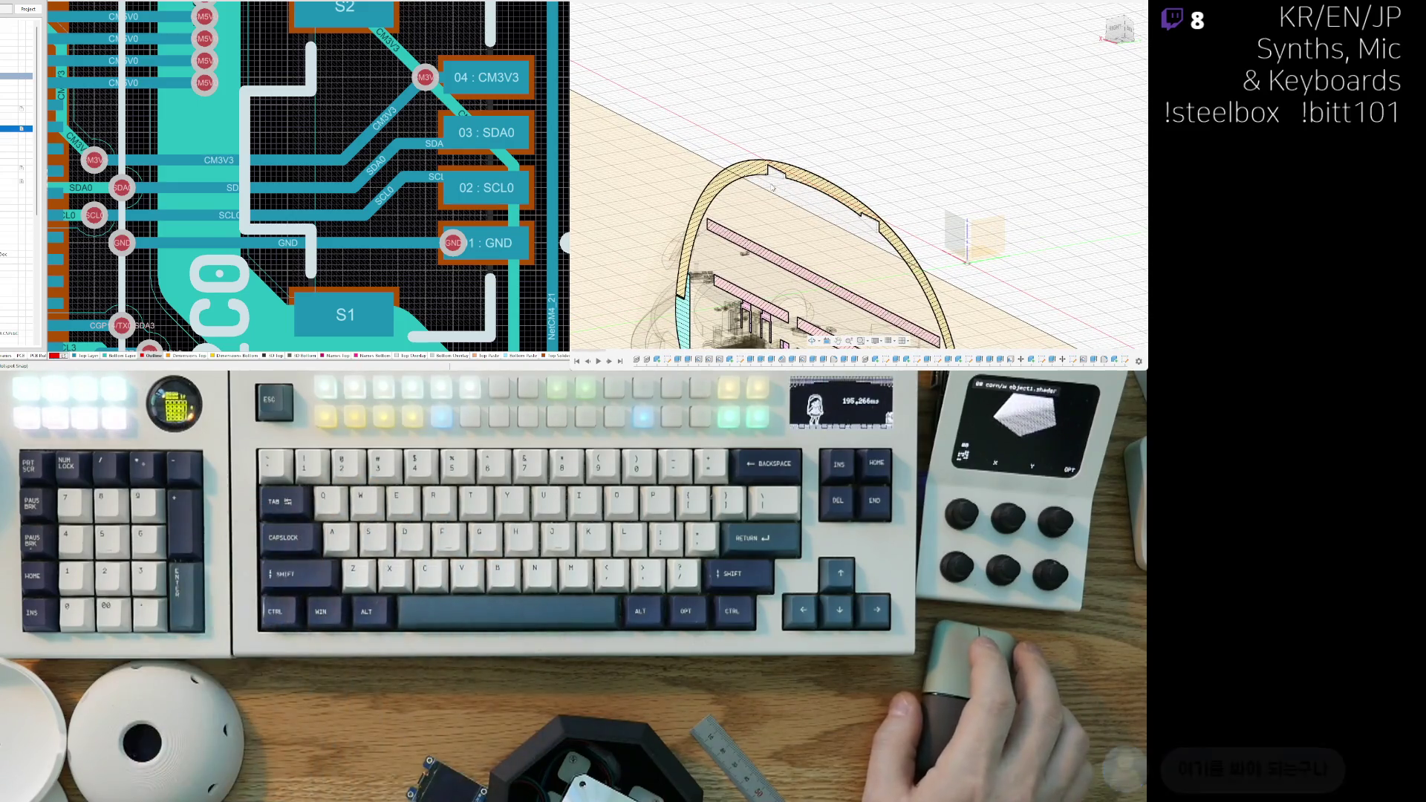
{"action": "scroll", "coordinate": [773, 188], "scroll_direction": "down", "scroll_amount": 3}
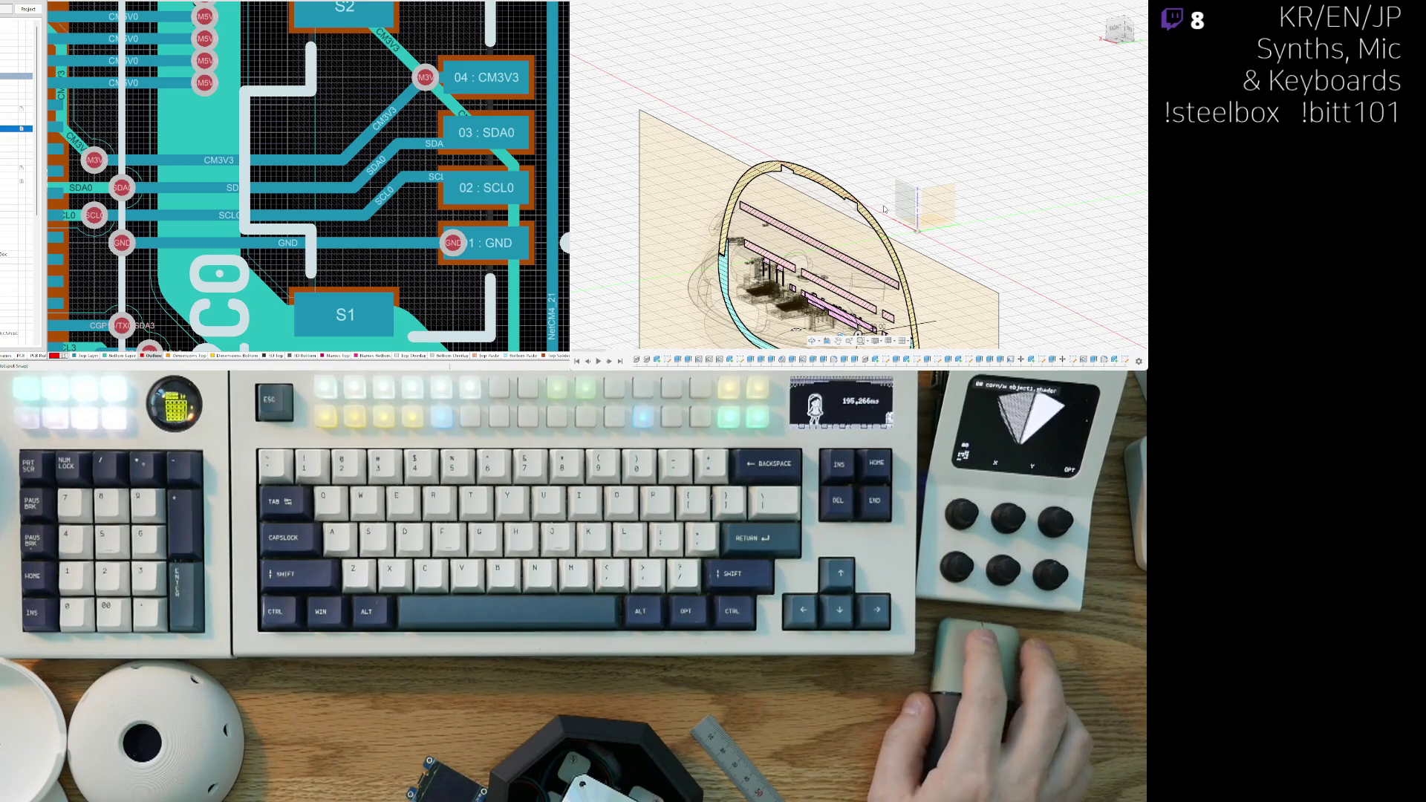
{"action": "scroll", "coordinate": [866, 228], "scroll_direction": "down", "scroll_amount": 3}
{"action": "middle_click_drag", "start_coordinate": [866, 227], "coordinate": [849, 252], "text": "shift"}
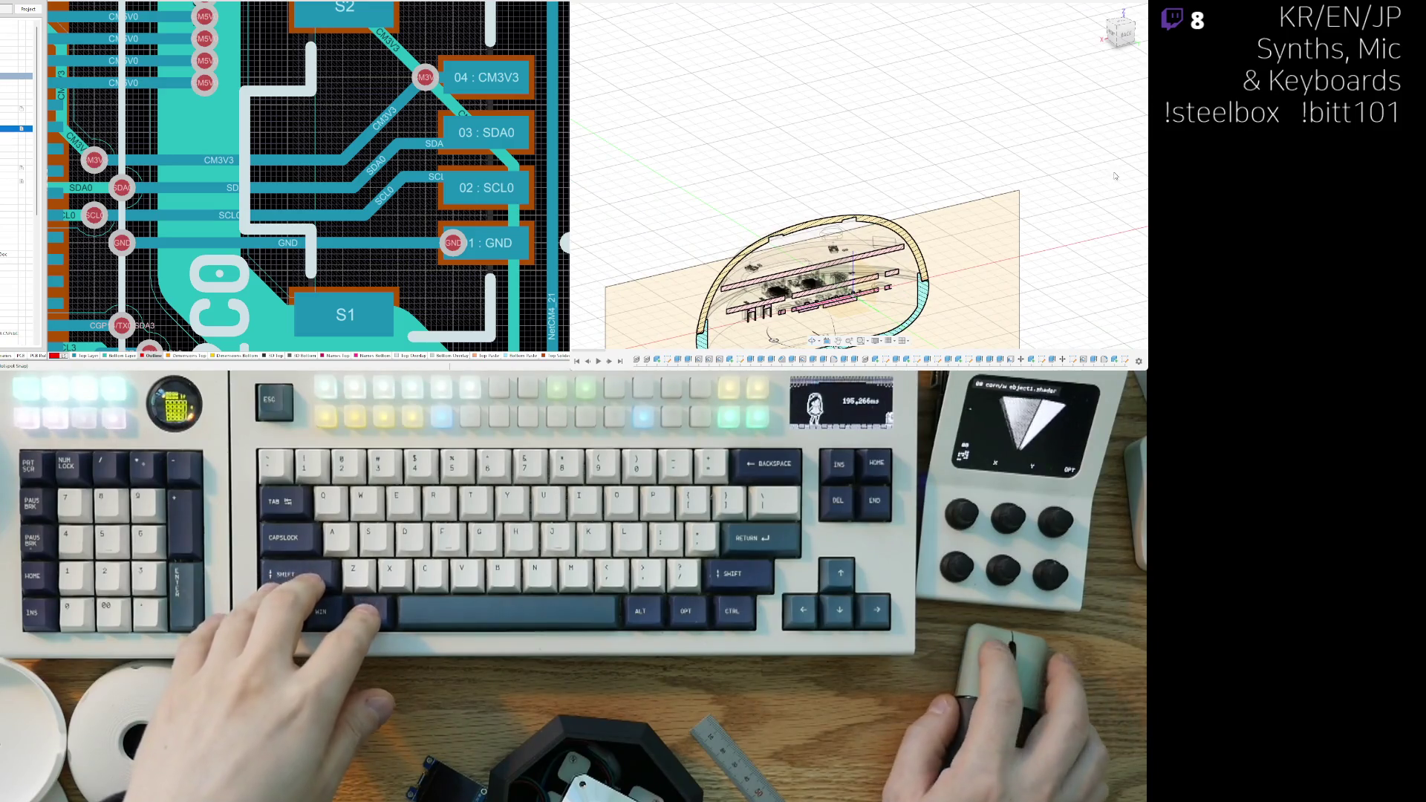
{"action": "middle_click_drag", "start_coordinate": [1124, 173], "coordinate": [692, 216], "text": "shift"}
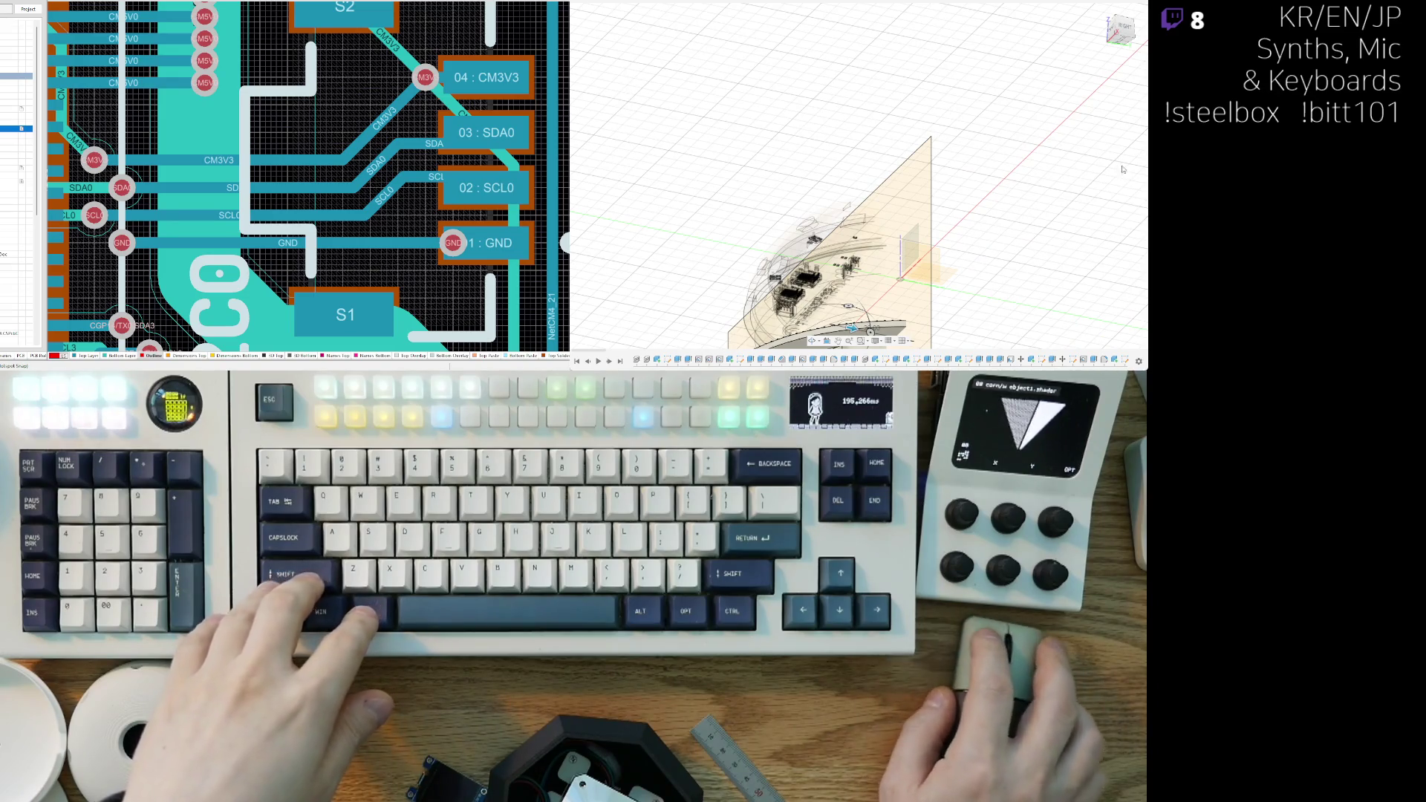
{"action": "mouse_move", "coordinate": [1124, 171]}
{"action": "middle_mouse_down", "text": "shift"}
{"action": "mouse_move", "coordinate": [817, 222]}
{"action": "mouse_move", "coordinate": [606, 109]}
{"action": "middle_mouse_up", "text": "shift"}
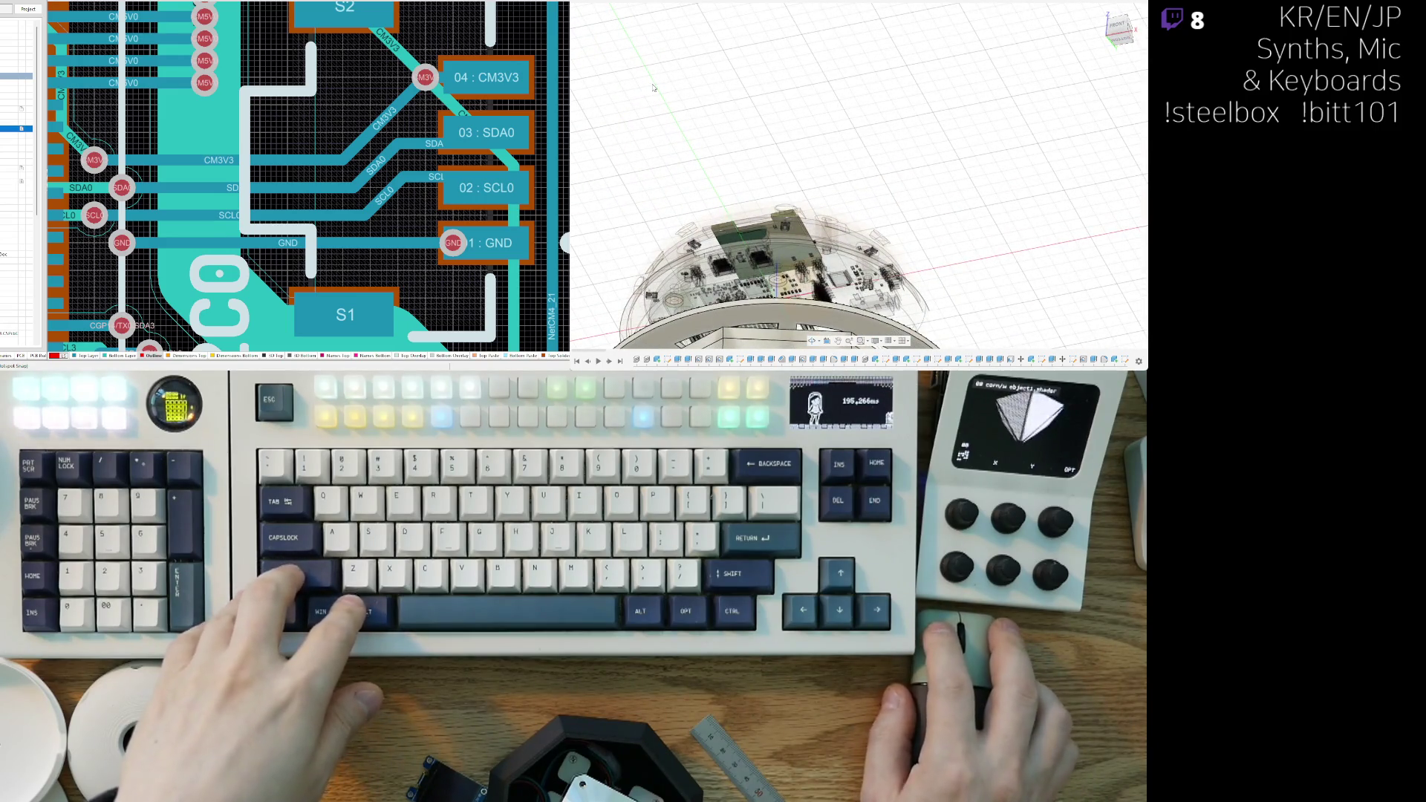
{"action": "middle_click_drag", "start_coordinate": [653, 88], "coordinate": [642, 125], "text": "shift"}
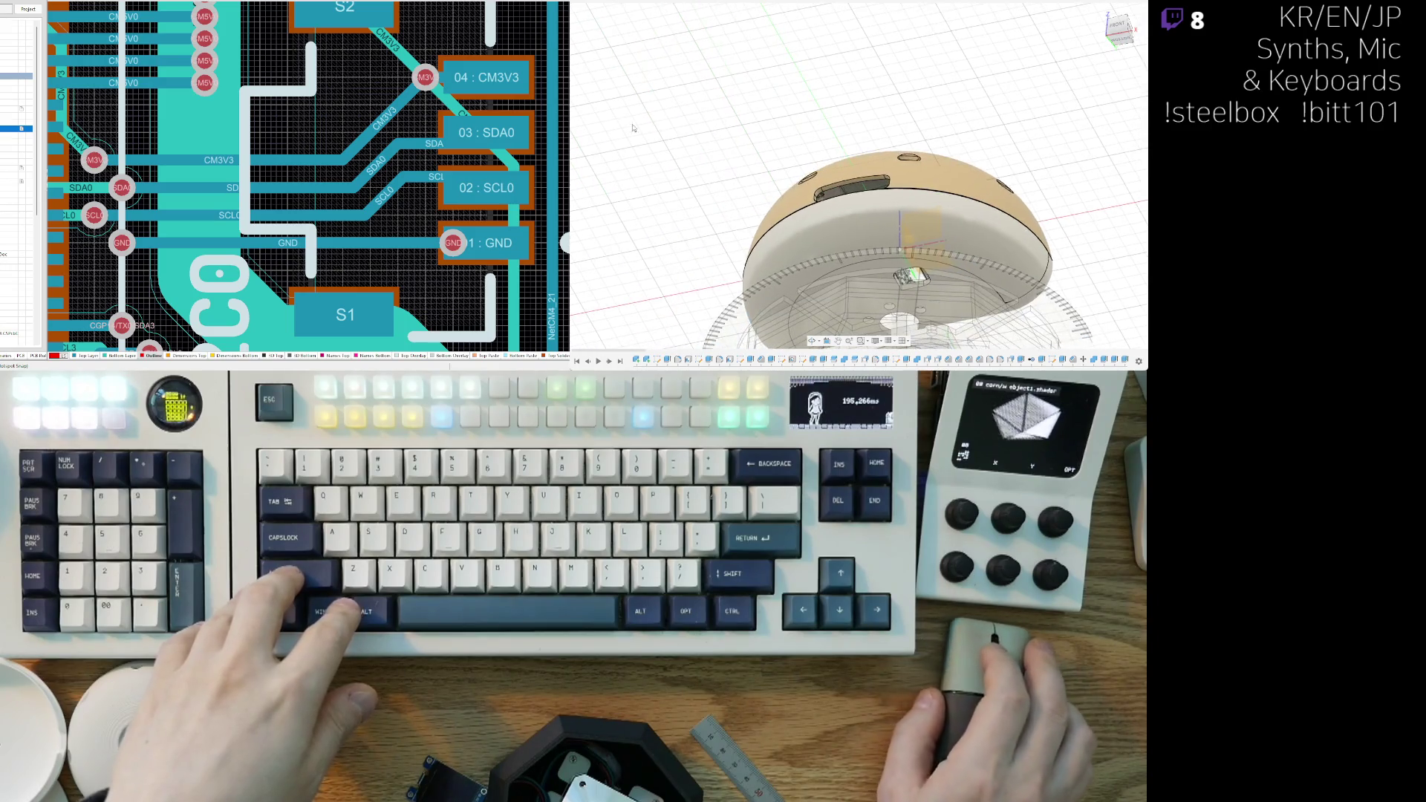
Step: Hide the white lower shell and the PCB internals, then view the dome shell from underneath
{"action": "key", "text": "v"}
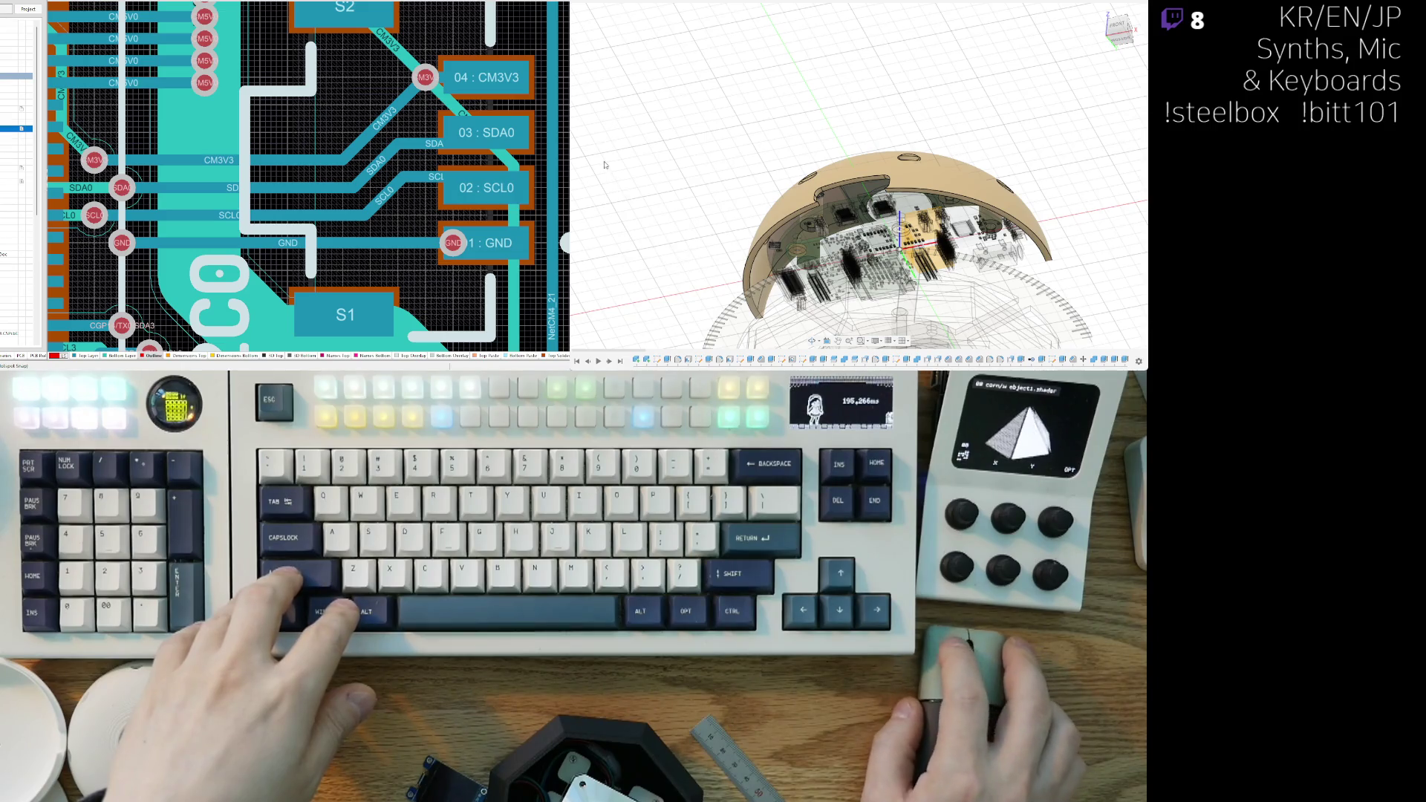
{"action": "key", "text": "v"}
{"action": "middle_click_drag", "start_coordinate": [861, 216], "coordinate": [881, 226], "text": "shift"}
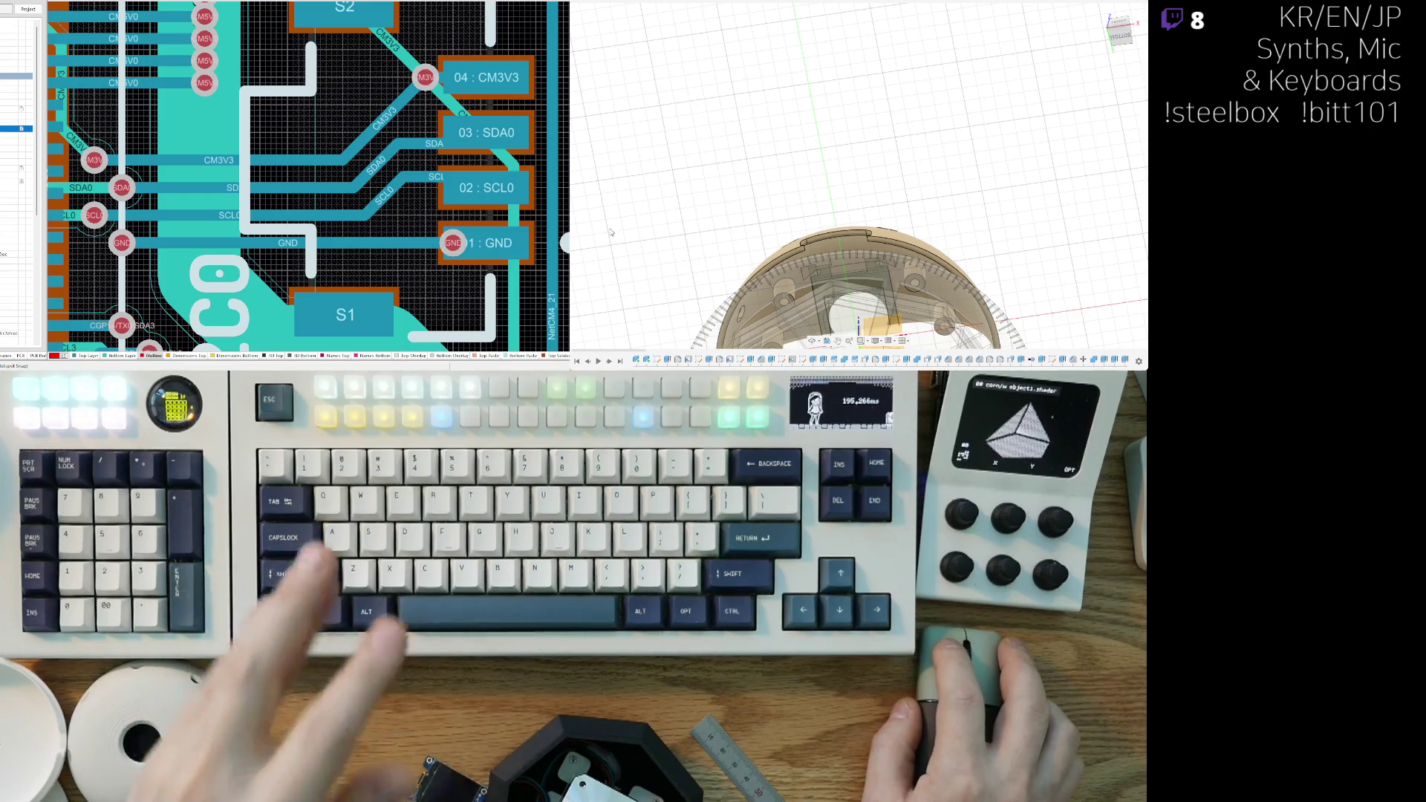
{"action": "left_click_drag", "start_coordinate": [608, 245], "coordinate": [804, 270]}
{"action": "middle_click_drag", "start_coordinate": [804, 270], "coordinate": [817, 178]}
{"action": "scroll", "coordinate": [827, 227], "scroll_direction": "up", "scroll_amount": 5}
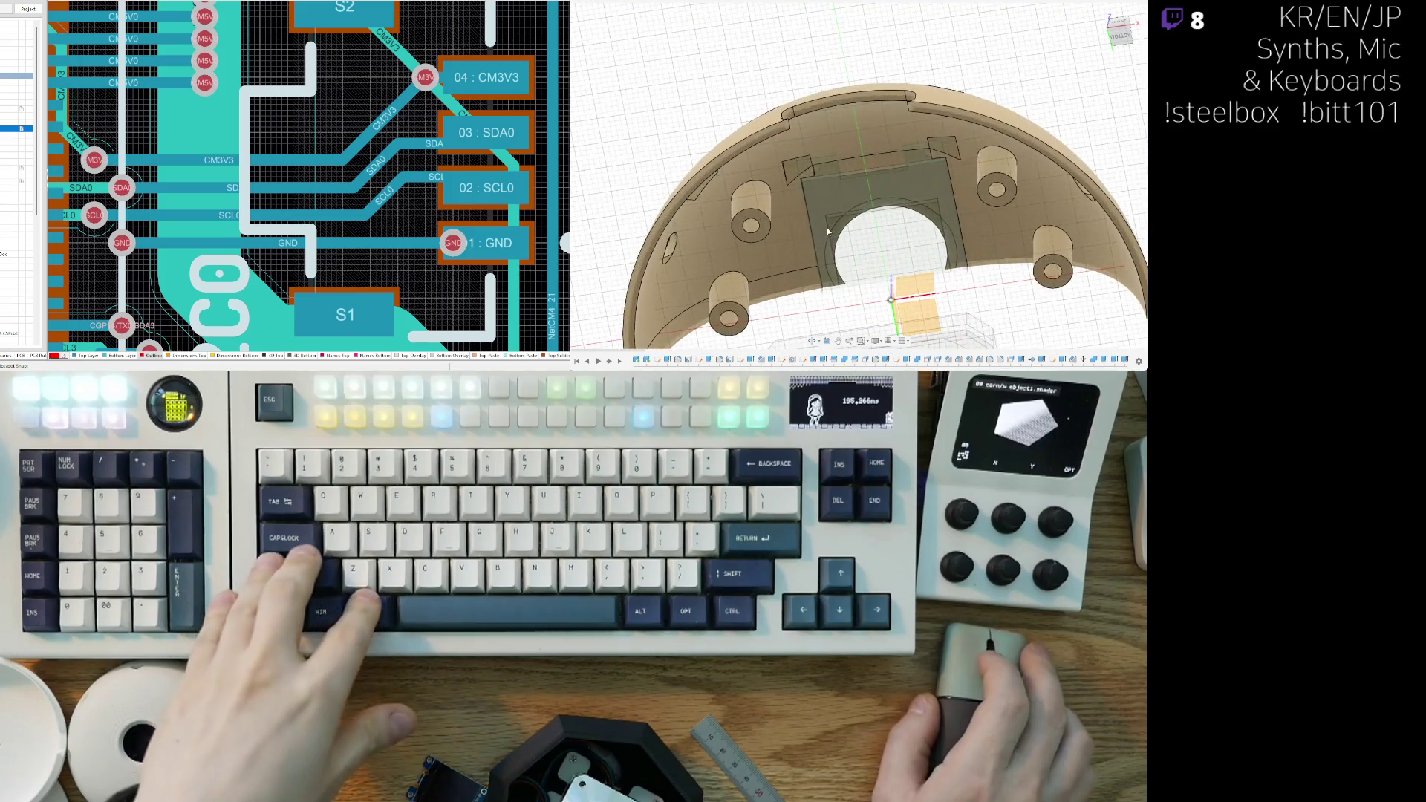
{"action": "scroll", "coordinate": [799, 245], "scroll_direction": "down", "scroll_amount": 4}
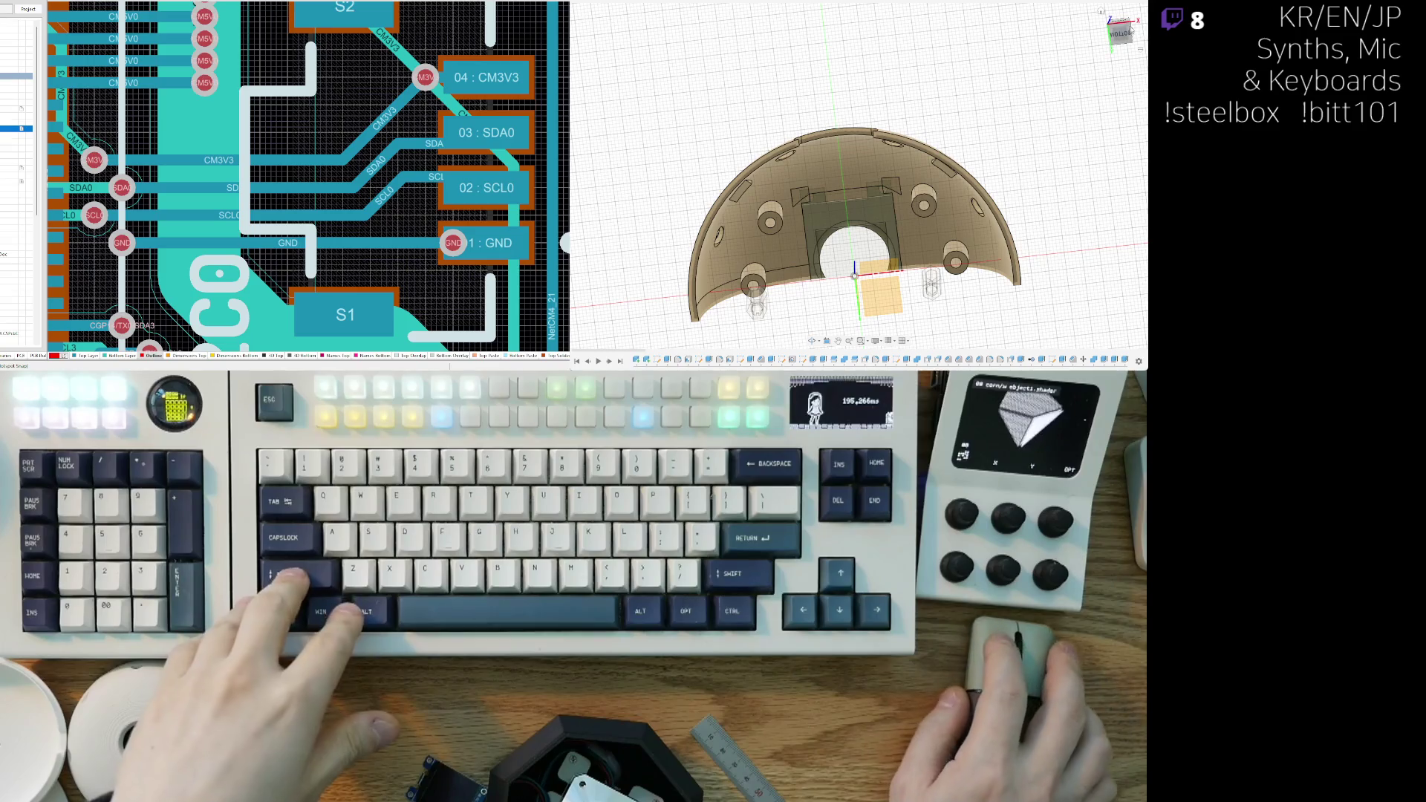
{"action": "middle_click_drag", "start_coordinate": [852, 264], "coordinate": [909, 204], "text": "shift"}
{"action": "scroll", "coordinate": [809, 312], "scroll_direction": "up", "scroll_amount": 5}
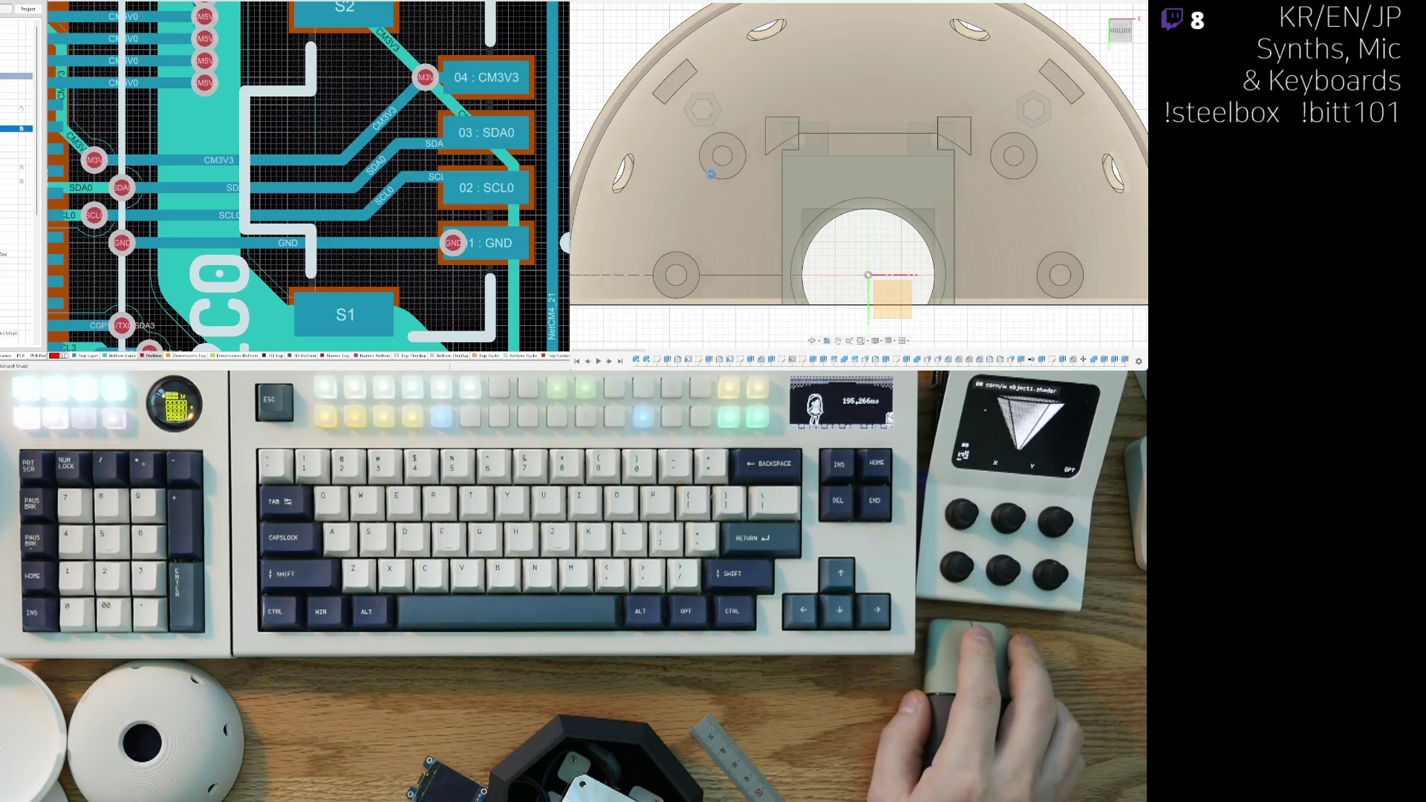
{"action": "scroll", "coordinate": [896, 216], "scroll_direction": "down", "scroll_amount": 5}
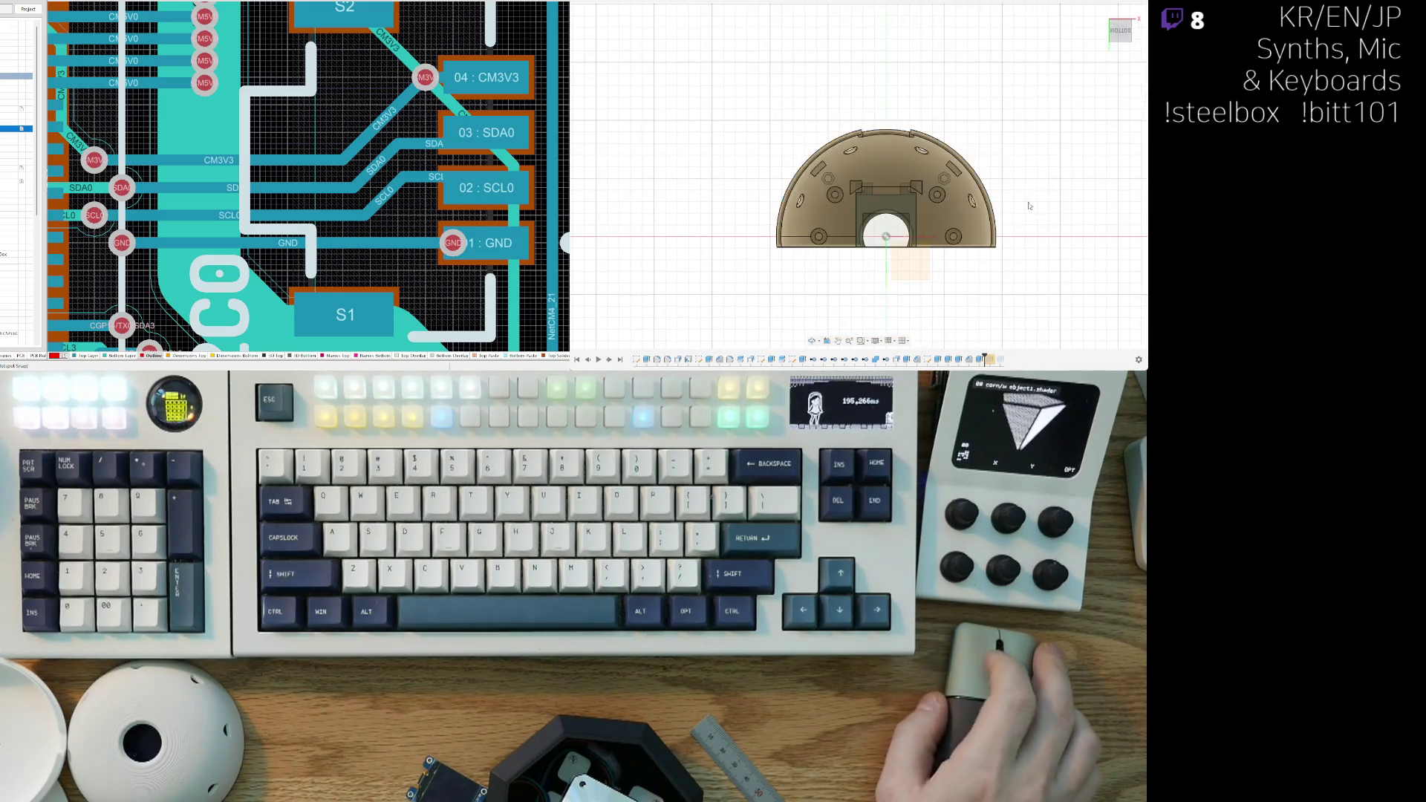
{"action": "scroll", "coordinate": [917, 253], "scroll_direction": "up", "scroll_amount": 4}
{"action": "scroll", "coordinate": [812, 180], "scroll_direction": "up", "scroll_amount": 2}
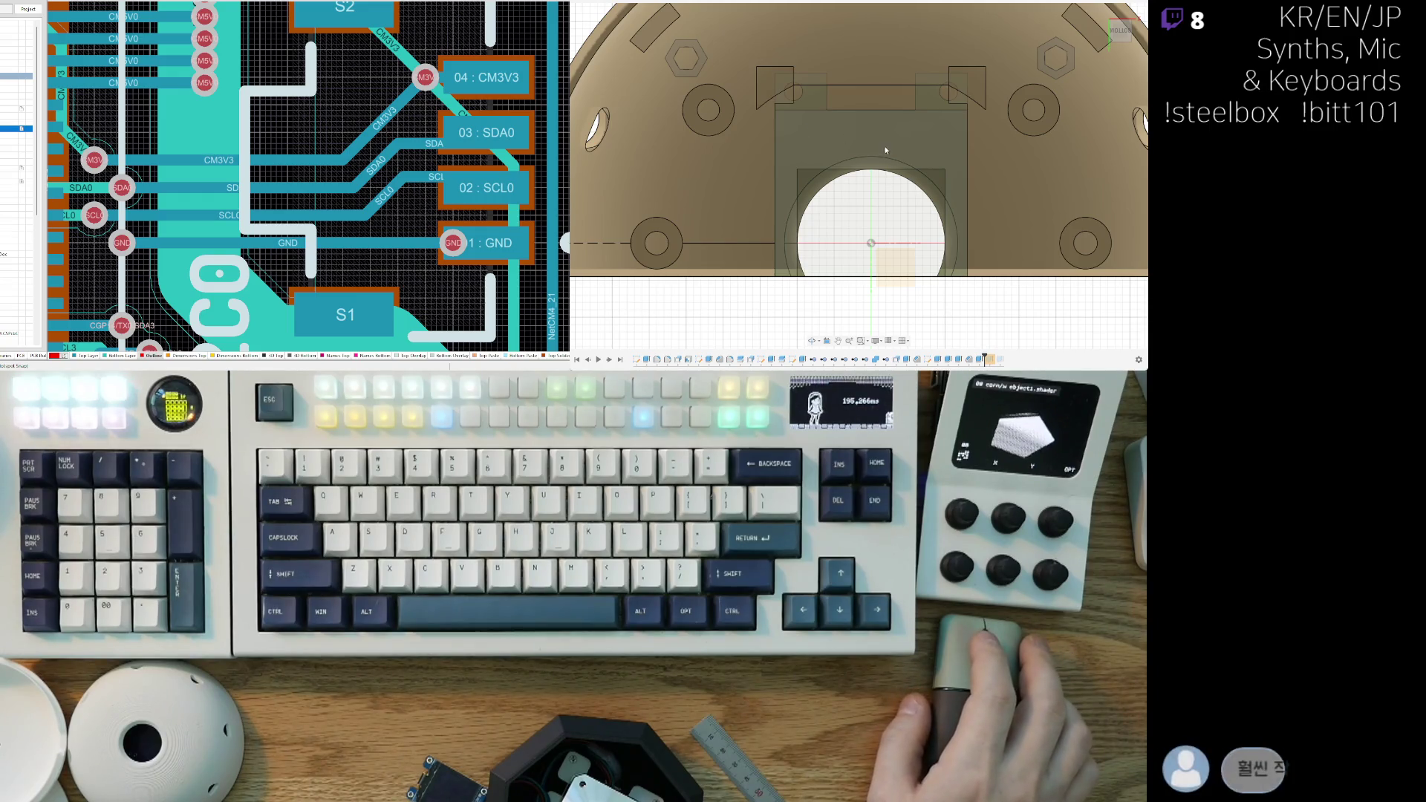
{"action": "scroll", "coordinate": [861, 144], "scroll_direction": "down", "scroll_amount": 2}
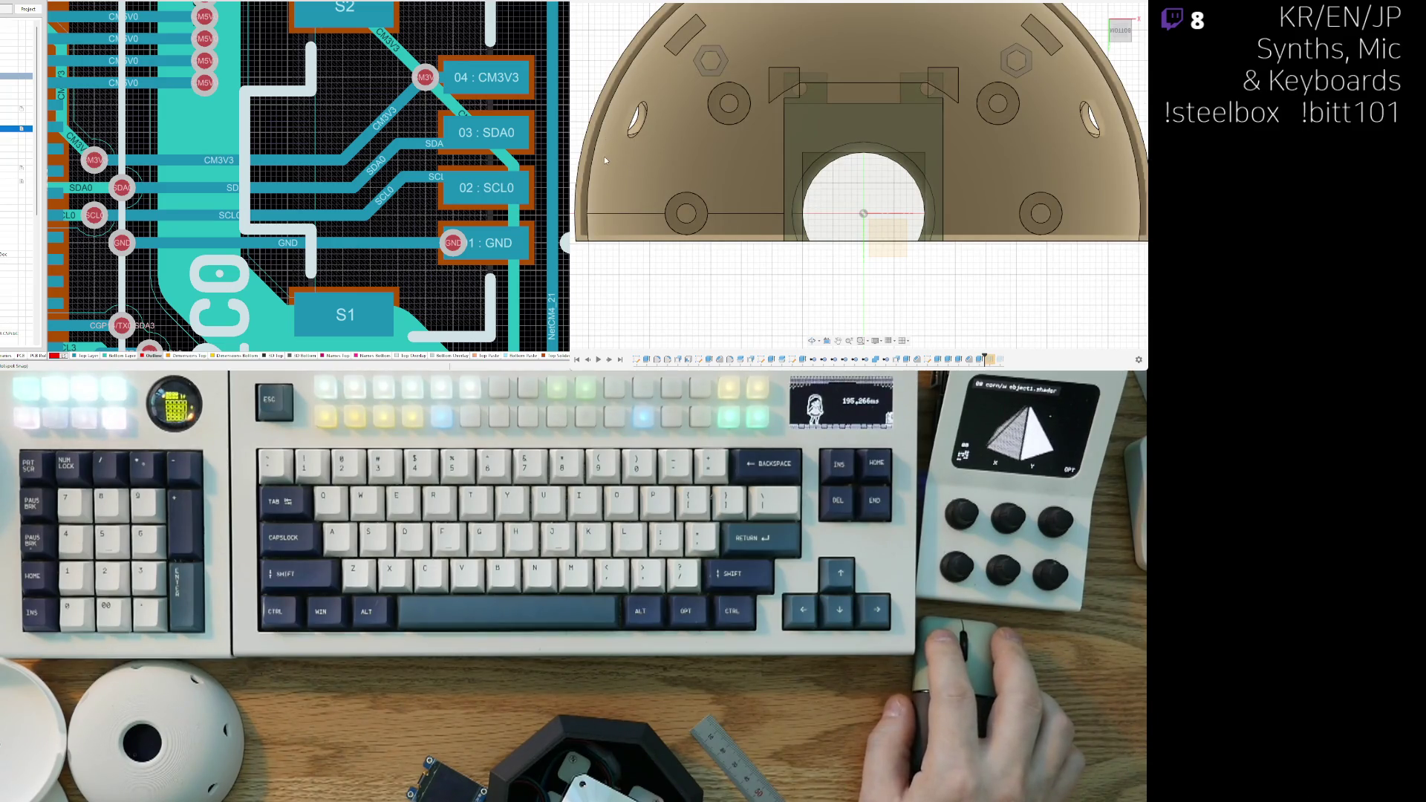
{"action": "left_click", "coordinate": [990, 359]}
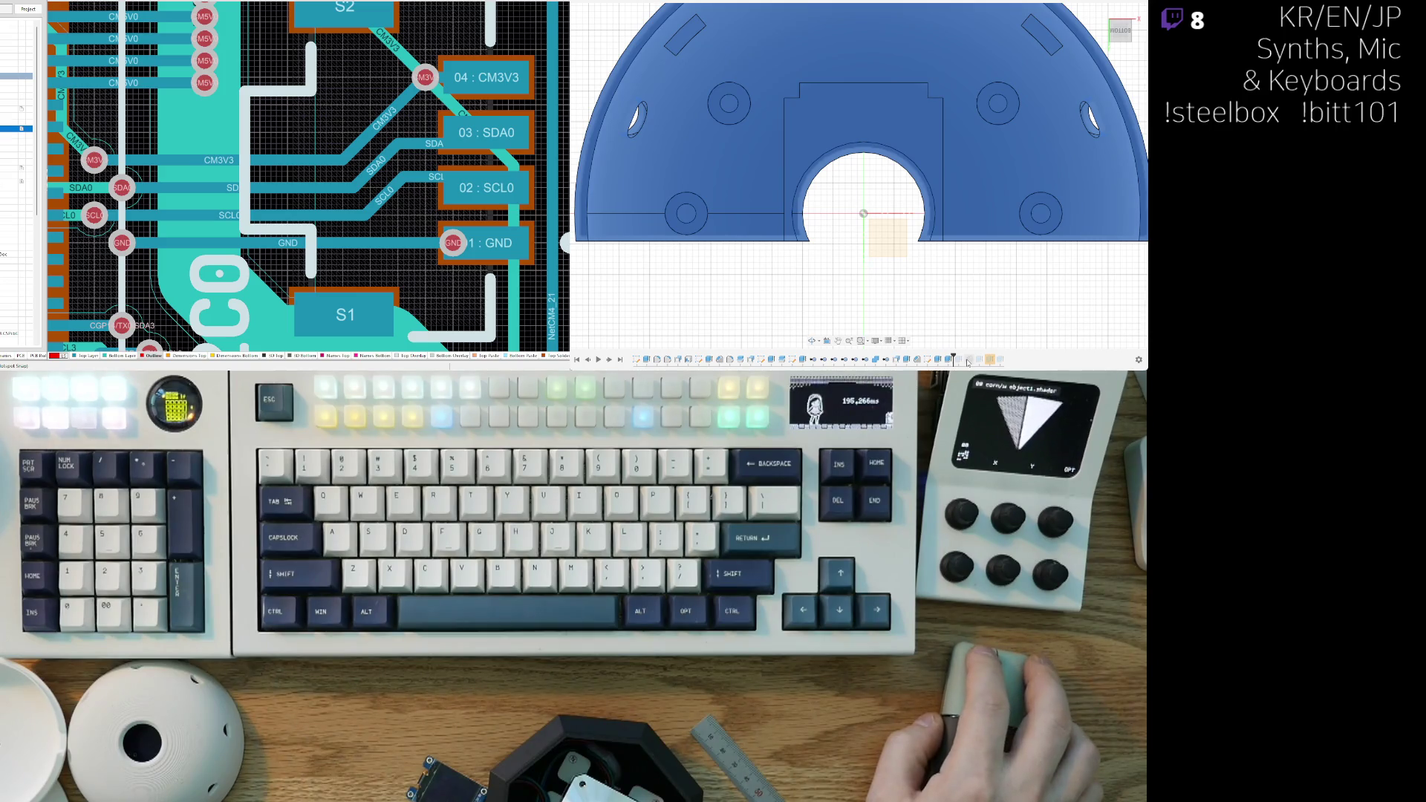
{"action": "left_click", "coordinate": [968, 360]}
{"action": "scroll", "coordinate": [935, 315], "scroll_direction": "down", "scroll_amount": 3}
{"action": "middle_click_drag", "start_coordinate": [935, 315], "coordinate": [867, 287], "text": "shift"}
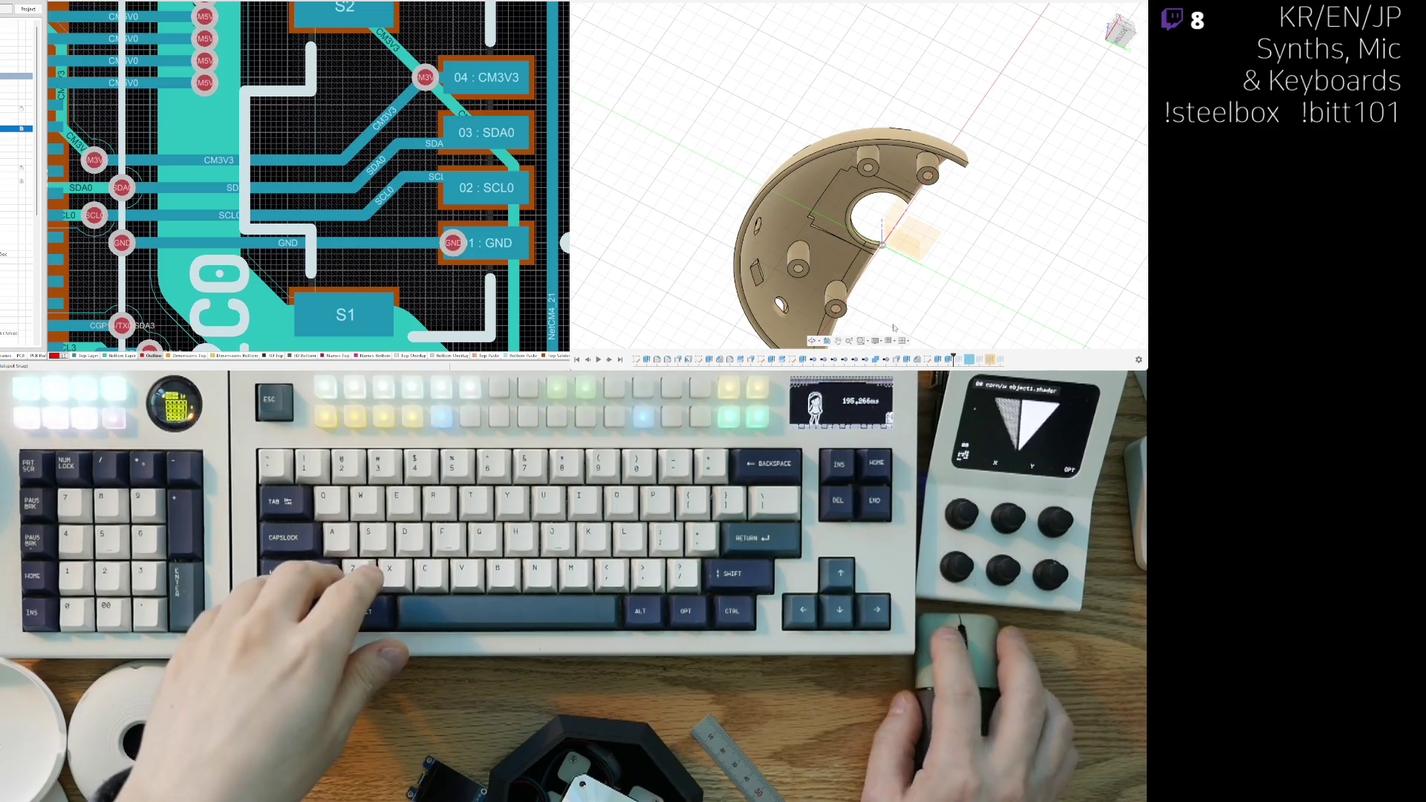
Step: Roll the timeline forward, then back to just before the cut so the rectangle-and-circle sketch shows
{"action": "left_click", "coordinate": [960, 361]}
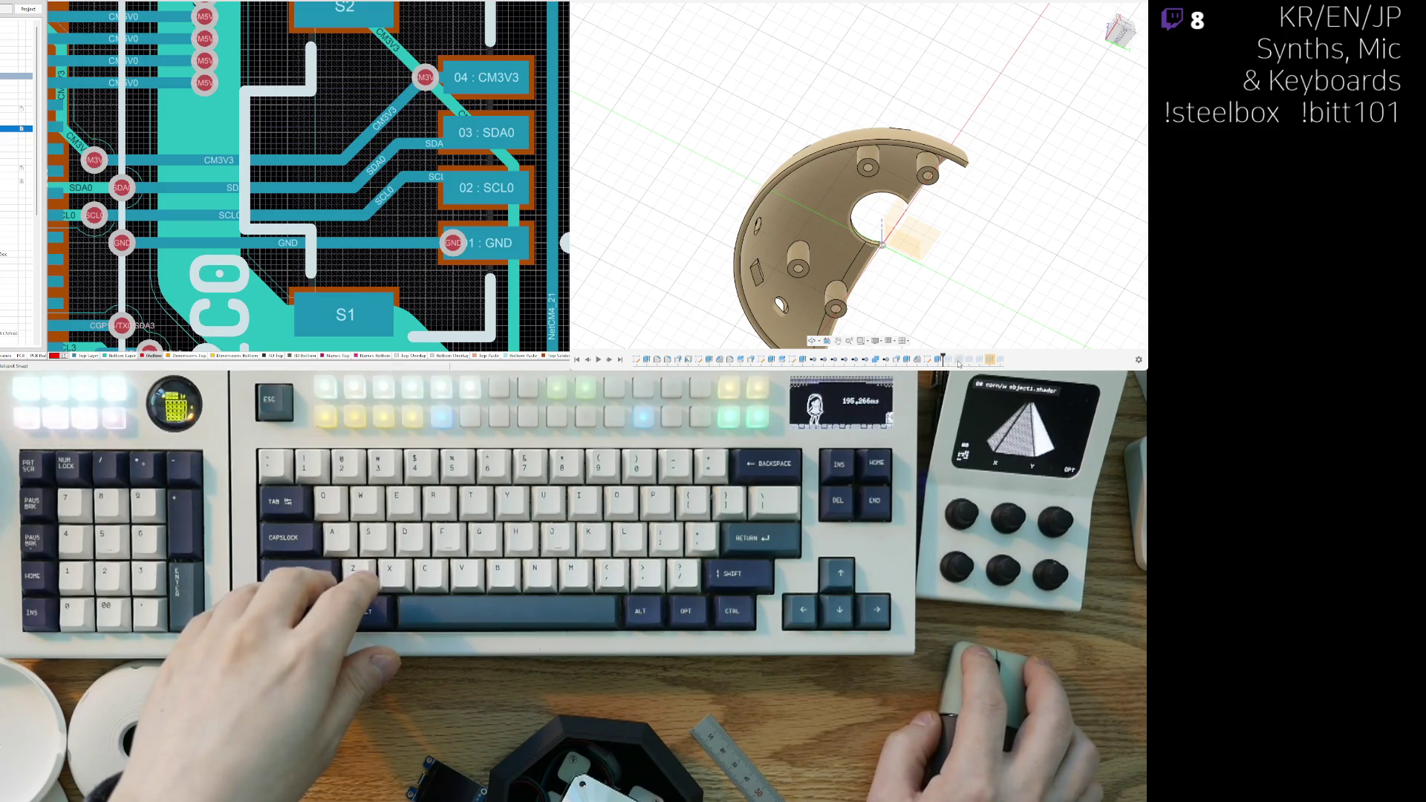
{"action": "left_click_drag", "start_coordinate": [940, 359], "coordinate": [974, 360]}
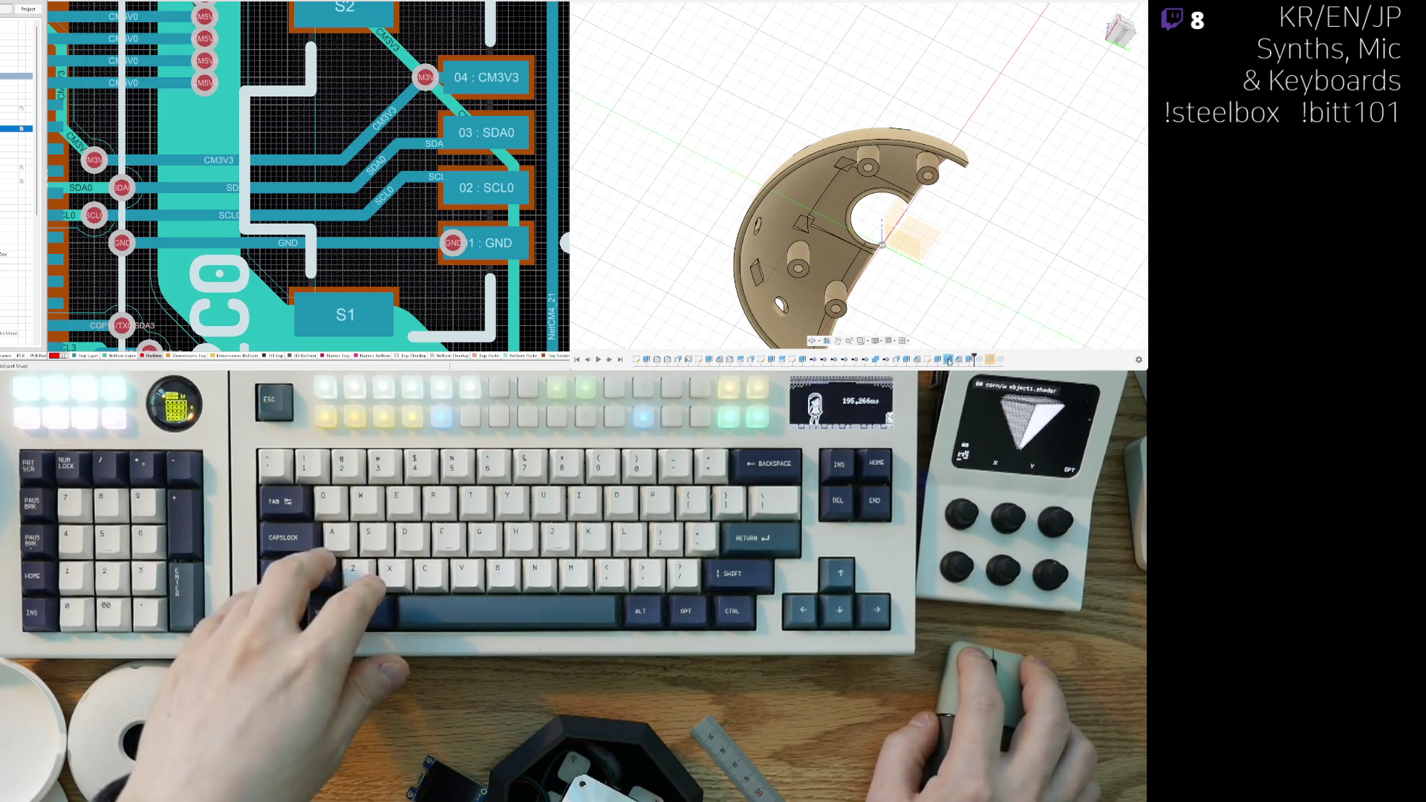
{"action": "middle_click_drag", "start_coordinate": [949, 361], "coordinate": [976, 359], "text": "shift"}
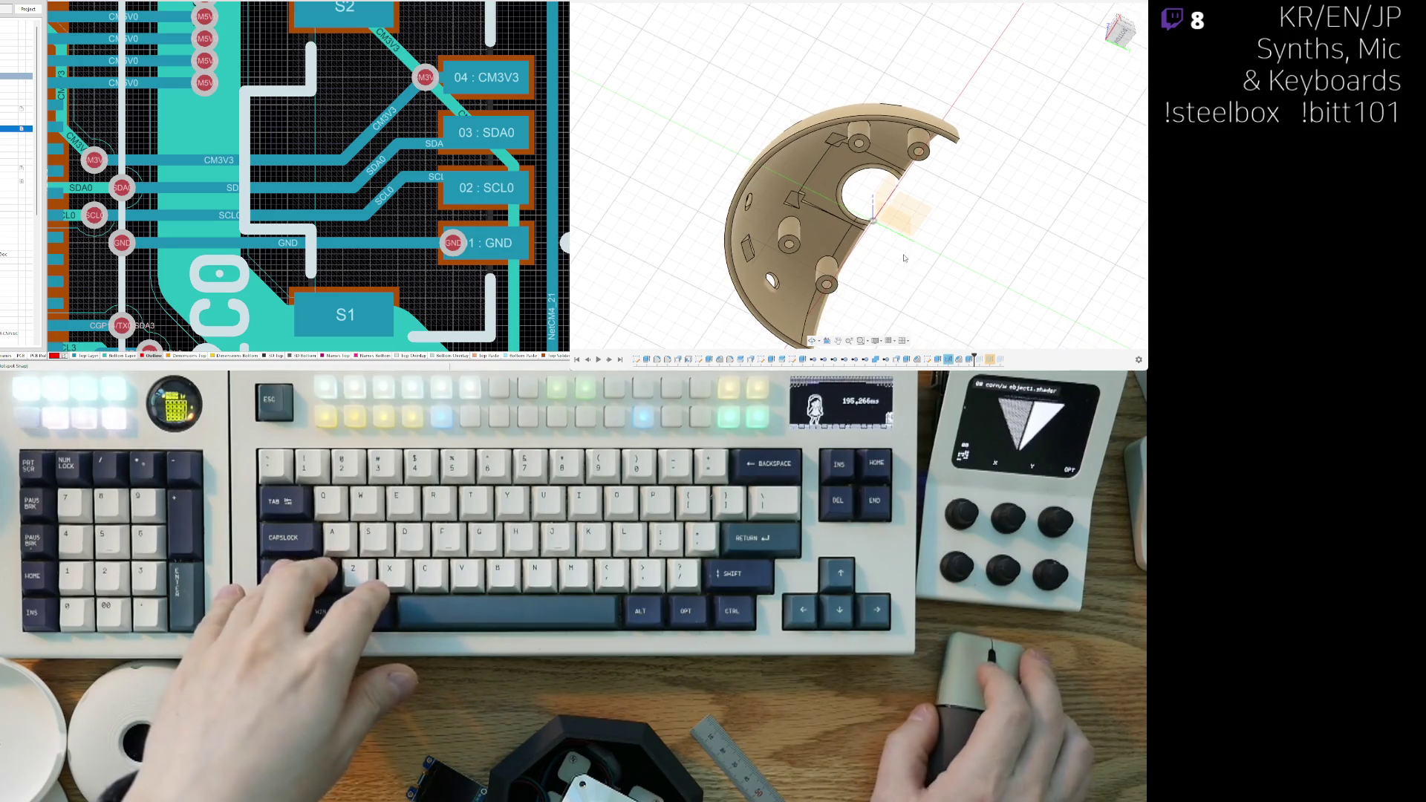
{"action": "left_click_drag", "start_coordinate": [976, 360], "coordinate": [941, 360]}
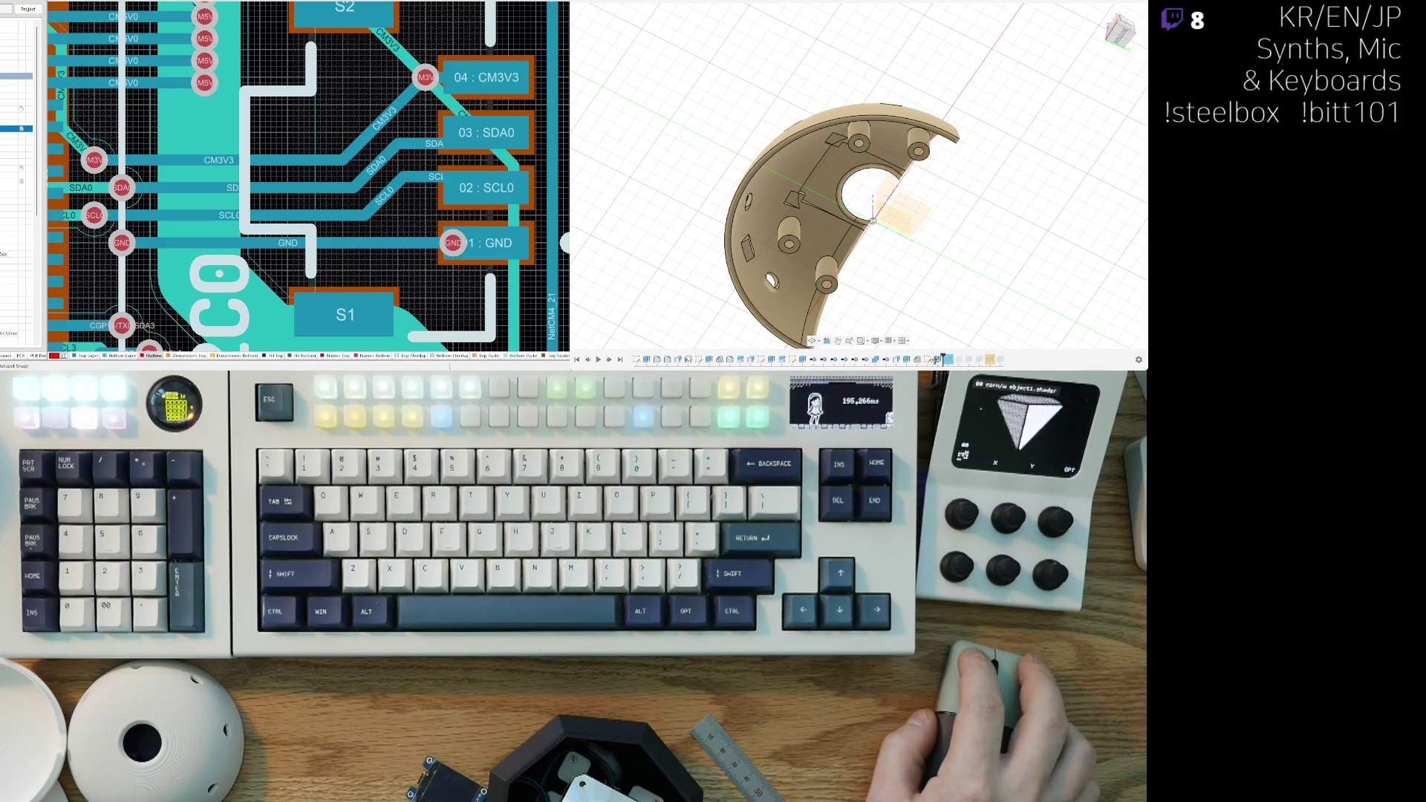
{"action": "left_click_drag", "start_coordinate": [932, 360], "coordinate": [928, 359]}
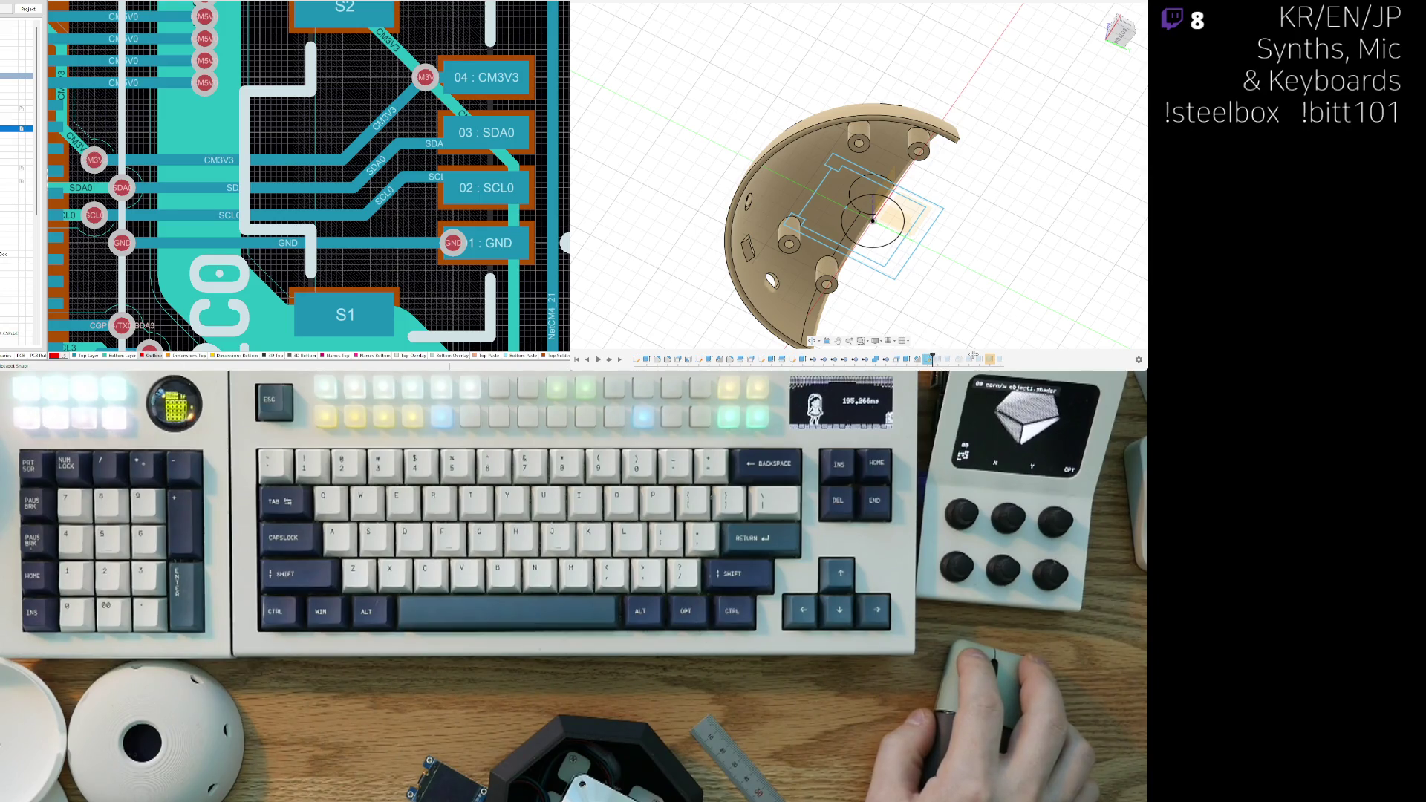
Step: Undo the history change, edit the pocket sketch, and roll the timeline back before the pocket cut
{"action": "left_click_drag", "start_coordinate": [971, 355], "coordinate": [972, 356]}
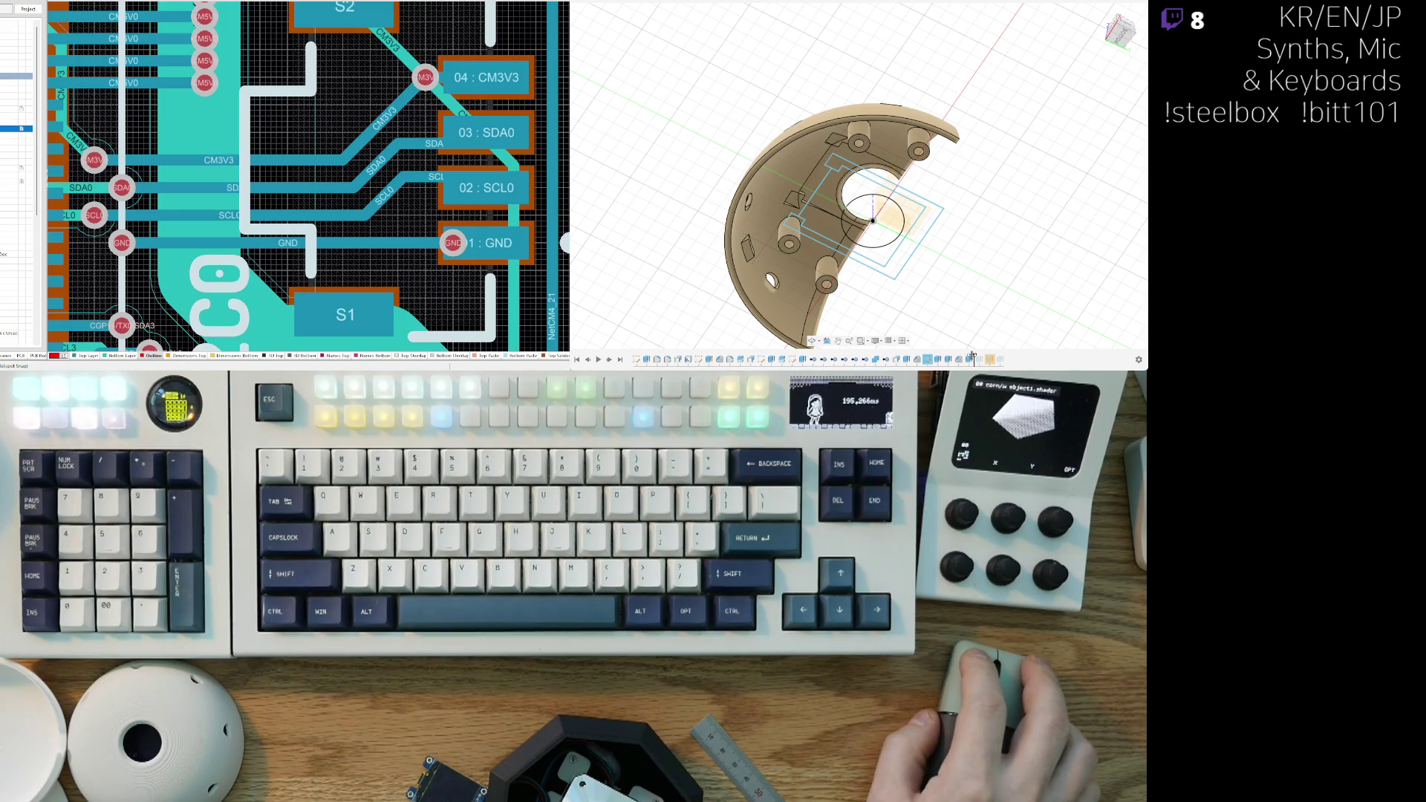
{"action": "key", "text": "ctrl+z"}
{"action": "double_click", "coordinate": [926, 360]}
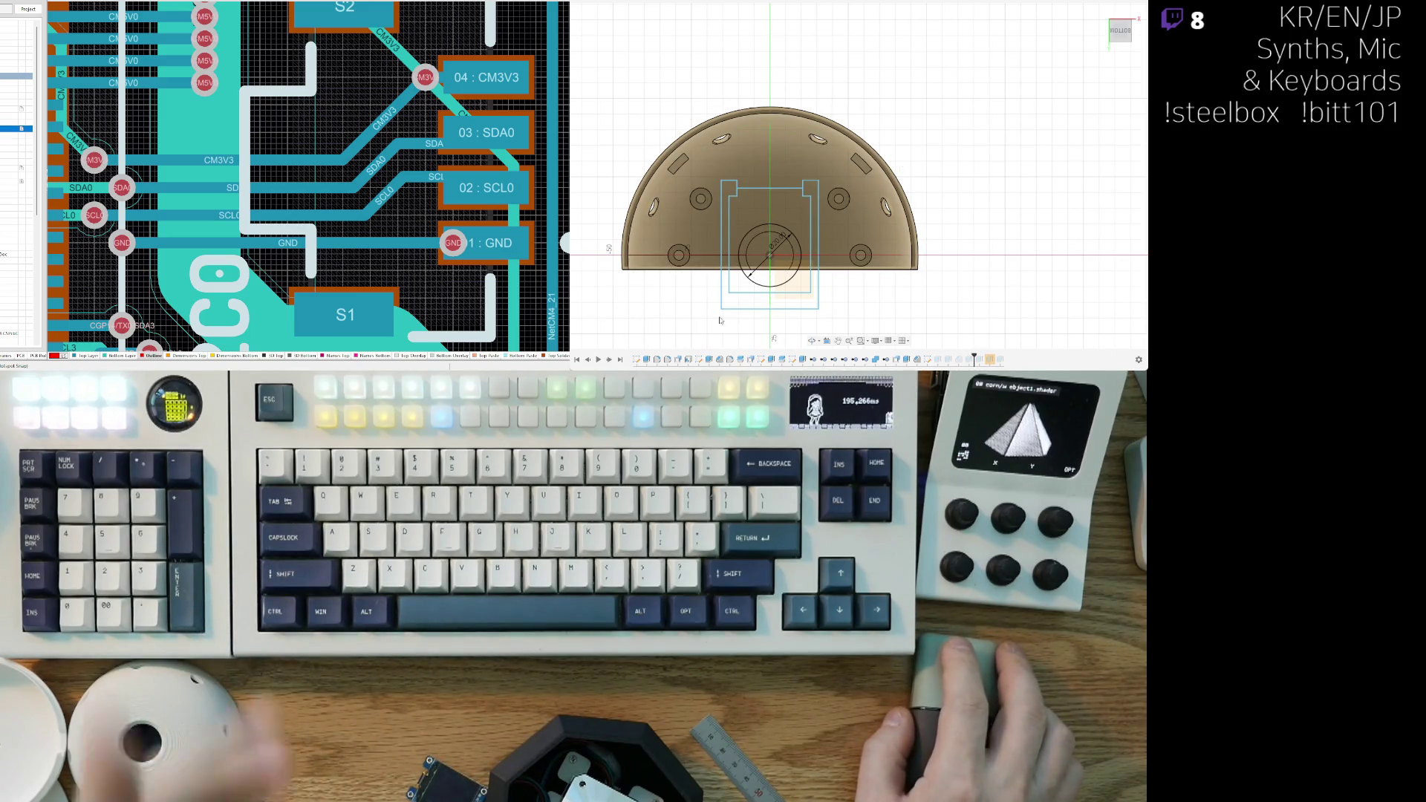
{"action": "mouse_move", "coordinate": [705, 321]}
{"action": "middle_mouse_down", "text": "shift"}
{"action": "mouse_move", "coordinate": [930, 321]}
{"action": "mouse_move", "coordinate": [714, 214]}
{"action": "mouse_move", "coordinate": [735, 222]}
{"action": "middle_mouse_up", "text": "shift"}
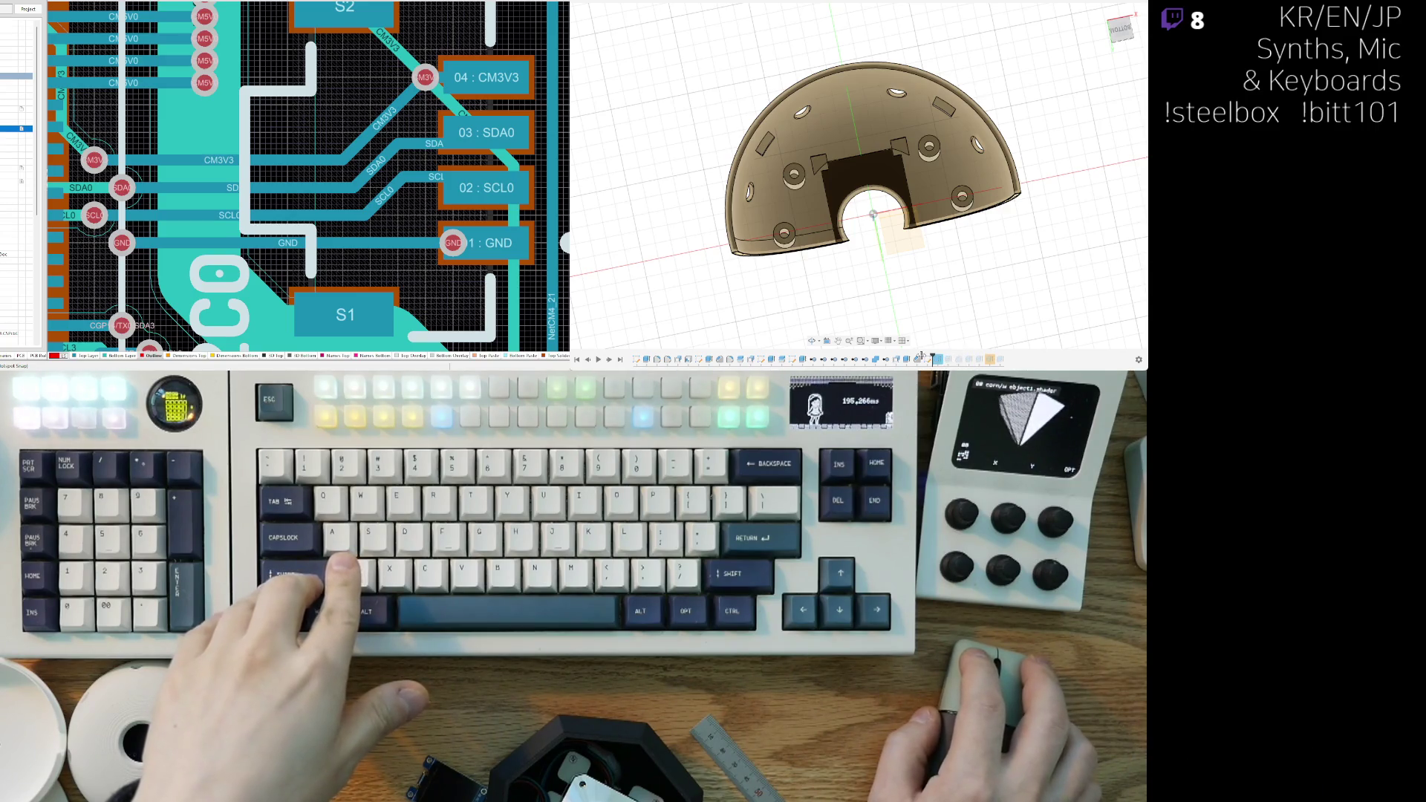
{"action": "left_click_drag", "start_coordinate": [963, 358], "coordinate": [922, 358]}
{"action": "mouse_move", "coordinate": [839, 300]}
{"action": "middle_mouse_down", "text": "shift"}
{"action": "mouse_move", "coordinate": [789, 272]}
{"action": "mouse_move", "coordinate": [647, 263]}
{"action": "middle_mouse_up", "text": "shift"}
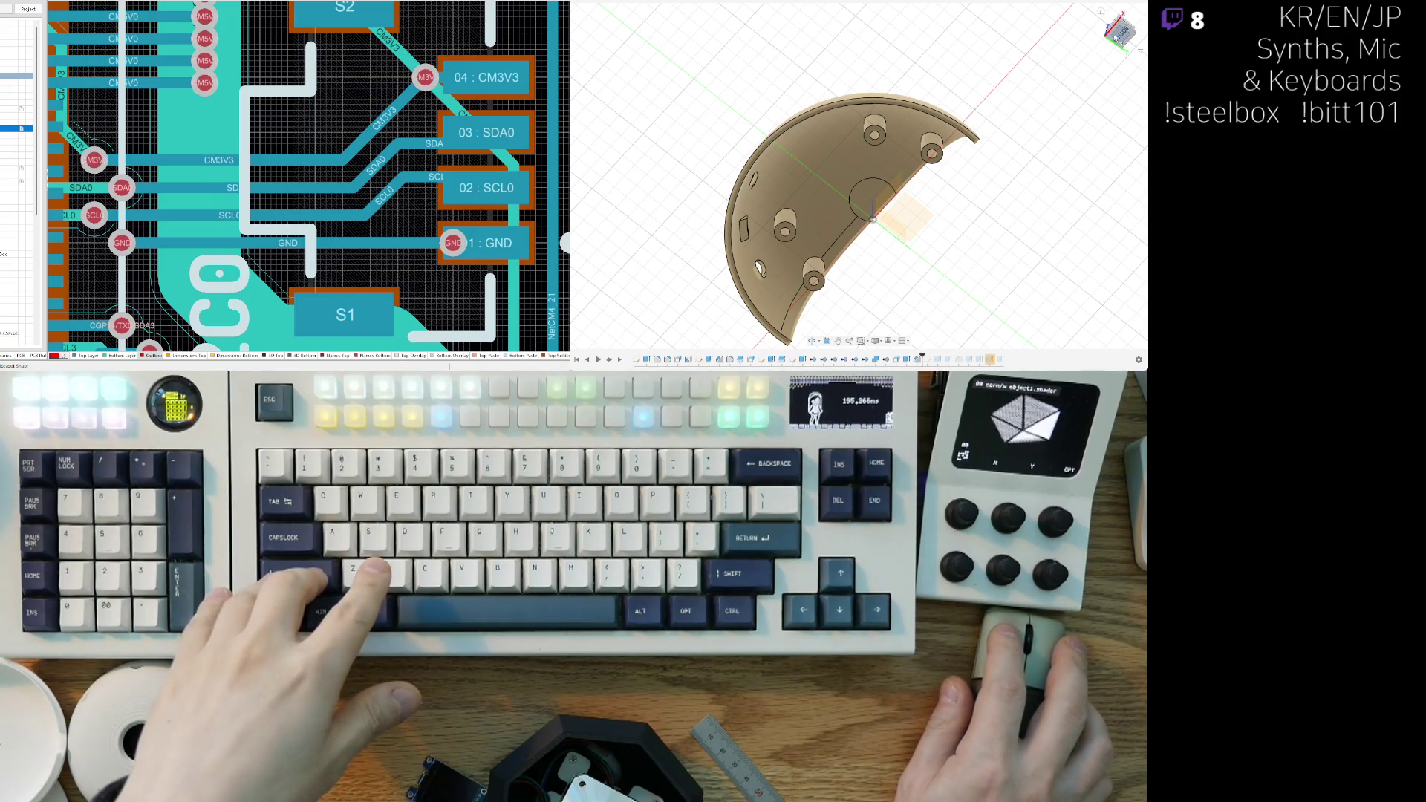
Step: From the bottom view, undo the last change, reselect the dome body and preview a mirrored copy
{"action": "left_click", "coordinate": [1118, 35]}
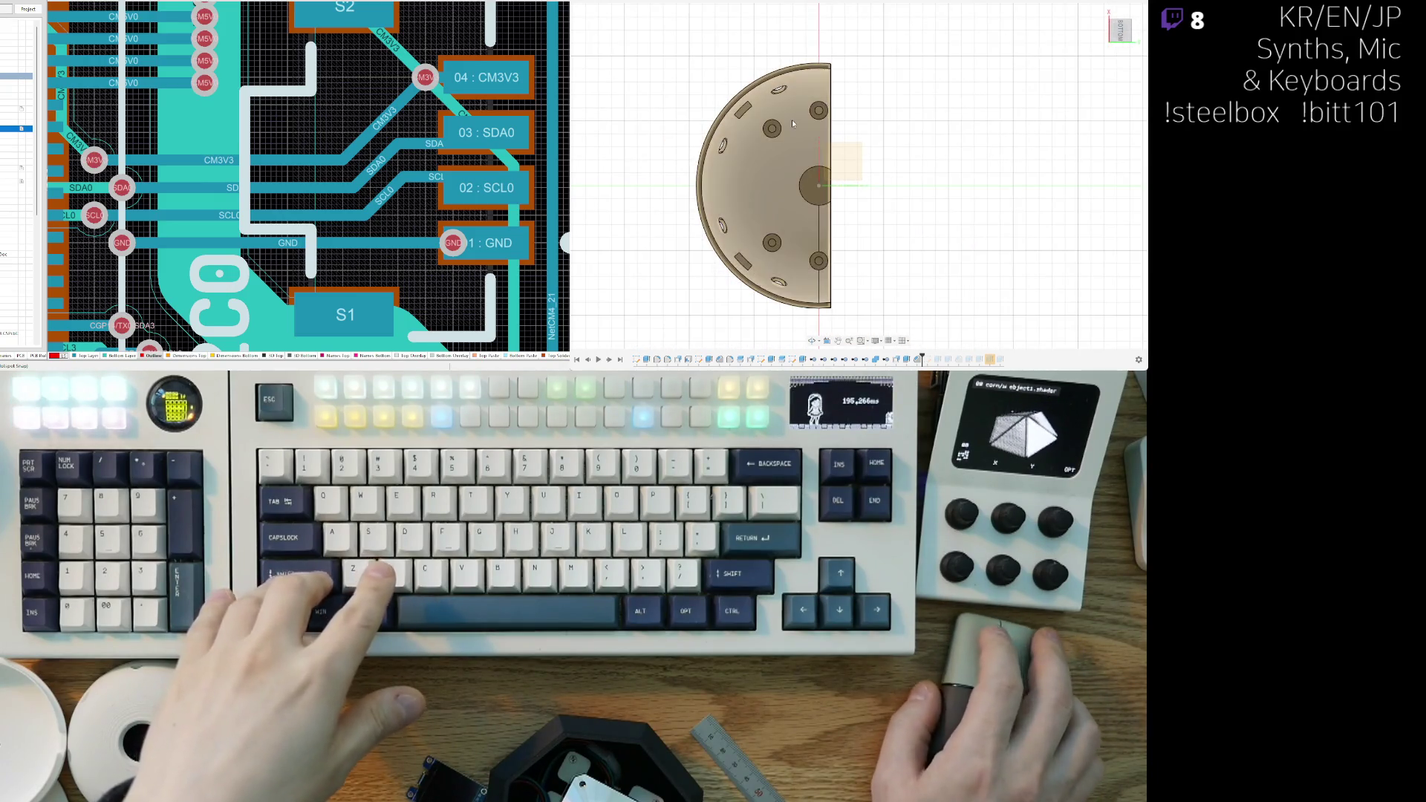
{"action": "key", "text": "ctrl+z"}
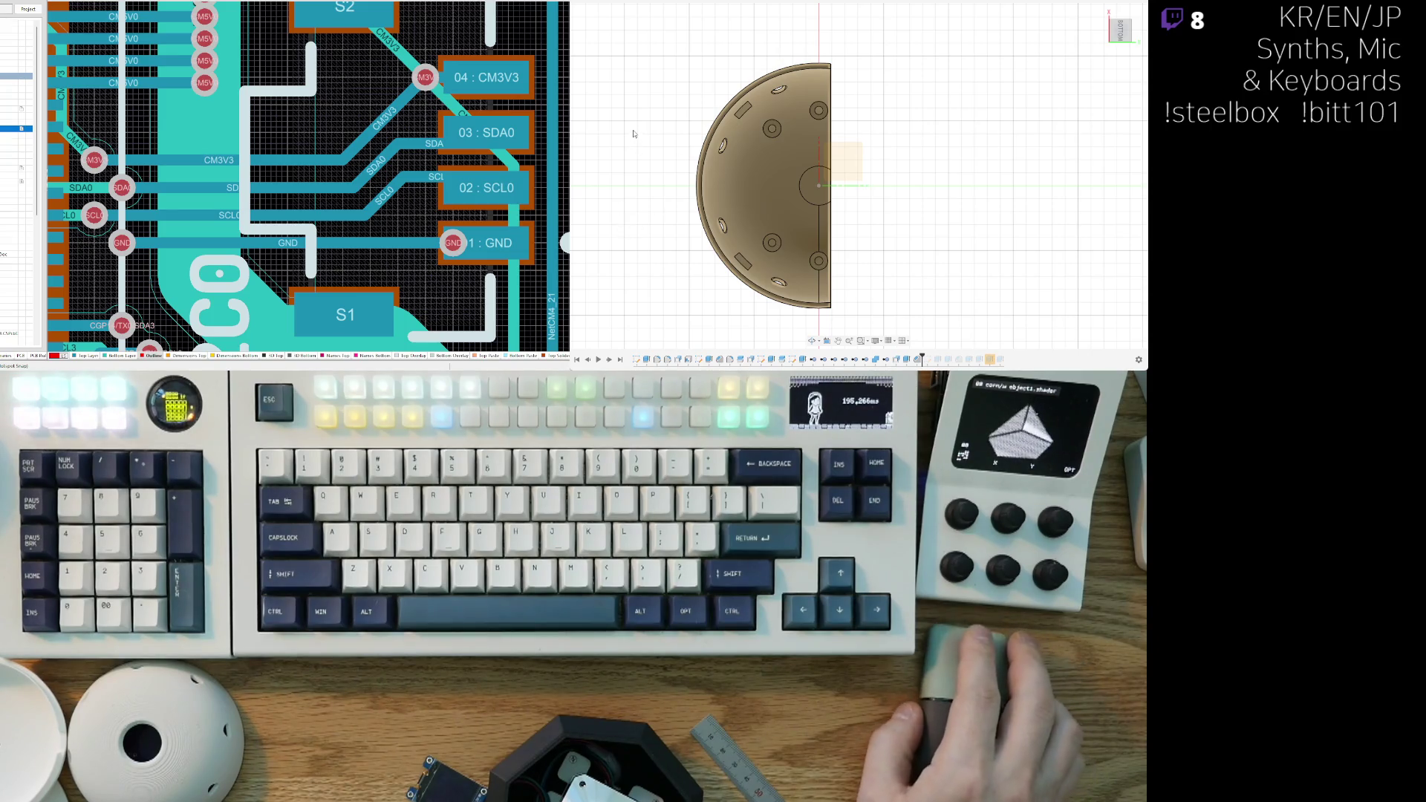
{"action": "left_click", "coordinate": [717, 137]}
{"action": "left_click", "coordinate": [816, 150]}
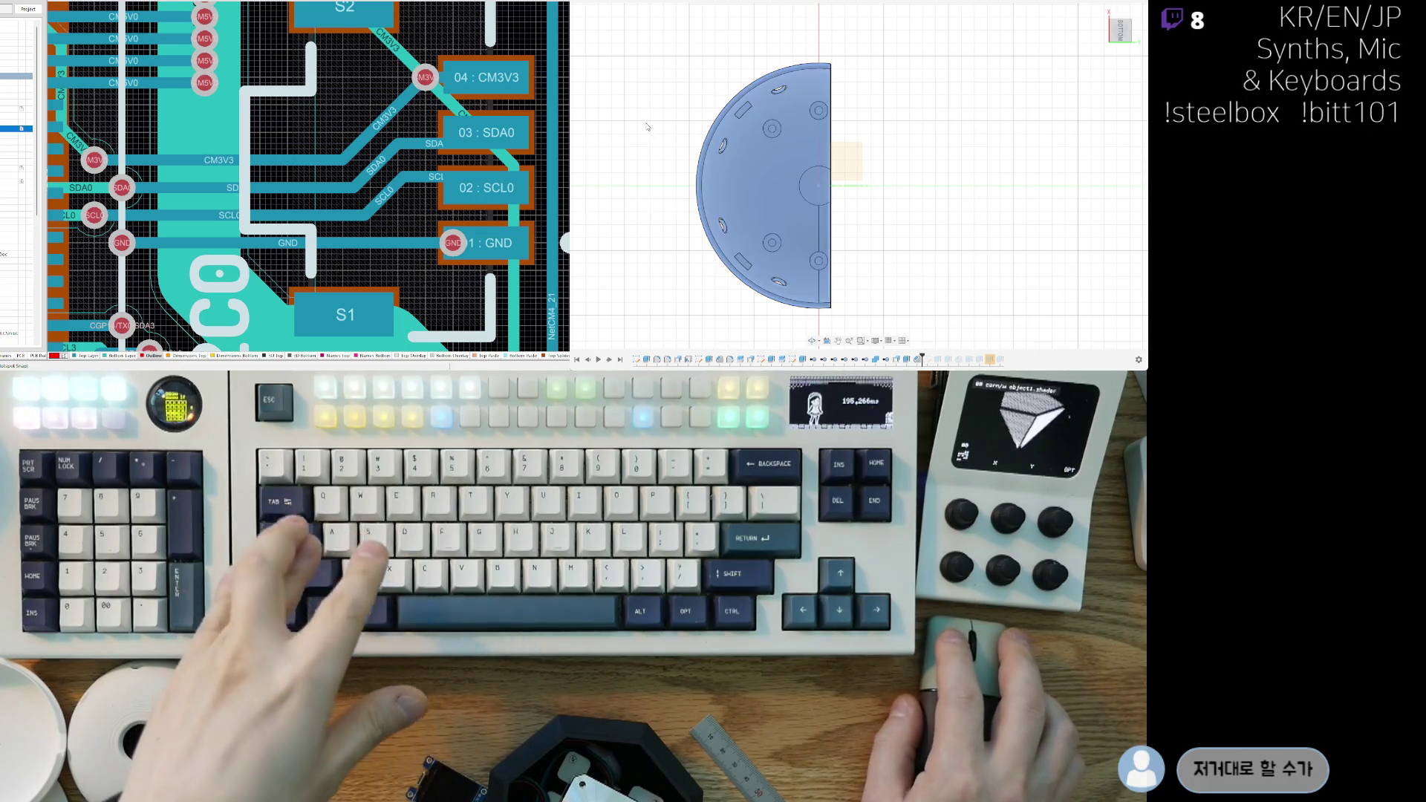
{"action": "left_click", "coordinate": [647, 252]}
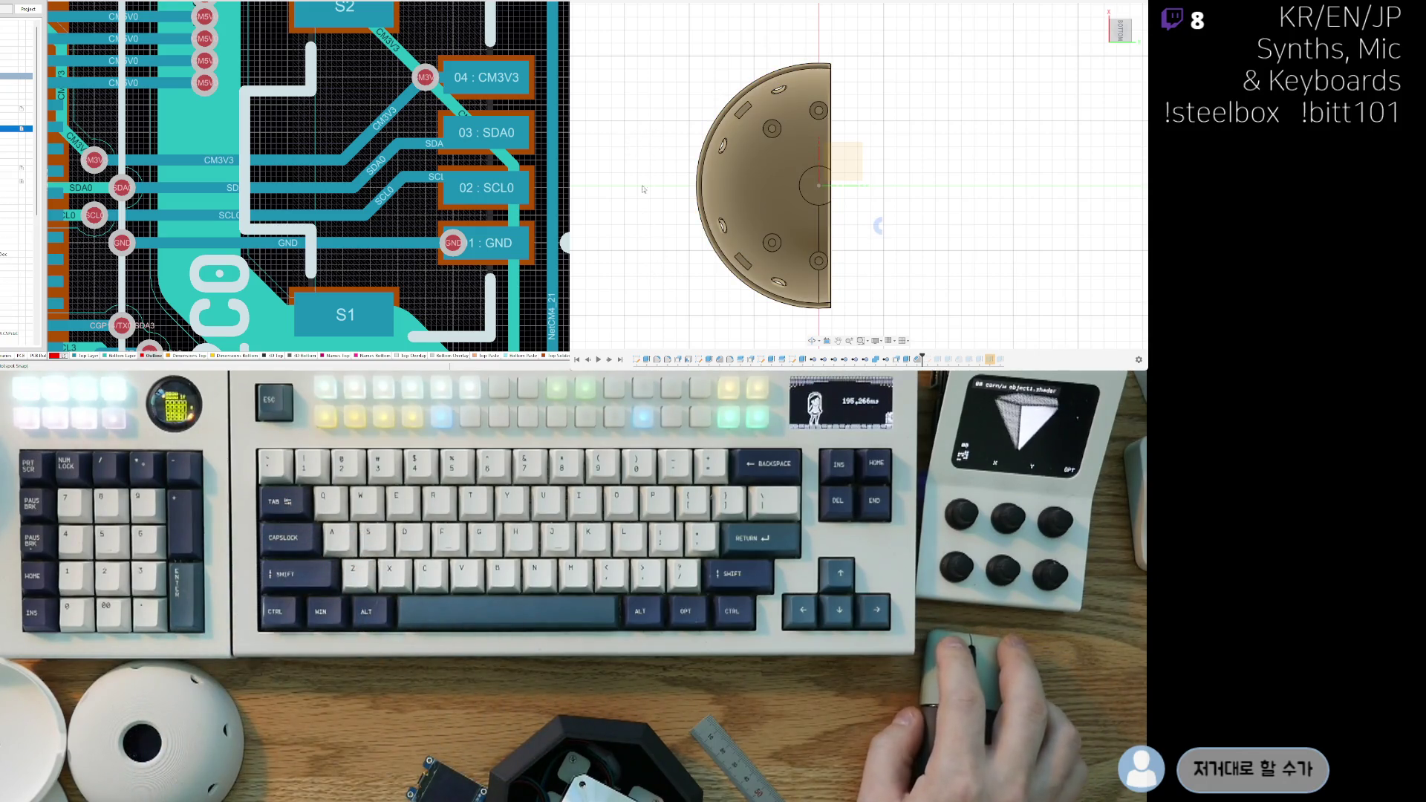
{"action": "left_click", "coordinate": [735, 201]}
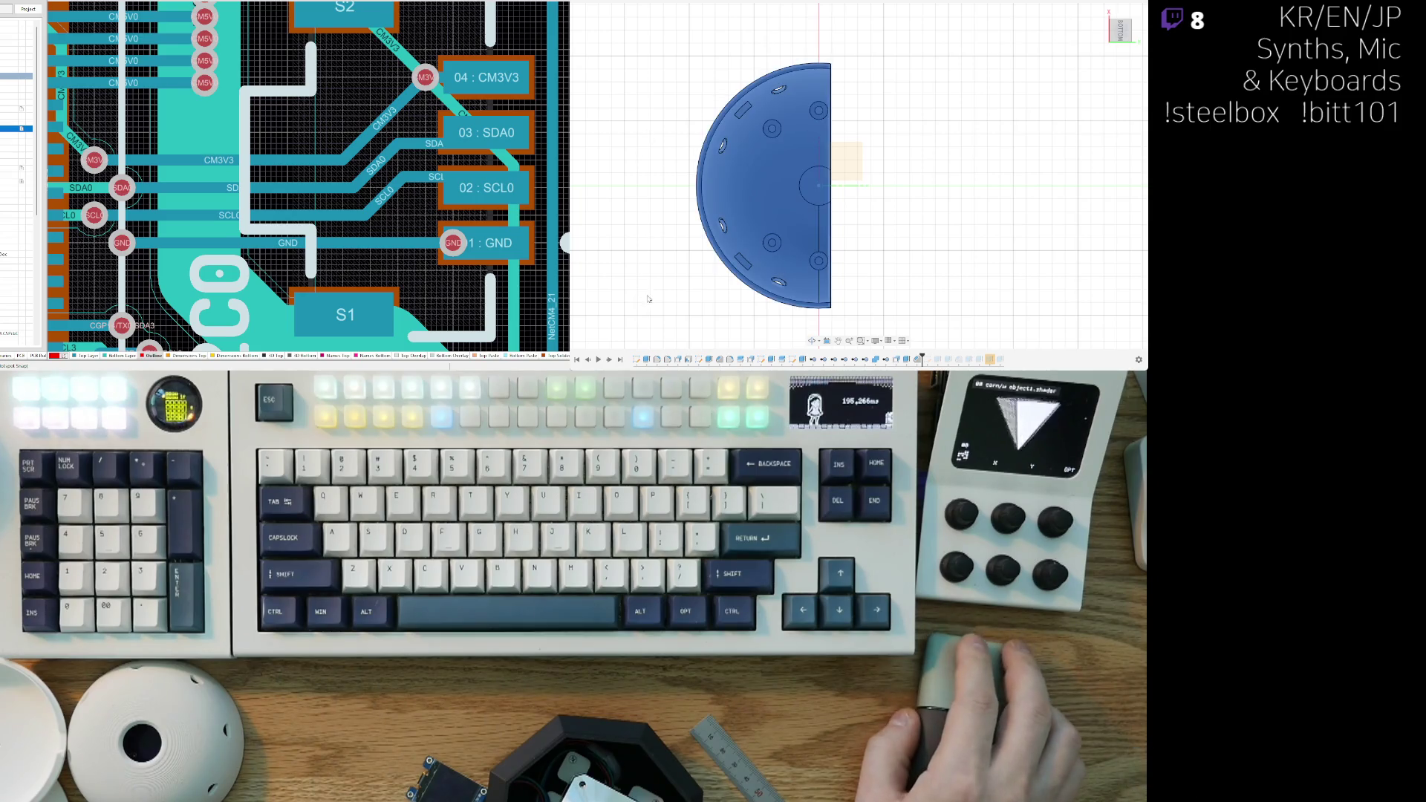
{"action": "left_click", "coordinate": [672, 96]}
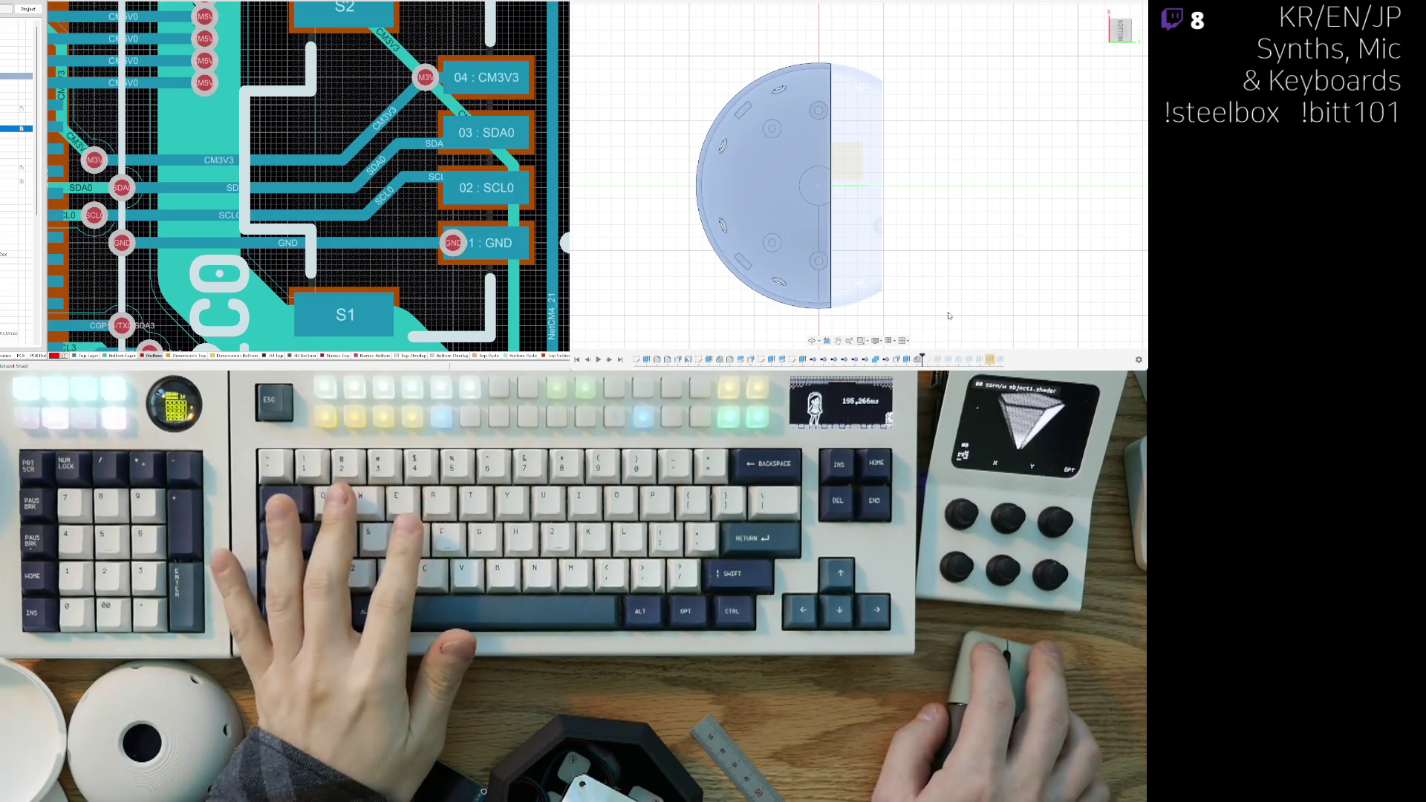
Step: Roll the timeline to the end to restore all features and orbit to the shell's inner side
{"action": "left_click_drag", "start_coordinate": [925, 356], "coordinate": [920, 359]}
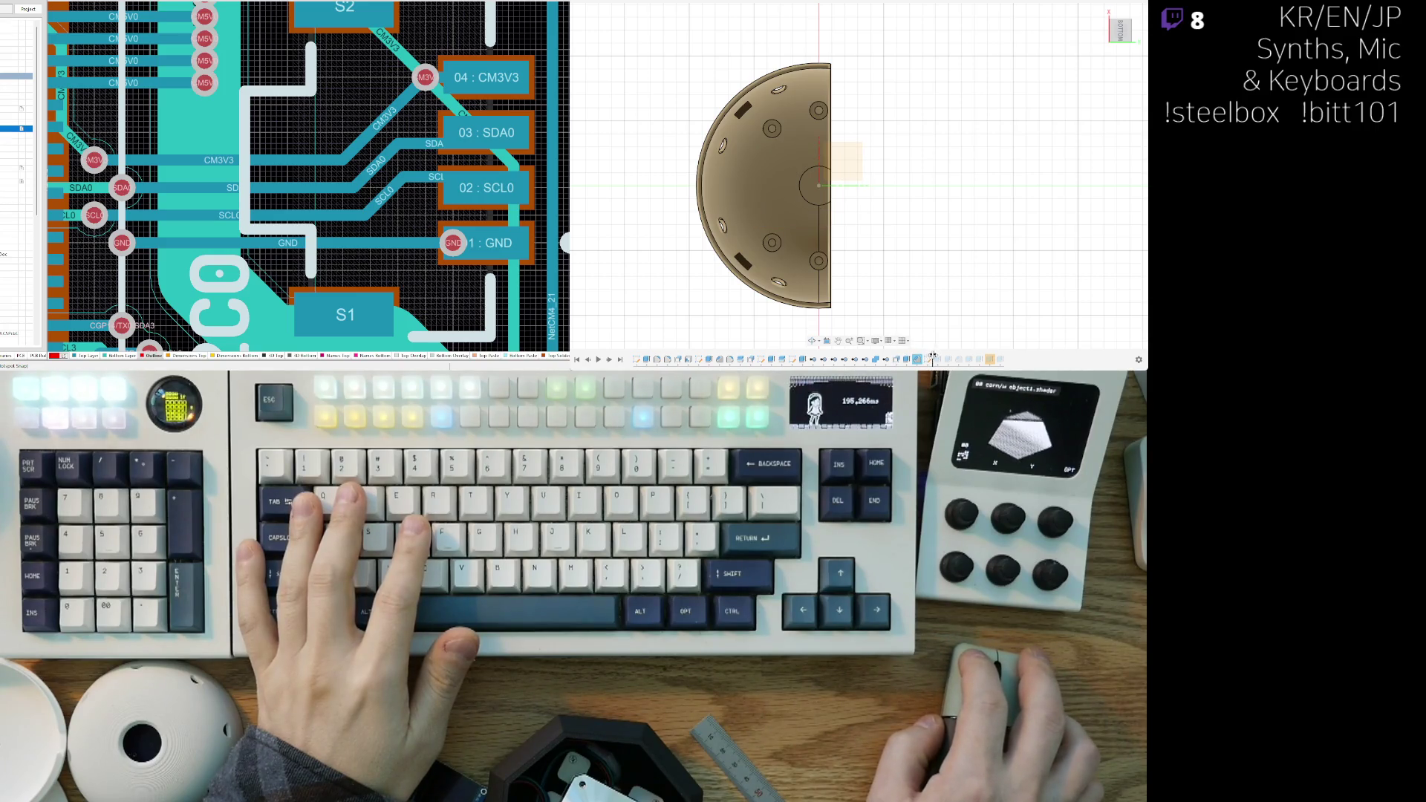
{"action": "left_click_drag", "start_coordinate": [932, 357], "coordinate": [1004, 357]}
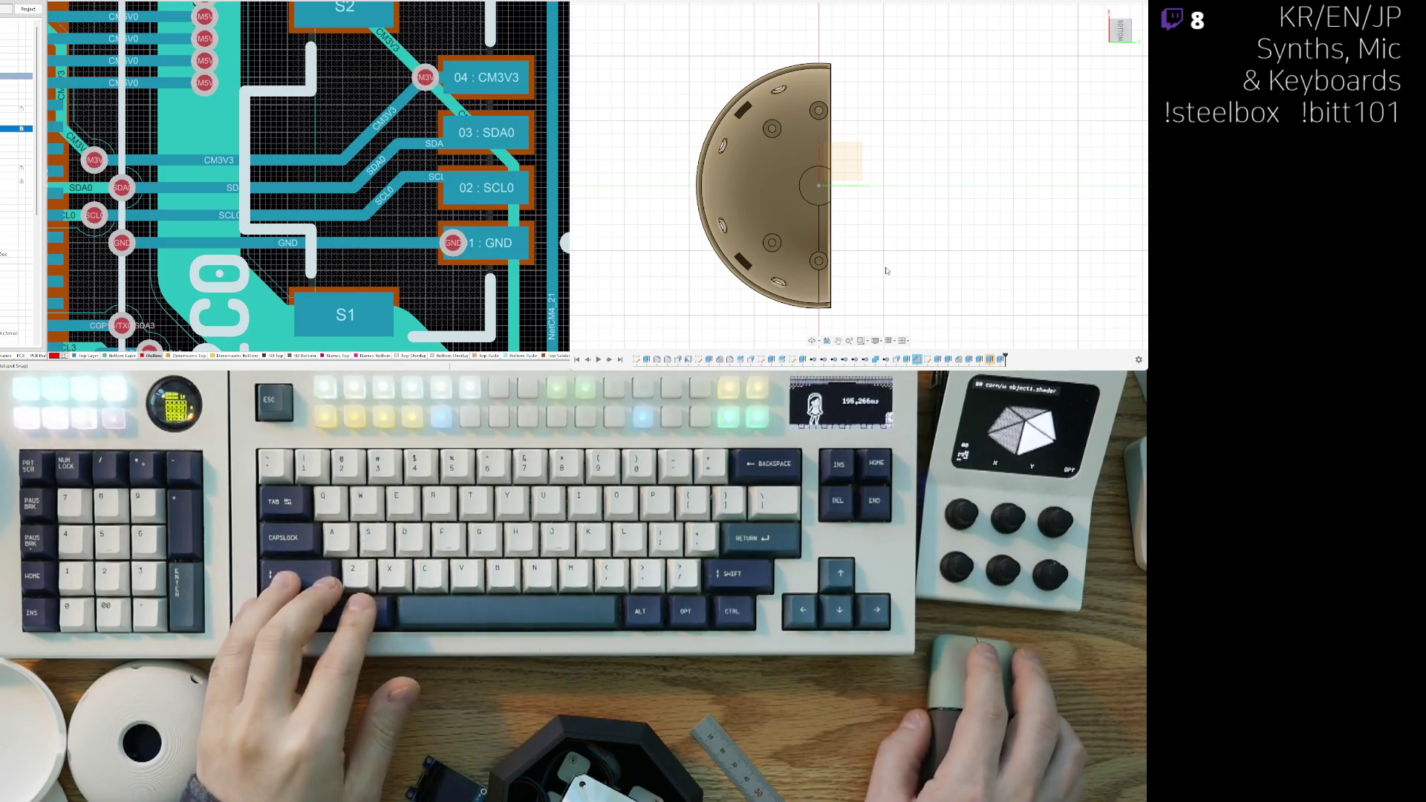
{"action": "left_click_drag", "start_coordinate": [1003, 358], "coordinate": [1016, 345]}
{"action": "middle_click_drag", "start_coordinate": [1017, 346], "coordinate": [1008, 359], "text": "shift"}
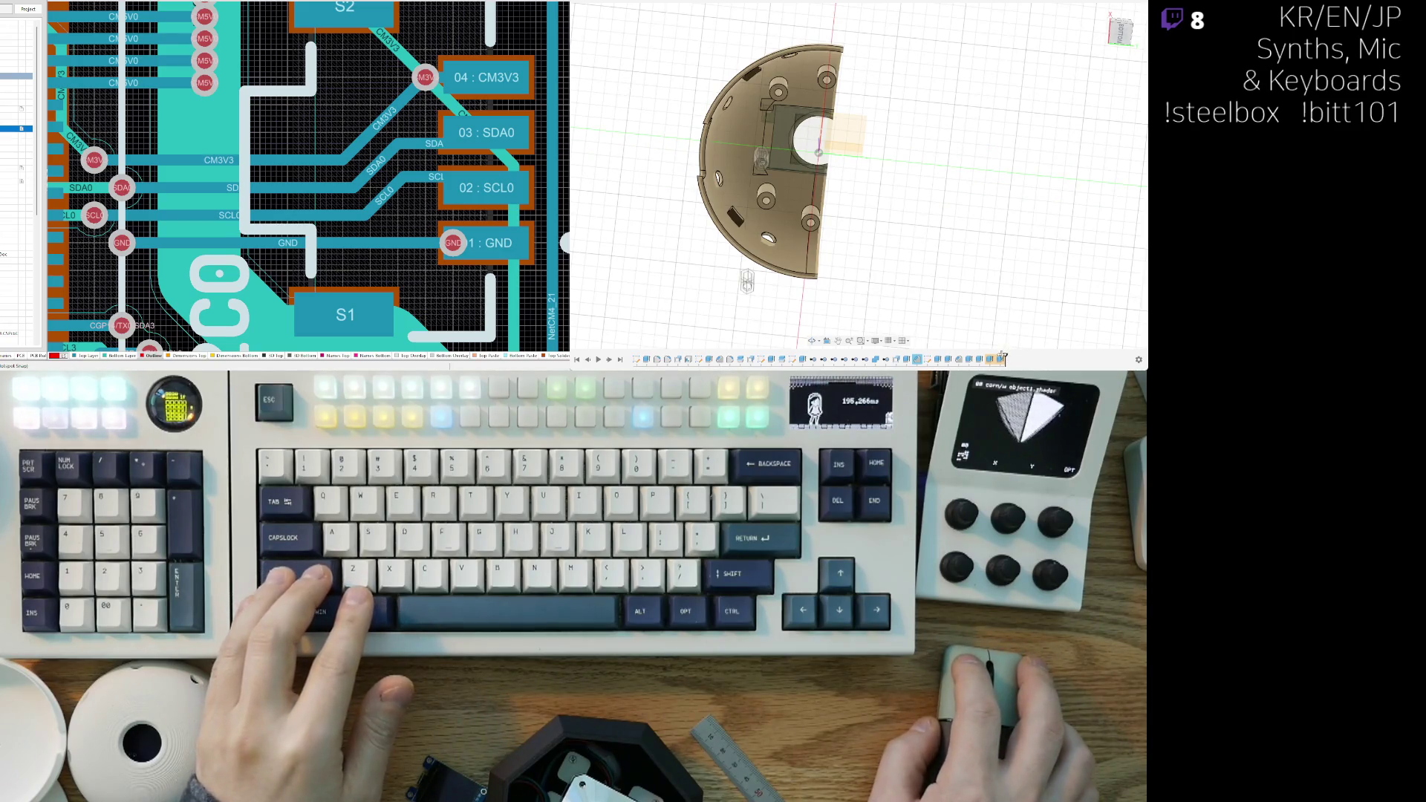
Step: Roll the history back to the plain smooth dome before the interior features and hide the grey lower body
{"action": "left_click", "coordinate": [936, 360]}
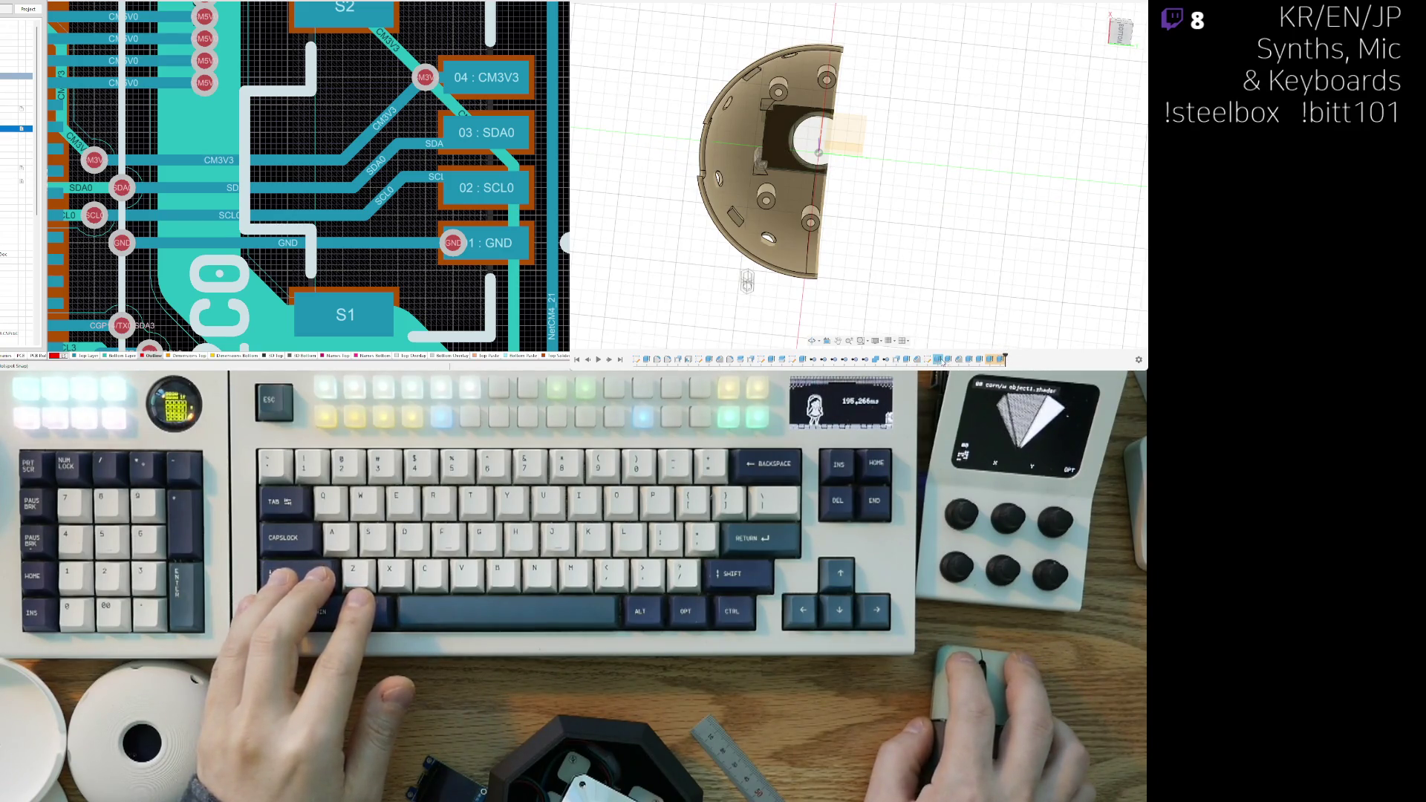
{"action": "left_click", "coordinate": [926, 361]}
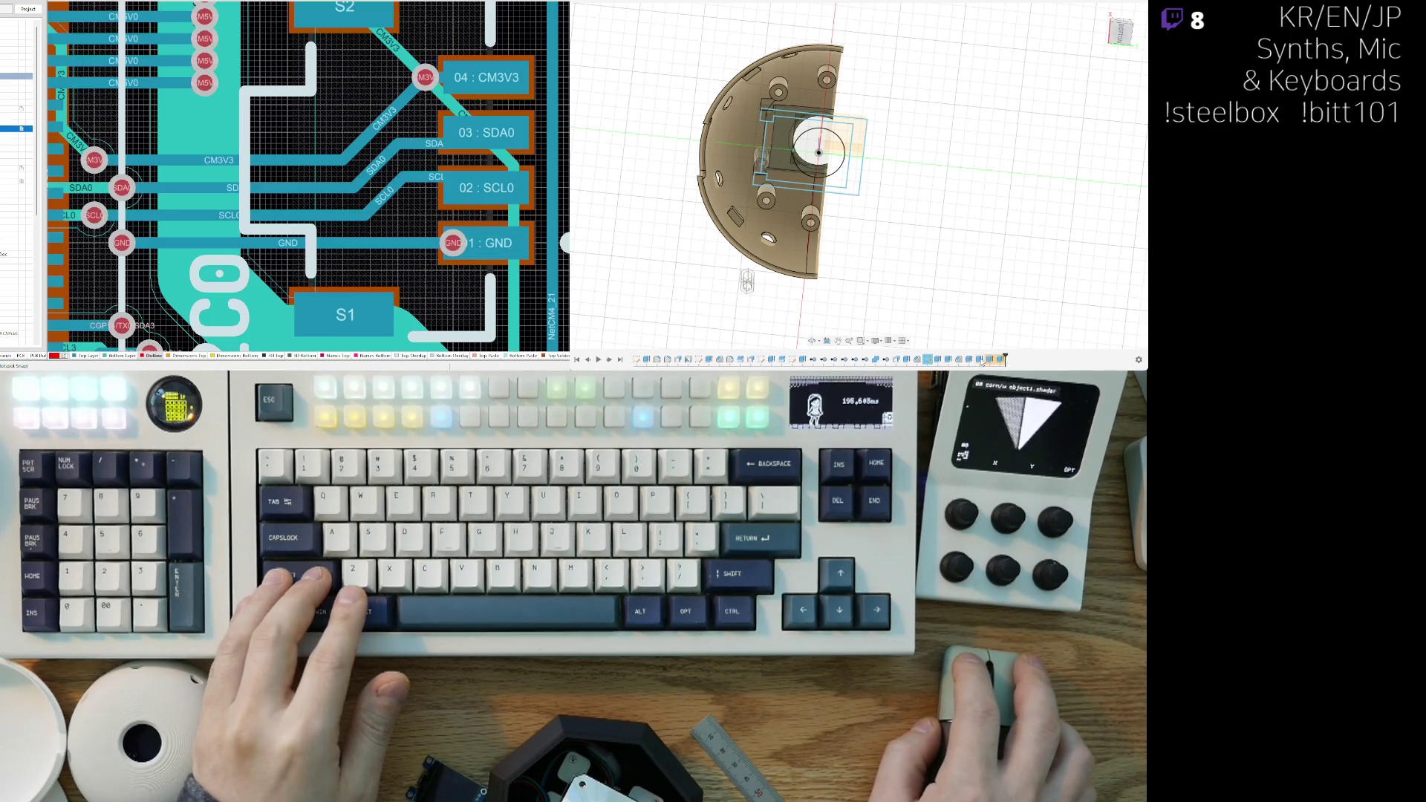
{"action": "left_click", "coordinate": [958, 361], "text": "shift"}
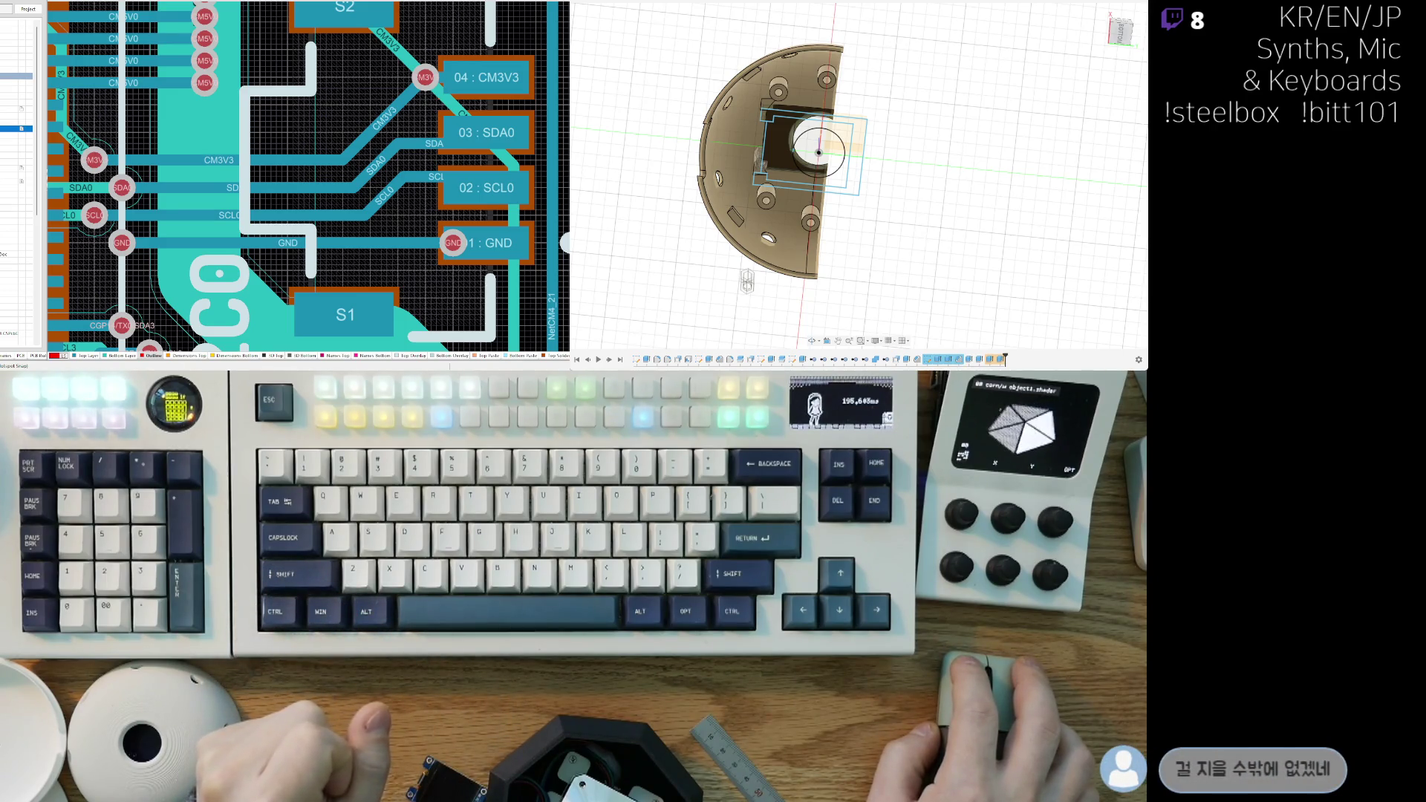
{"action": "left_click_drag", "start_coordinate": [1004, 360], "coordinate": [920, 360]}
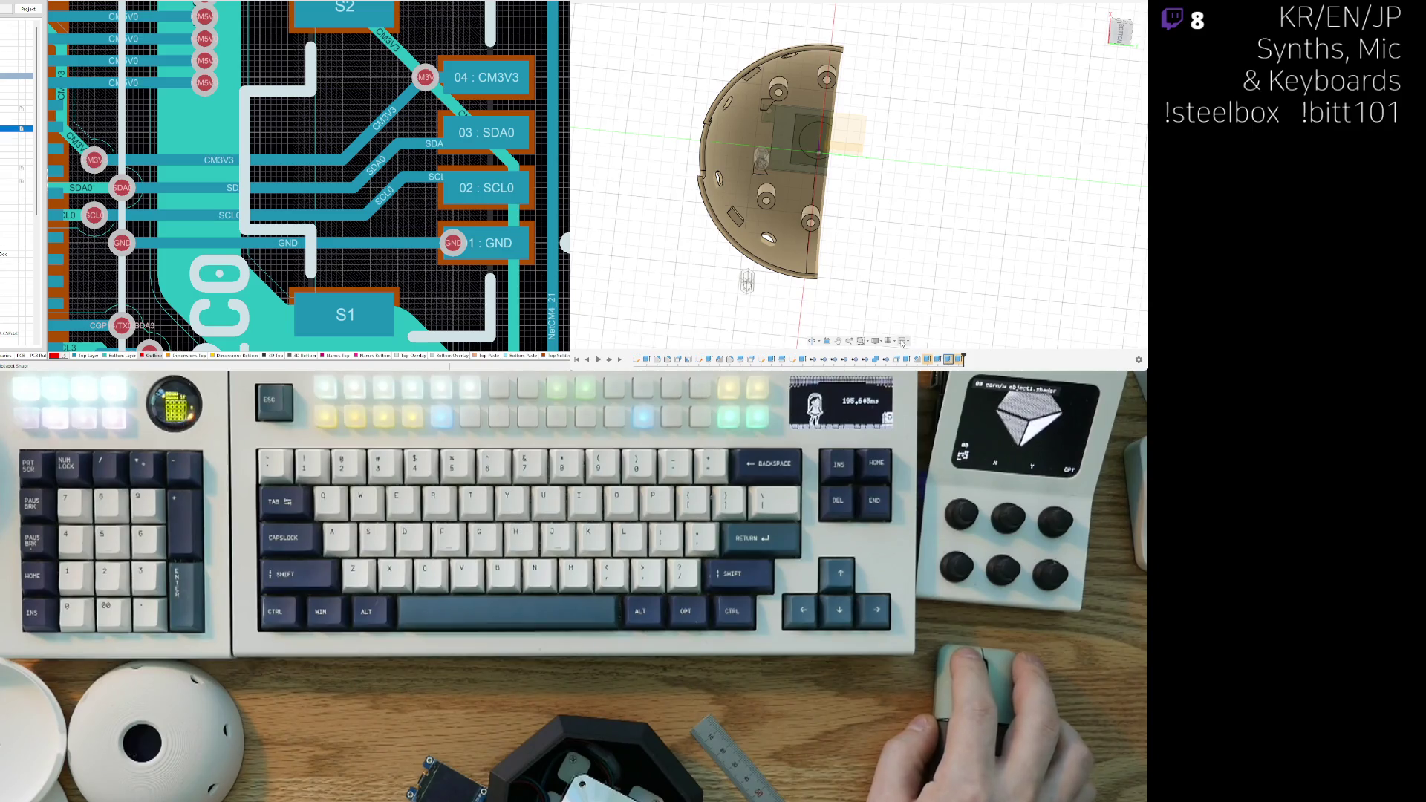
{"action": "key", "text": "ctrl+z"}
{"action": "mouse_move", "coordinate": [623, 110]}
{"action": "middle_mouse_down", "text": "shift"}
{"action": "mouse_move", "coordinate": [742, 153]}
{"action": "mouse_move", "coordinate": [801, 215]}
{"action": "middle_mouse_up", "text": "shift"}
{"action": "key", "text": "ctrl+z"}
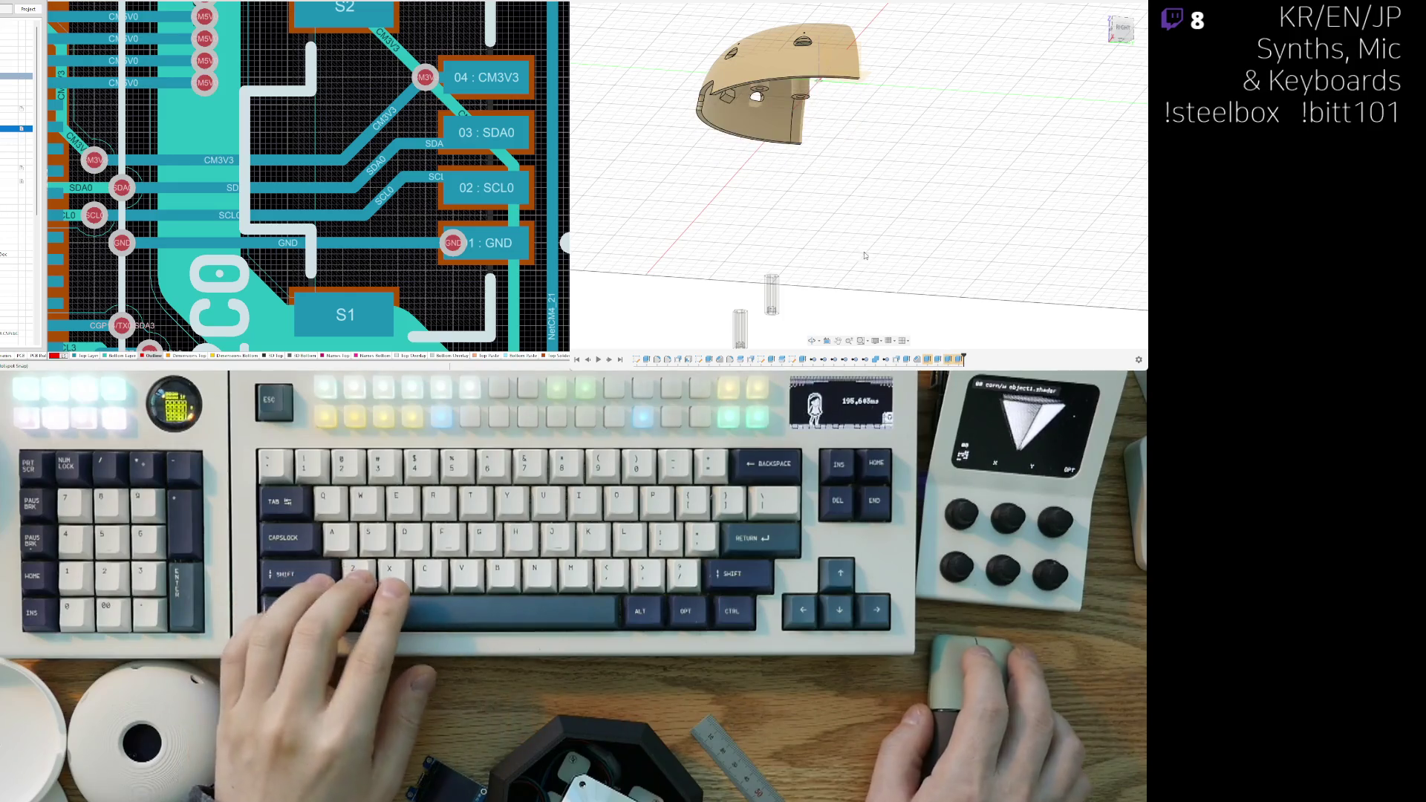
Step: Hide the two pin bodies and toggle the sketch outlines on and off to reveal the base cutout
{"action": "mouse_move", "coordinate": [869, 256]}
{"action": "middle_mouse_down"}
{"action": "mouse_move", "coordinate": [849, 219]}
{"action": "mouse_move", "coordinate": [877, 267]}
{"action": "middle_mouse_up"}
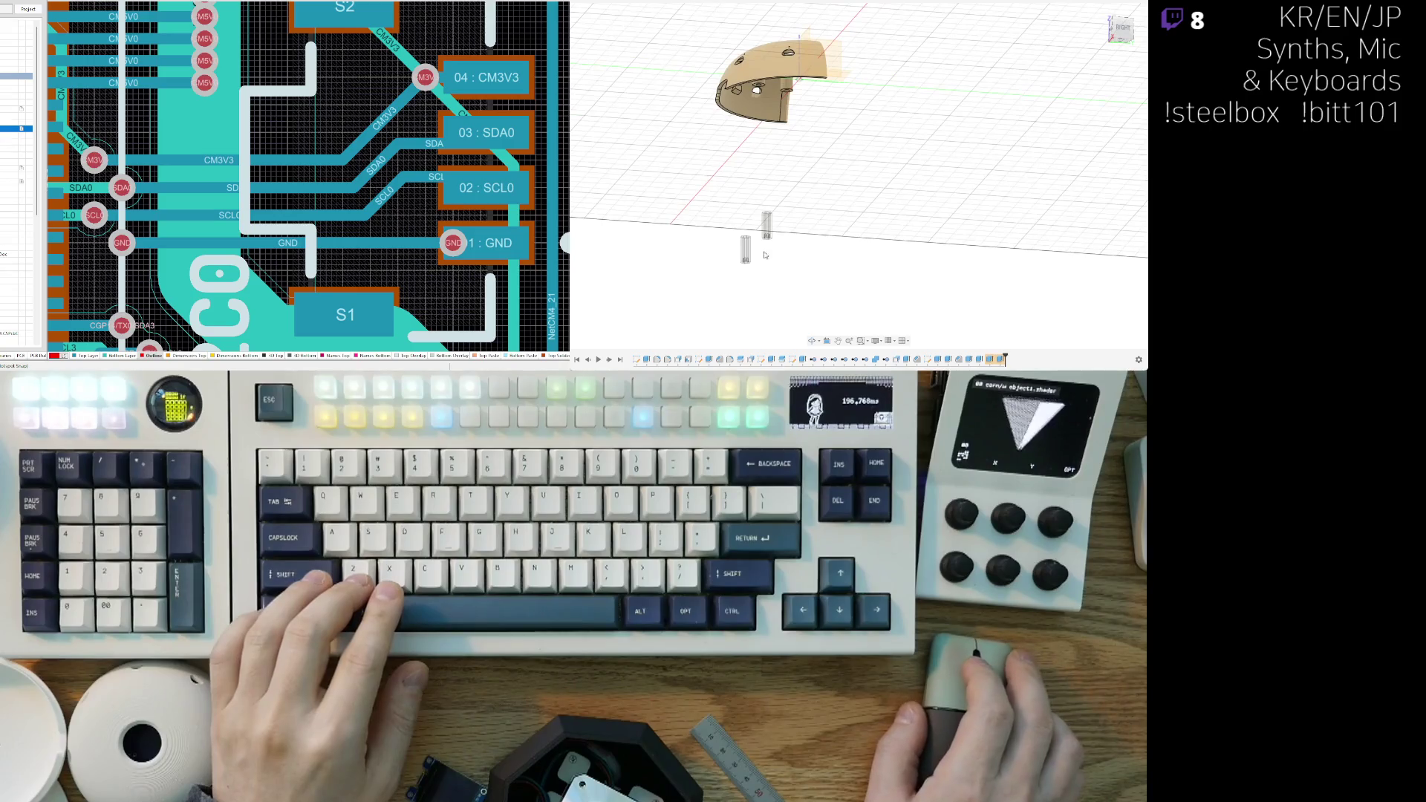
{"action": "key", "text": "ctrl+z"}
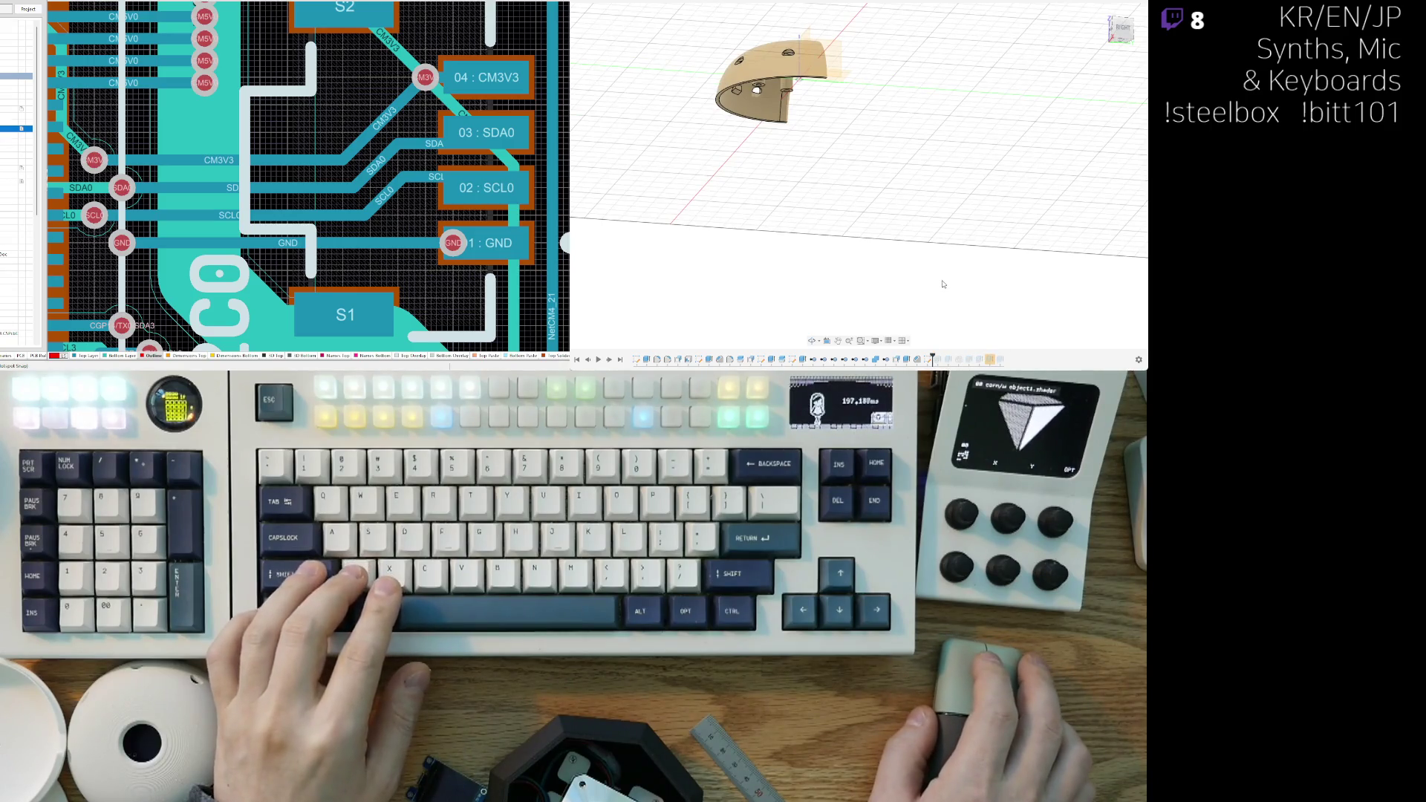
{"action": "key", "text": "ctrl+z"}
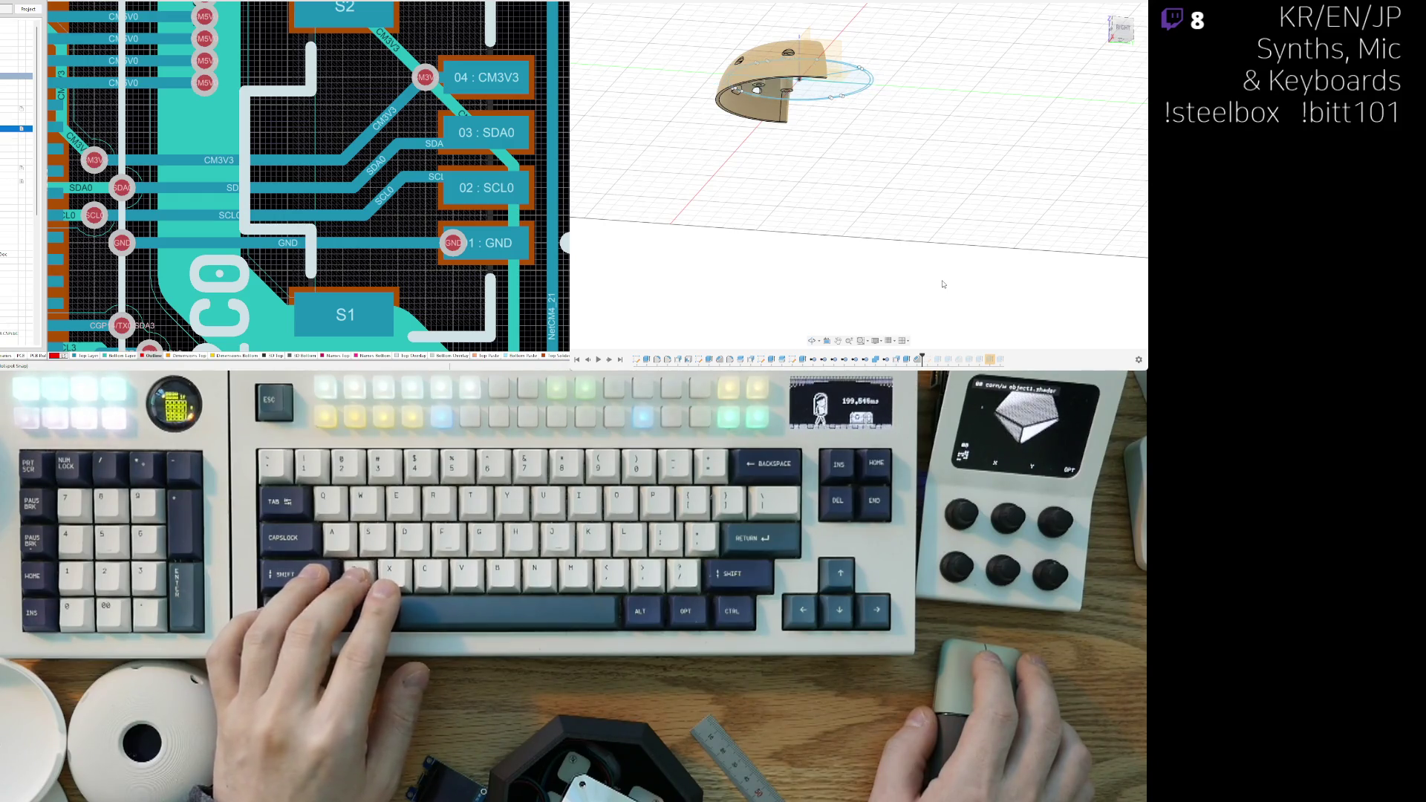
{"action": "key", "text": "ctrl+z"}
{"action": "key", "text": "ctrl+z"}
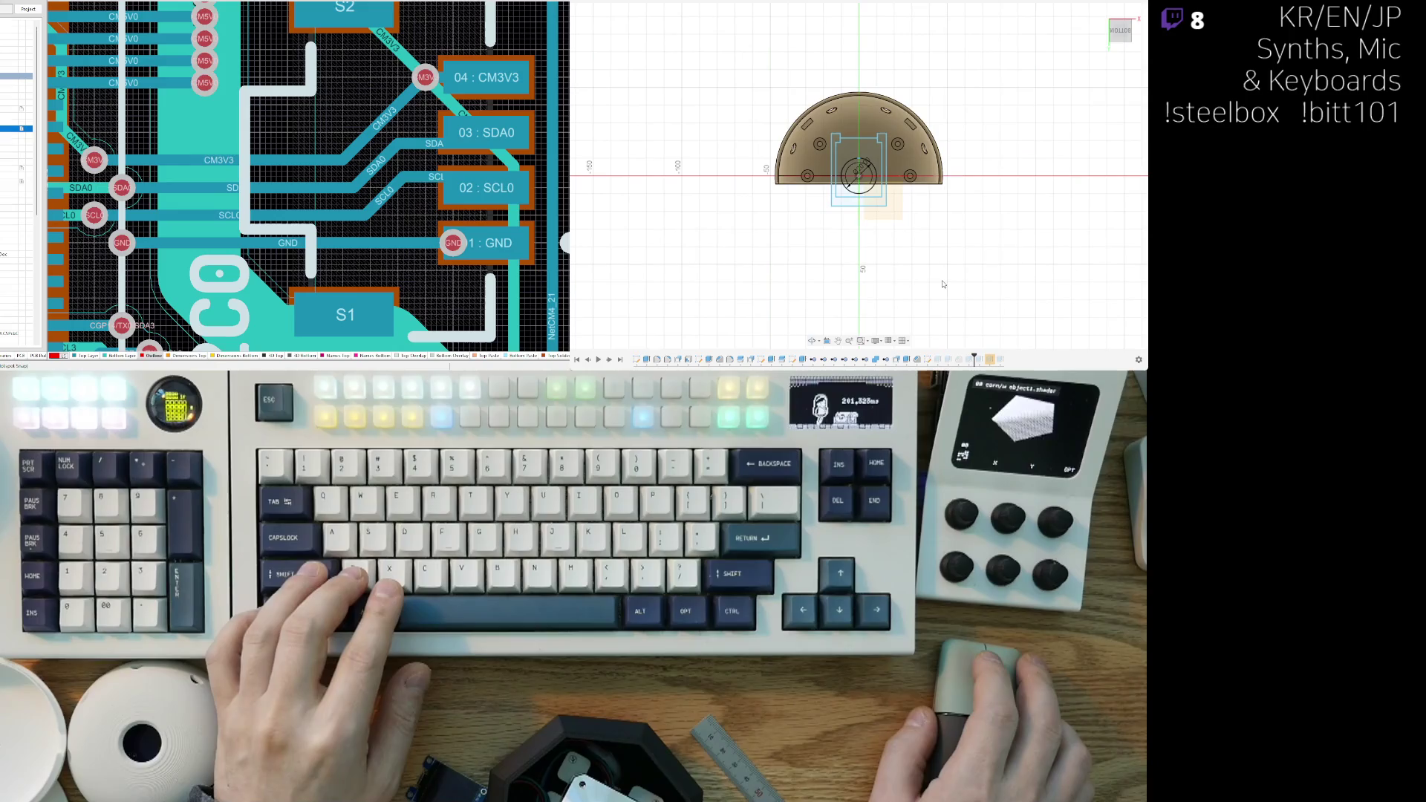
{"action": "scroll", "coordinate": [871, 232], "scroll_direction": "up", "scroll_amount": 1}
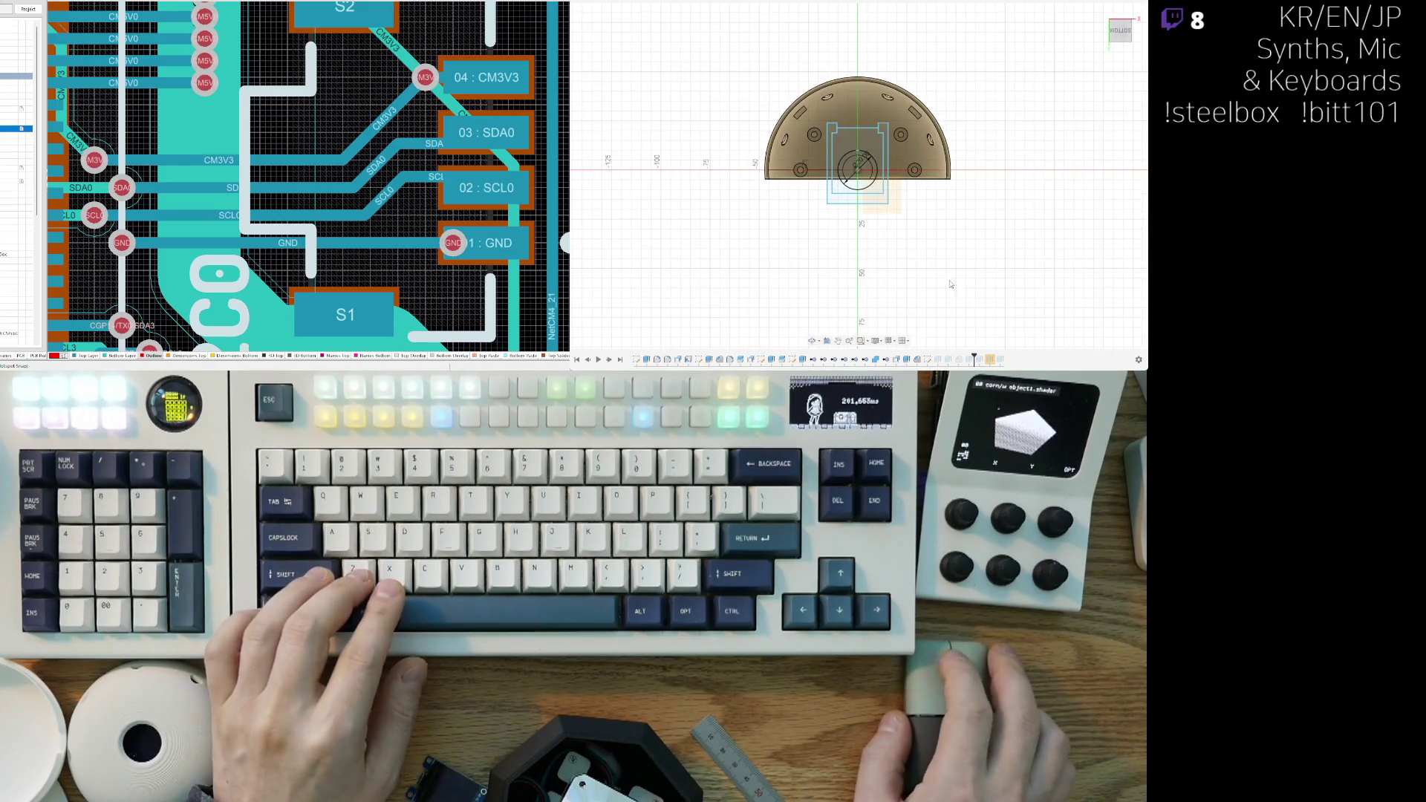
{"action": "key", "text": "ctrl+z"}
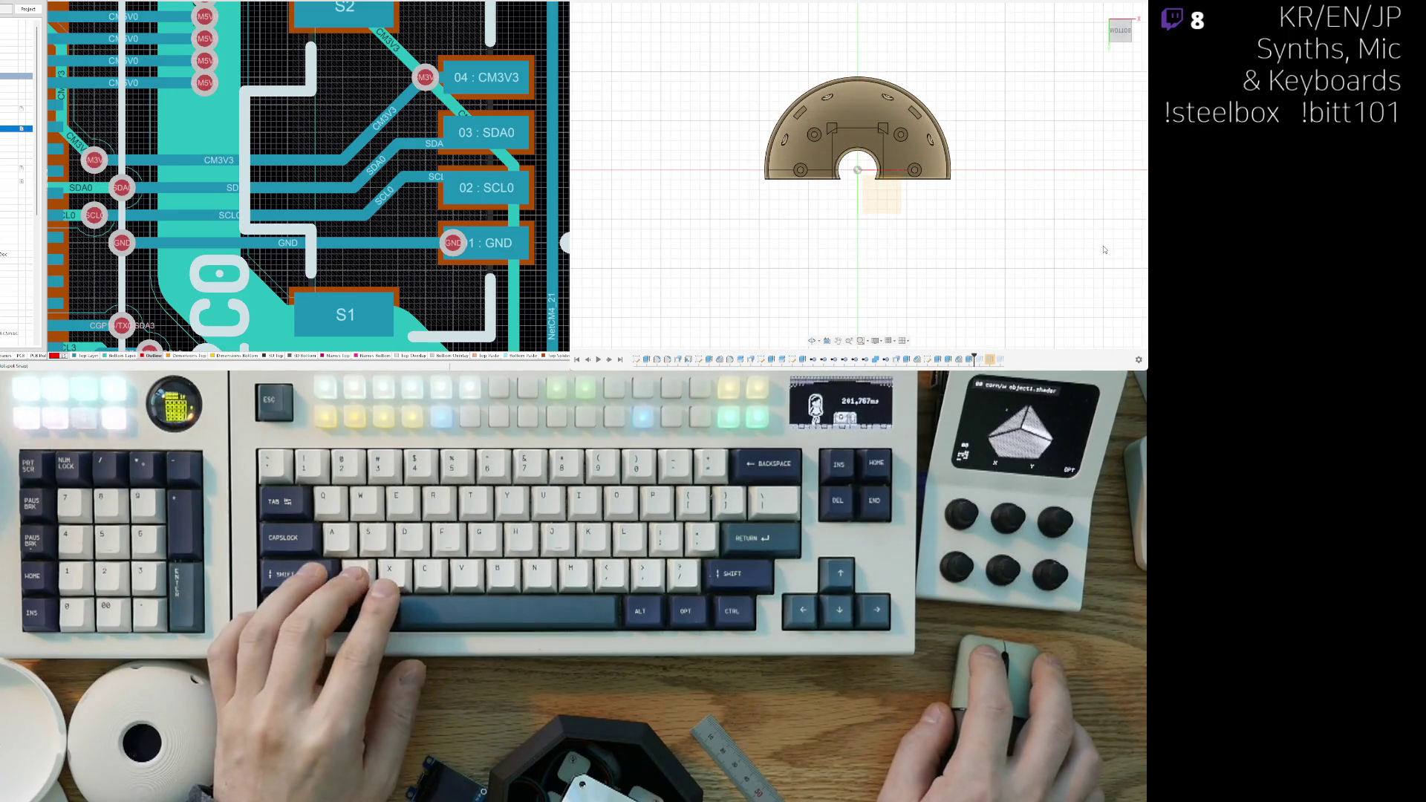
{"action": "key", "text": "ctrl+z"}
{"action": "key", "text": "ctrl+y"}
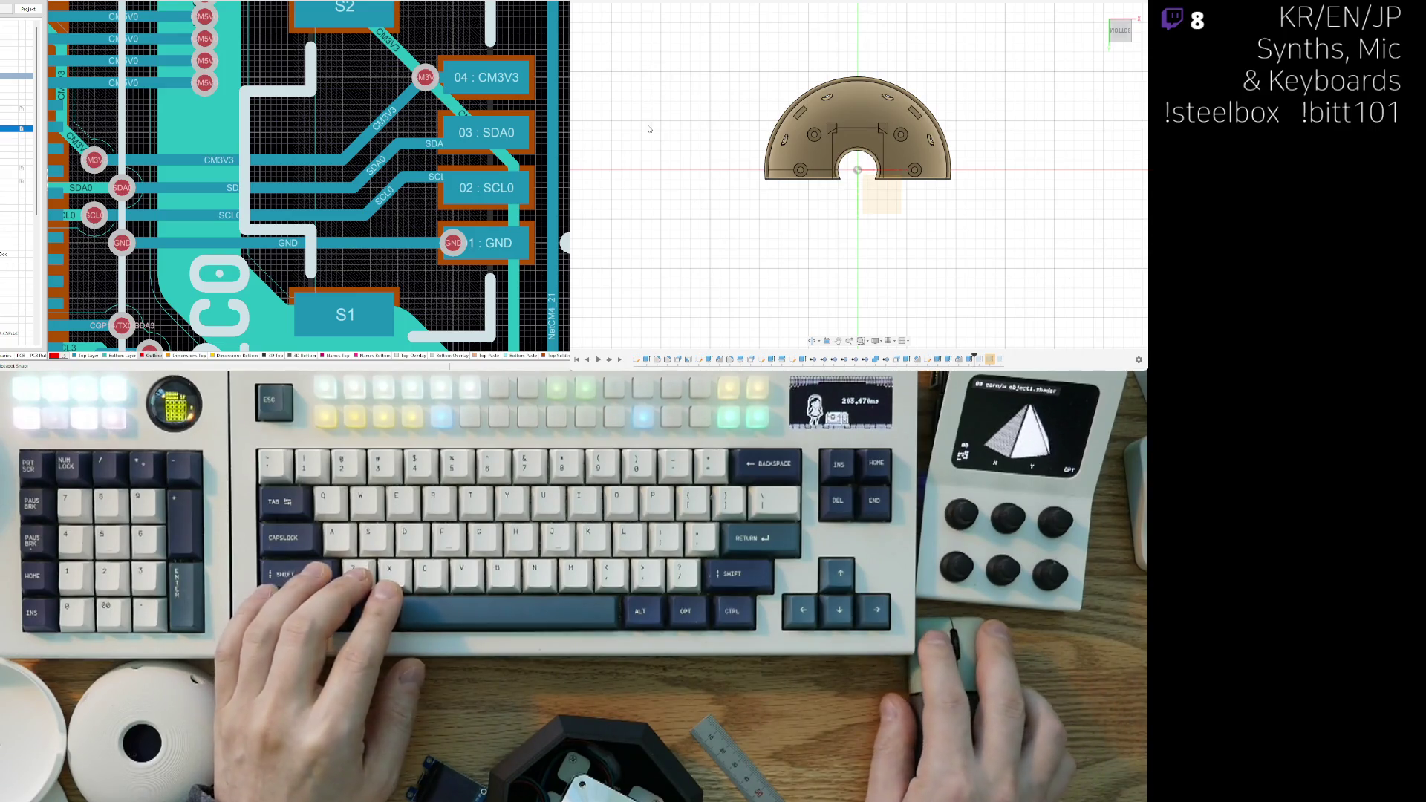
Step: Roll the history forward to its final feature and tilt the view over the model
{"action": "scroll", "coordinate": [627, 178], "scroll_direction": "down", "scroll_amount": 3}
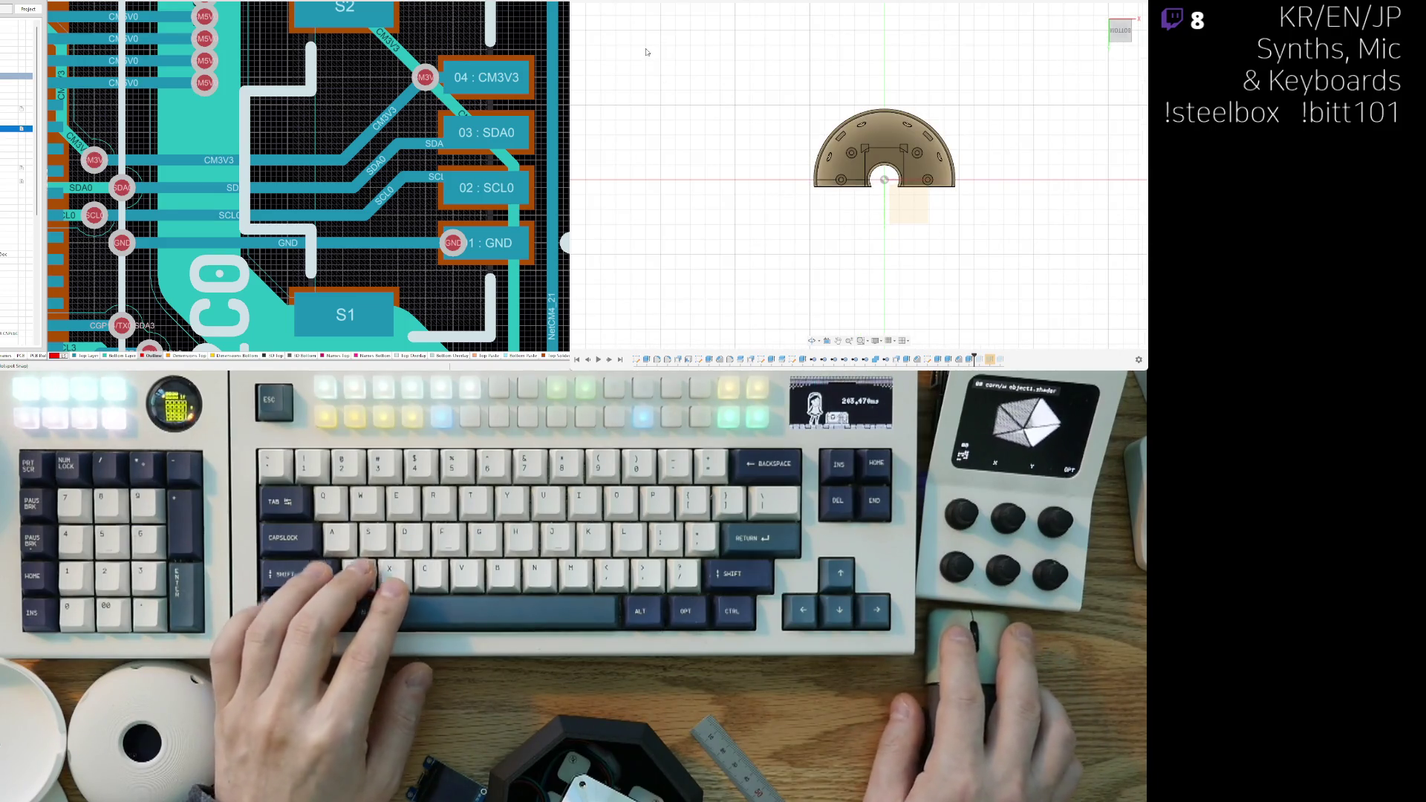
{"action": "key", "text": "ctrl+z"}
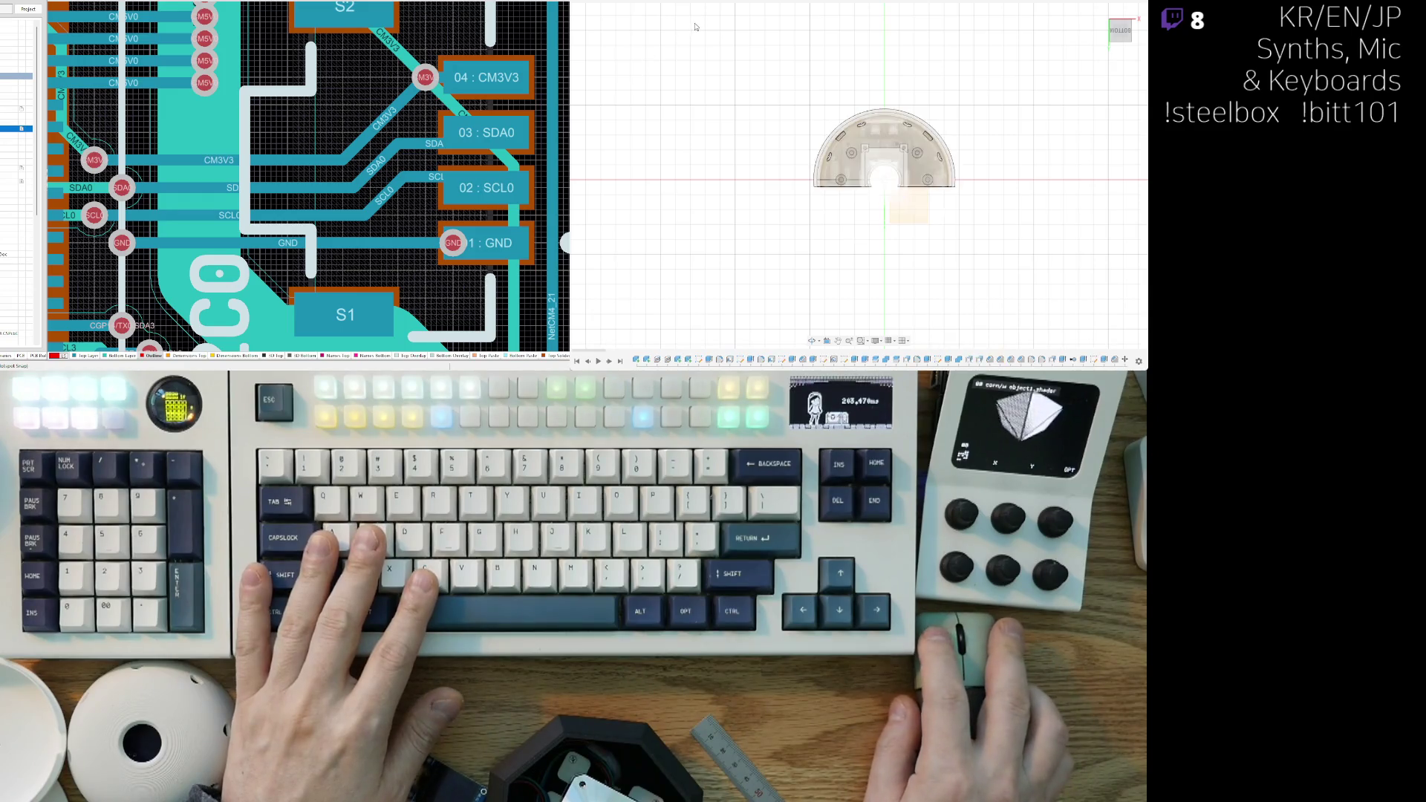
{"action": "scroll", "coordinate": [750, 171], "scroll_direction": "down", "scroll_amount": 2}
{"action": "middle_click_drag", "start_coordinate": [750, 223], "coordinate": [631, 296], "text": "shift"}
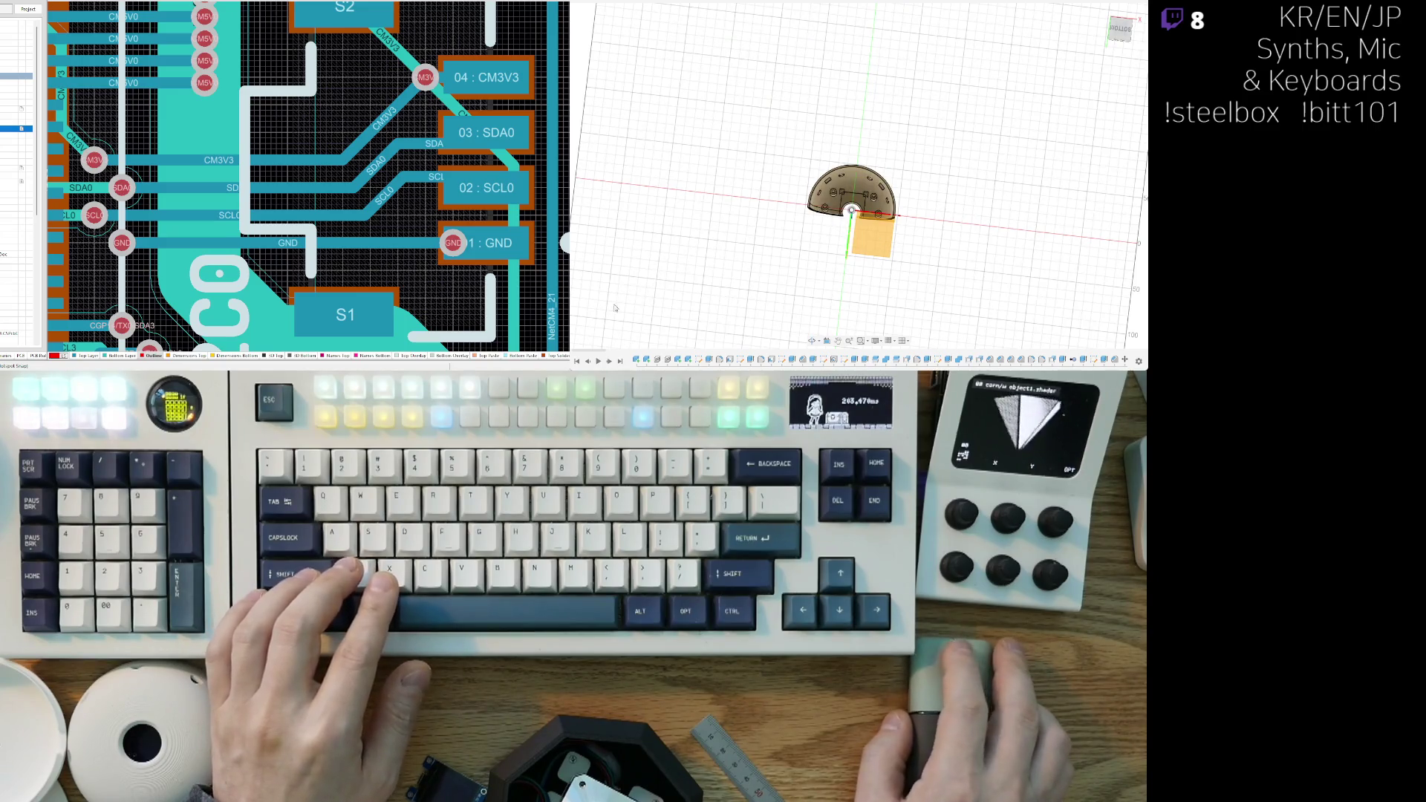
Step: Select the shell body, change the display mode, and zoom in from the side to show its inner surface
{"action": "middle_click_drag", "start_coordinate": [713, 310], "coordinate": [594, 290], "text": "shift"}
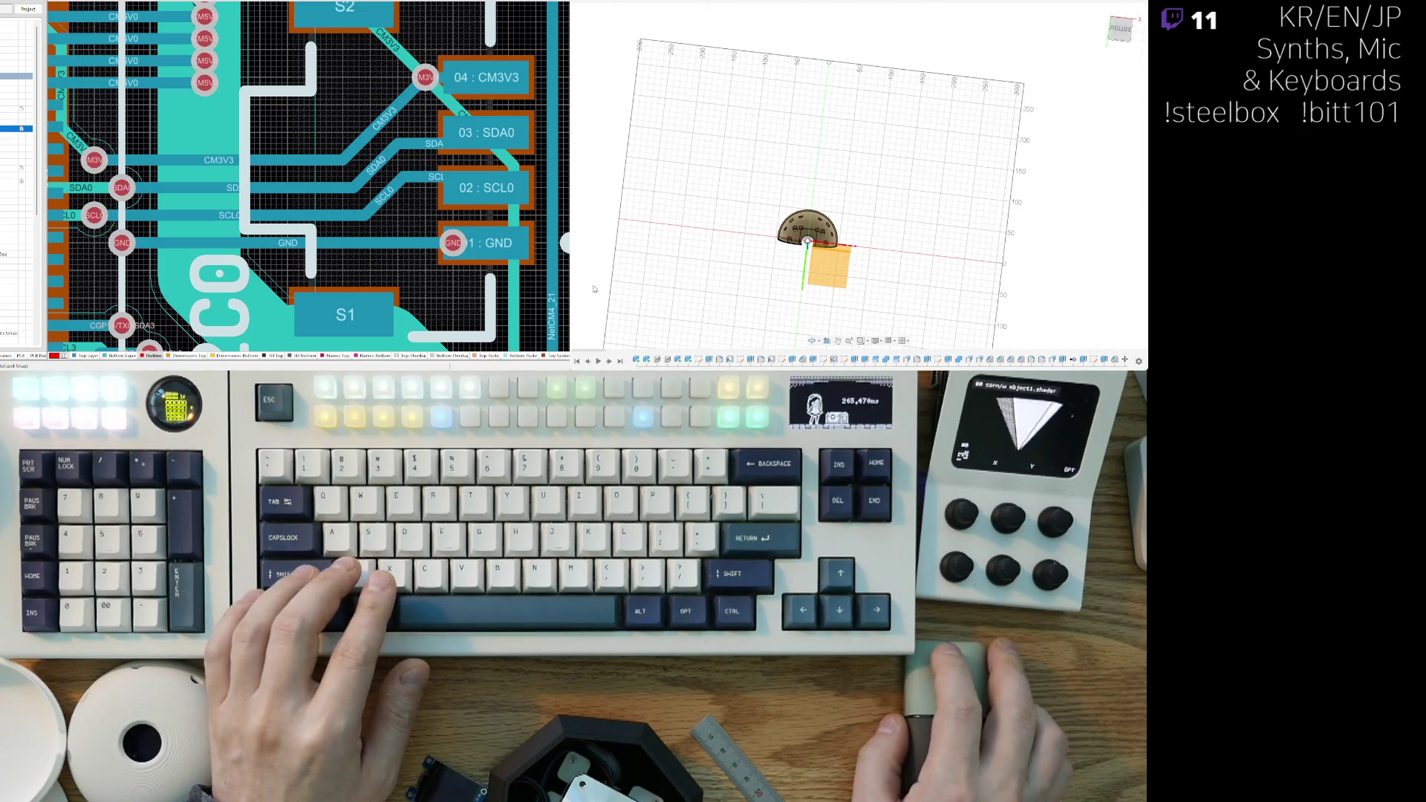
{"action": "mouse_move", "coordinate": [825, 126]}
{"action": "middle_mouse_down", "text": "shift"}
{"action": "mouse_move", "coordinate": [891, 215]}
{"action": "mouse_move", "coordinate": [913, 189]}
{"action": "mouse_move", "coordinate": [907, 158]}
{"action": "mouse_move", "coordinate": [861, 223]}
{"action": "middle_mouse_up", "text": "shift"}
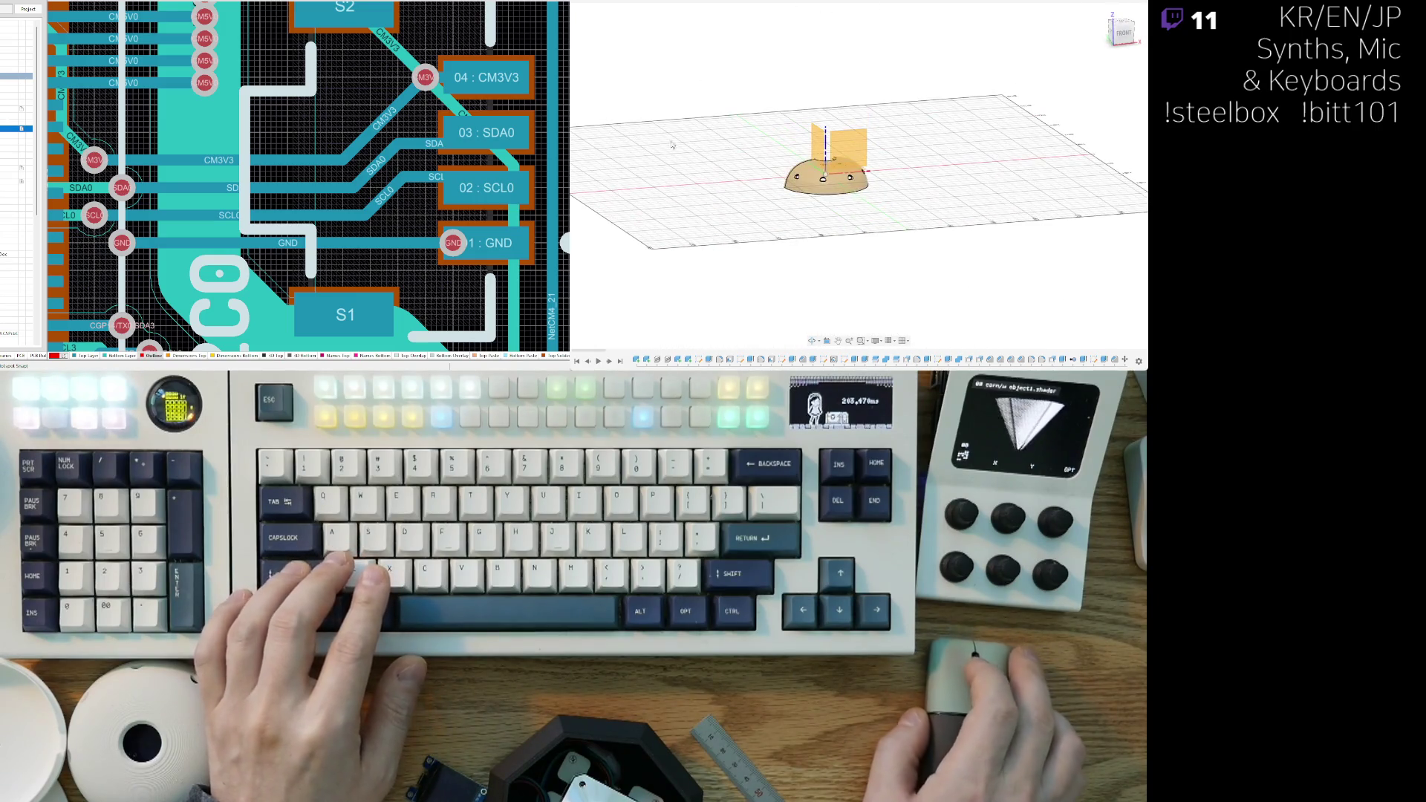
{"action": "left_click", "coordinate": [824, 174]}
{"action": "middle_click_drag", "start_coordinate": [824, 174], "coordinate": [695, 250], "text": "shift"}
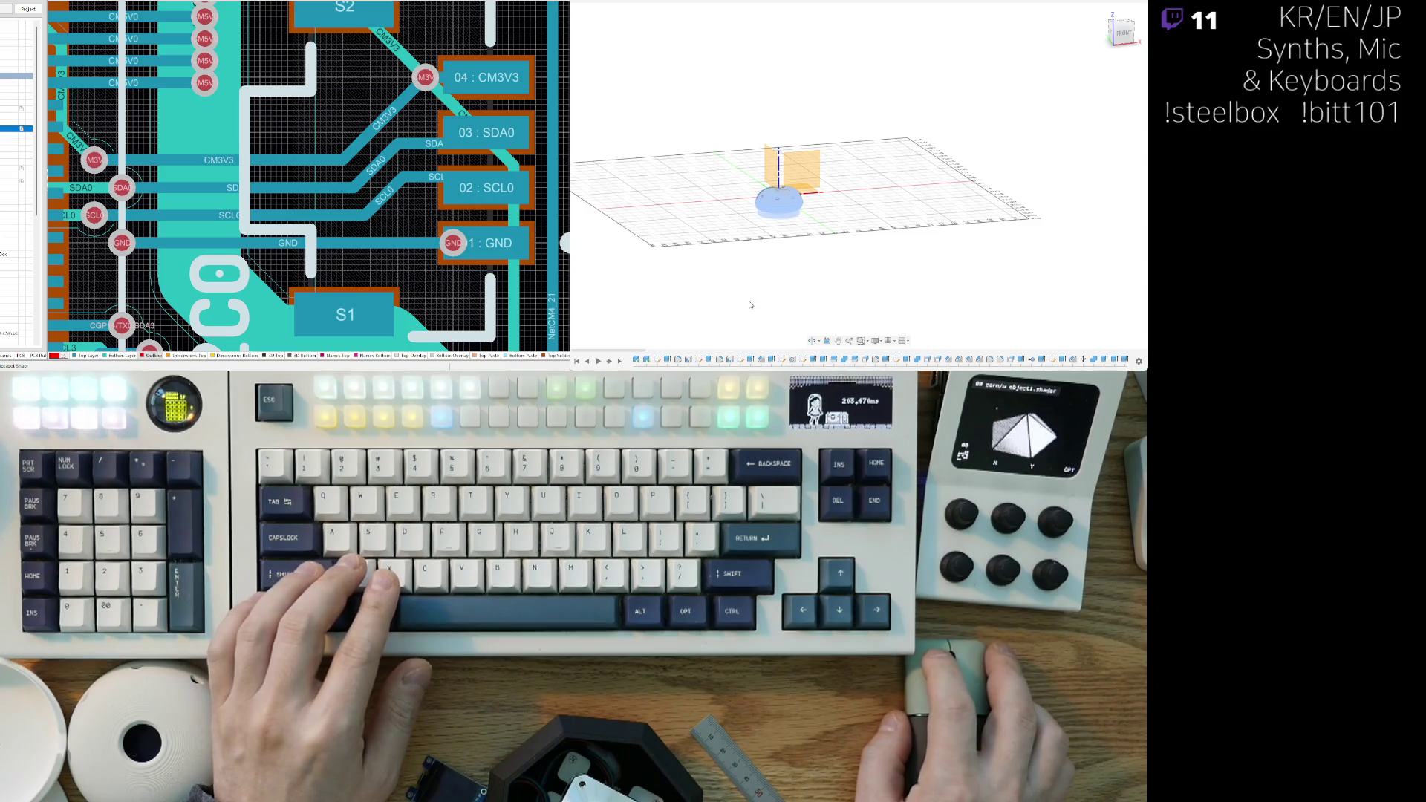
{"action": "middle_click_drag", "start_coordinate": [741, 307], "coordinate": [836, 255], "text": "shift"}
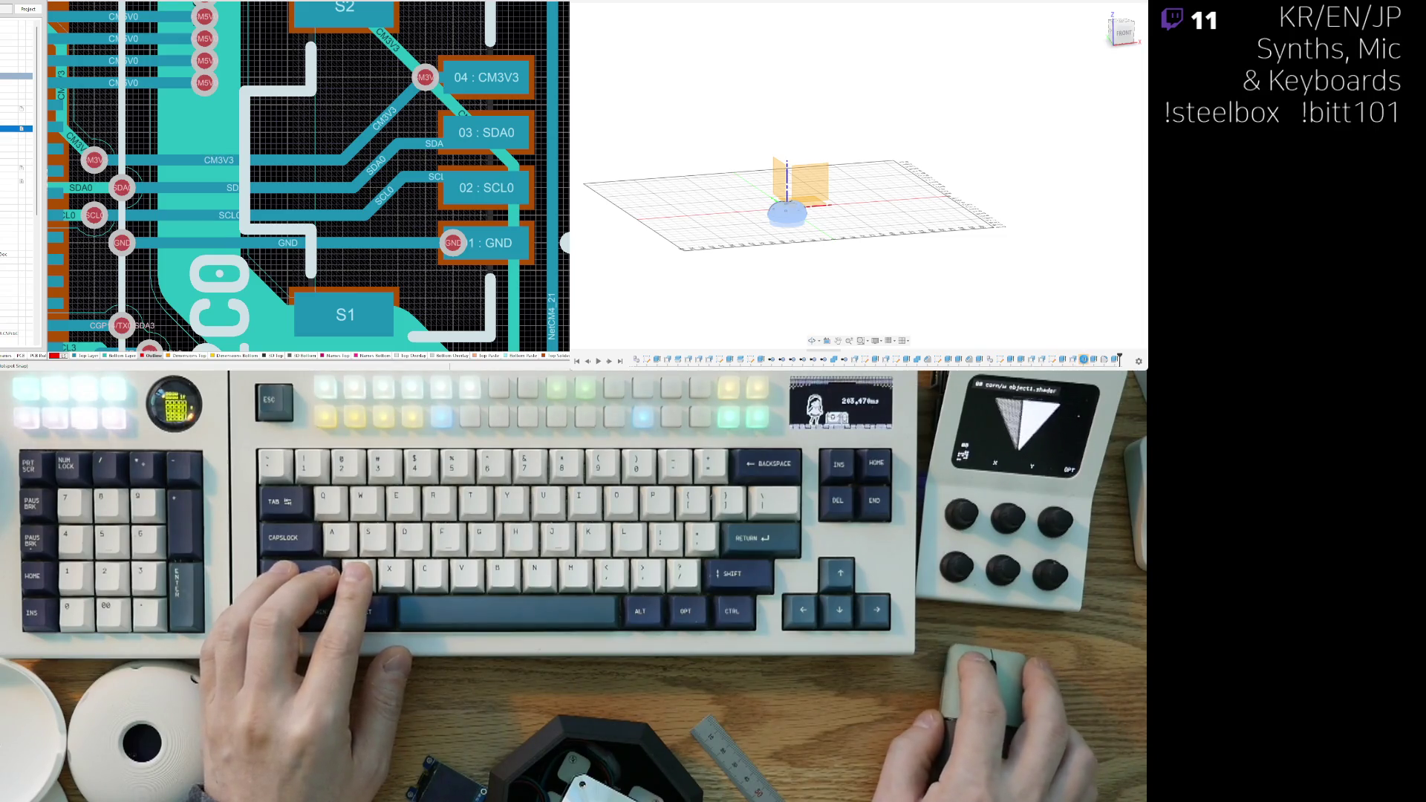
{"action": "left_click", "coordinate": [1083, 360]}
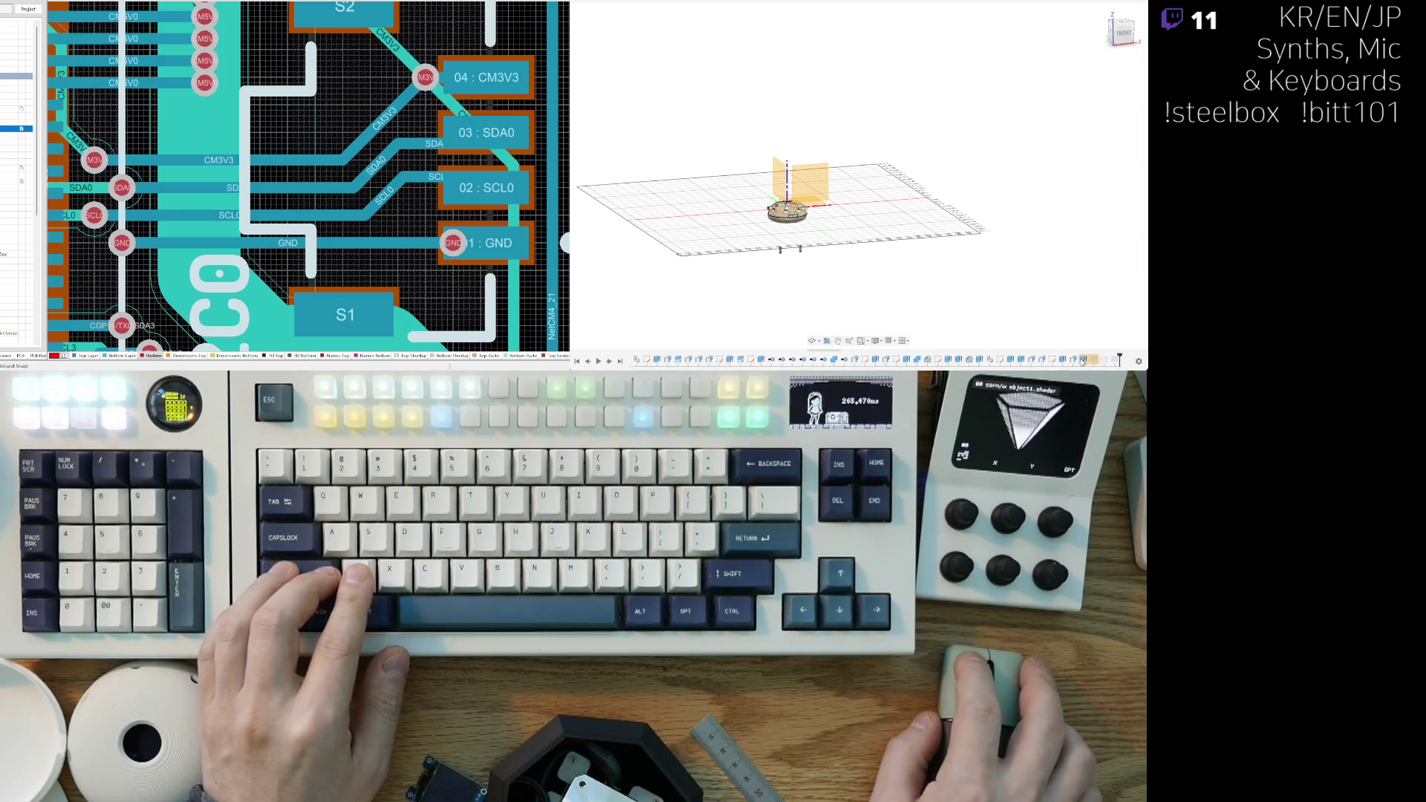
{"action": "scroll", "coordinate": [761, 274], "scroll_direction": "up", "scroll_amount": 5}
{"action": "middle_click_drag", "start_coordinate": [762, 274], "coordinate": [833, 287], "text": "shift"}
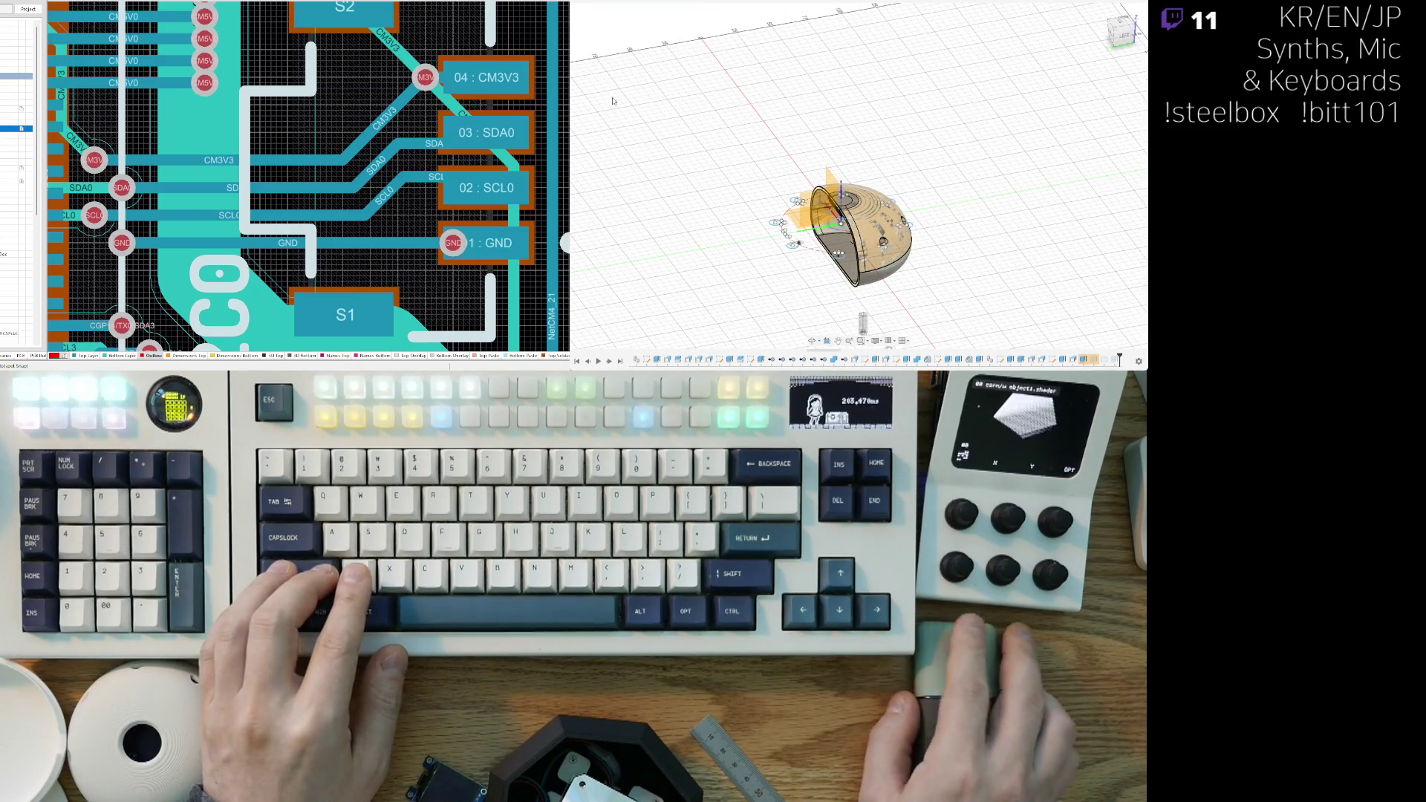
Step: Inspect the full dome from overhead, then roll back to edit an earlier shell feature in the timeline
{"action": "middle_click_drag", "start_coordinate": [609, 78], "coordinate": [743, 178], "text": "shift"}
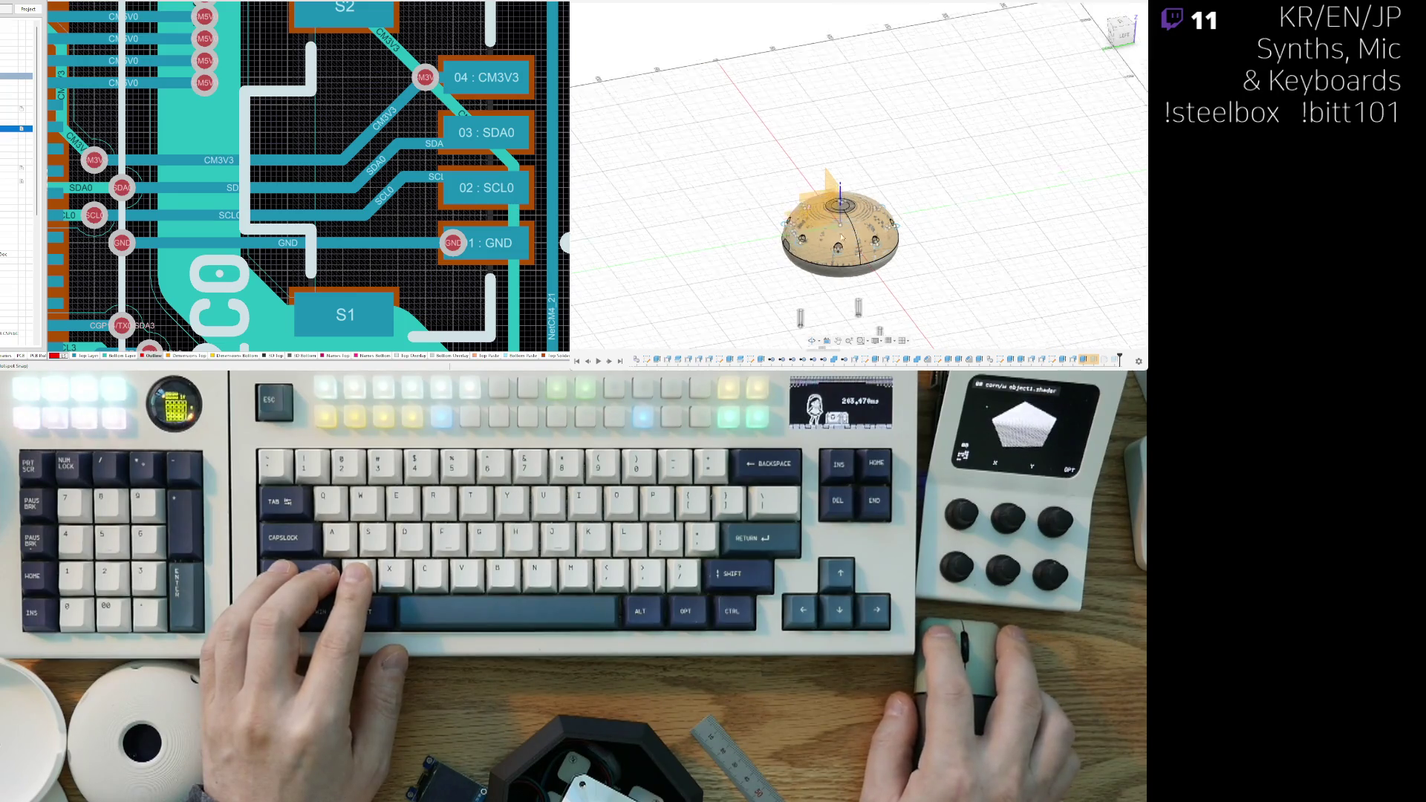
{"action": "scroll", "coordinate": [931, 276], "scroll_direction": "down", "scroll_amount": 2}
{"action": "scroll", "coordinate": [810, 241], "scroll_direction": "up", "scroll_amount": 3}
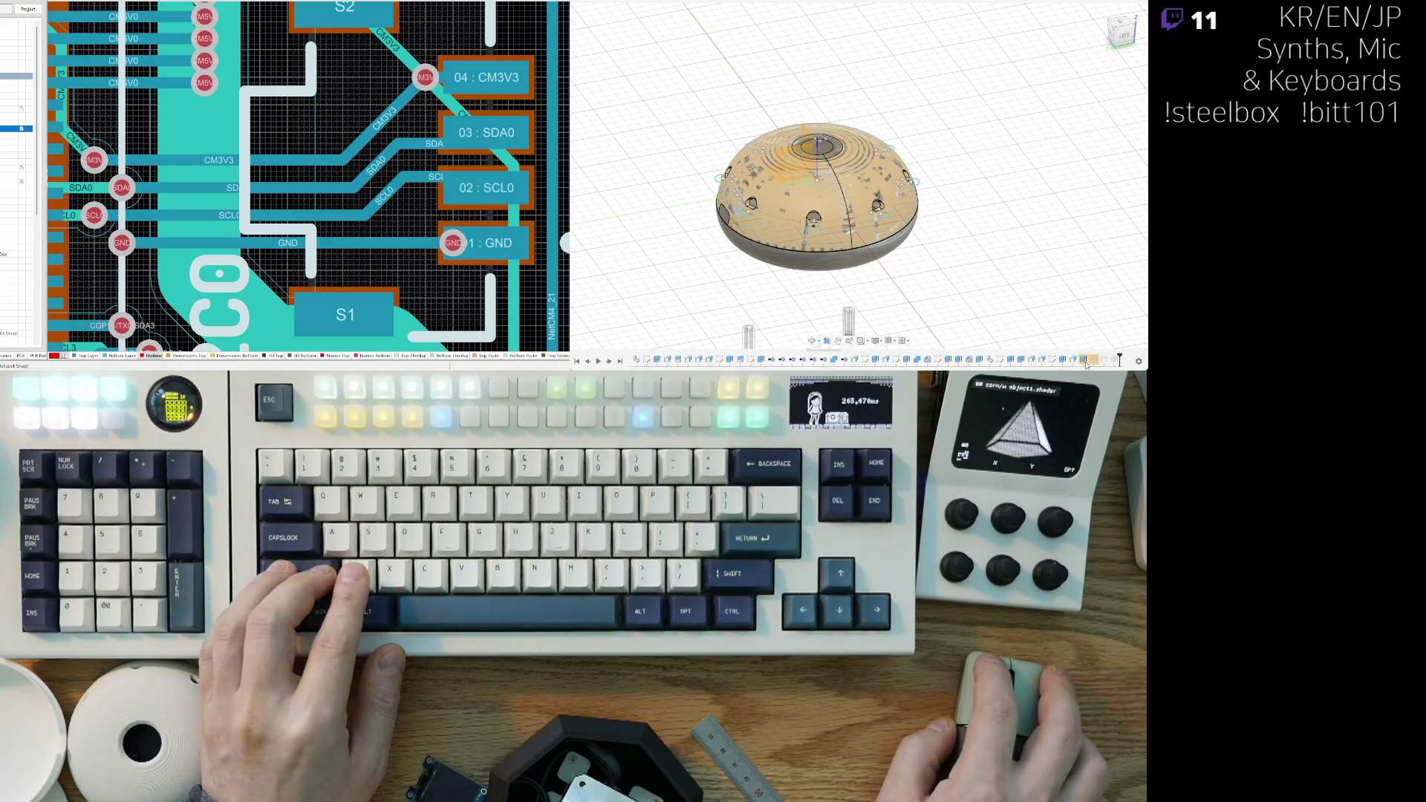
{"action": "scroll", "coordinate": [994, 269], "scroll_direction": "up", "scroll_amount": 5}
{"action": "middle_click_drag", "start_coordinate": [994, 297], "coordinate": [994, 269], "text": "shift"}
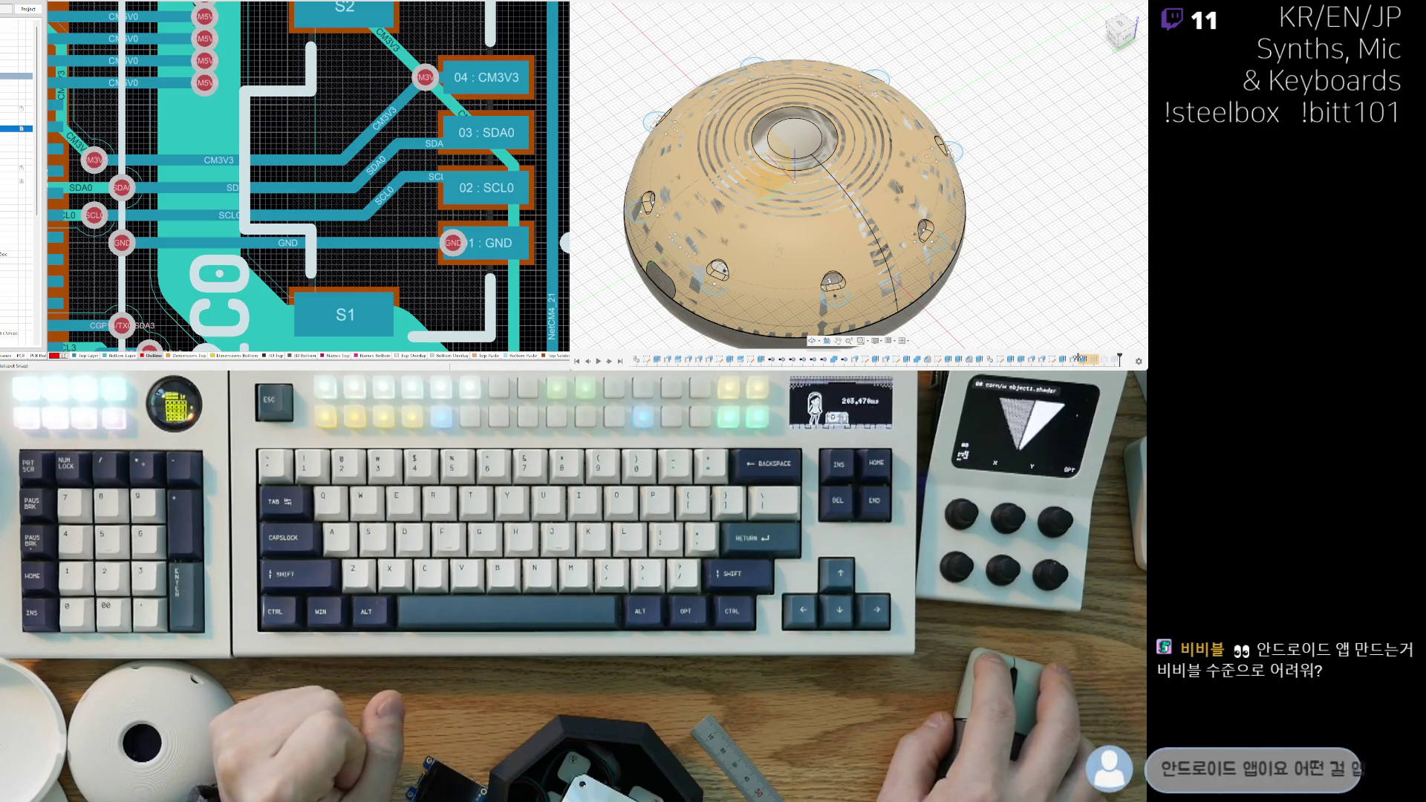
{"action": "double_click", "coordinate": [1093, 360]}
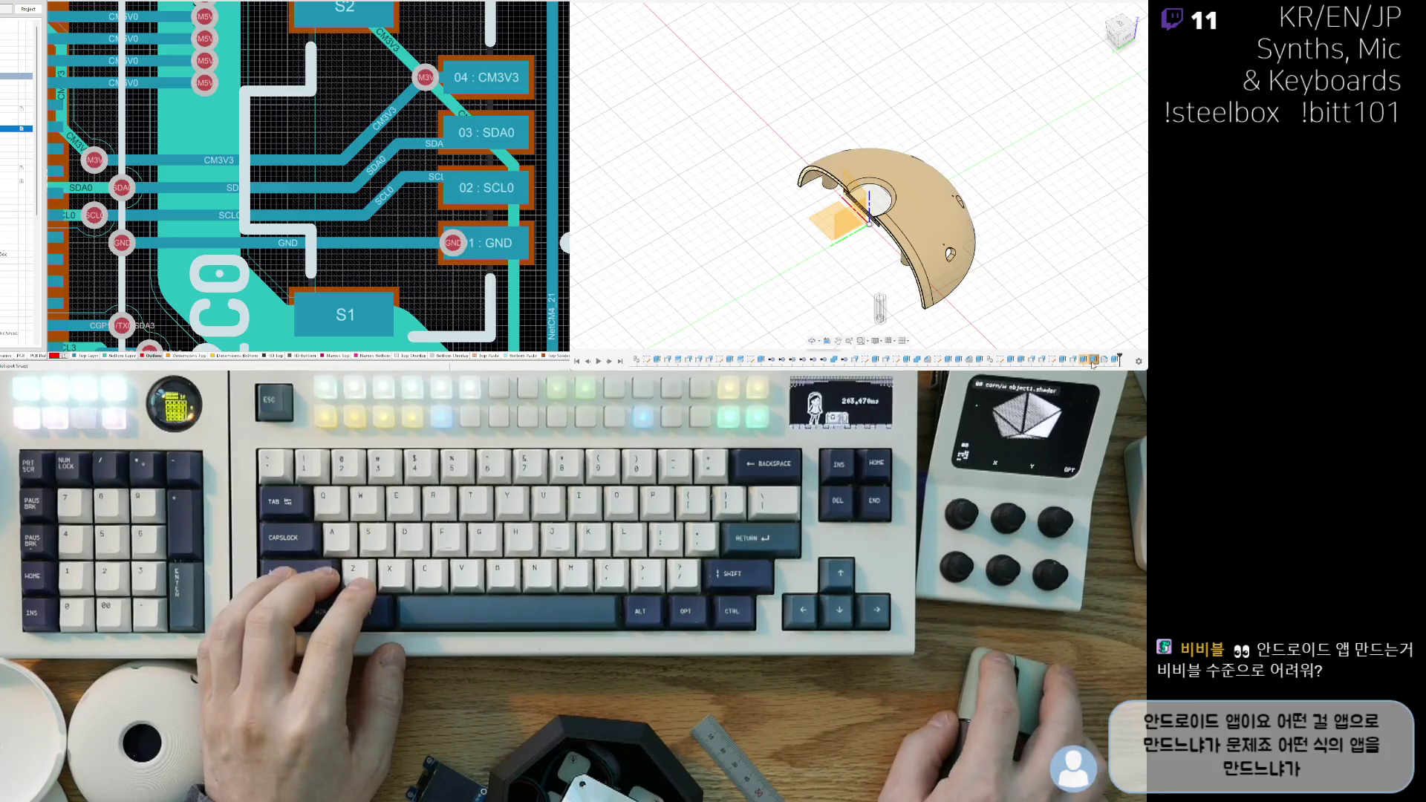
Step: Orbit behind the section-cut dome shell, hiding its grey lower section and then the shell body
{"action": "middle_click_drag", "start_coordinate": [928, 283], "coordinate": [622, 185], "text": "shift"}
{"action": "scroll", "coordinate": [792, 246], "scroll_direction": "up", "scroll_amount": 5}
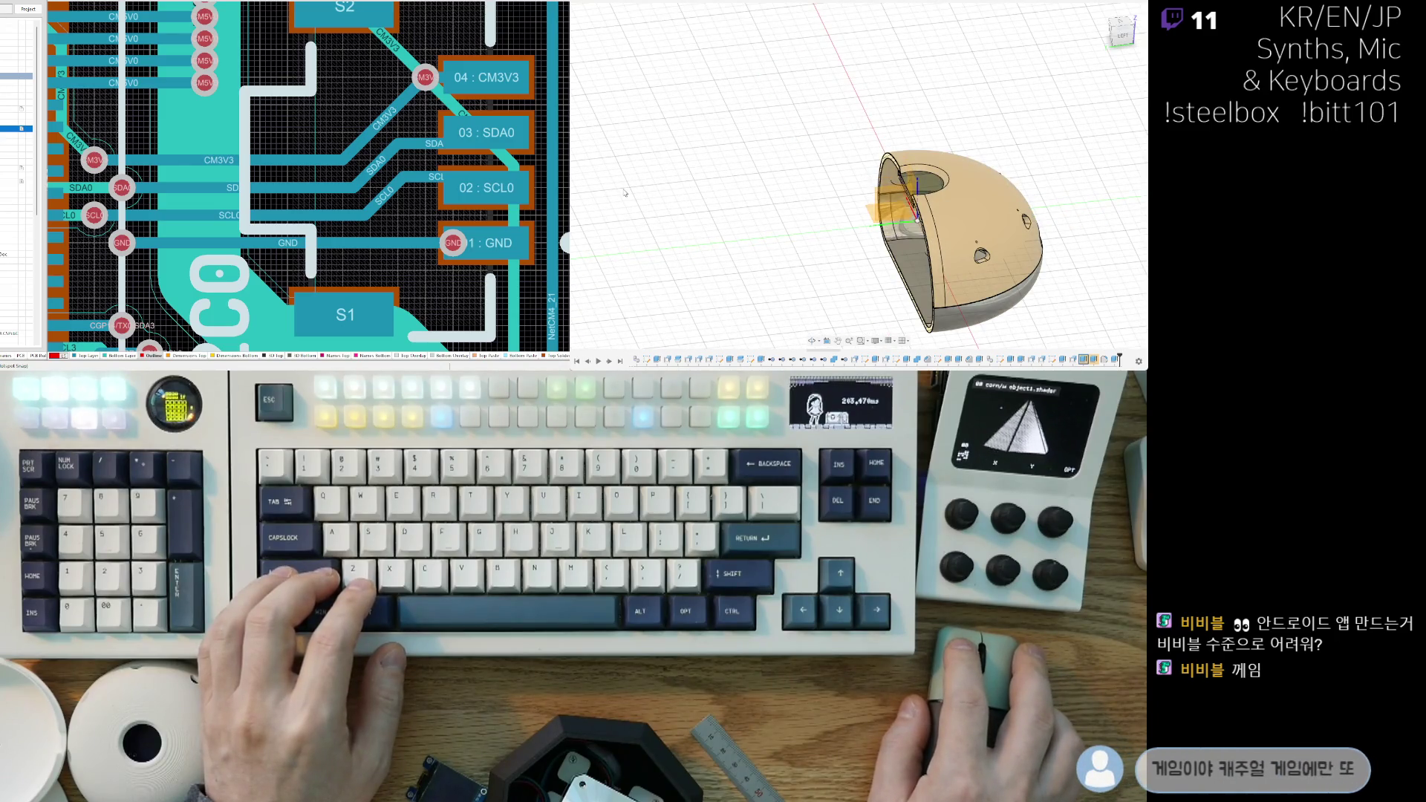
{"action": "key", "text": "ctrl+z"}
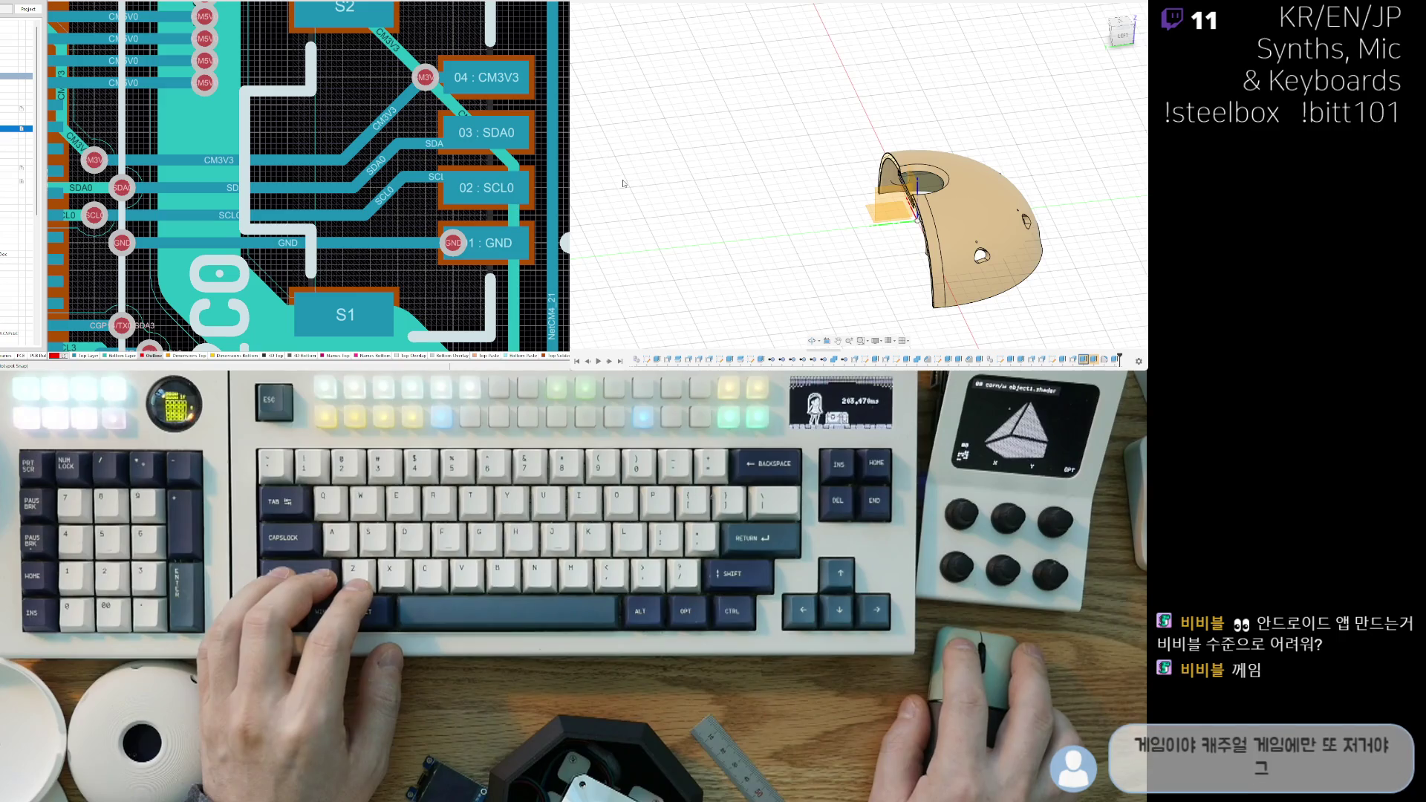
{"action": "scroll", "coordinate": [650, 281], "scroll_direction": "down", "scroll_amount": 2}
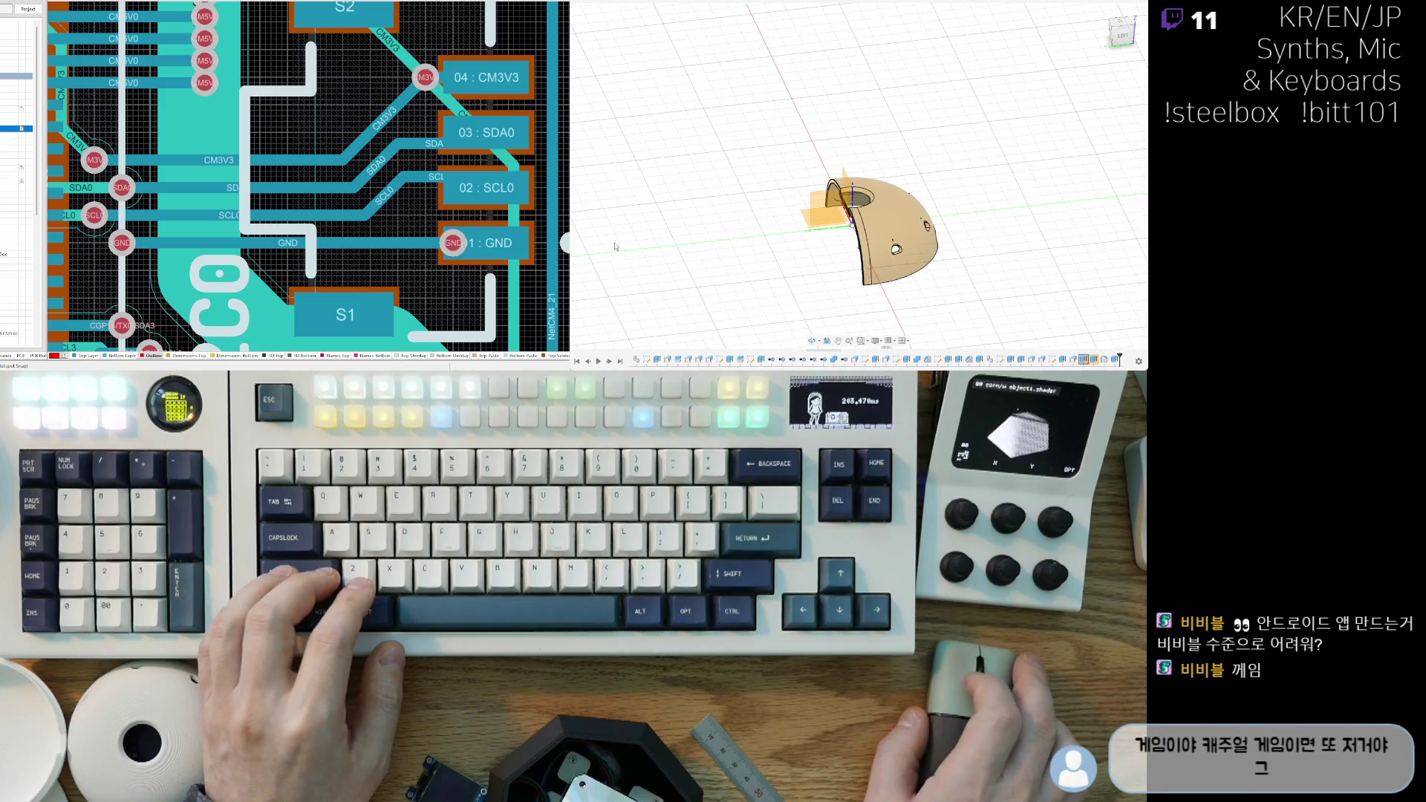
{"action": "key", "text": "ctrl+z"}
{"action": "key", "text": "ctrl+z"}
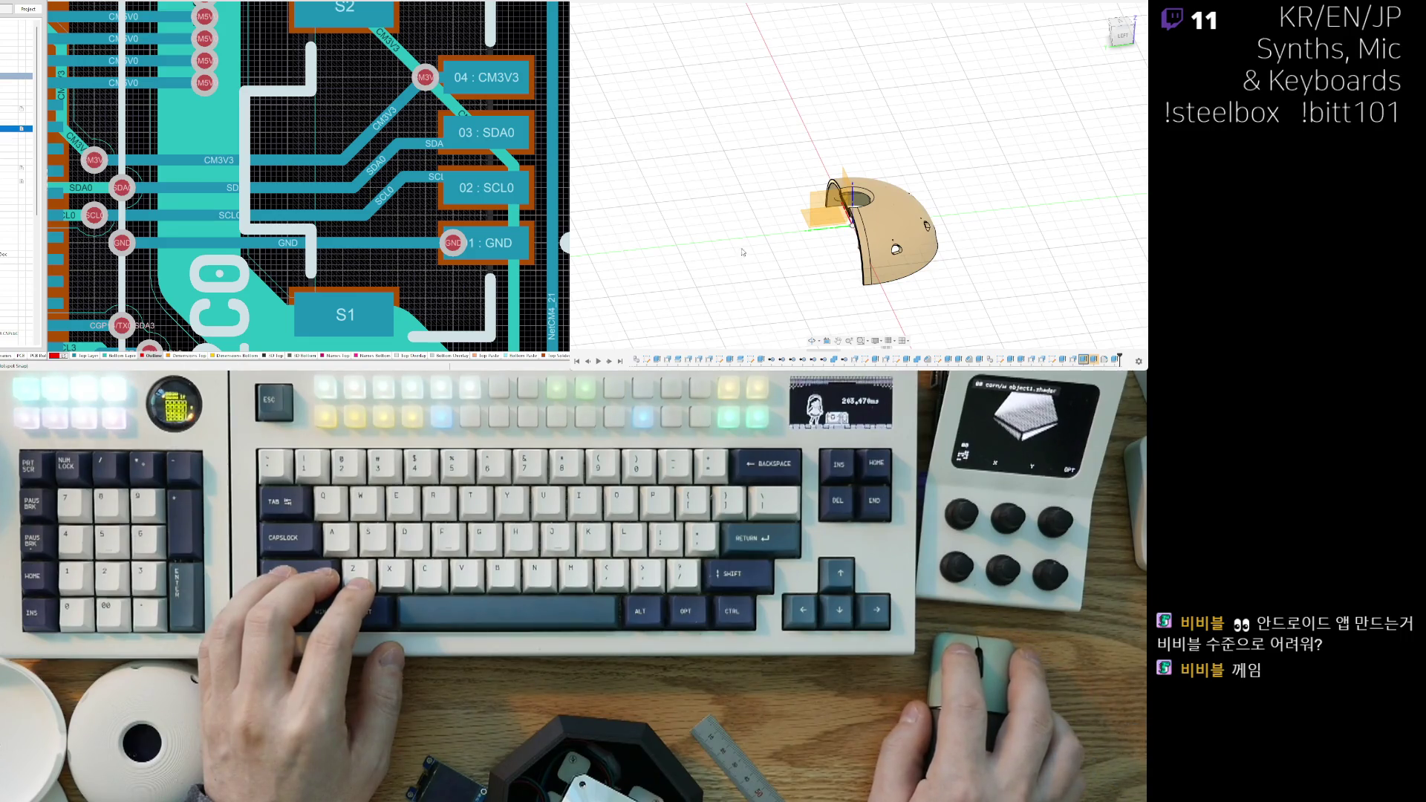
{"action": "middle_click_drag", "start_coordinate": [737, 251], "coordinate": [623, 236], "text": "shift"}
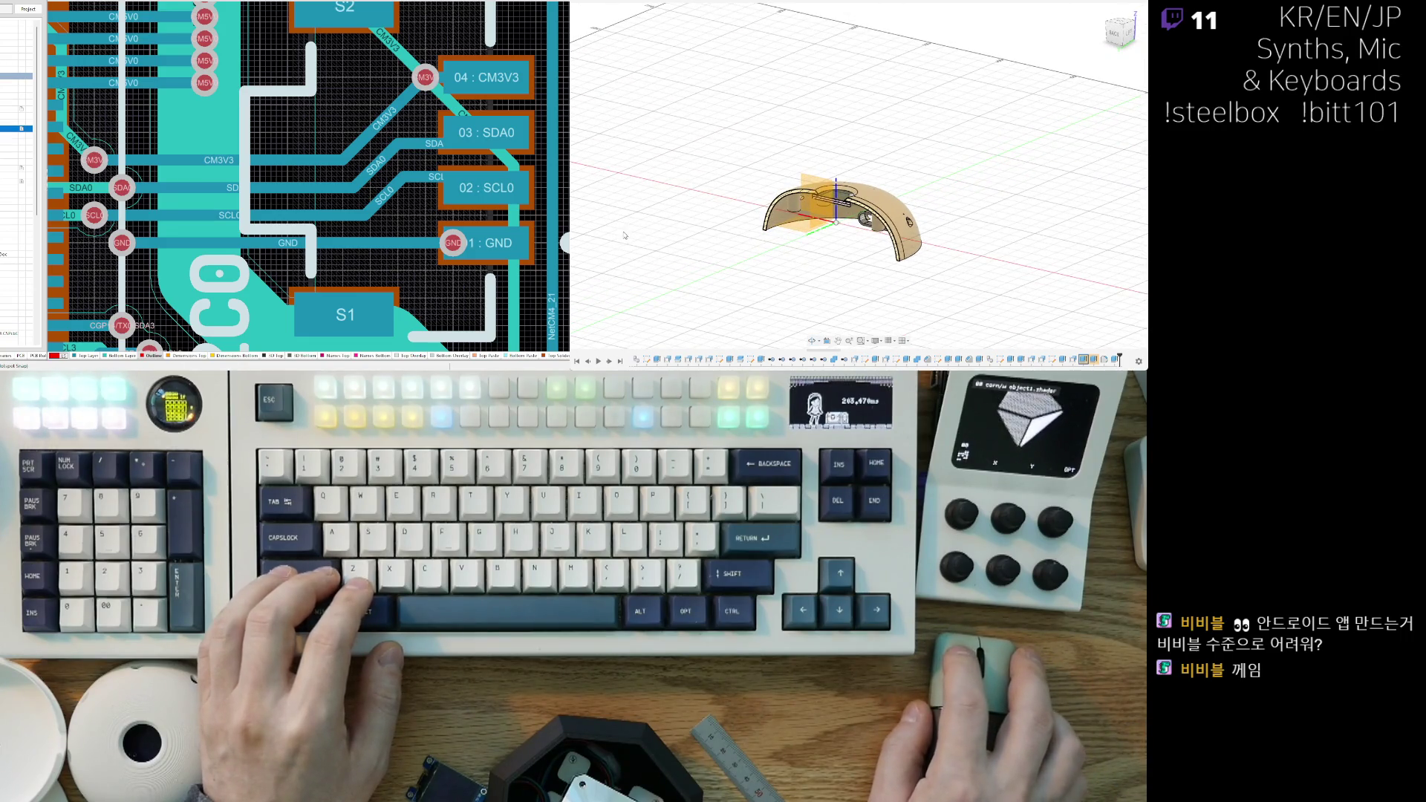
{"action": "key", "text": "ctrl+z"}
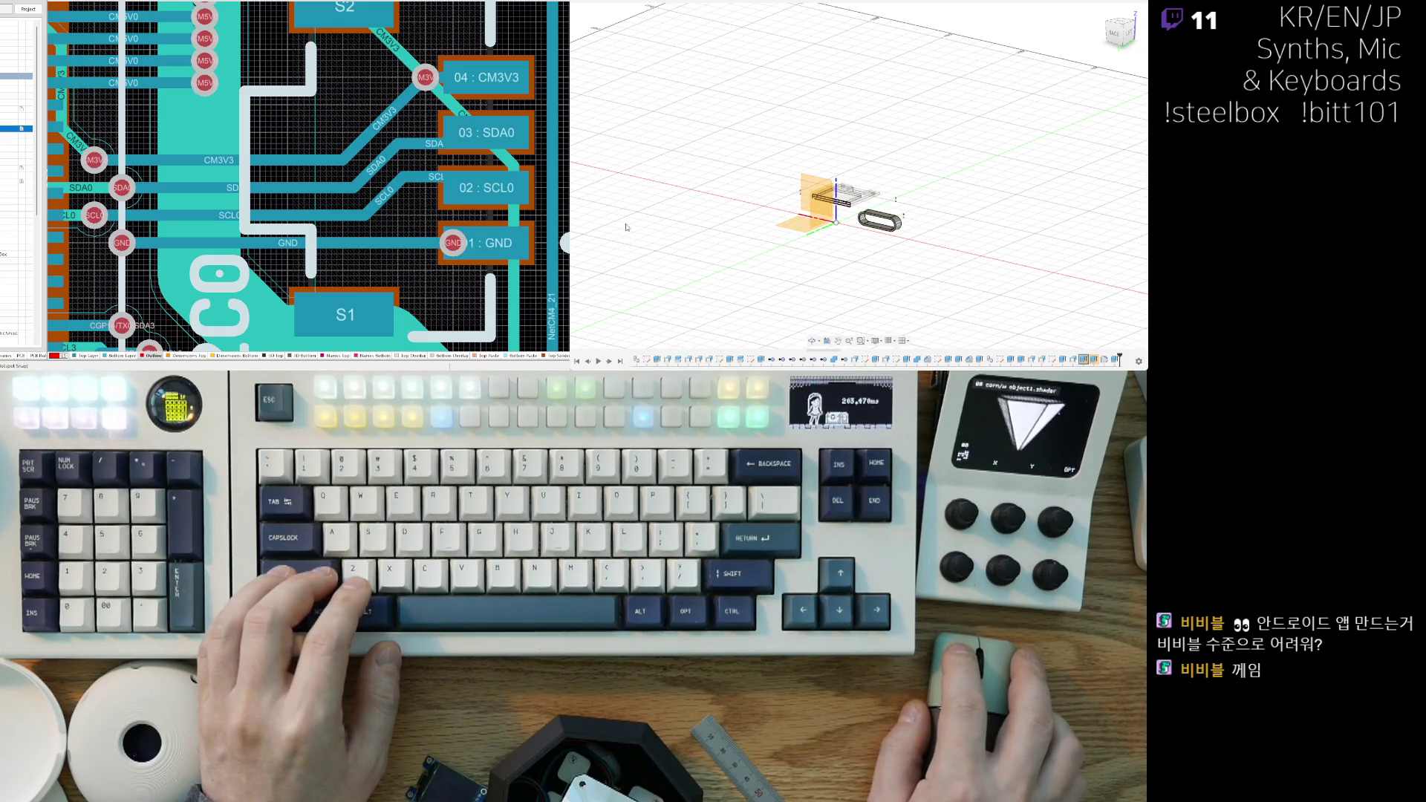
Step: Zoom in on the oval ring and PCB box beneath the shell, then show the tan dome shell again
{"action": "scroll", "coordinate": [624, 229], "scroll_direction": "down", "scroll_amount": 5}
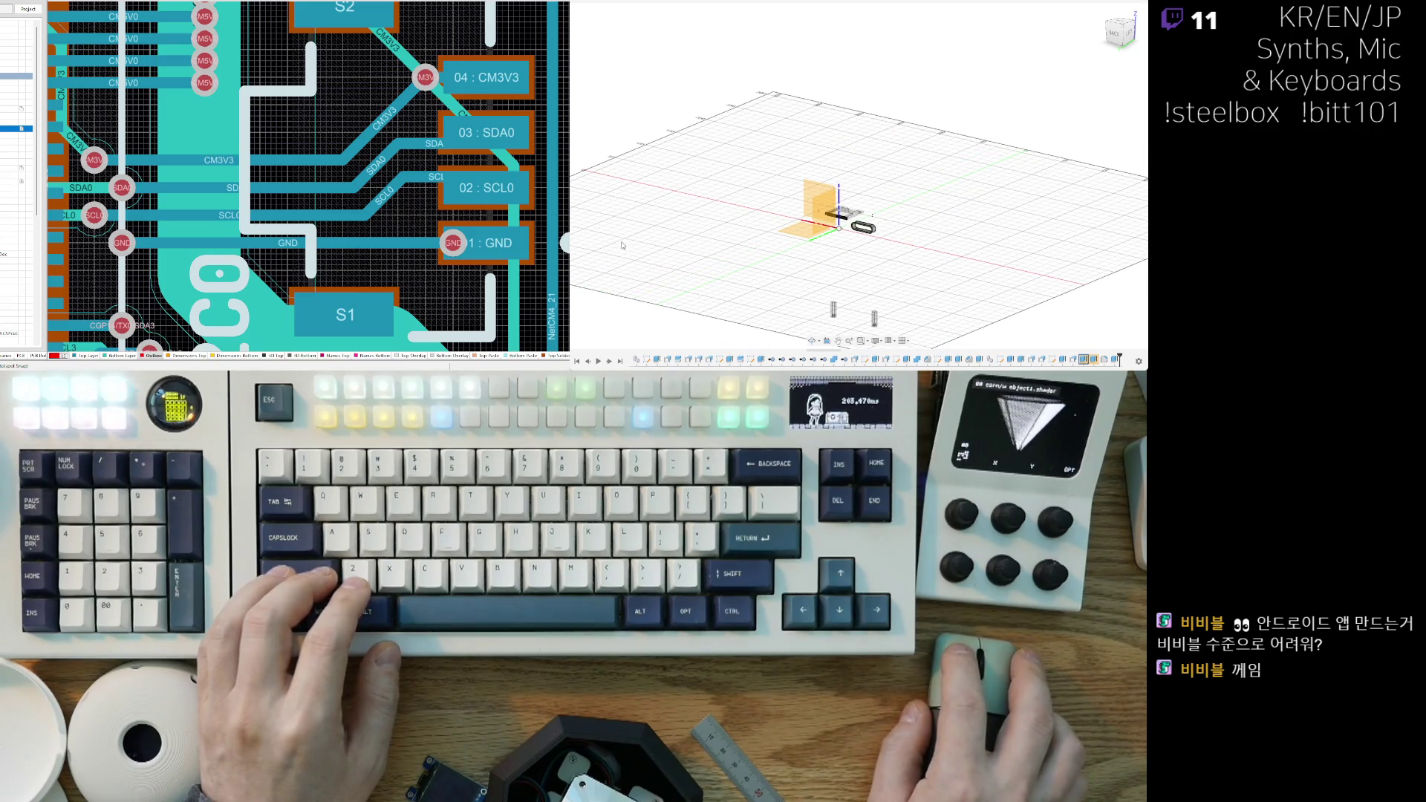
{"action": "scroll", "coordinate": [891, 245], "scroll_direction": "up", "scroll_amount": 5}
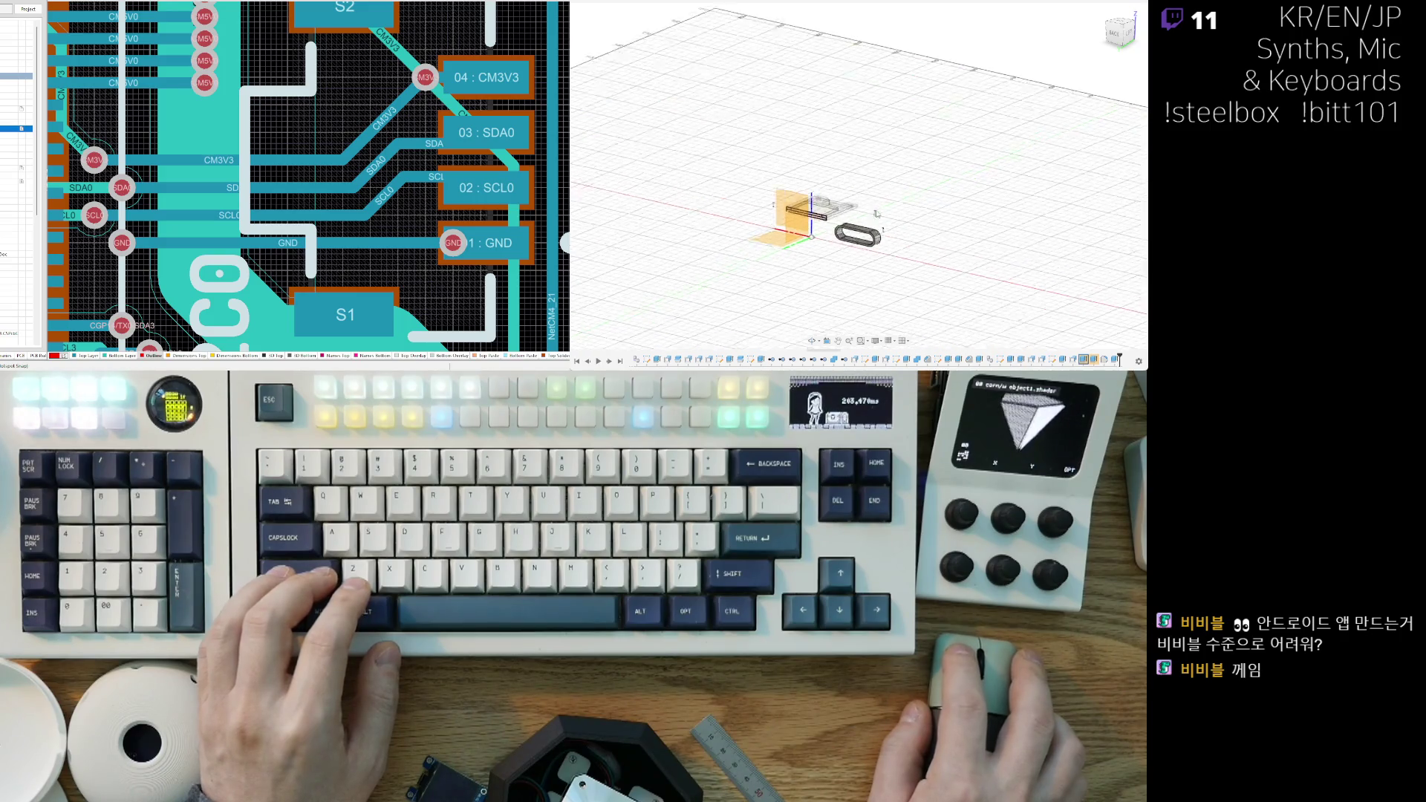
{"action": "scroll", "coordinate": [914, 261], "scroll_direction": "down", "scroll_amount": 5}
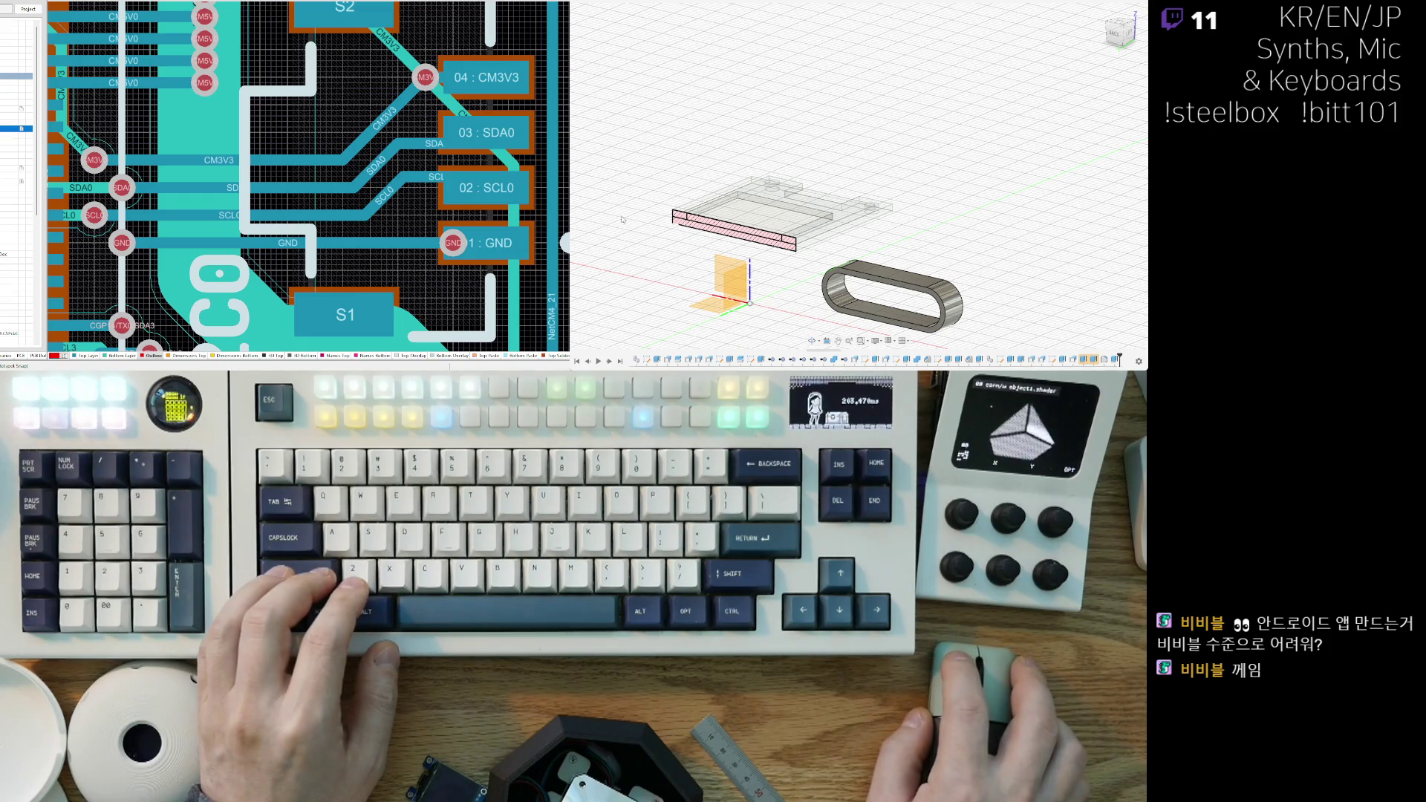
{"action": "key", "text": "ctrl+z"}
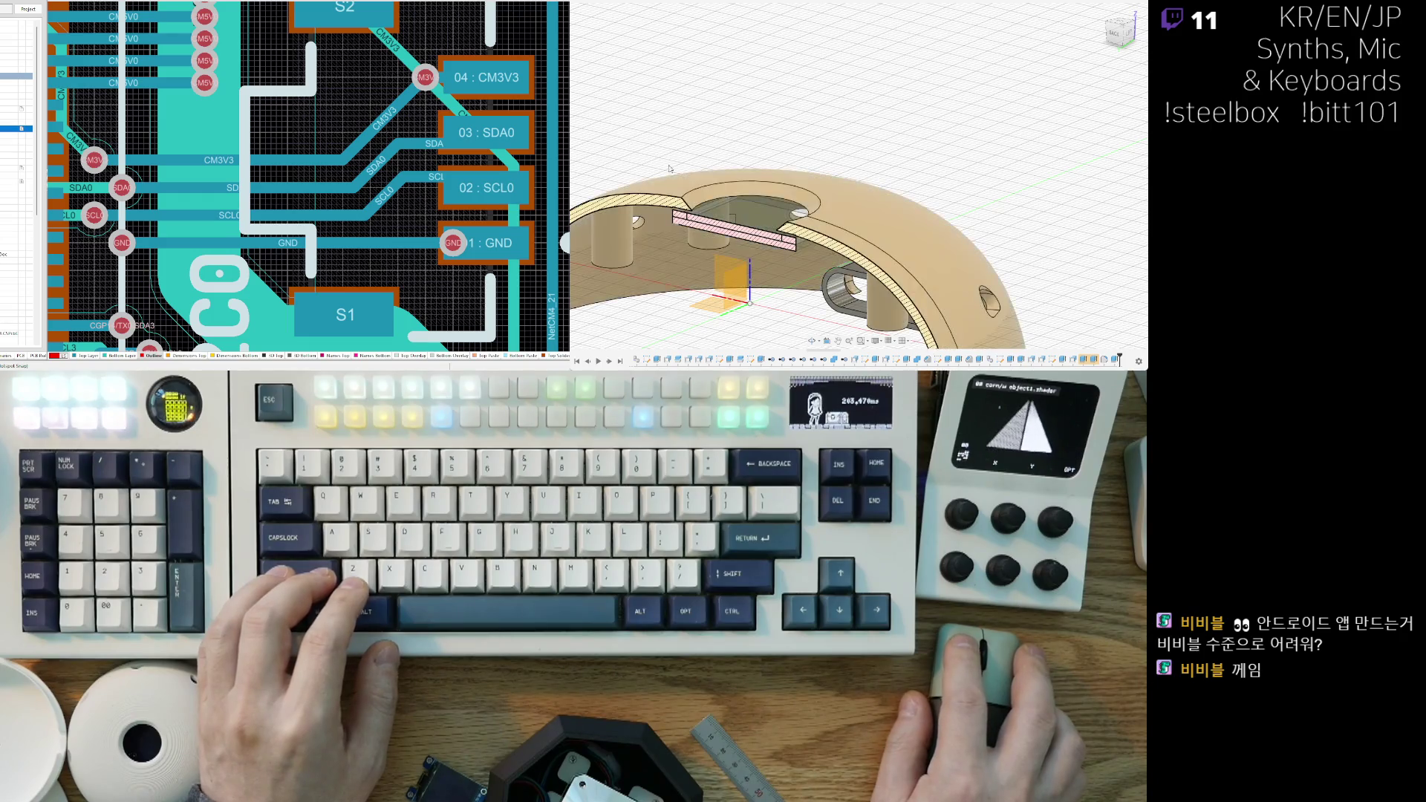
Step: Orbit and zoom out to see the whole section-cut shell interior
{"action": "mouse_move", "coordinate": [714, 315]}
{"action": "middle_mouse_down"}
{"action": "mouse_move", "coordinate": [781, 255]}
{"action": "mouse_move", "coordinate": [850, 261]}
{"action": "middle_mouse_up"}
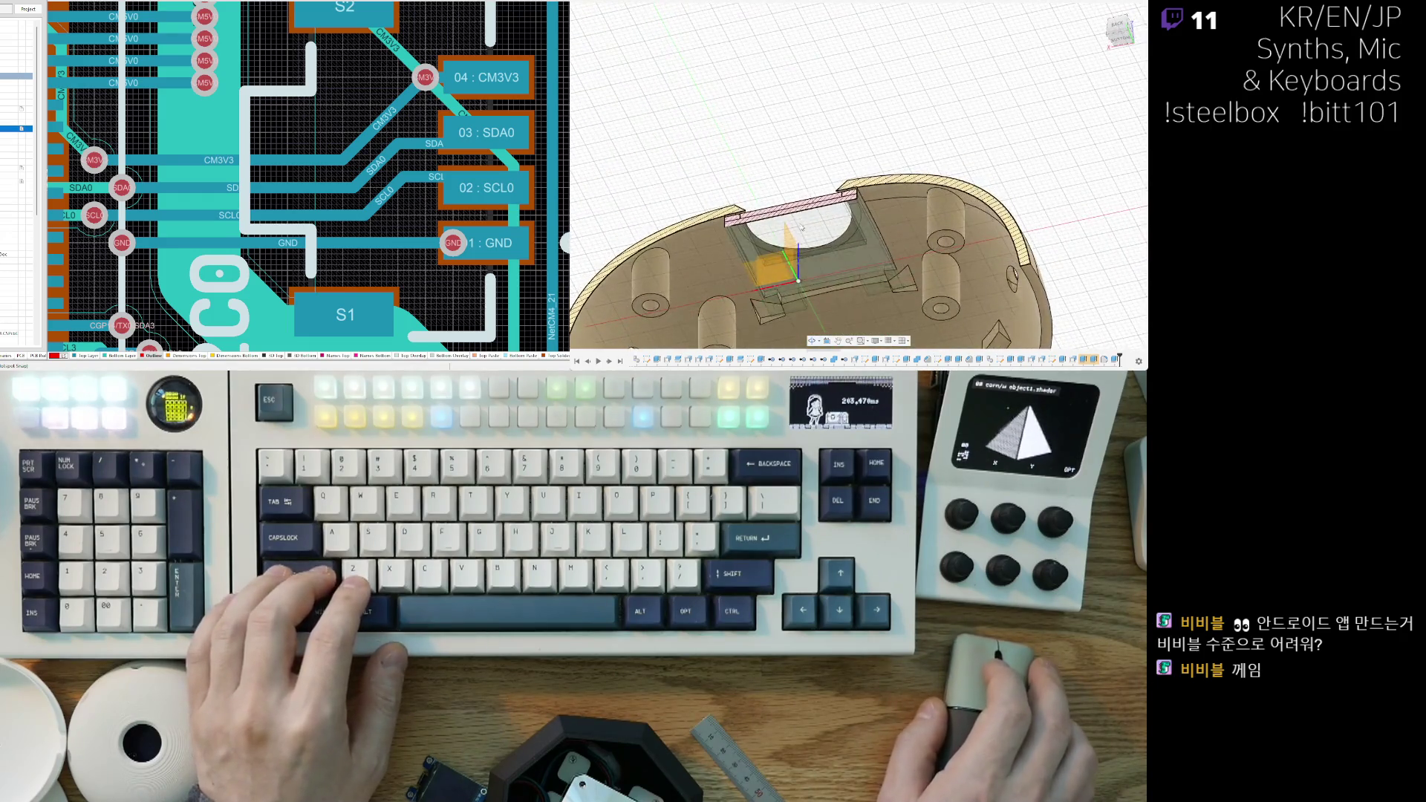
{"action": "scroll", "coordinate": [851, 261], "scroll_direction": "up", "scroll_amount": 5}
{"action": "scroll", "coordinate": [849, 257], "scroll_direction": "down", "scroll_amount": 5}
{"action": "mouse_move", "coordinate": [825, 199]}
{"action": "middle_mouse_down", "text": "shift"}
{"action": "mouse_move", "coordinate": [895, 210]}
{"action": "mouse_move", "coordinate": [720, 303]}
{"action": "middle_mouse_up", "text": "shift"}
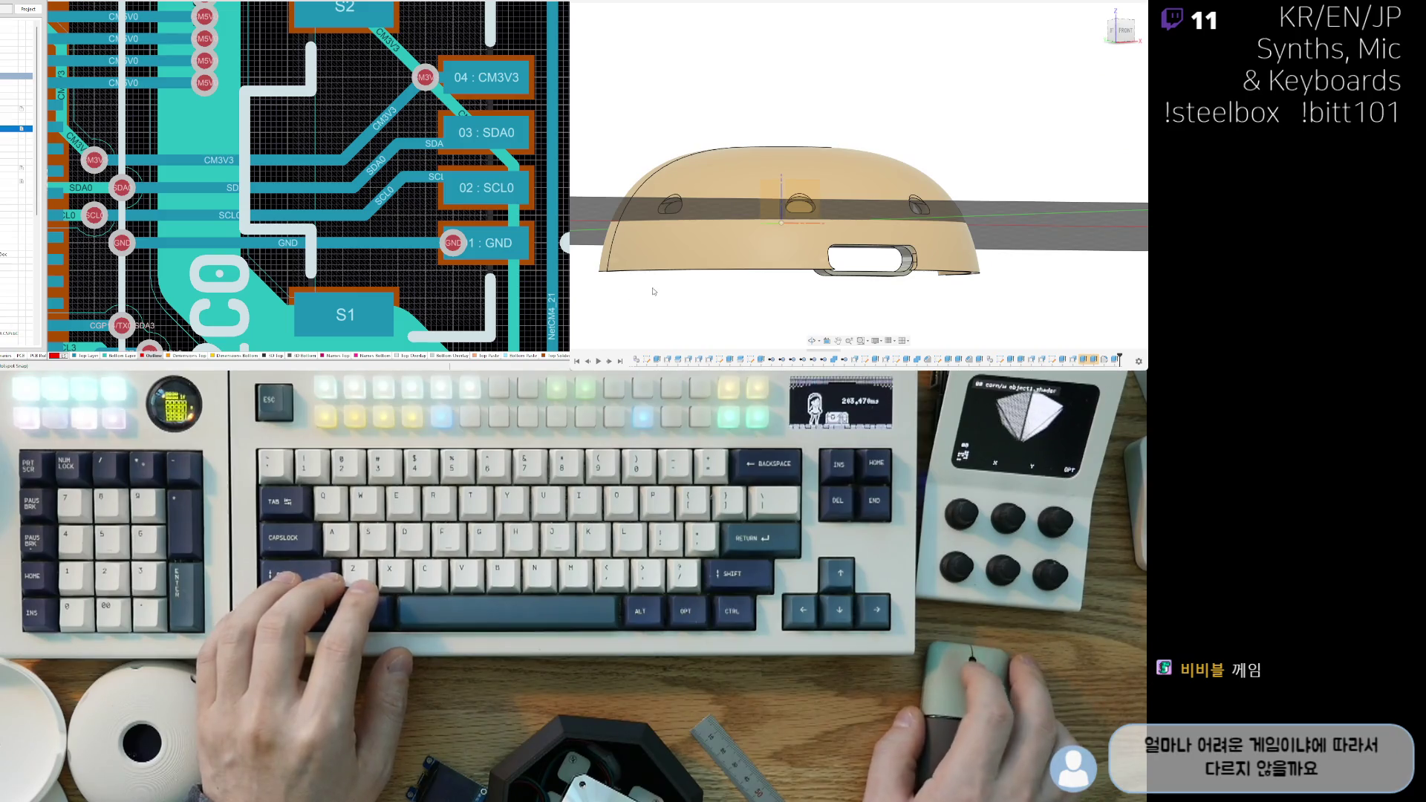
{"action": "scroll", "coordinate": [809, 286], "scroll_direction": "down", "scroll_amount": 4}
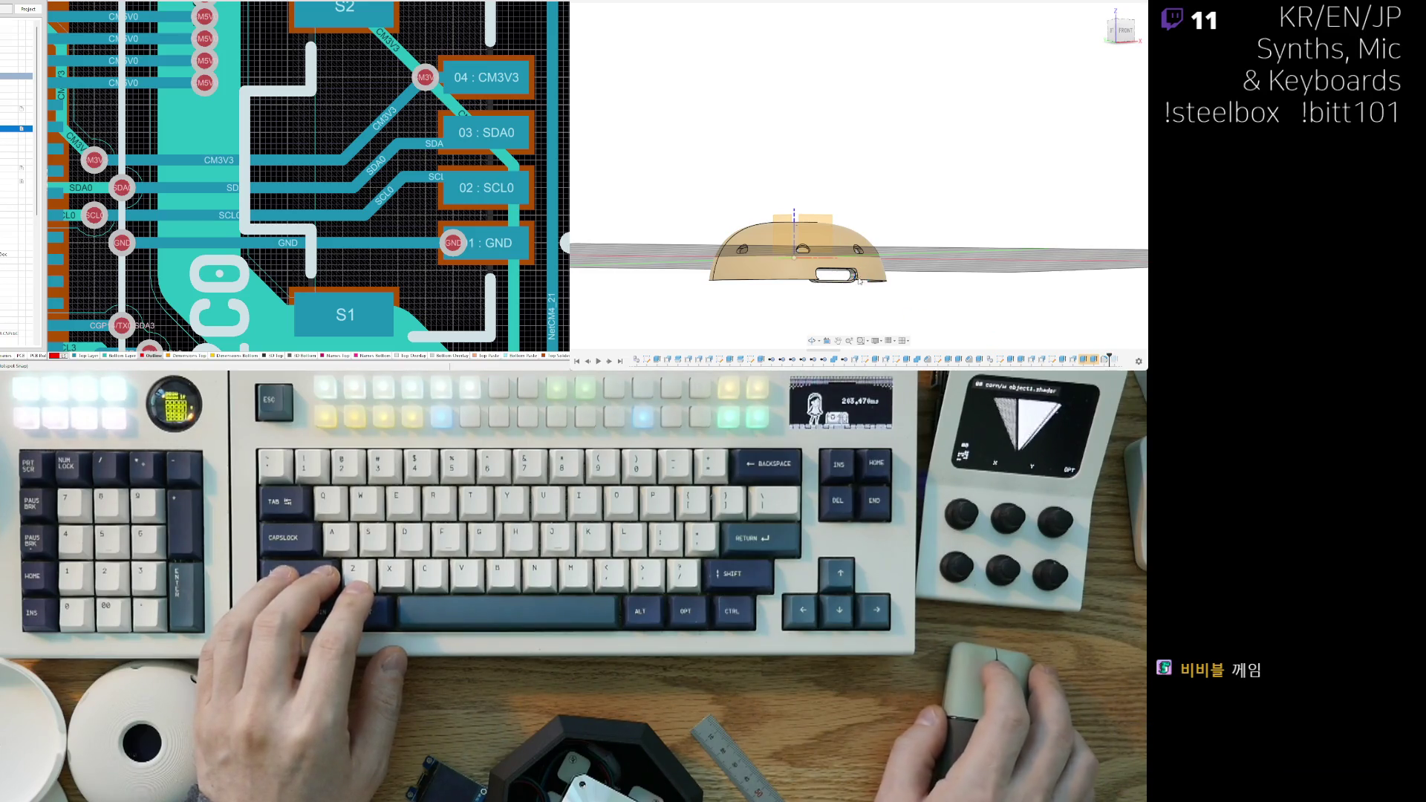
Step: Orbit low beneath the shell to view its screw bosses, round hole and wedge ribs from below
{"action": "mouse_move", "coordinate": [879, 280]}
{"action": "middle_mouse_down", "text": "shift"}
{"action": "mouse_move", "coordinate": [850, 288]}
{"action": "mouse_move", "coordinate": [951, 270]}
{"action": "middle_mouse_up", "text": "shift"}
{"action": "middle_click_drag", "start_coordinate": [813, 295], "coordinate": [876, 260]}
{"action": "scroll", "coordinate": [877, 260], "scroll_direction": "up", "scroll_amount": 3}
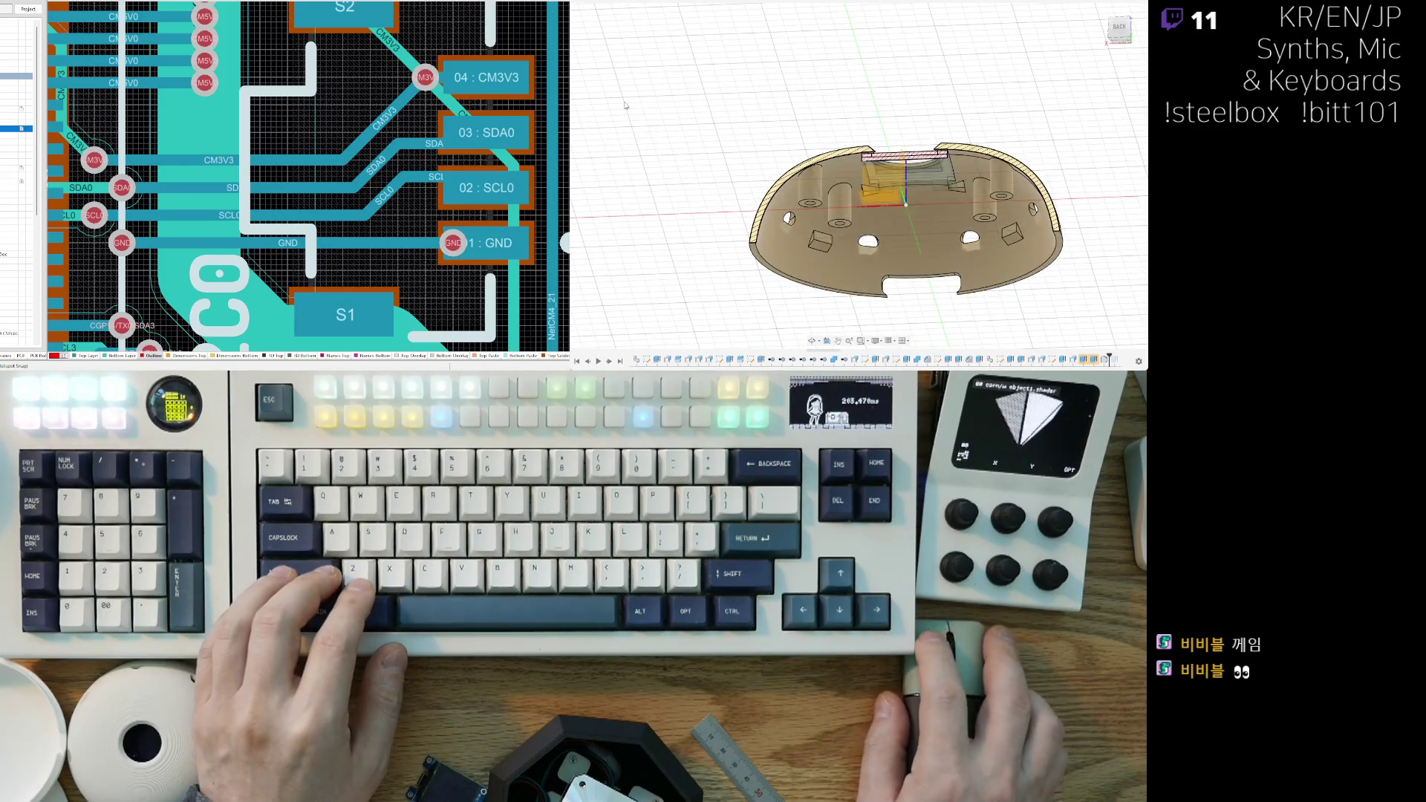
{"action": "middle_click_drag", "start_coordinate": [915, 119], "coordinate": [891, 171], "text": "shift"}
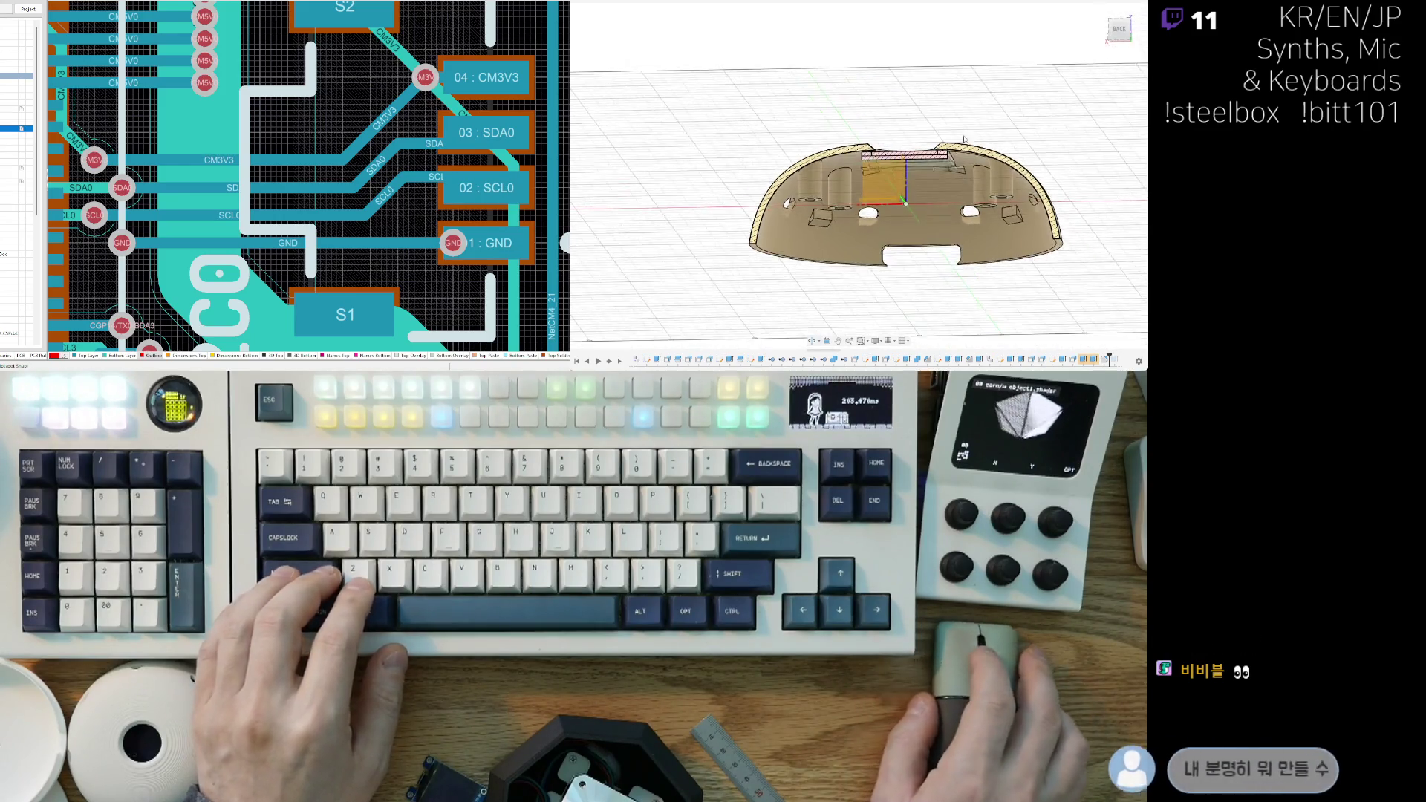
{"action": "scroll", "coordinate": [864, 220], "scroll_direction": "up", "scroll_amount": 3}
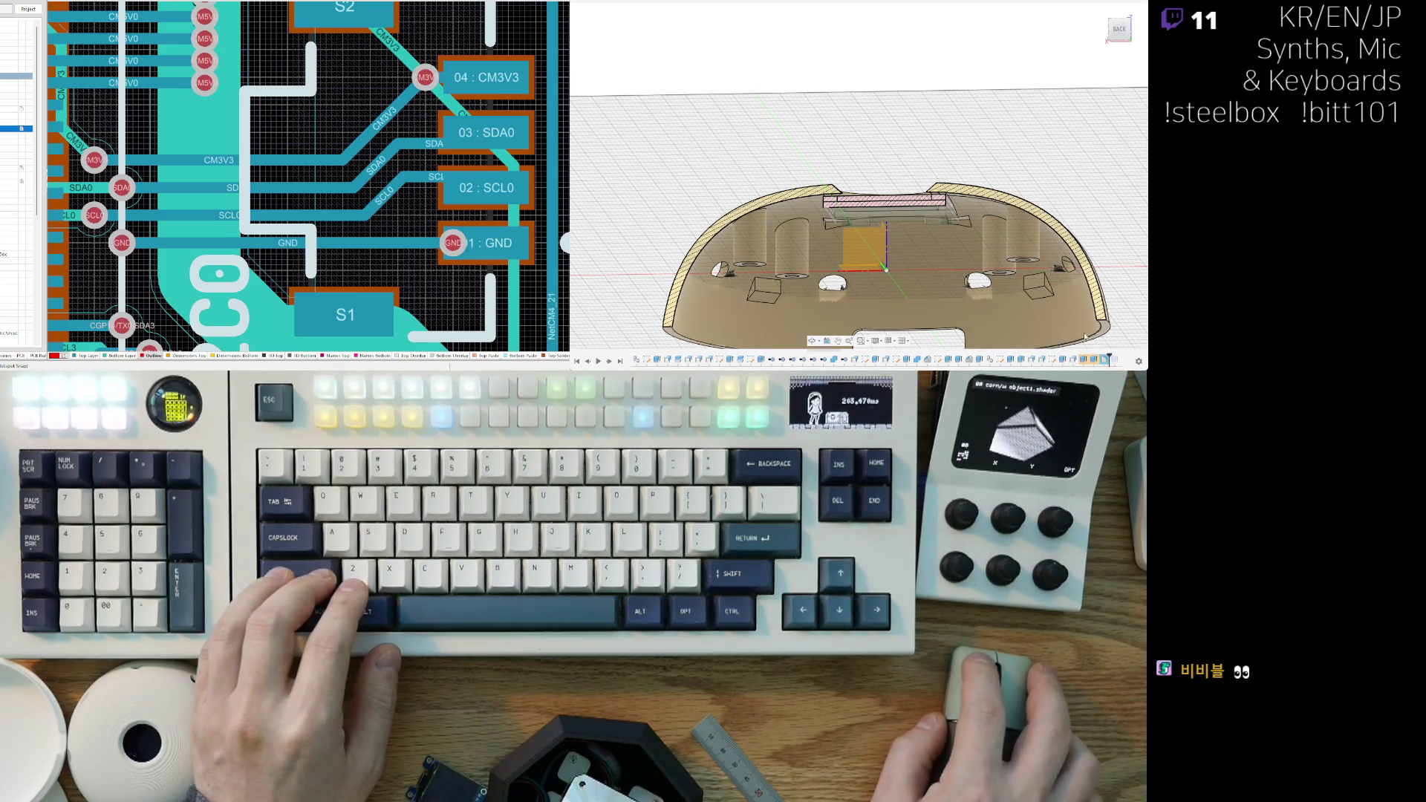
{"action": "scroll", "coordinate": [758, 276], "scroll_direction": "up", "scroll_amount": 6}
{"action": "middle_click_drag", "start_coordinate": [730, 295], "coordinate": [731, 242], "text": "shift"}
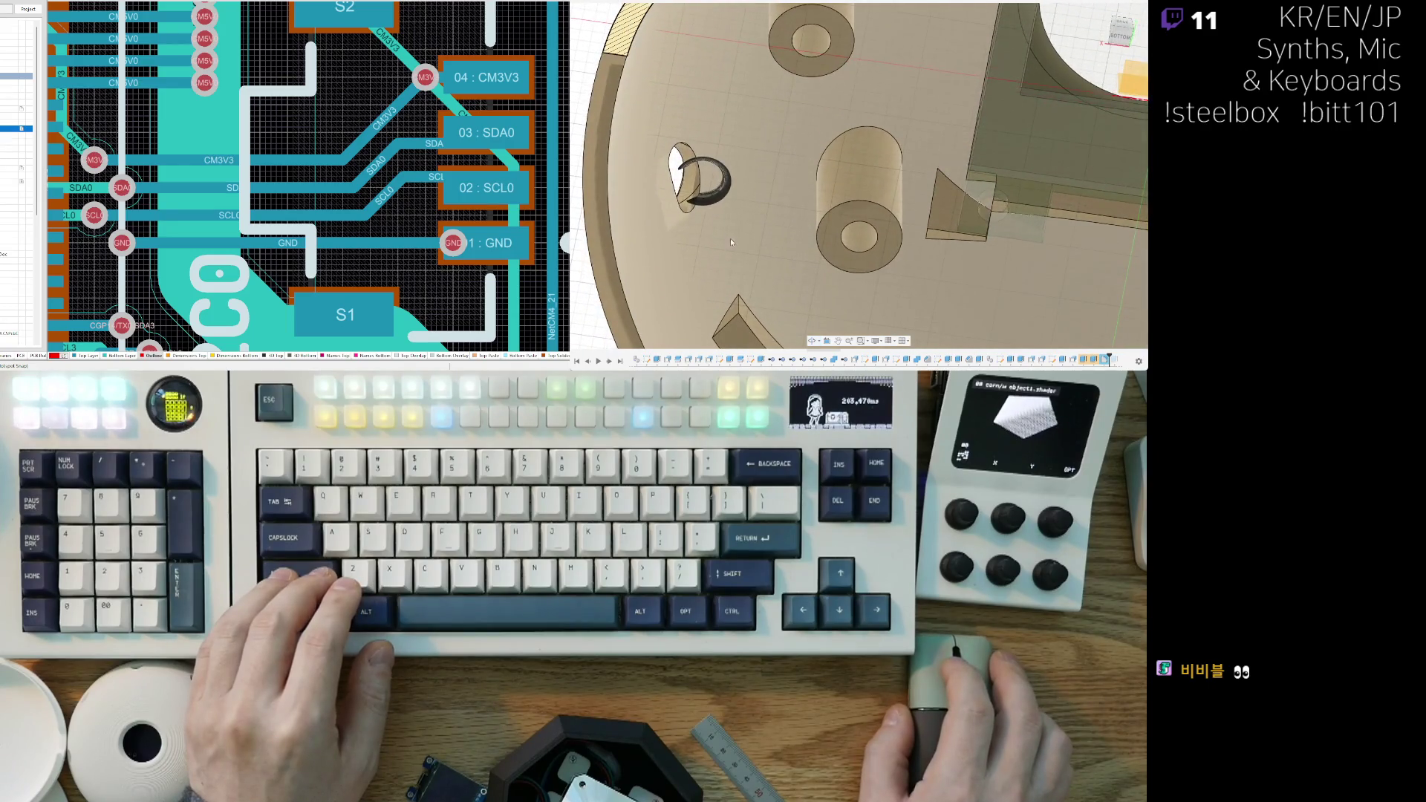
Step: Fit the shell with F6 and show the translucent base bodies around it
{"action": "key", "text": "F6"}
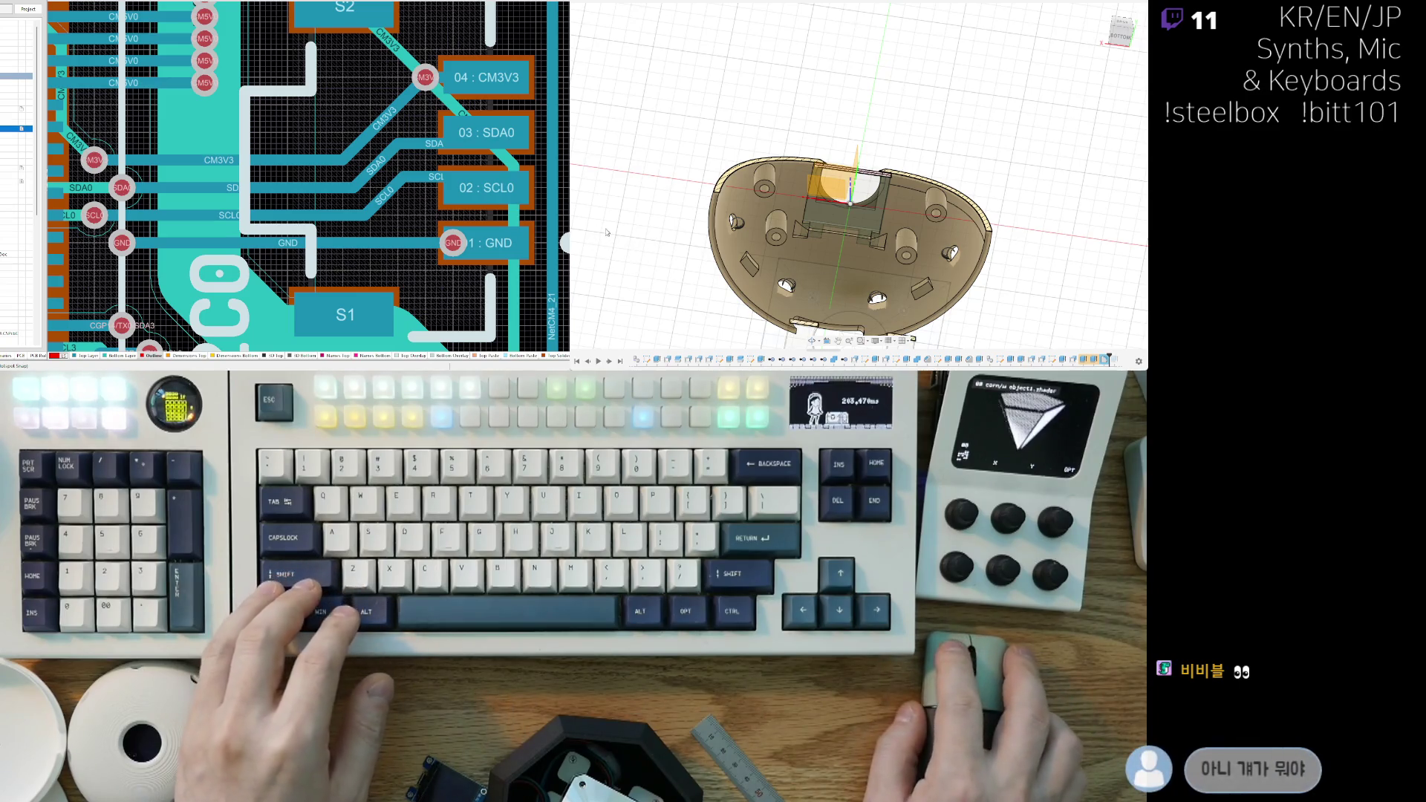
{"action": "key", "text": "v"}
{"action": "middle_click_drag", "start_coordinate": [631, 74], "coordinate": [612, 228], "text": "shift"}
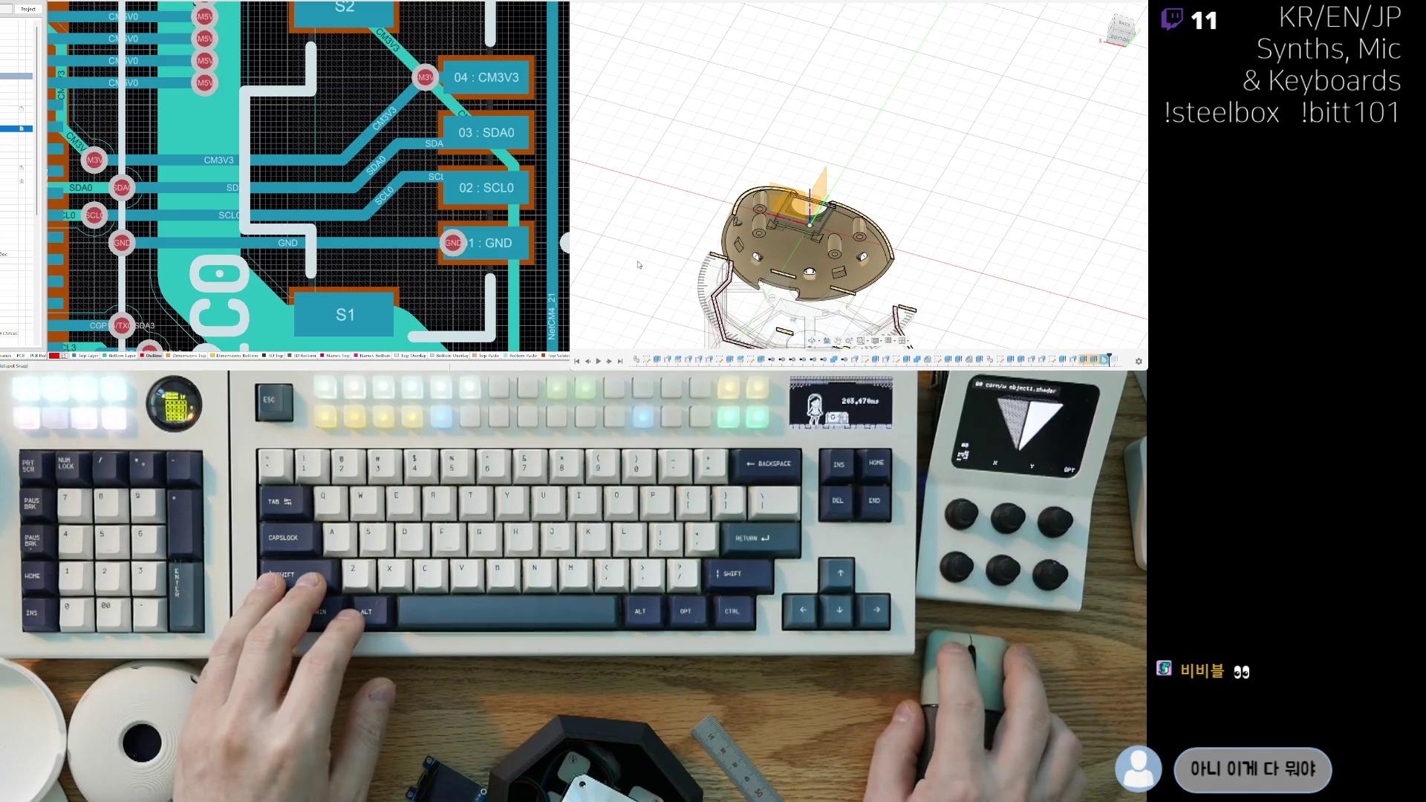
{"action": "mouse_move", "coordinate": [750, 269]}
{"action": "middle_mouse_down", "text": "shift"}
{"action": "mouse_move", "coordinate": [766, 273]}
{"action": "mouse_move", "coordinate": [652, 302]}
{"action": "middle_mouse_up", "text": "shift"}
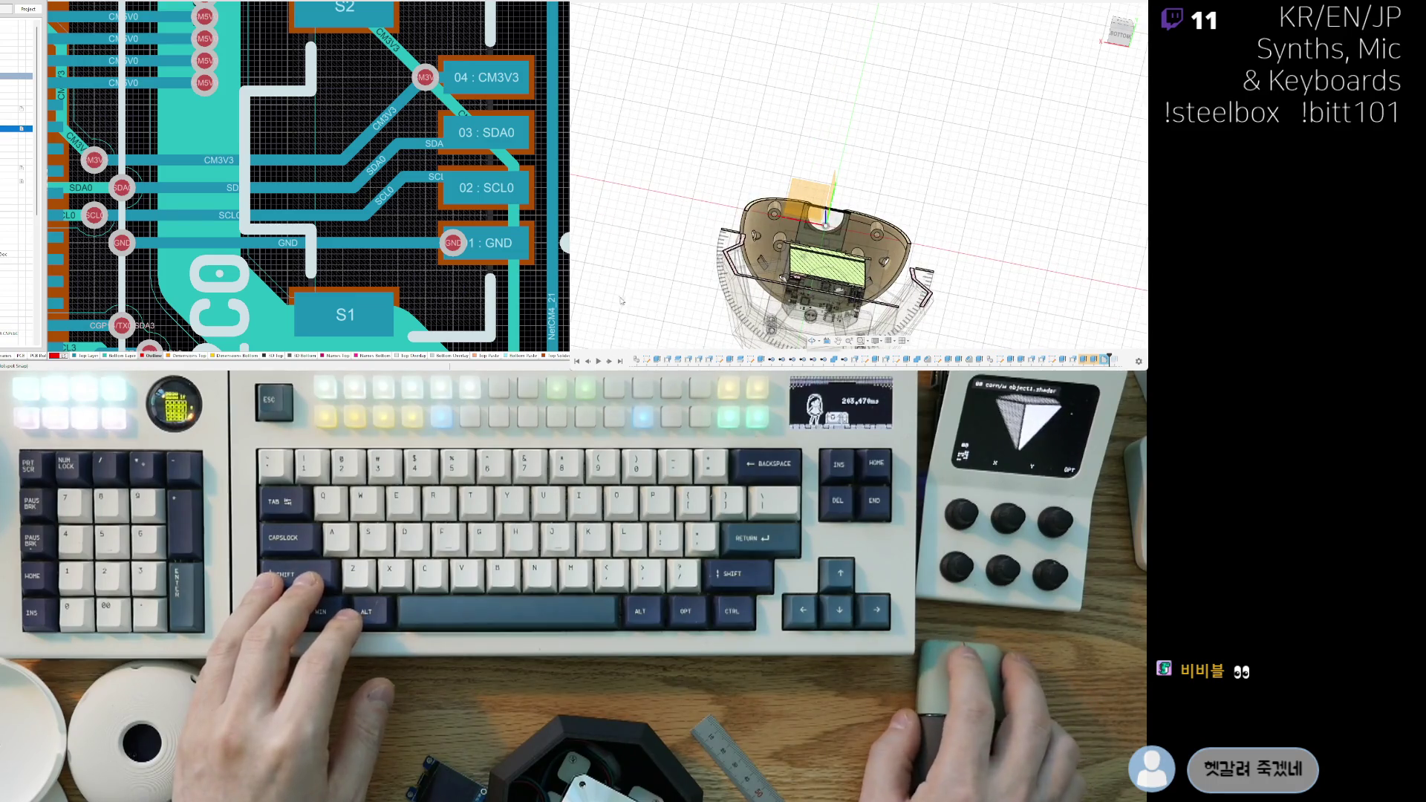
Step: Orbit and zoom to view the green display board under the tan top shell
{"action": "scroll", "coordinate": [749, 182], "scroll_direction": "up", "scroll_amount": 5}
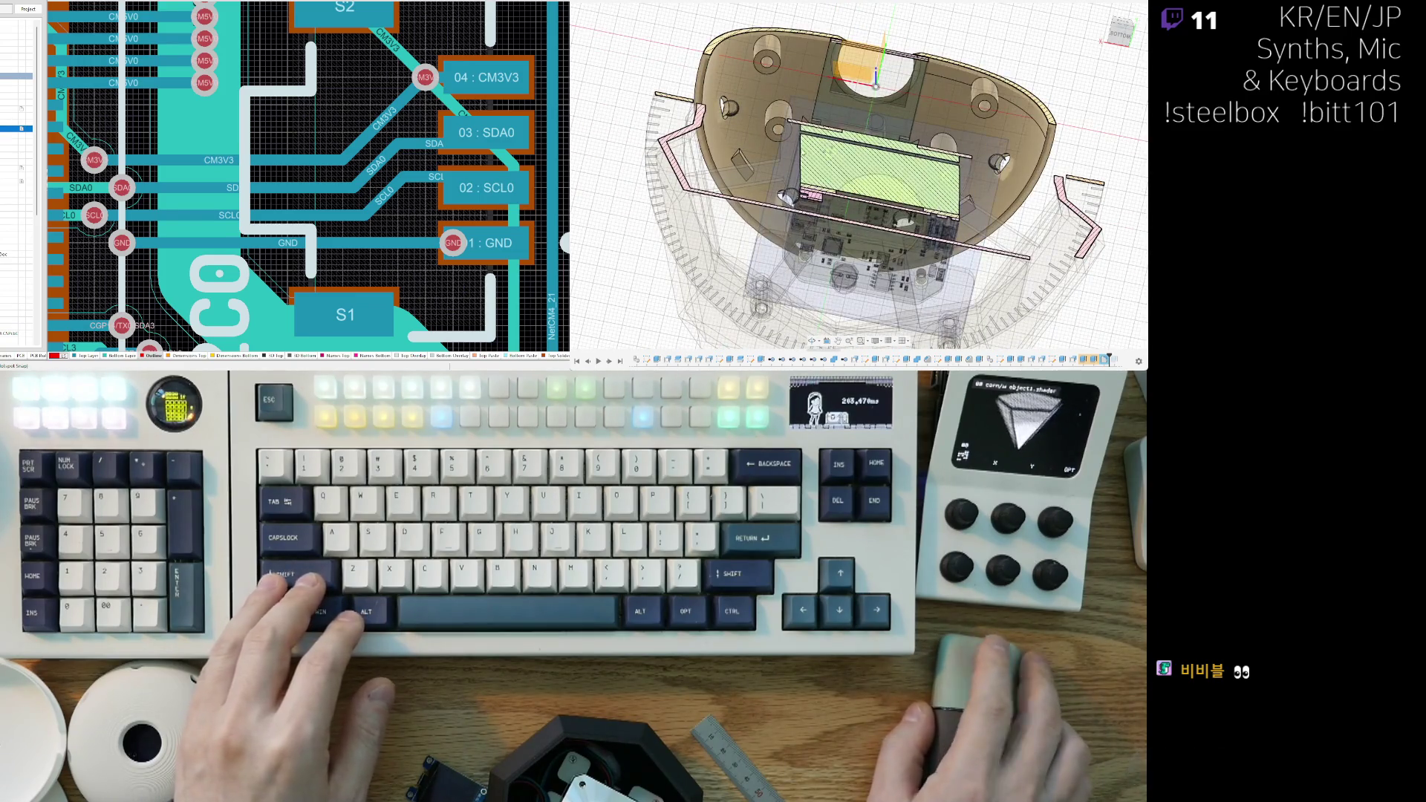
{"action": "middle_click_drag", "start_coordinate": [750, 182], "coordinate": [1065, 346], "text": "shift"}
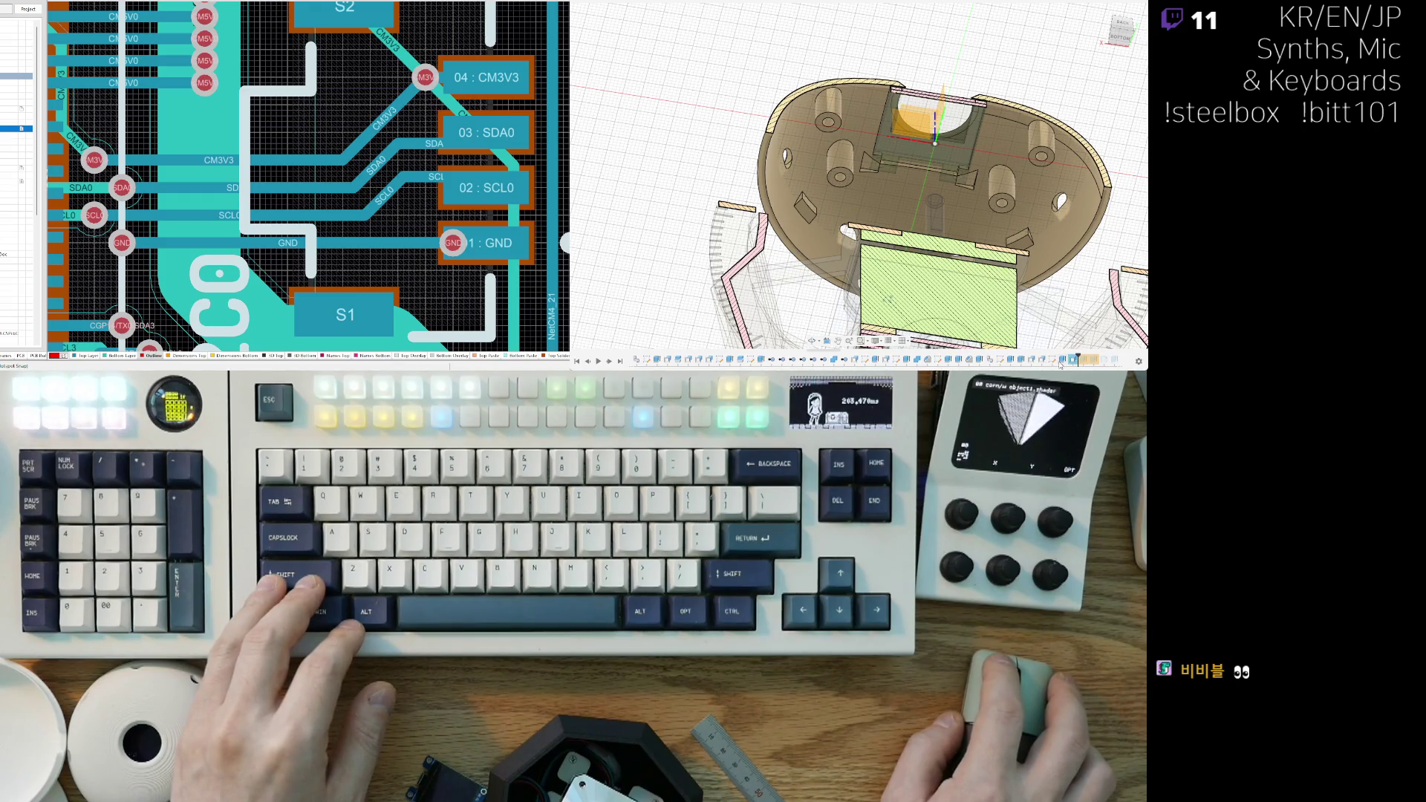
{"action": "scroll", "coordinate": [876, 297], "scroll_direction": "down", "scroll_amount": 3}
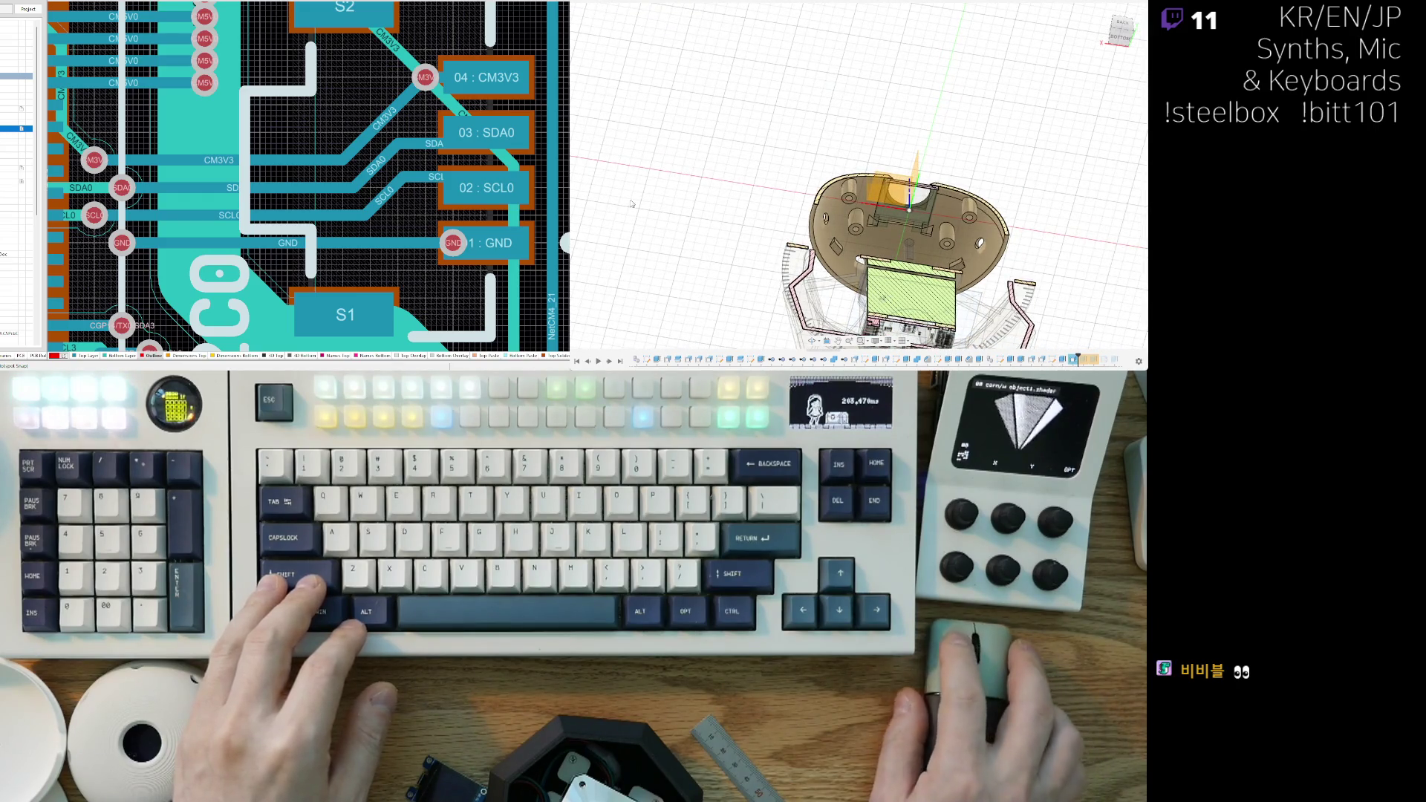
{"action": "middle_click_drag", "start_coordinate": [816, 263], "coordinate": [1040, 341], "text": "shift"}
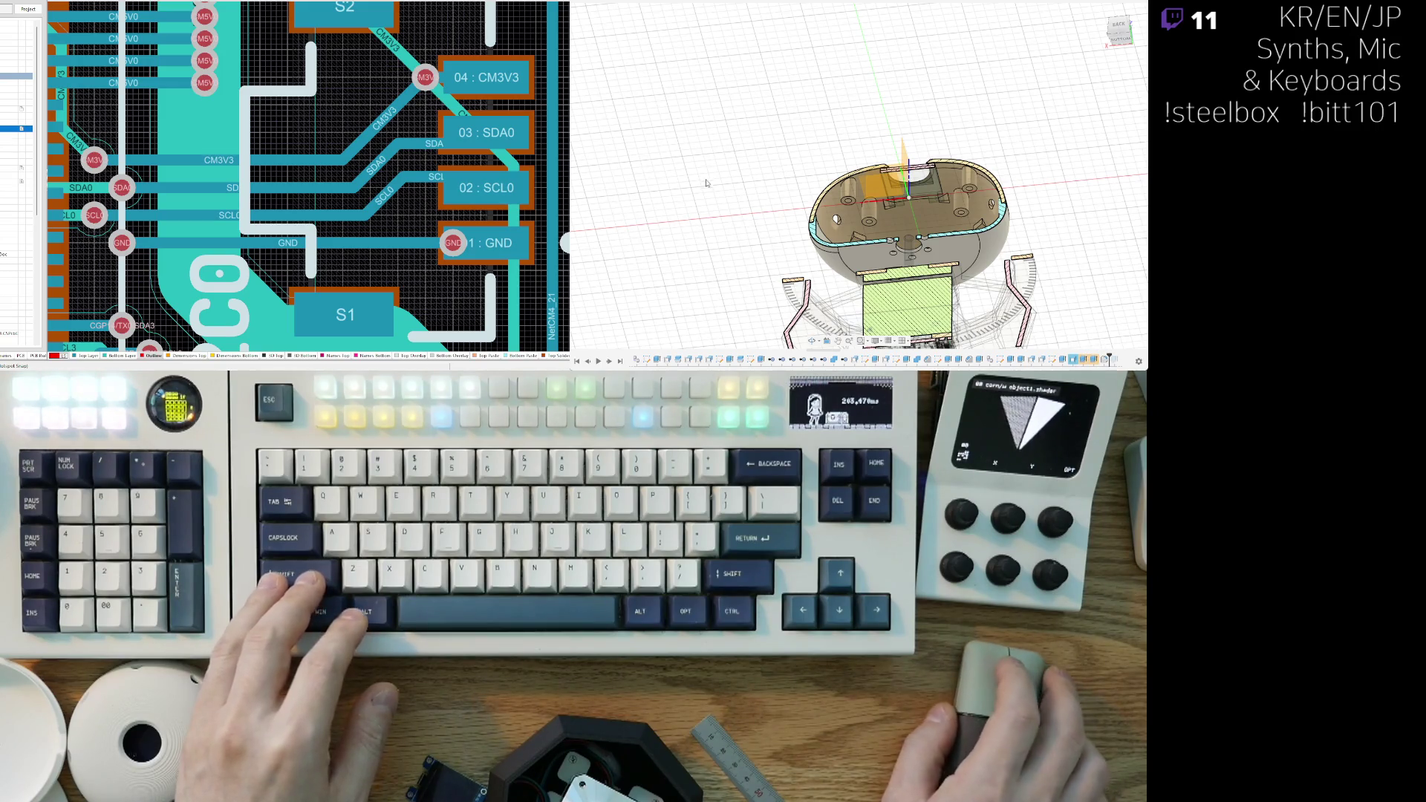
Step: Turn off the section cut and scrub the design history timeline while orbiting the enclosure
{"action": "key", "text": "ctrl+z"}
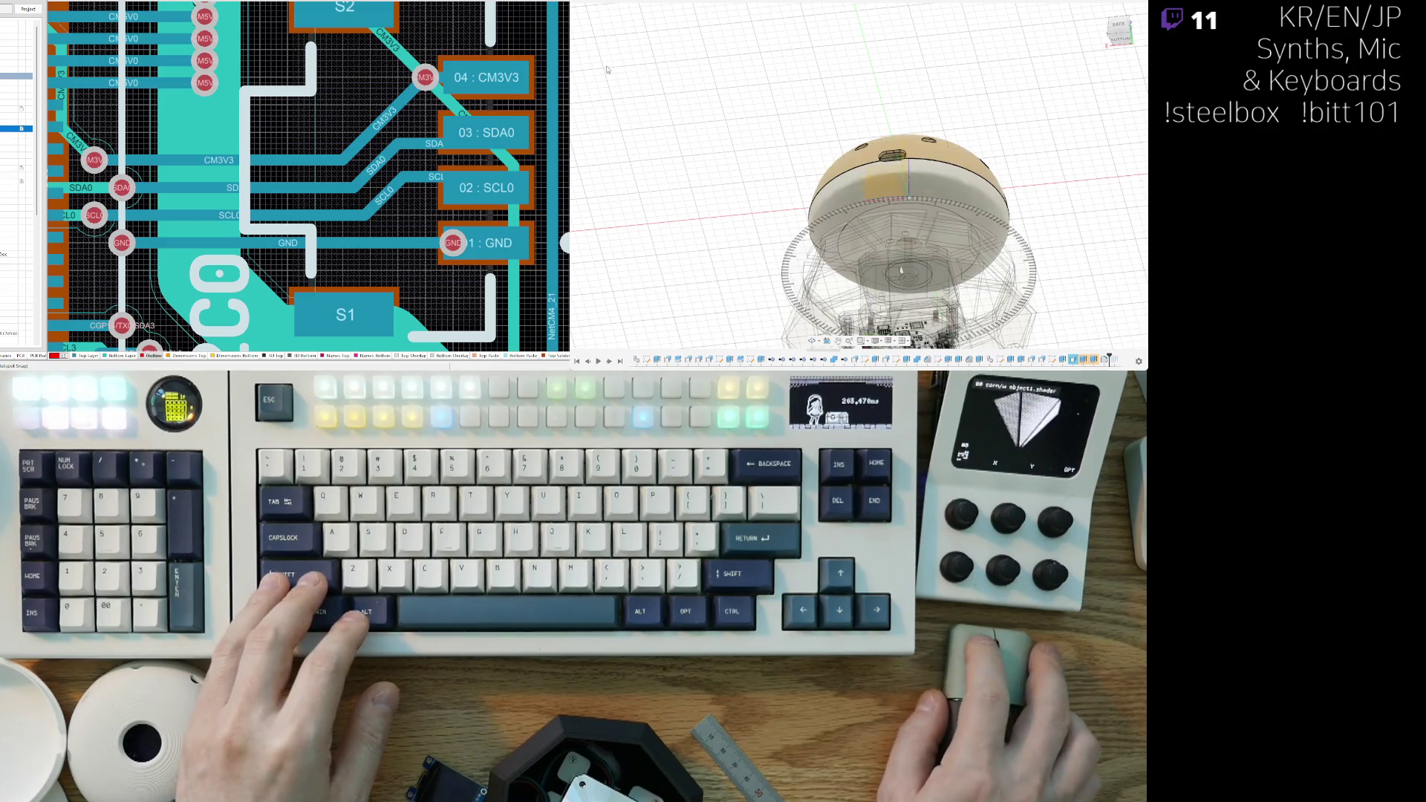
{"action": "mouse_move", "coordinate": [901, 270]}
{"action": "middle_mouse_down", "text": "shift"}
{"action": "mouse_move", "coordinate": [904, 319]}
{"action": "mouse_move", "coordinate": [920, 253]}
{"action": "middle_mouse_up", "text": "shift"}
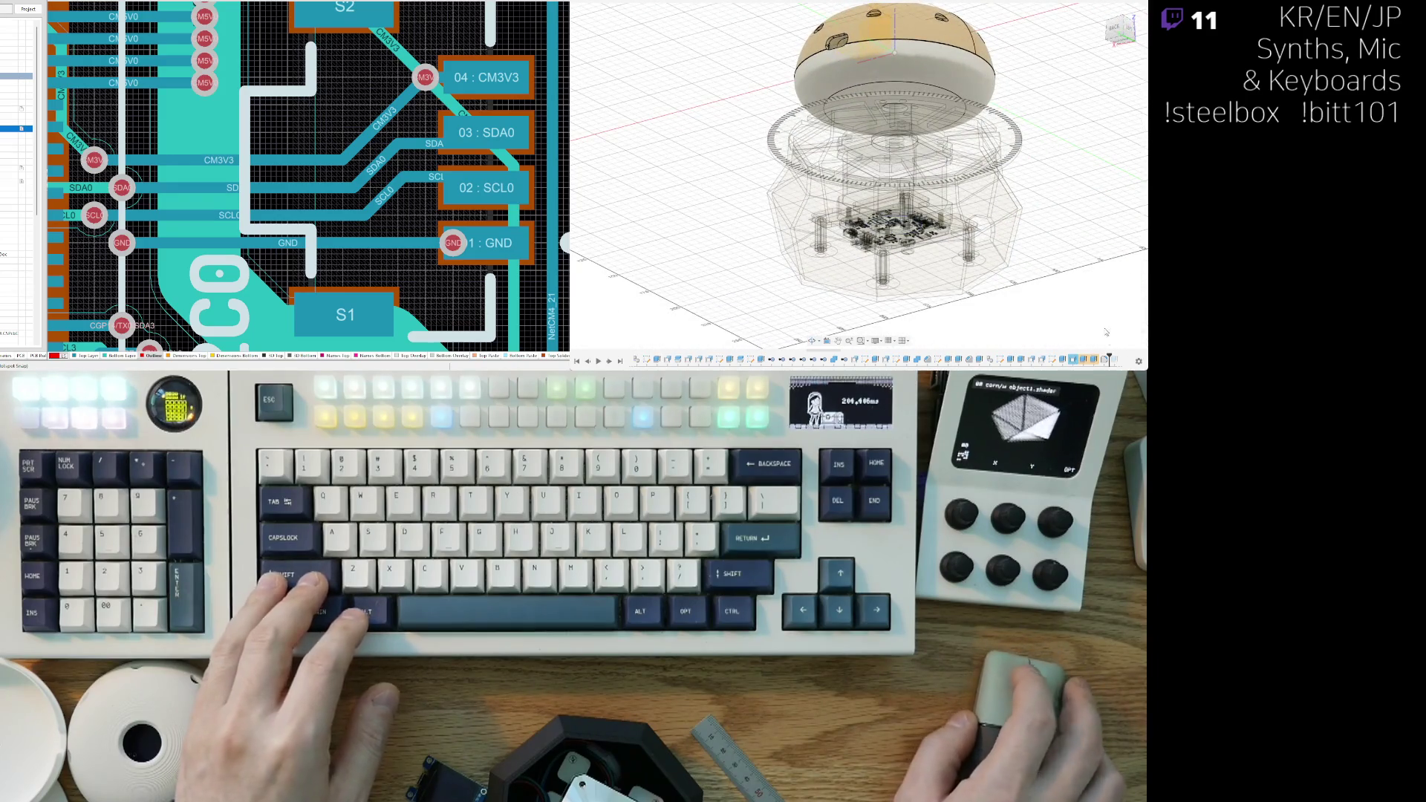
{"action": "left_click_drag", "start_coordinate": [1109, 359], "coordinate": [1119, 360]}
{"action": "mouse_move", "coordinate": [1046, 193]}
{"action": "middle_mouse_down", "text": "shift"}
{"action": "mouse_move", "coordinate": [1044, 321]}
{"action": "mouse_move", "coordinate": [667, 34]}
{"action": "middle_mouse_up", "text": "shift"}
{"action": "scroll", "coordinate": [1045, 321], "scroll_direction": "down", "scroll_amount": 3}
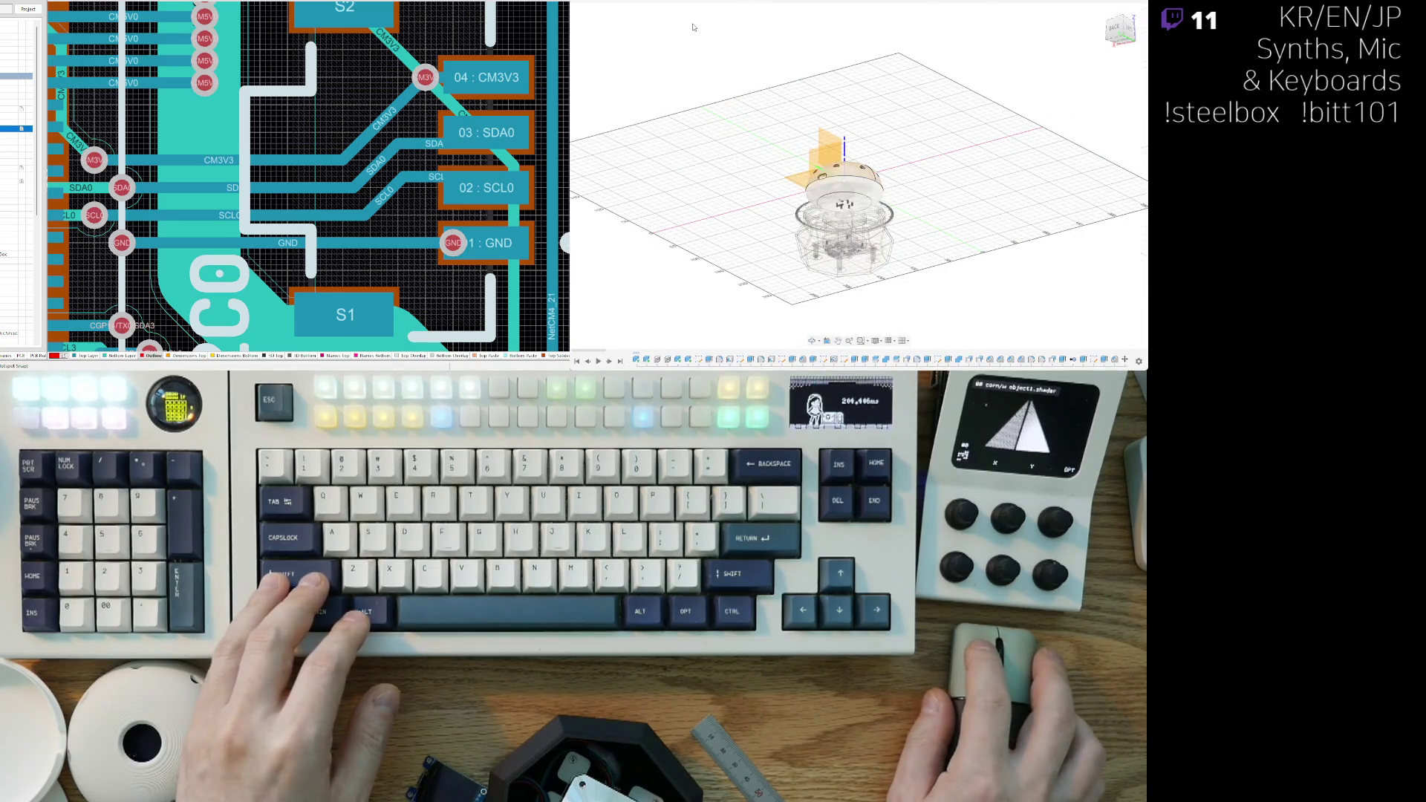
{"action": "scroll", "coordinate": [891, 208], "scroll_direction": "up", "scroll_amount": 5}
{"action": "middle_click_drag", "start_coordinate": [891, 208], "coordinate": [891, 126], "text": "shift"}
Step: Switch to the RIGHT view and roll the design history to its end
{"action": "left_click", "coordinate": [1130, 34]}
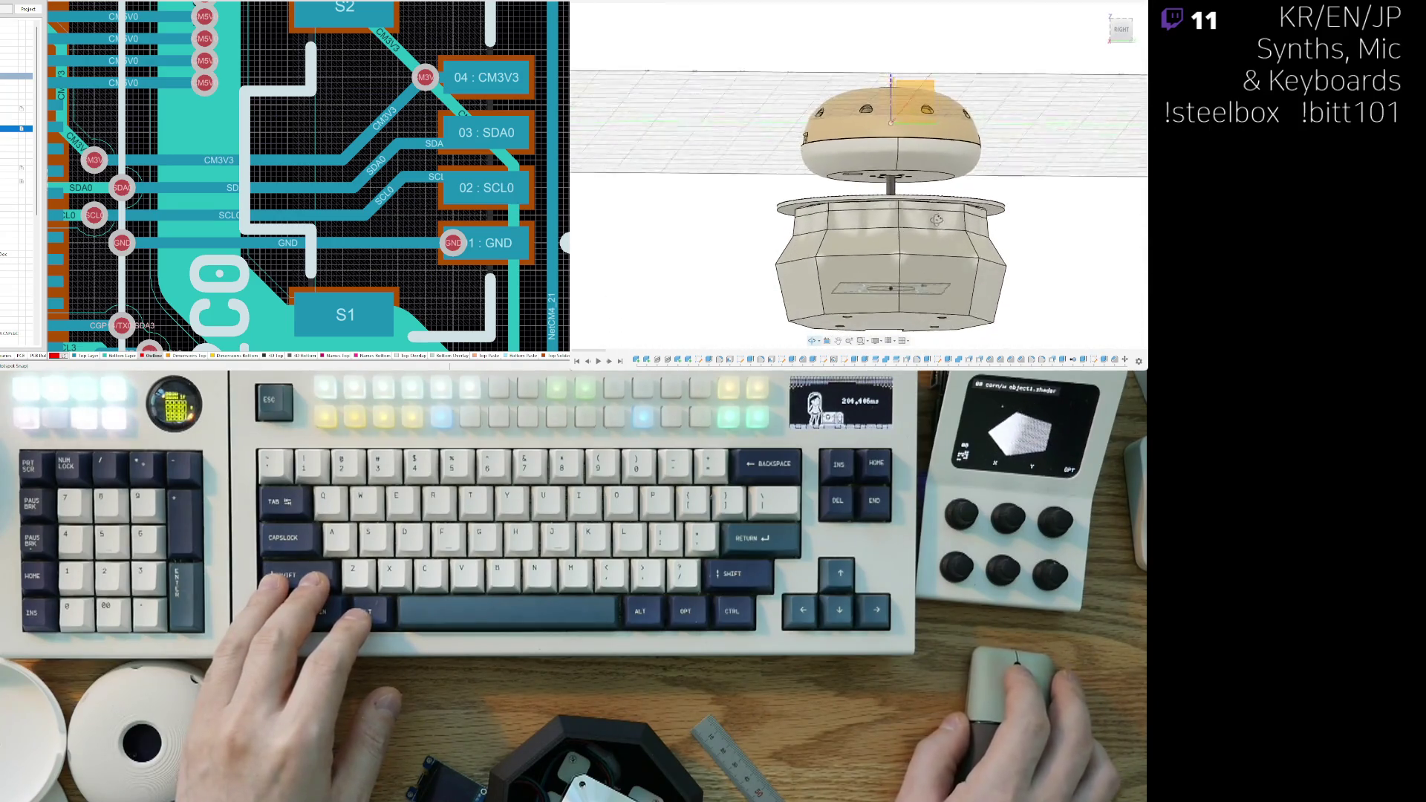
{"action": "scroll", "coordinate": [1116, 365], "scroll_direction": "down", "scroll_amount": 5}
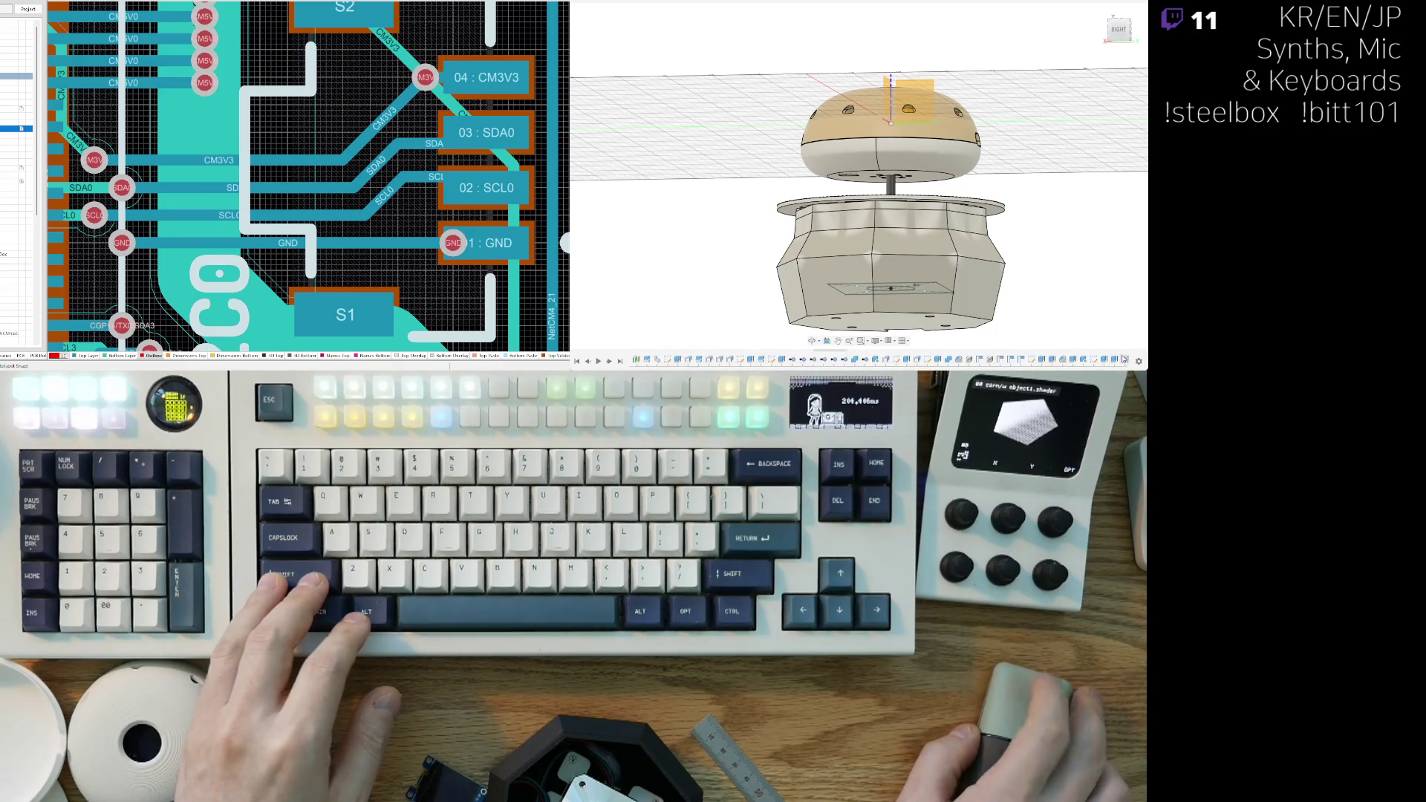
{"action": "scroll", "coordinate": [1125, 361], "scroll_direction": "down", "scroll_amount": 3}
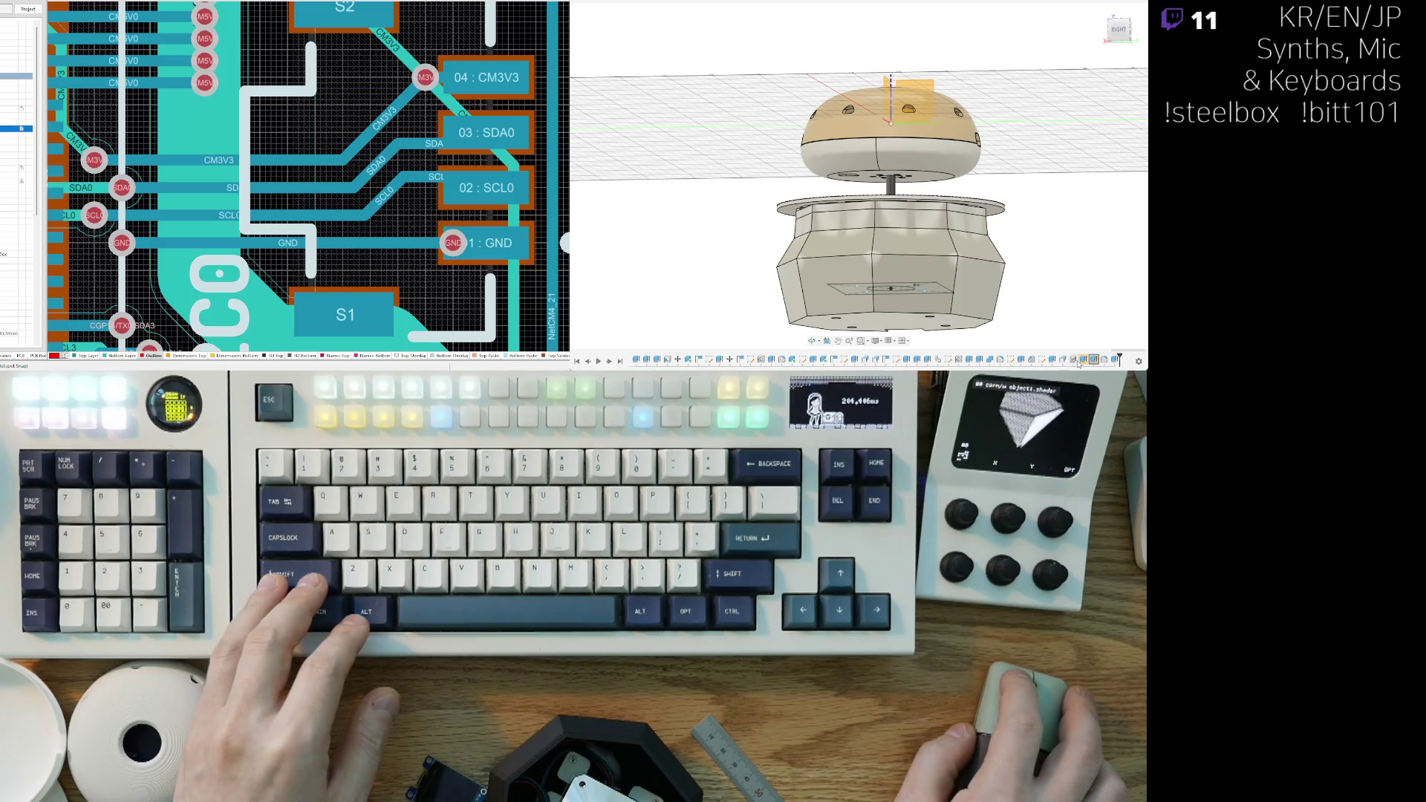
{"action": "left_click", "coordinate": [1084, 361]}
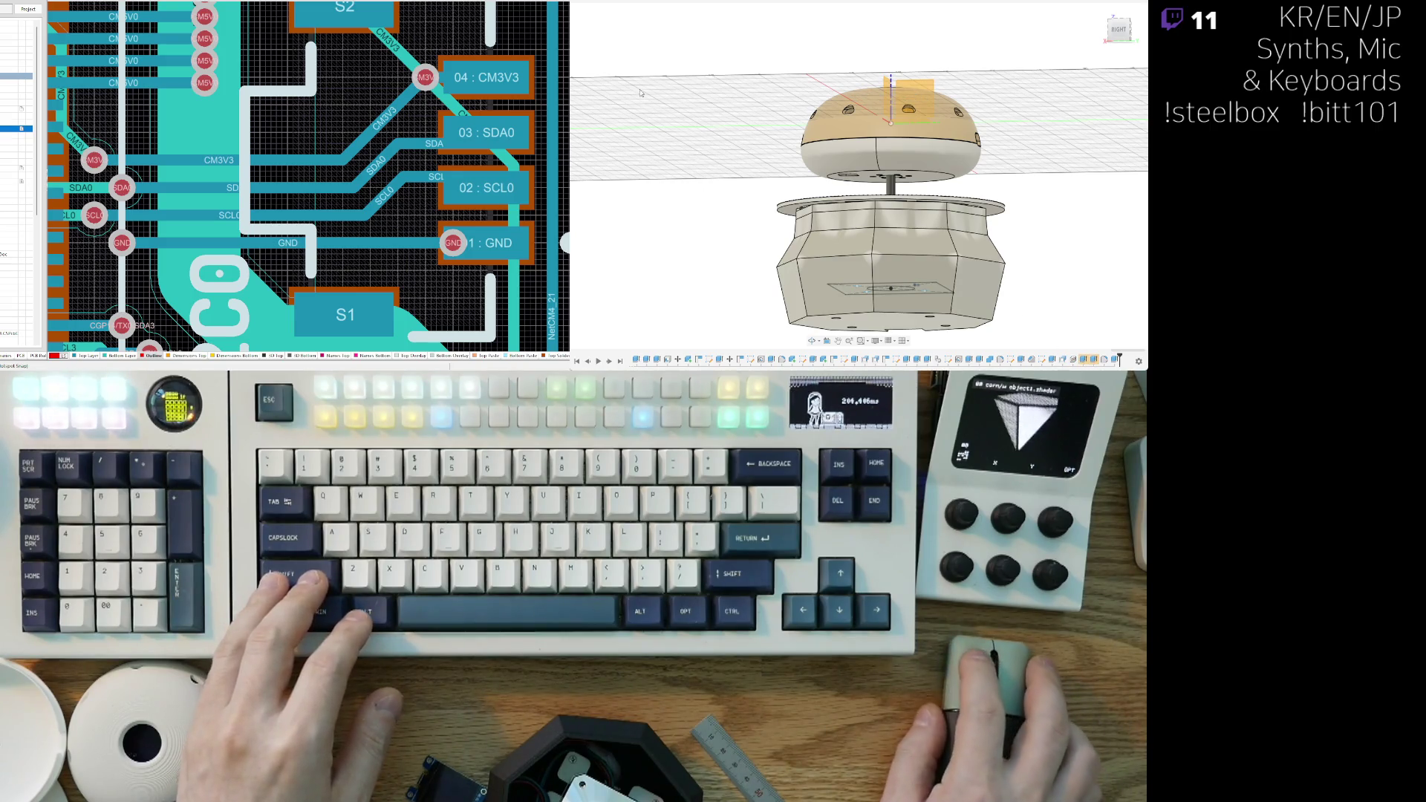
{"action": "key", "text": "ctrl+z"}
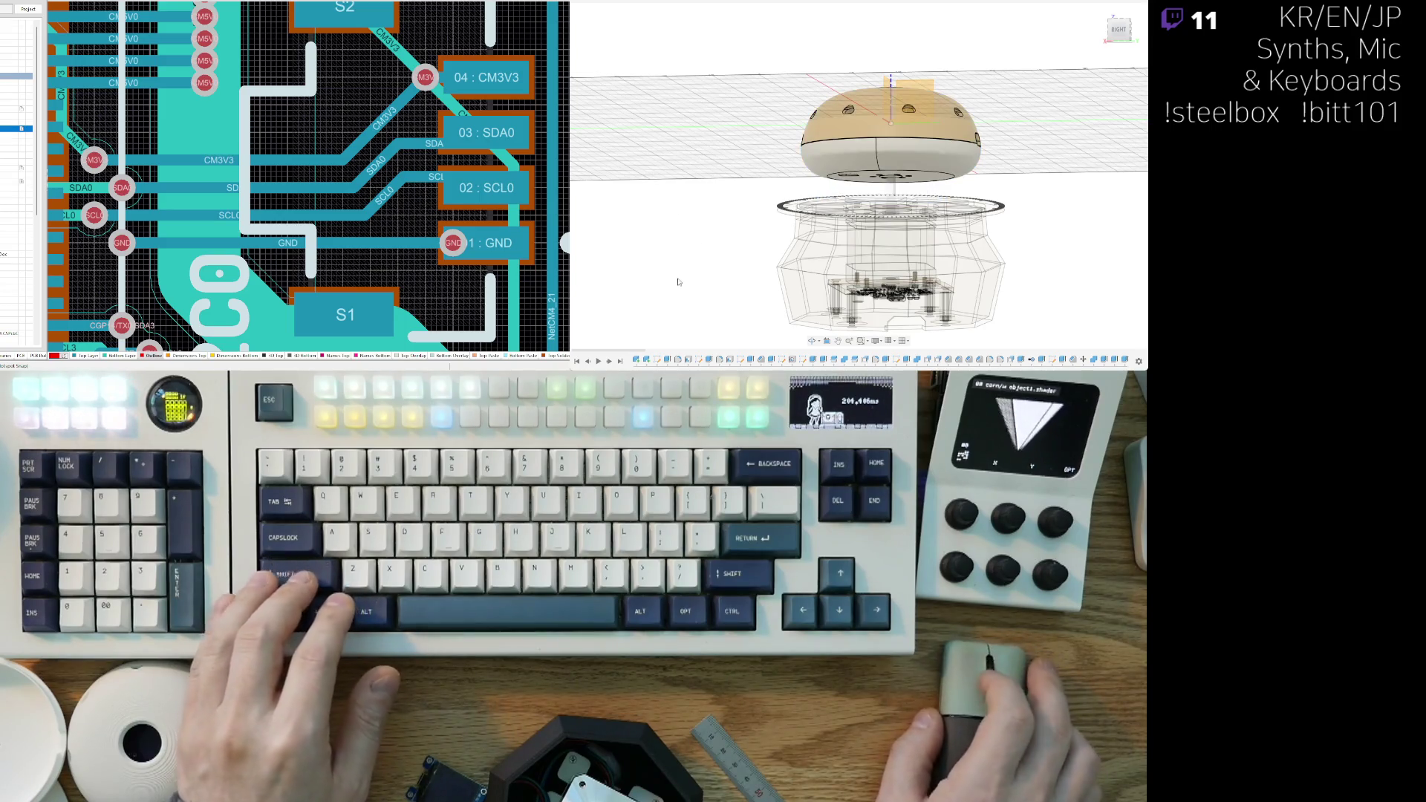
{"action": "middle_click_drag", "start_coordinate": [646, 179], "coordinate": [728, 295], "text": "shift"}
{"action": "scroll", "coordinate": [831, 283], "scroll_direction": "up", "scroll_amount": 6}
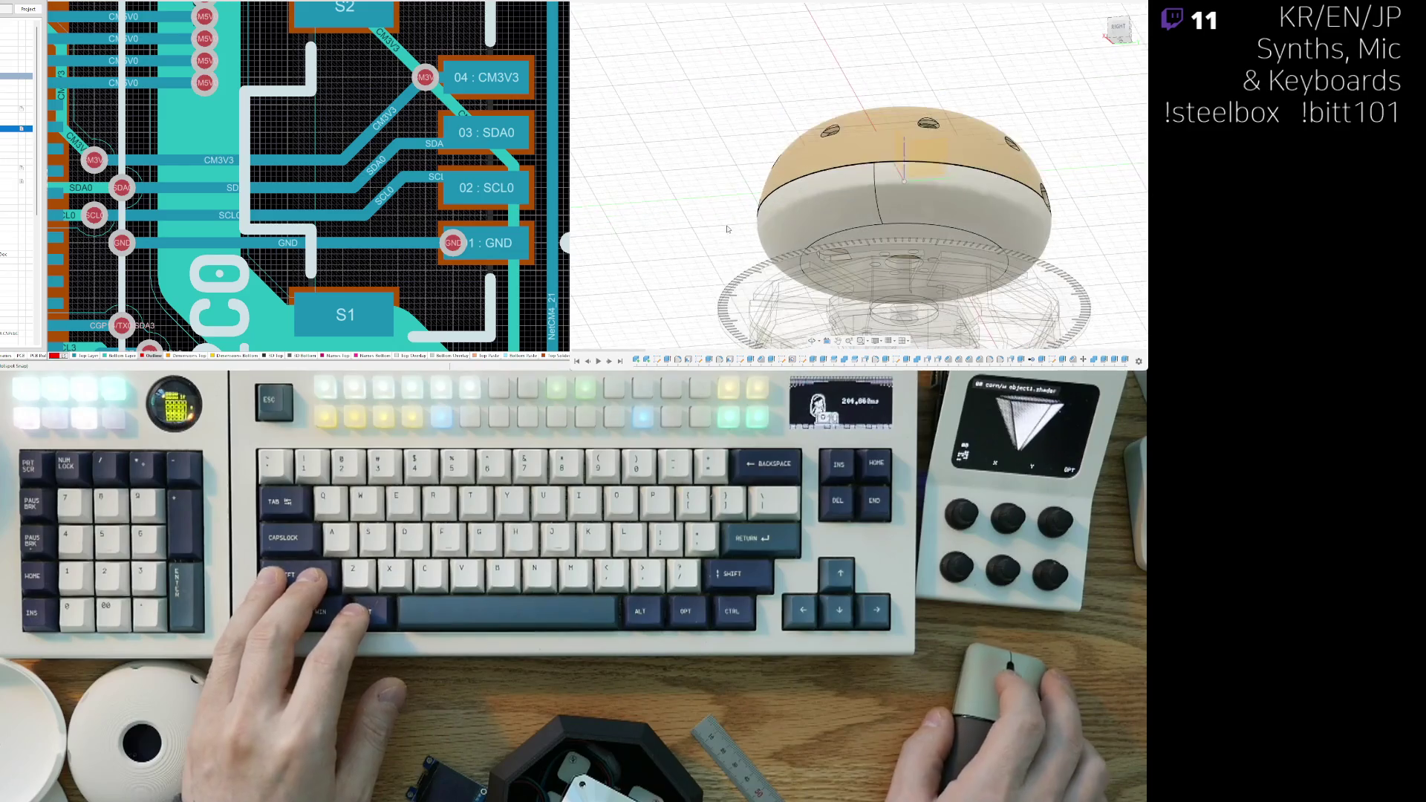
{"action": "mouse_move", "coordinate": [757, 272]}
{"action": "middle_mouse_down", "text": "shift"}
{"action": "mouse_move", "coordinate": [709, 127]}
{"action": "mouse_move", "coordinate": [731, 254]}
{"action": "mouse_move", "coordinate": [813, 200]}
{"action": "mouse_move", "coordinate": [772, 282]}
{"action": "middle_mouse_up", "text": "shift"}
{"action": "scroll", "coordinate": [709, 128], "scroll_direction": "up", "scroll_amount": 5}
{"action": "scroll", "coordinate": [731, 255], "scroll_direction": "up", "scroll_amount": 4}
{"action": "scroll", "coordinate": [772, 282], "scroll_direction": "down", "scroll_amount": 3}
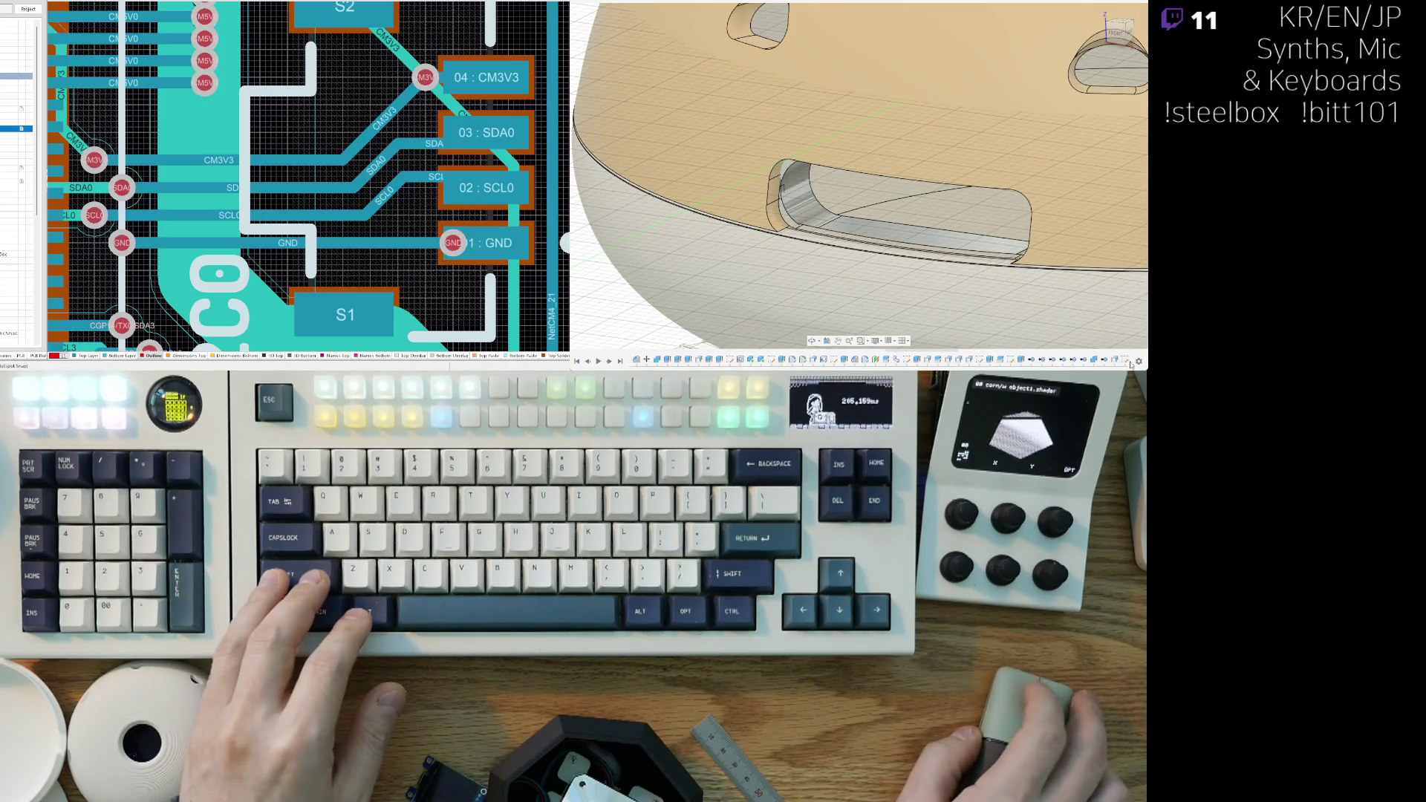
{"action": "left_click_drag", "start_coordinate": [1128, 361], "coordinate": [1120, 359]}
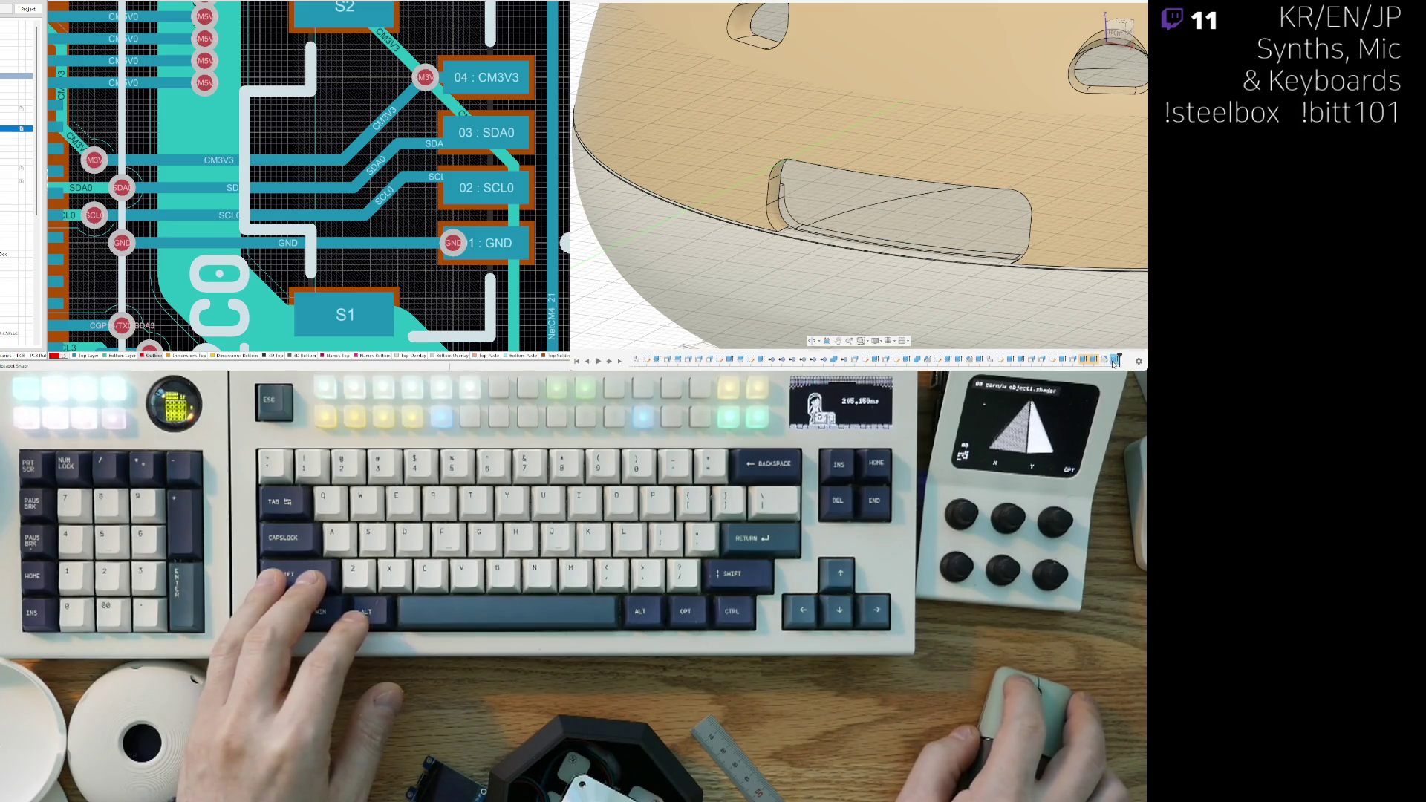
{"action": "mouse_move", "coordinate": [913, 222]}
{"action": "middle_mouse_down", "text": "shift"}
{"action": "mouse_move", "coordinate": [941, 236]}
{"action": "mouse_move", "coordinate": [1112, 221]}
{"action": "middle_mouse_up", "text": "shift"}
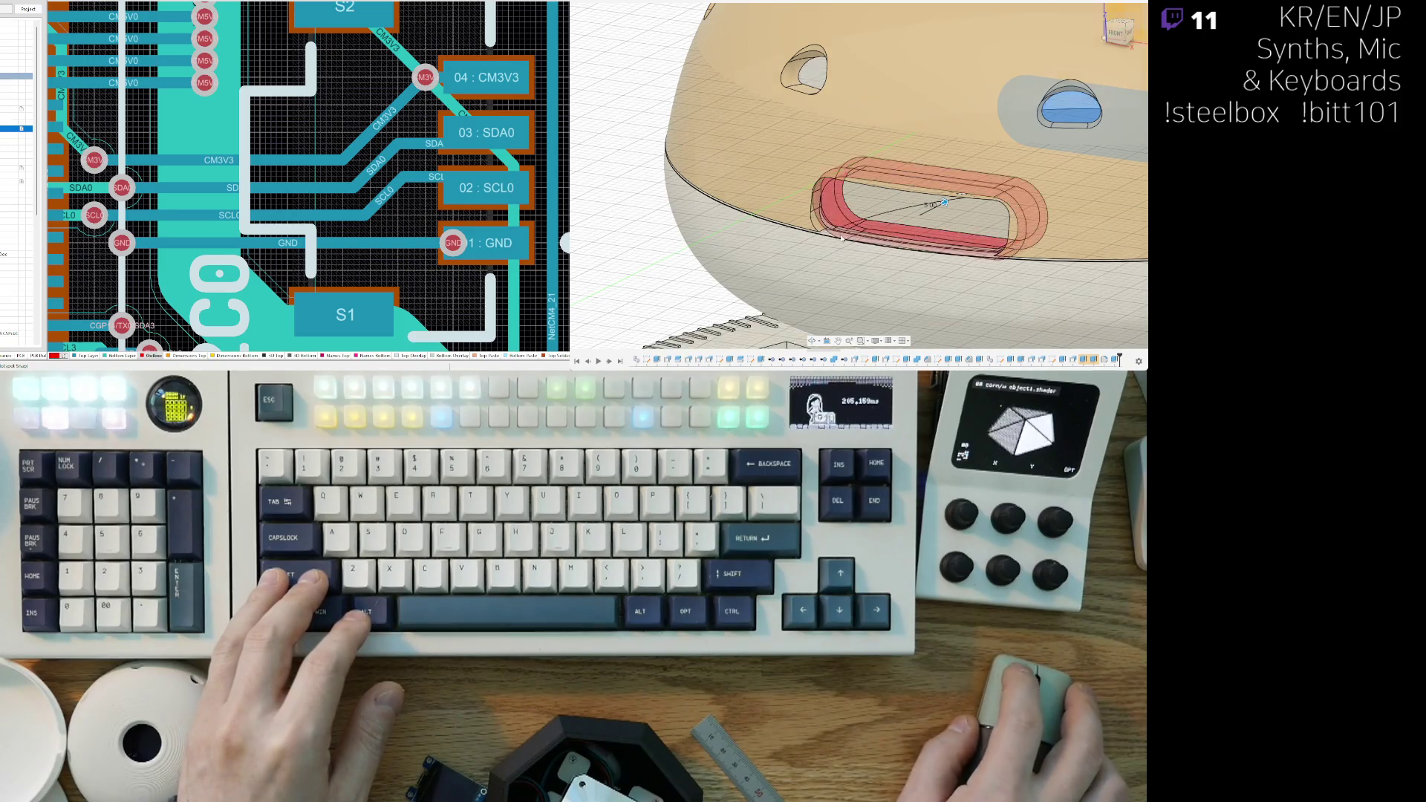
{"action": "scroll", "coordinate": [901, 215], "scroll_direction": "down", "scroll_amount": 5}
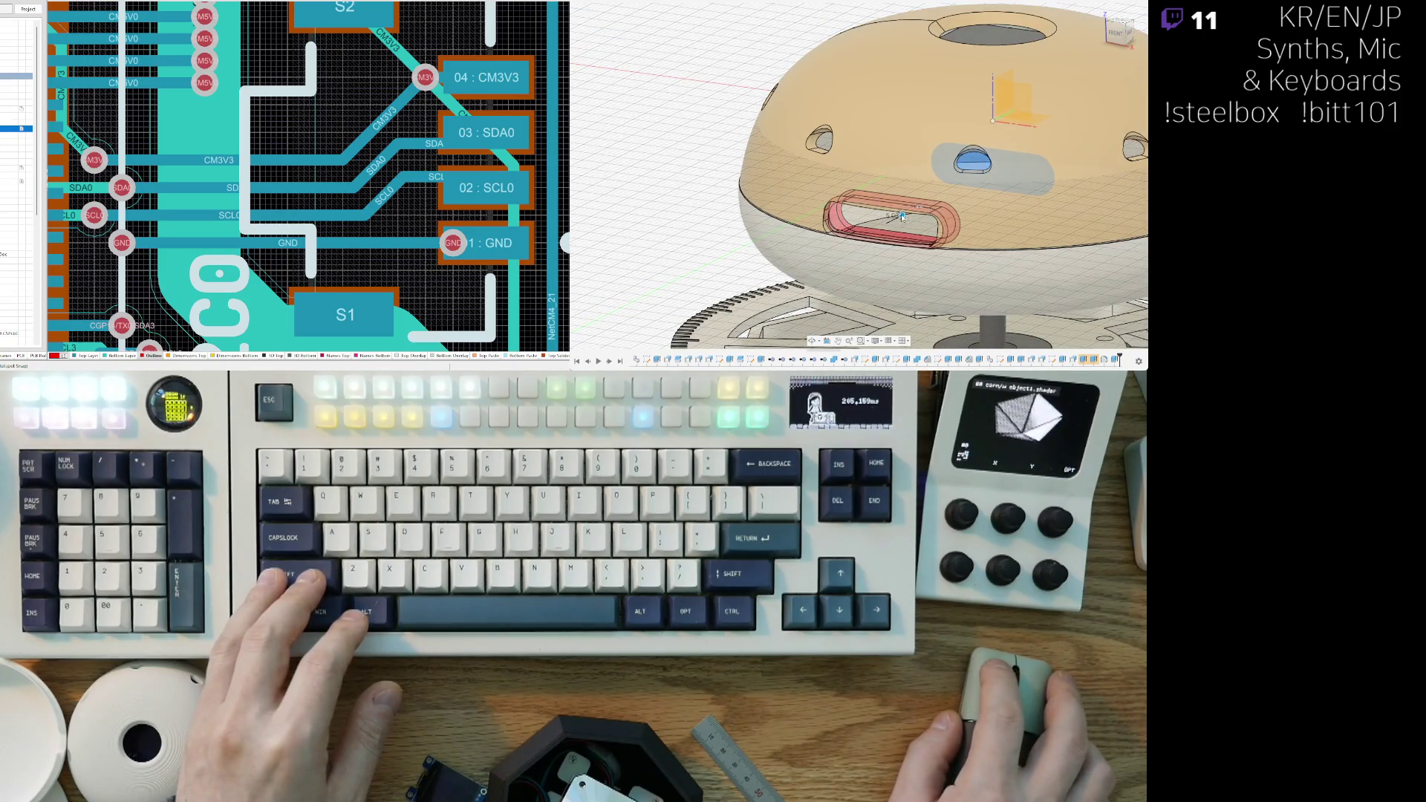
{"action": "scroll", "coordinate": [735, 215], "scroll_direction": "up", "scroll_amount": 5}
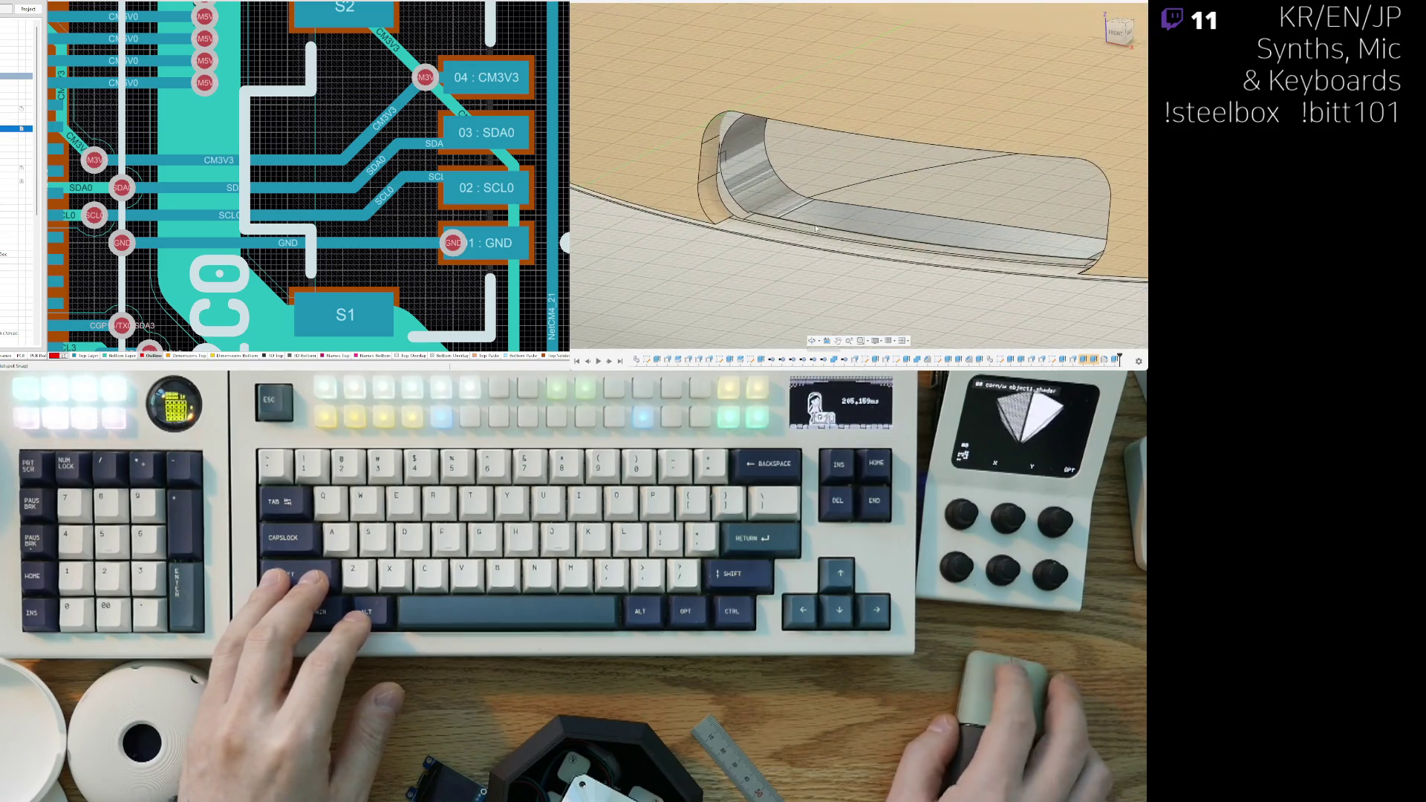
{"action": "scroll", "coordinate": [735, 215], "scroll_direction": "down", "scroll_amount": 5}
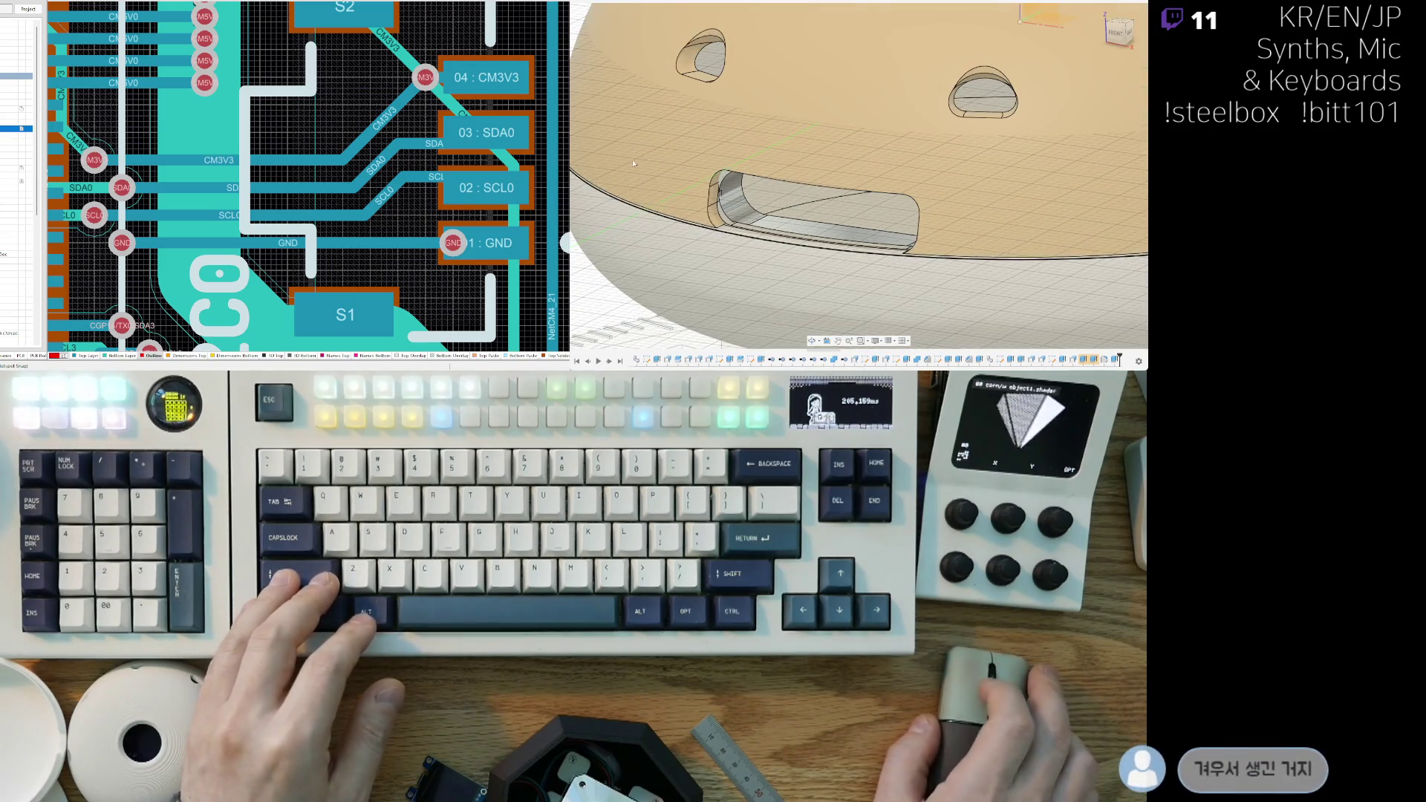
{"action": "scroll", "coordinate": [847, 186], "scroll_direction": "down", "scroll_amount": 4}
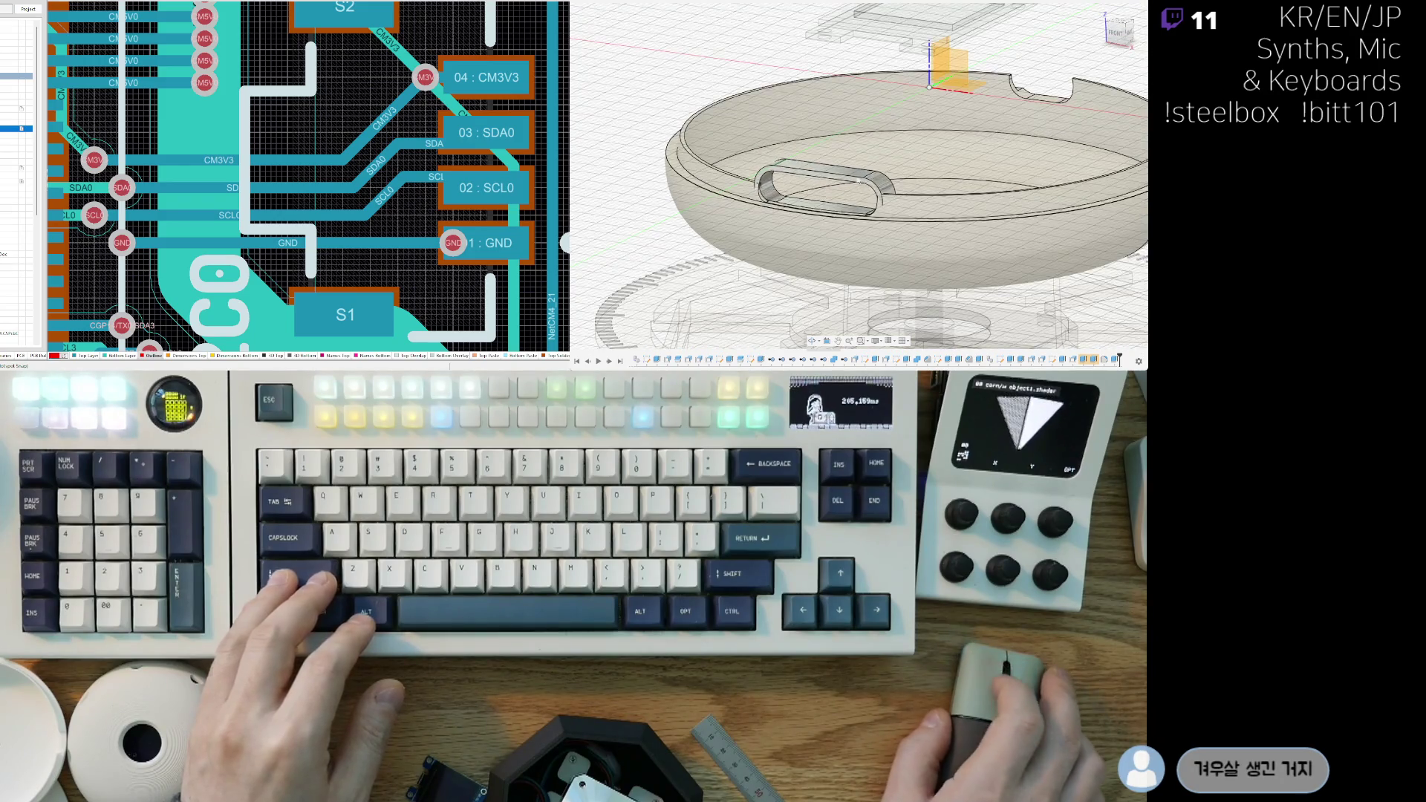
{"action": "scroll", "coordinate": [847, 187], "scroll_direction": "down", "scroll_amount": 2}
{"action": "scroll", "coordinate": [847, 186], "scroll_direction": "up", "scroll_amount": 2}
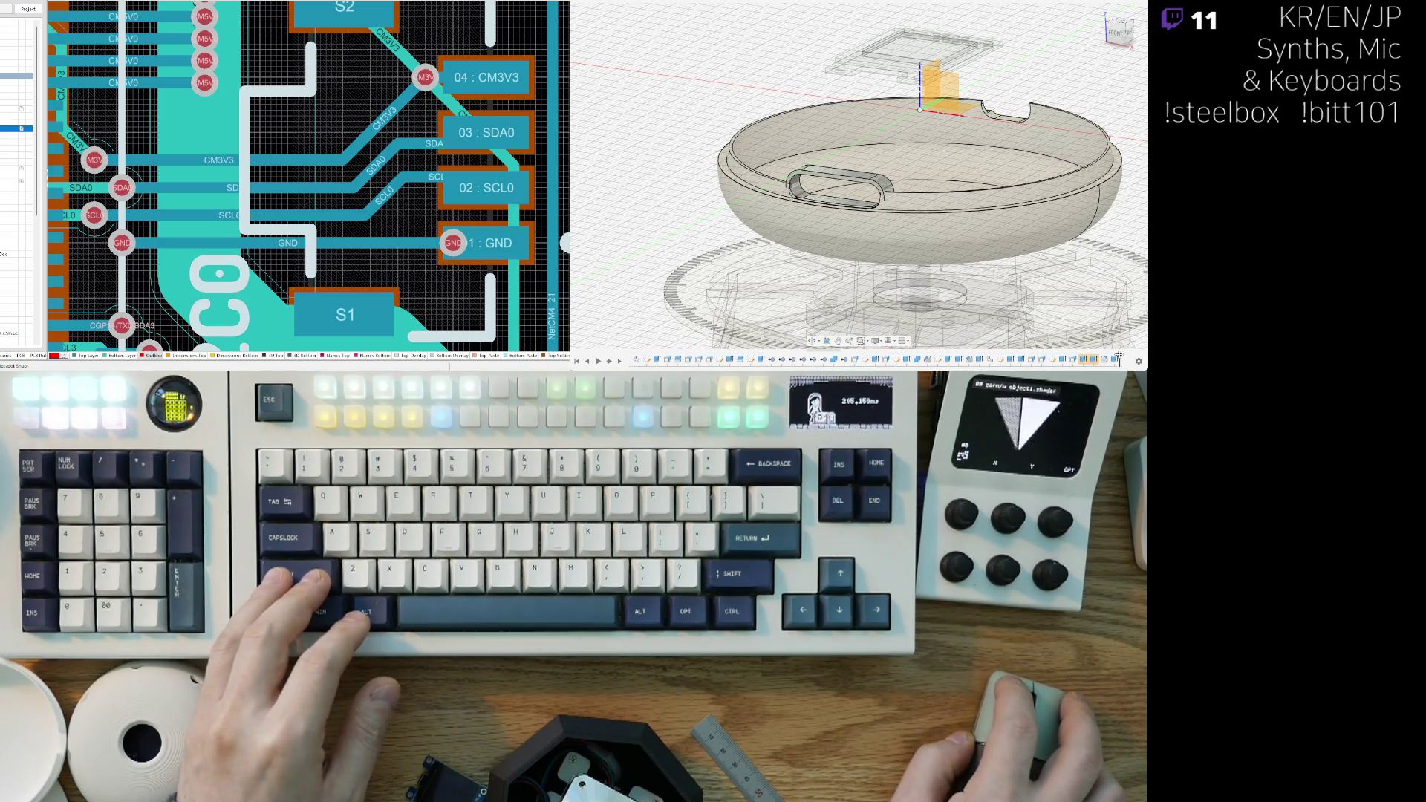
{"action": "left_click_drag", "start_coordinate": [1110, 359], "coordinate": [1106, 360]}
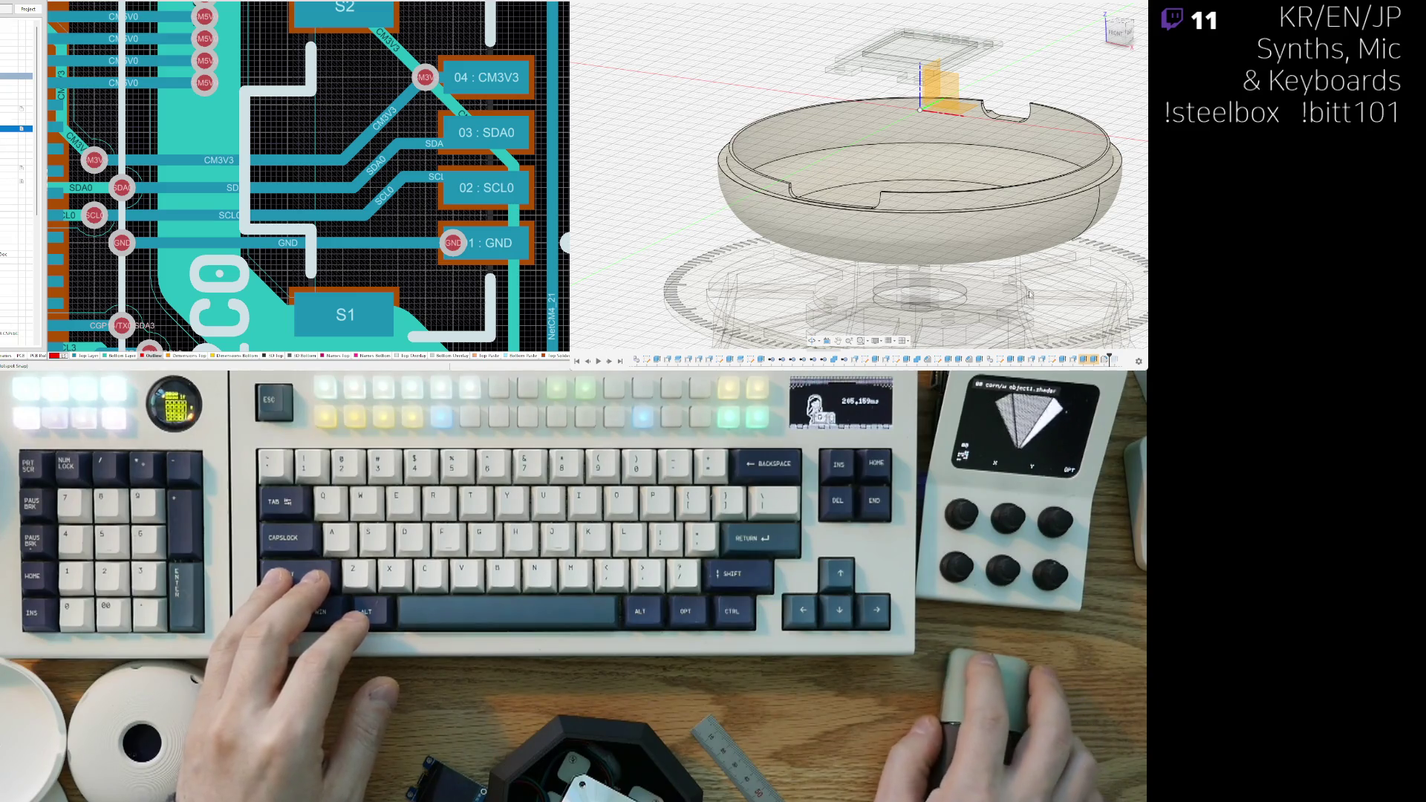
{"action": "key", "text": "ctrl+z"}
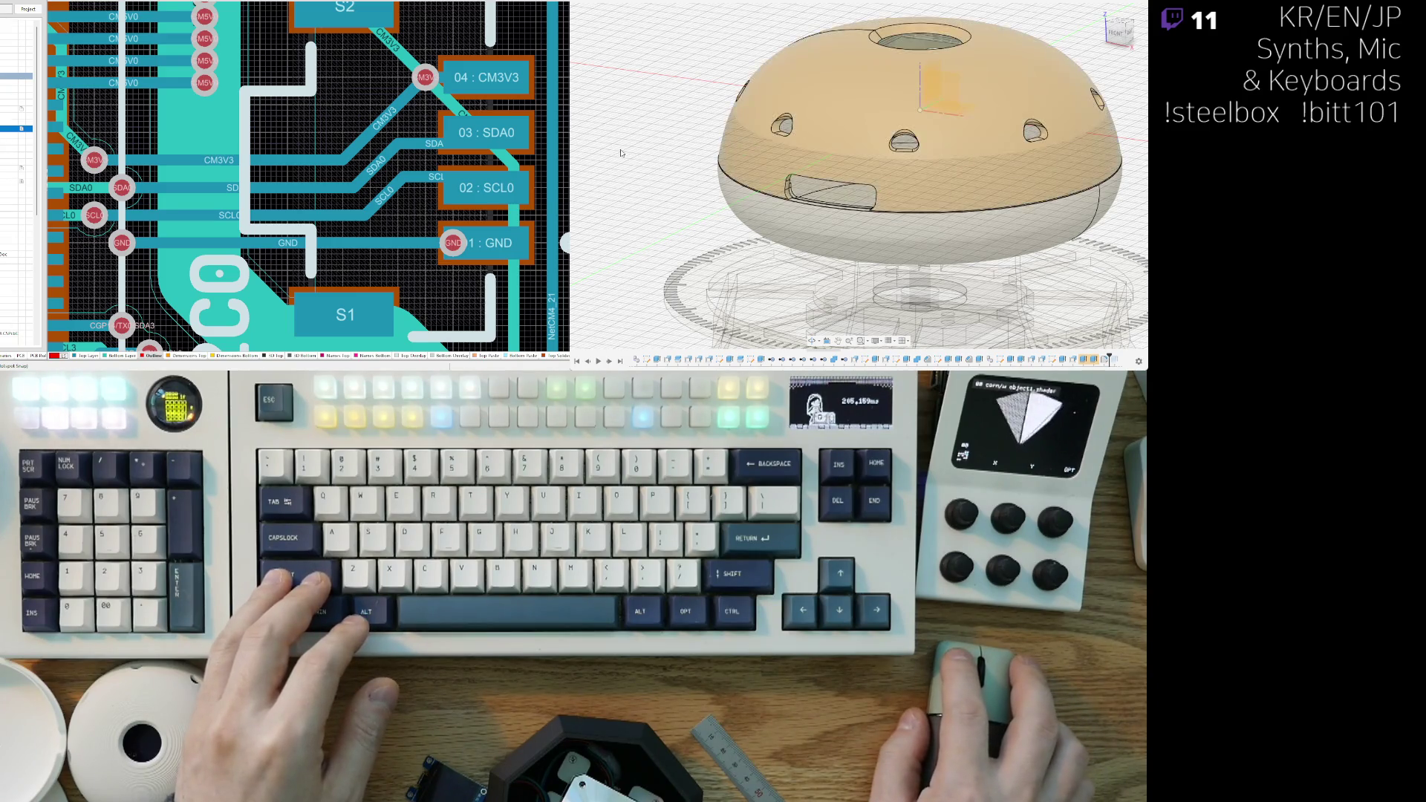
{"action": "scroll", "coordinate": [1023, 283], "scroll_direction": "up", "scroll_amount": 5}
{"action": "mouse_move", "coordinate": [1023, 283]}
{"action": "middle_mouse_down", "text": "shift"}
{"action": "mouse_move", "coordinate": [804, 263]}
{"action": "mouse_move", "coordinate": [1056, 333]}
{"action": "middle_mouse_up", "text": "shift"}
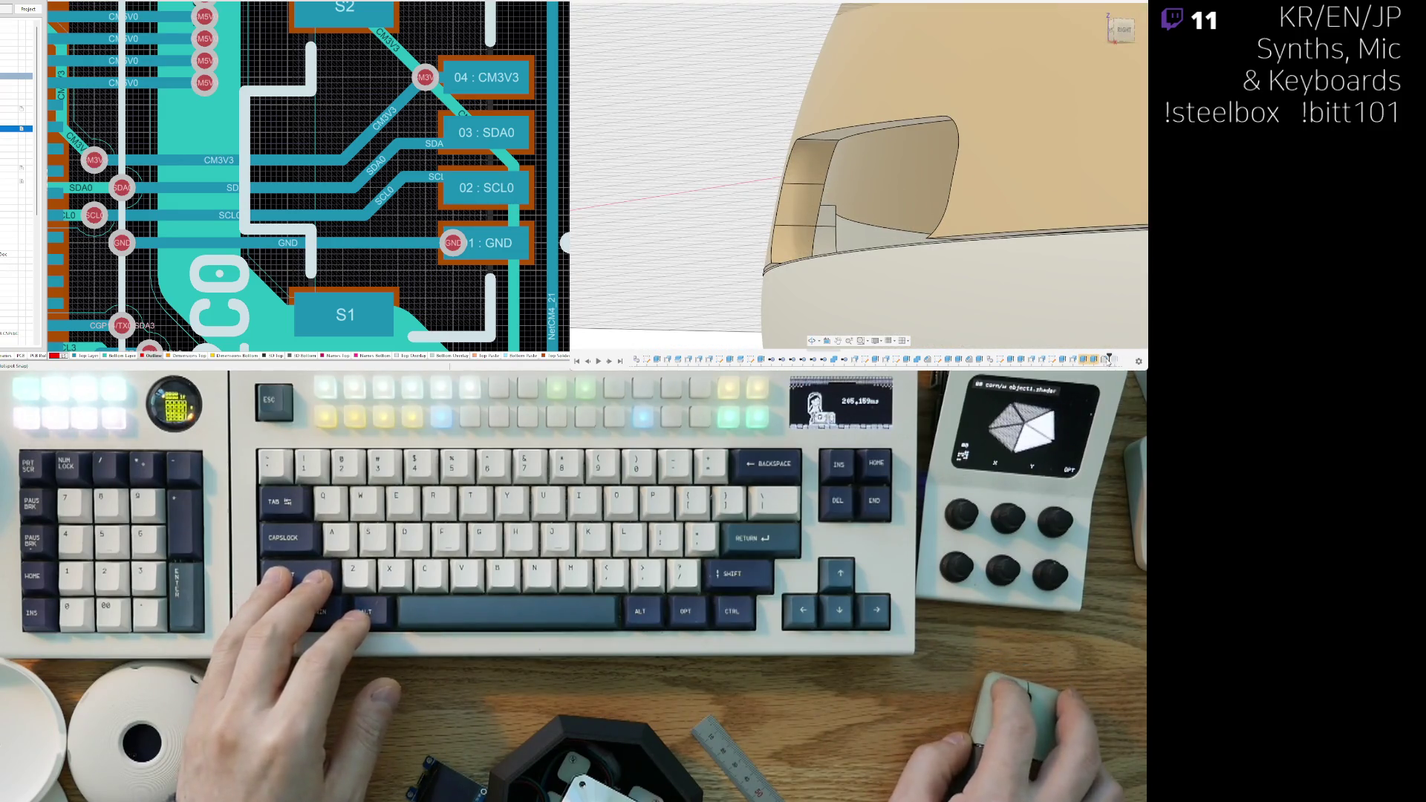
{"action": "scroll", "coordinate": [1056, 333], "scroll_direction": "down", "scroll_amount": 10}
{"action": "middle_click_drag", "start_coordinate": [1056, 333], "coordinate": [1023, 230], "text": "shift"}
{"action": "mouse_move", "coordinate": [914, 286]}
{"action": "middle_mouse_down", "text": "shift"}
{"action": "mouse_move", "coordinate": [837, 139]}
{"action": "mouse_move", "coordinate": [817, 201]}
{"action": "middle_mouse_up", "text": "shift"}
{"action": "scroll", "coordinate": [817, 201], "scroll_direction": "up", "scroll_amount": 5}
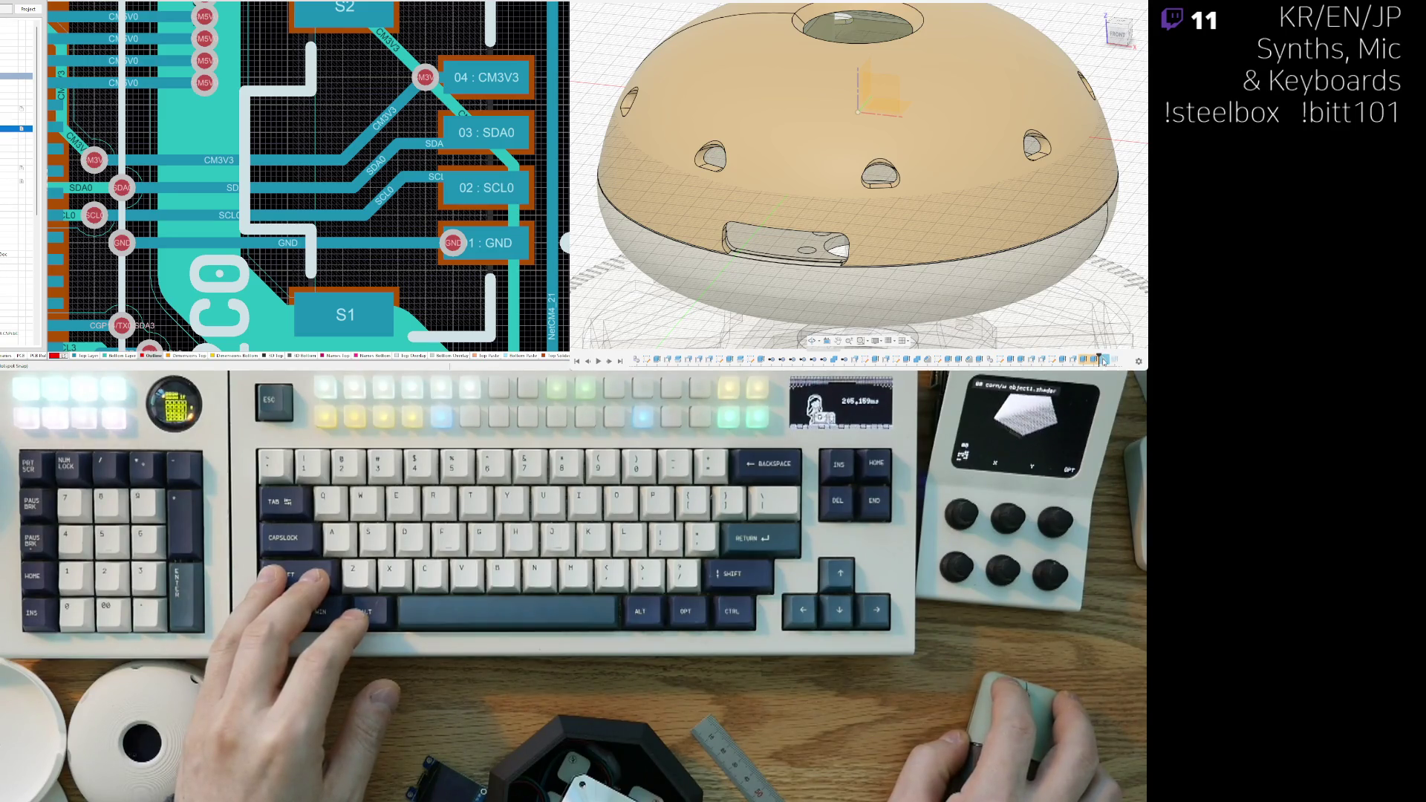
{"action": "left_click_drag", "start_coordinate": [1100, 360], "coordinate": [1117, 359]}
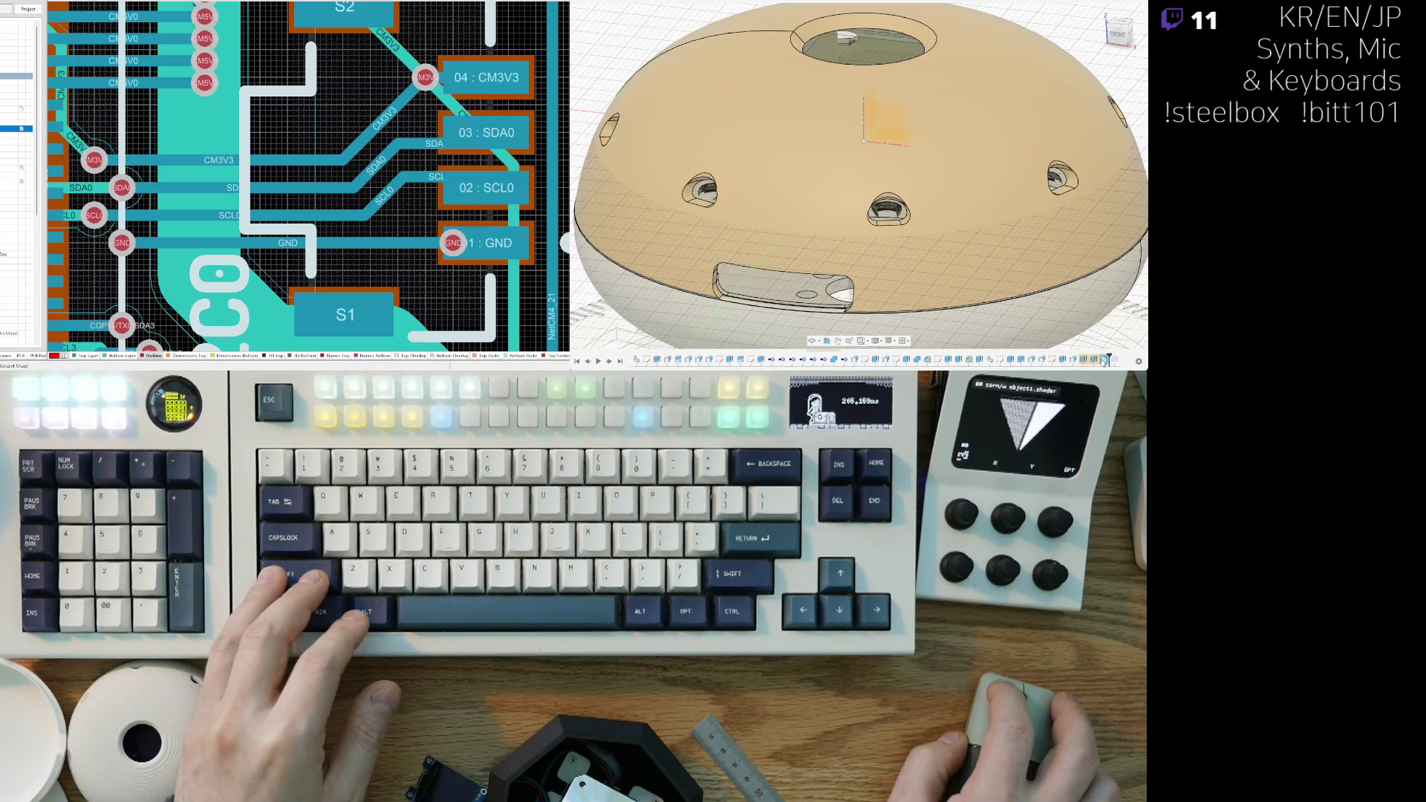
{"action": "scroll", "coordinate": [824, 271], "scroll_direction": "up", "scroll_amount": 5}
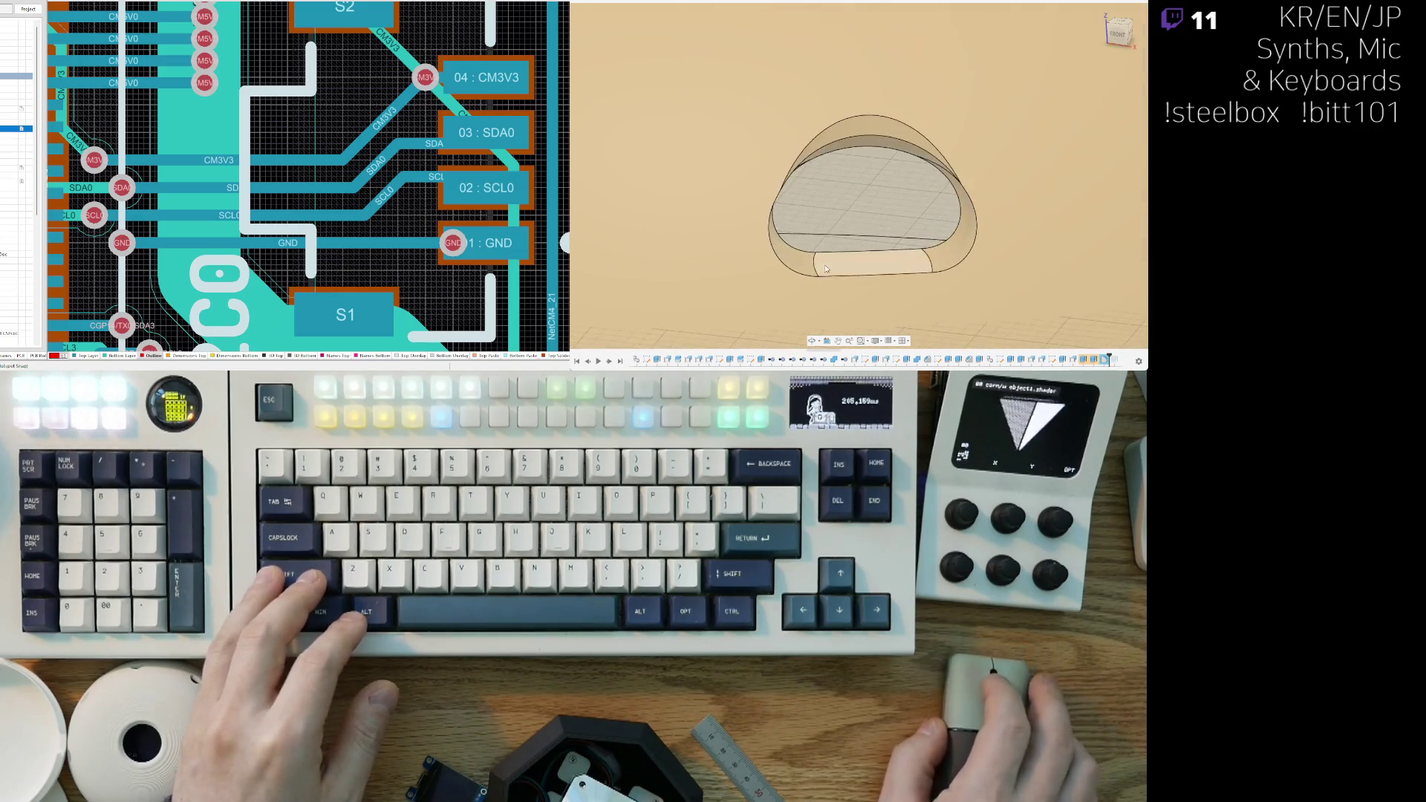
Step: Roll the timeline back one feature to remove the glossy inner surface, then view the whole dome
{"action": "scroll", "coordinate": [824, 271], "scroll_direction": "up", "scroll_amount": 3}
{"action": "left_click", "coordinate": [1104, 361]}
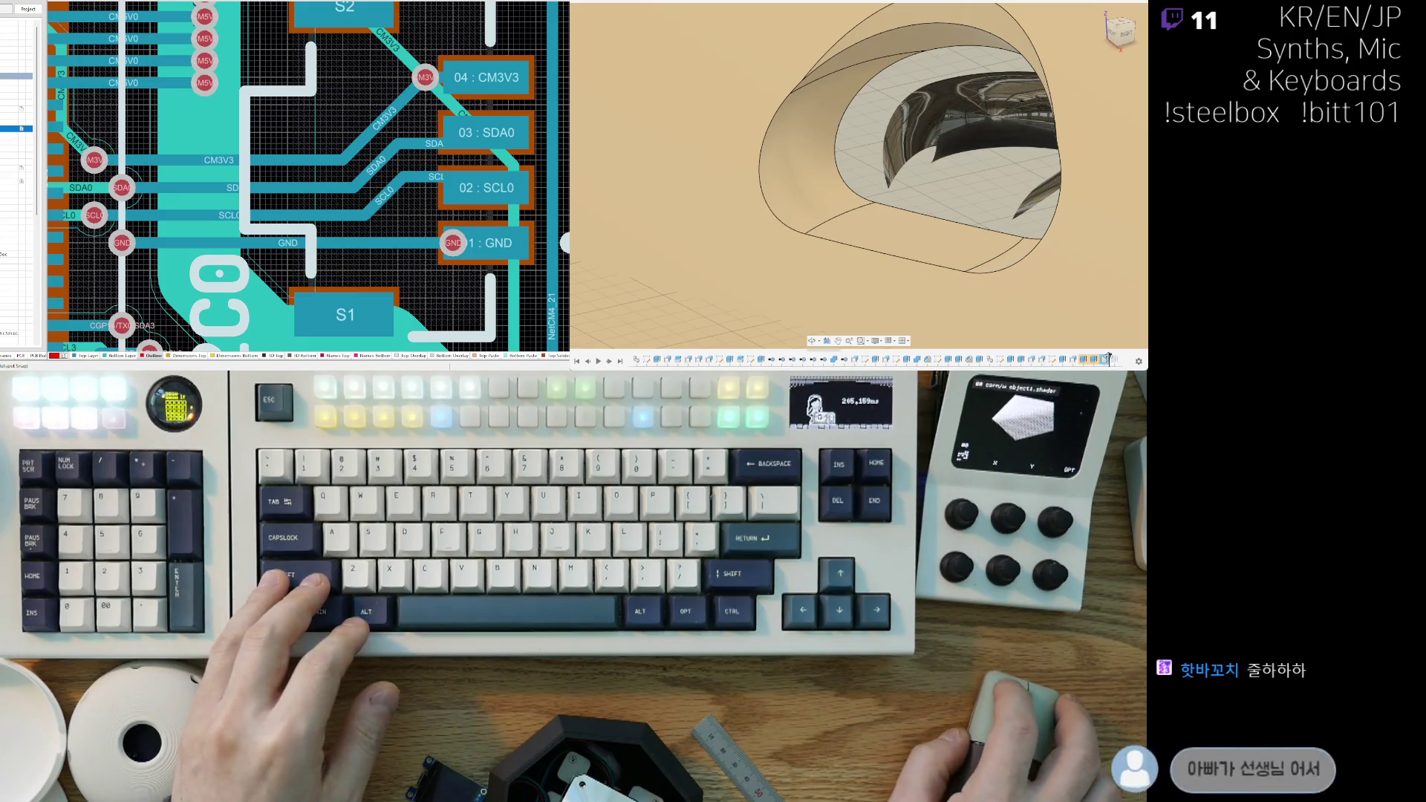
{"action": "left_click_drag", "start_coordinate": [1105, 360], "coordinate": [1099, 359]}
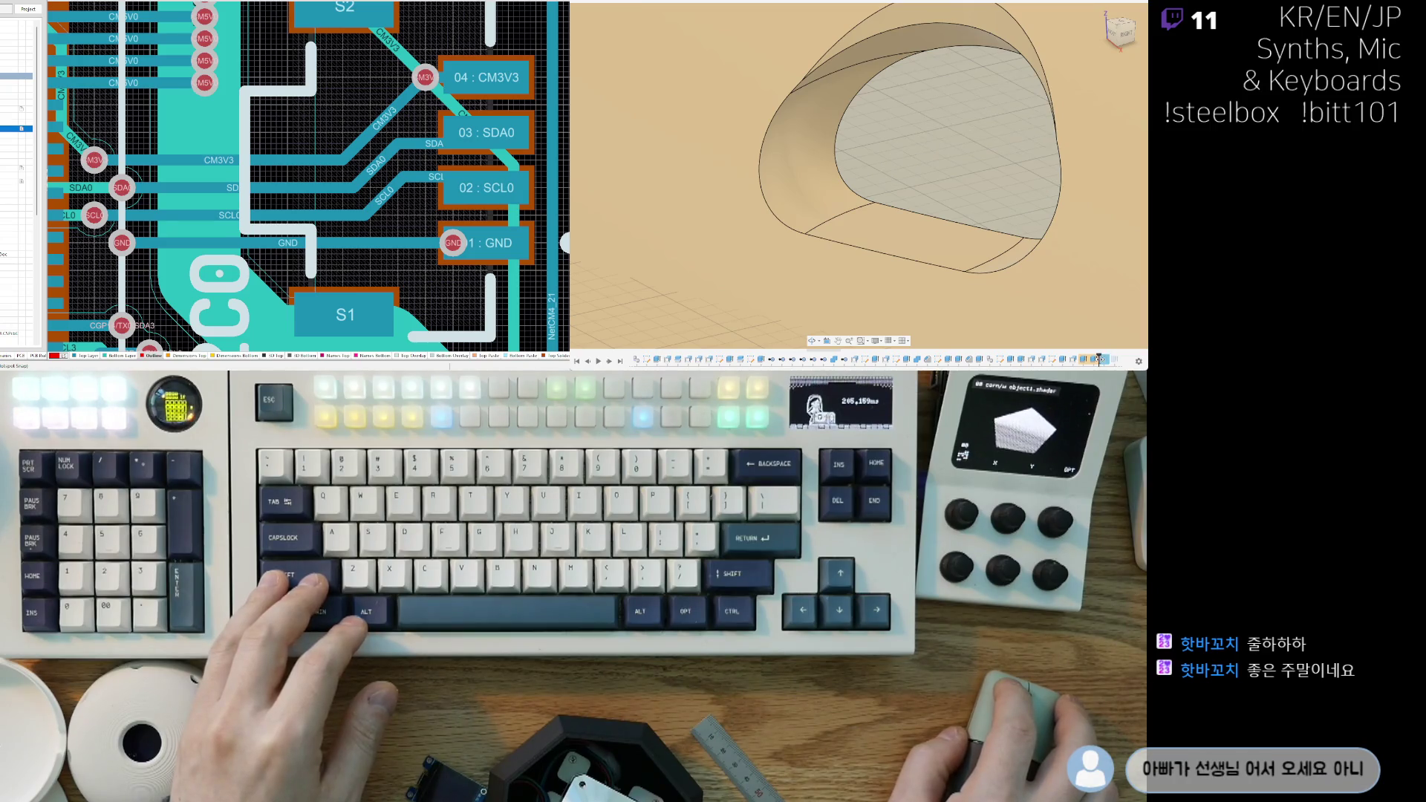
{"action": "scroll", "coordinate": [854, 186], "scroll_direction": "down", "scroll_amount": 5}
{"action": "mouse_move", "coordinate": [854, 186]}
{"action": "middle_mouse_down", "text": "shift"}
{"action": "mouse_move", "coordinate": [804, 290]}
{"action": "mouse_move", "coordinate": [766, 228]}
{"action": "middle_mouse_up", "text": "shift"}
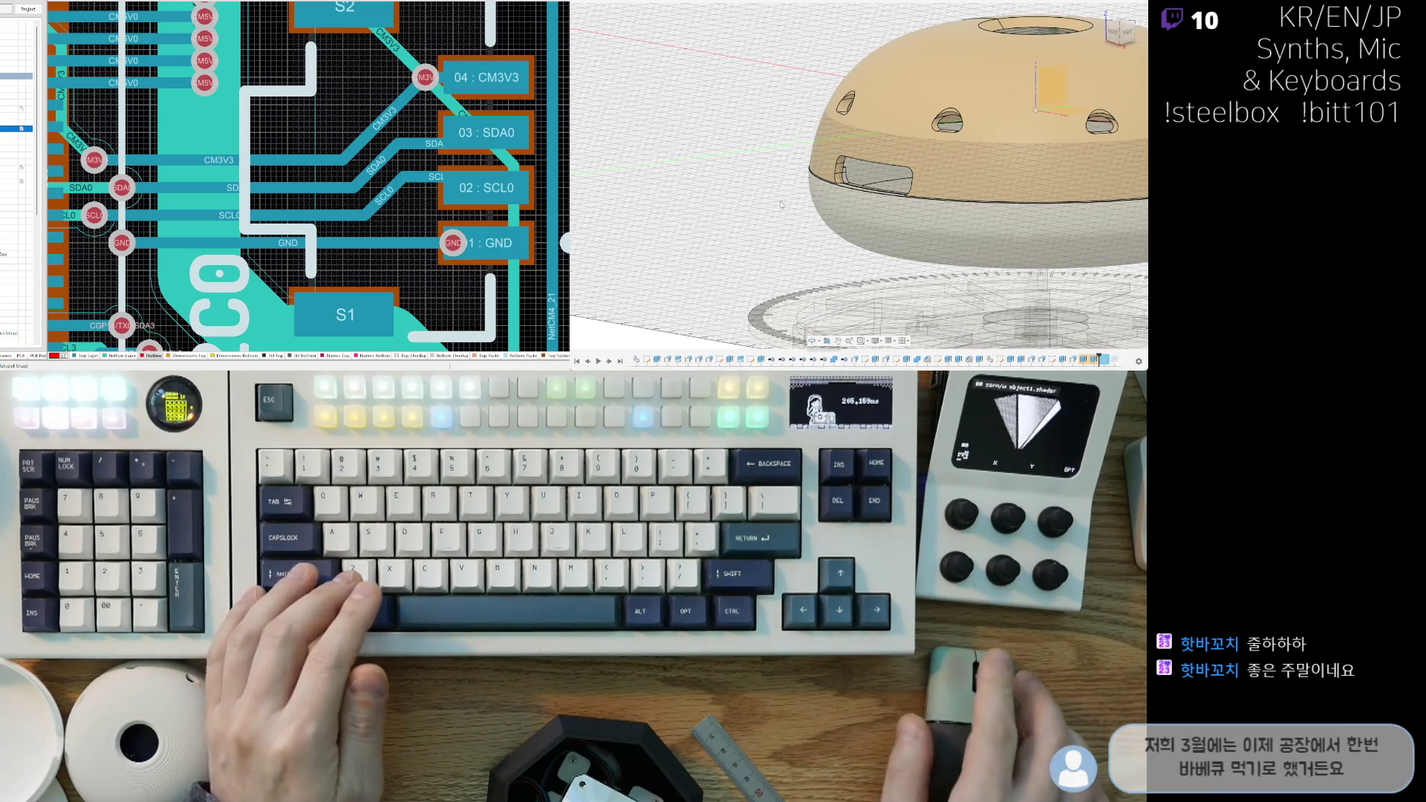
{"action": "scroll", "coordinate": [732, 213], "scroll_direction": "up", "scroll_amount": 3}
{"action": "mouse_move", "coordinate": [732, 213]}
{"action": "middle_mouse_down"}
{"action": "mouse_move", "coordinate": [750, 251]}
{"action": "mouse_move", "coordinate": [921, 297]}
{"action": "middle_mouse_up"}
{"action": "scroll", "coordinate": [875, 289], "scroll_direction": "down", "scroll_amount": 5}
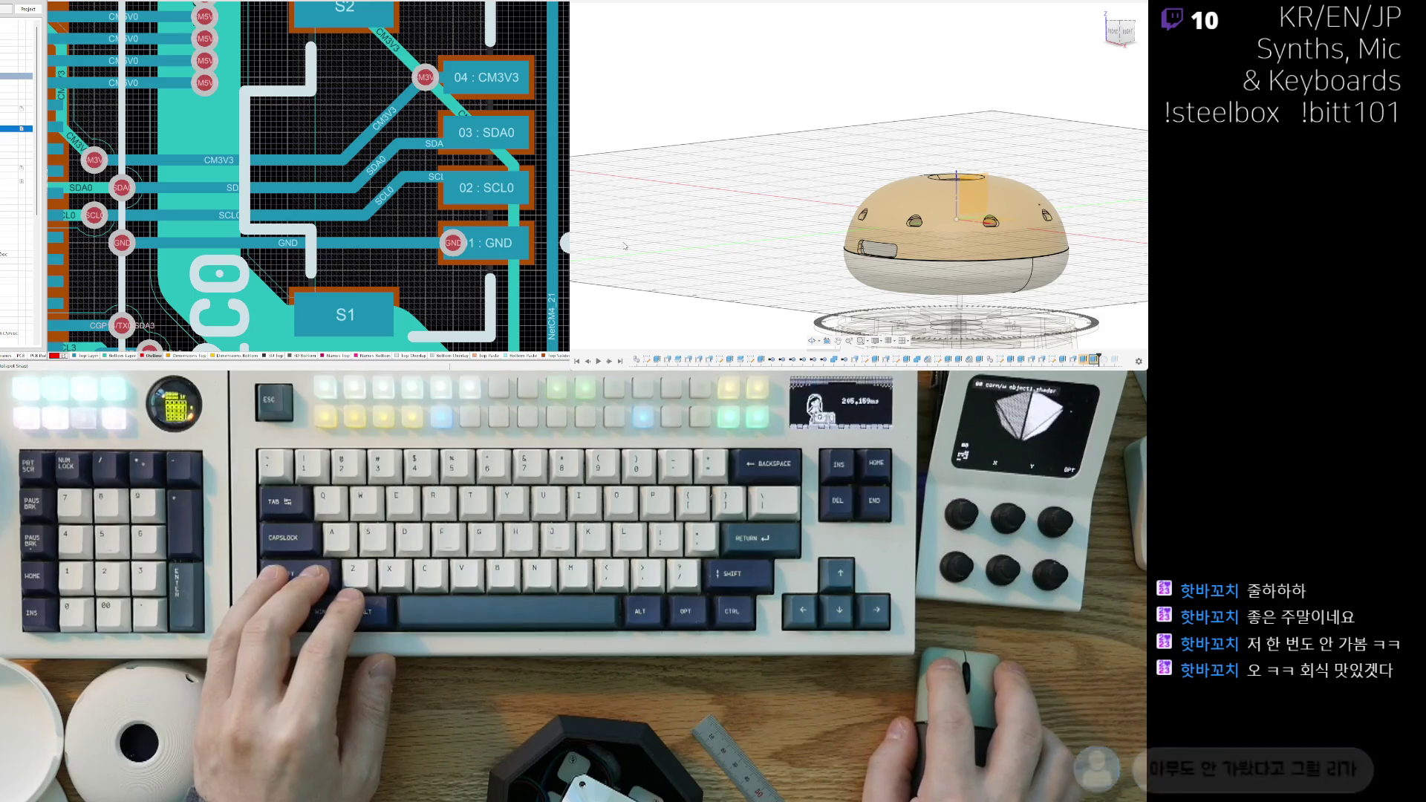
{"action": "scroll", "coordinate": [939, 276], "scroll_direction": "up", "scroll_amount": 5}
{"action": "mouse_move", "coordinate": [905, 235]}
{"action": "middle_mouse_down", "text": "shift"}
{"action": "mouse_move", "coordinate": [839, 173]}
{"action": "mouse_move", "coordinate": [821, 200]}
{"action": "middle_mouse_up", "text": "shift"}
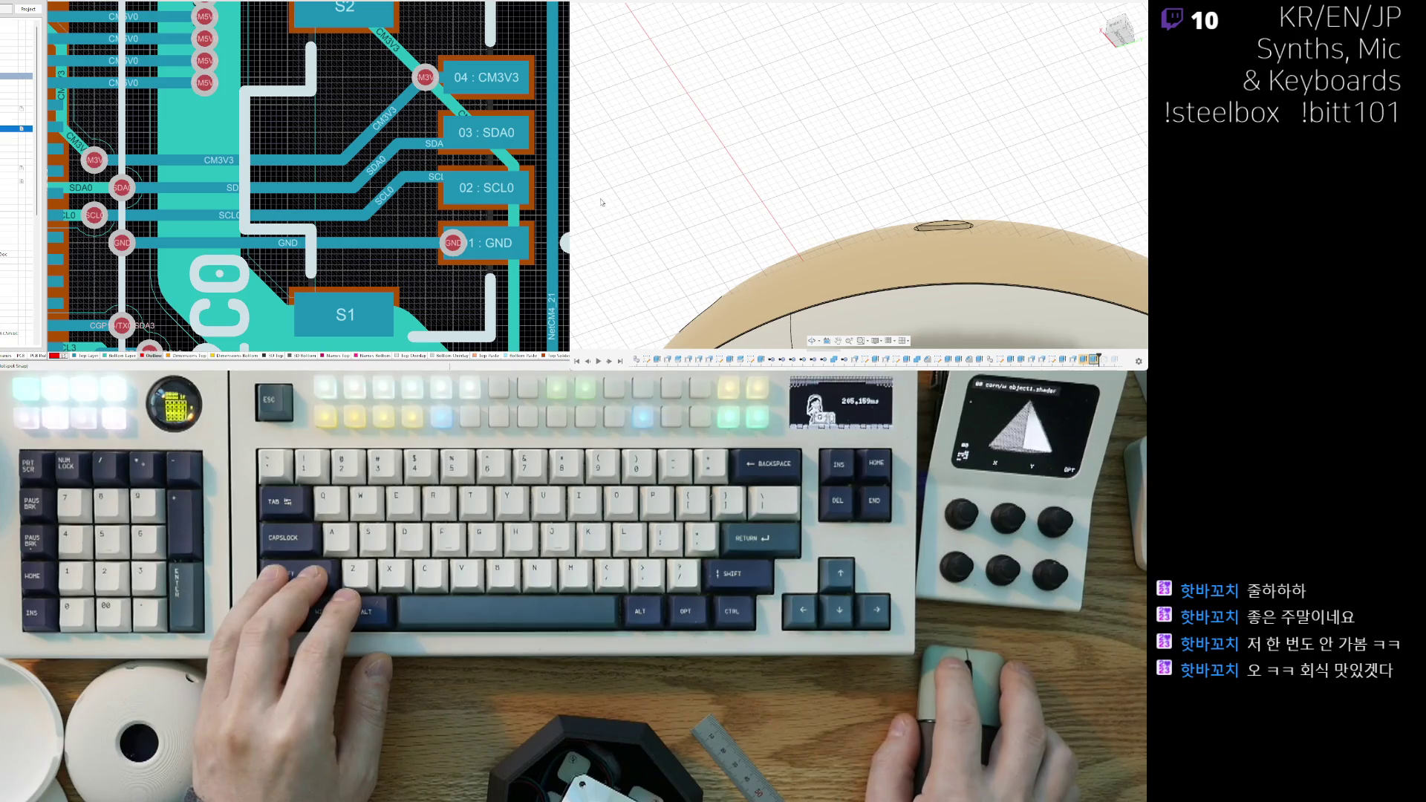
{"action": "mouse_move", "coordinate": [909, 239]}
{"action": "middle_mouse_down", "text": "shift"}
{"action": "mouse_move", "coordinate": [921, 234]}
{"action": "mouse_move", "coordinate": [854, 269]}
{"action": "middle_mouse_up", "text": "shift"}
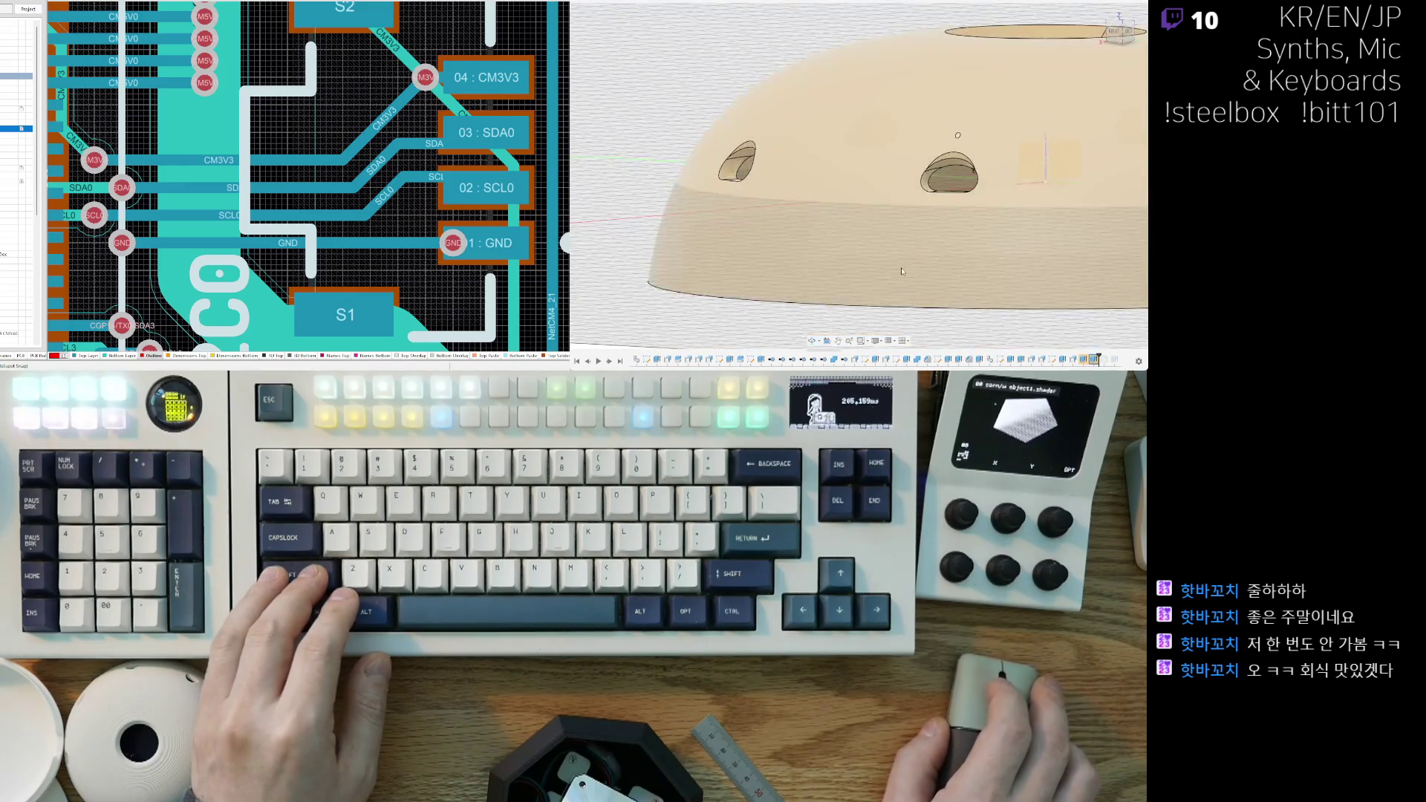
{"action": "scroll", "coordinate": [852, 271], "scroll_direction": "down", "scroll_amount": 2}
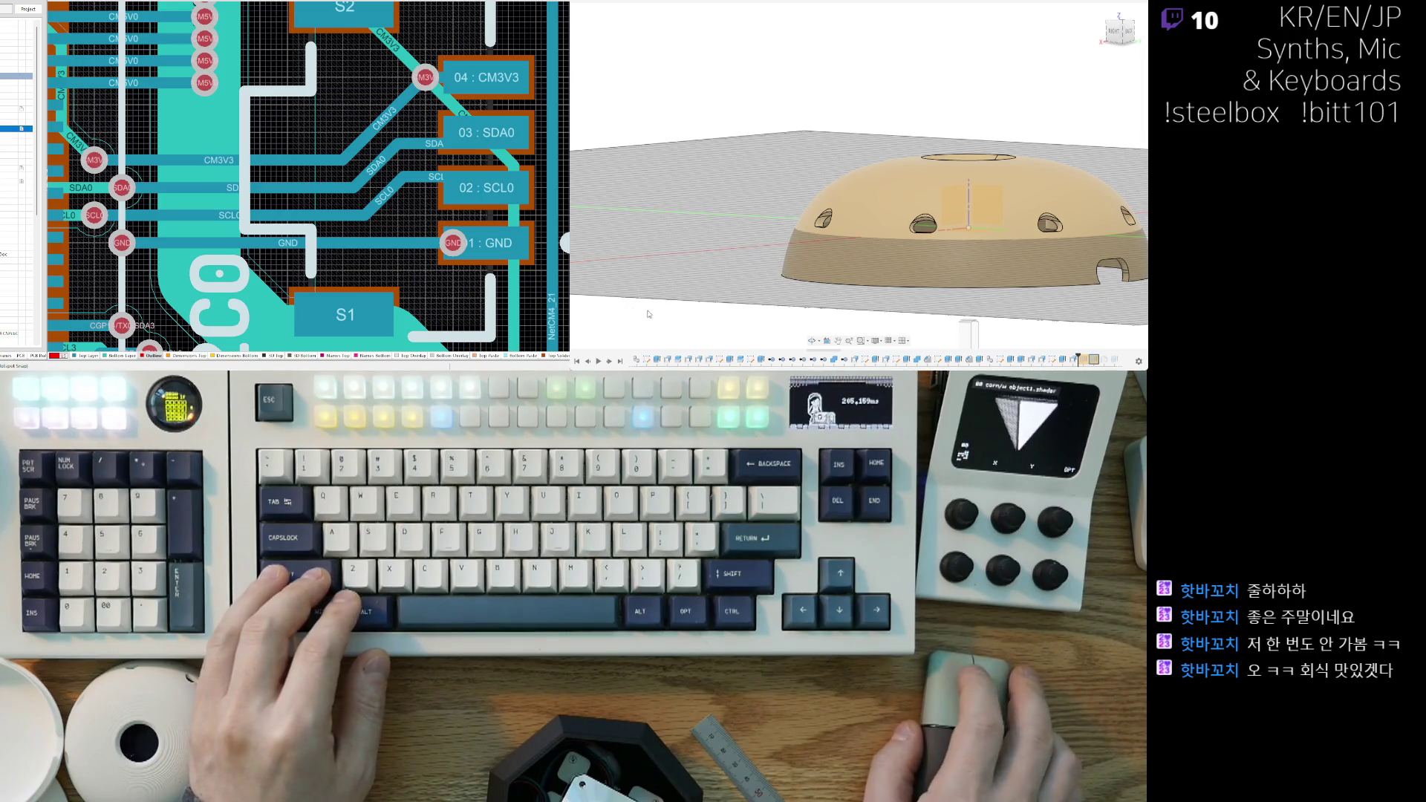
{"action": "middle_click_drag", "start_coordinate": [748, 303], "coordinate": [756, 251], "text": "shift"}
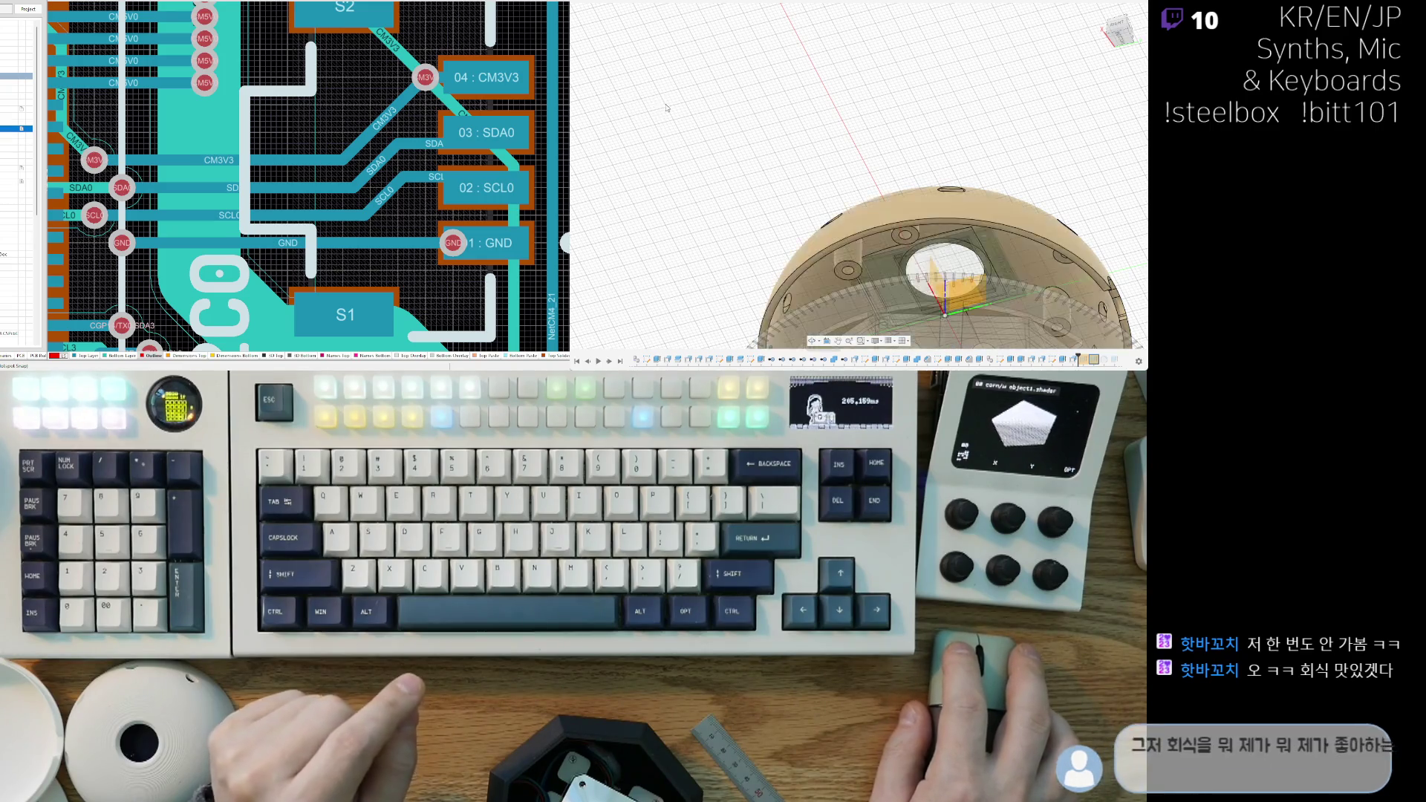
Step: Select the dome body and hide the toothed ring component with V
{"action": "key", "text": "ctrl+z"}
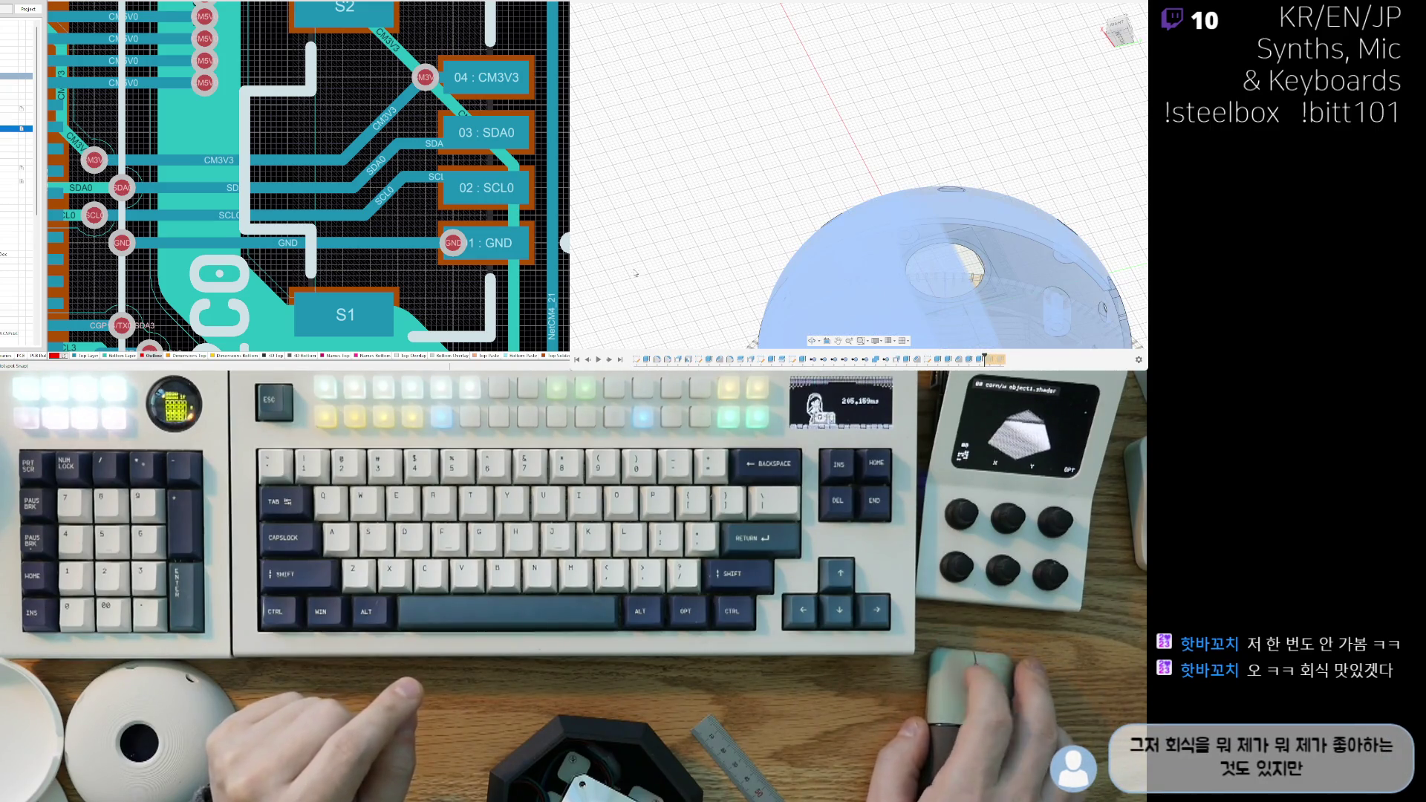
{"action": "scroll", "coordinate": [643, 266], "scroll_direction": "down", "scroll_amount": 3}
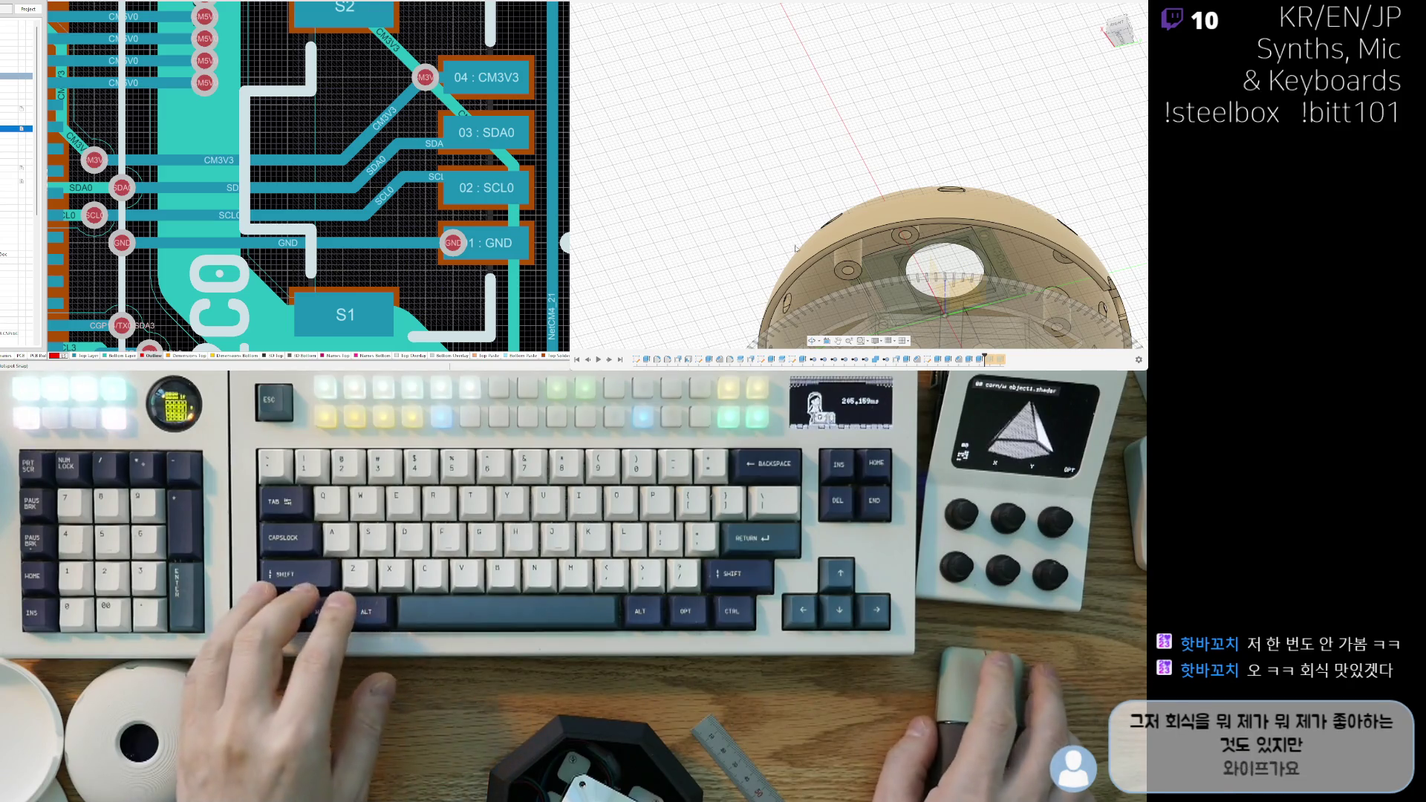
{"action": "scroll", "coordinate": [744, 195], "scroll_direction": "up", "scroll_amount": 4}
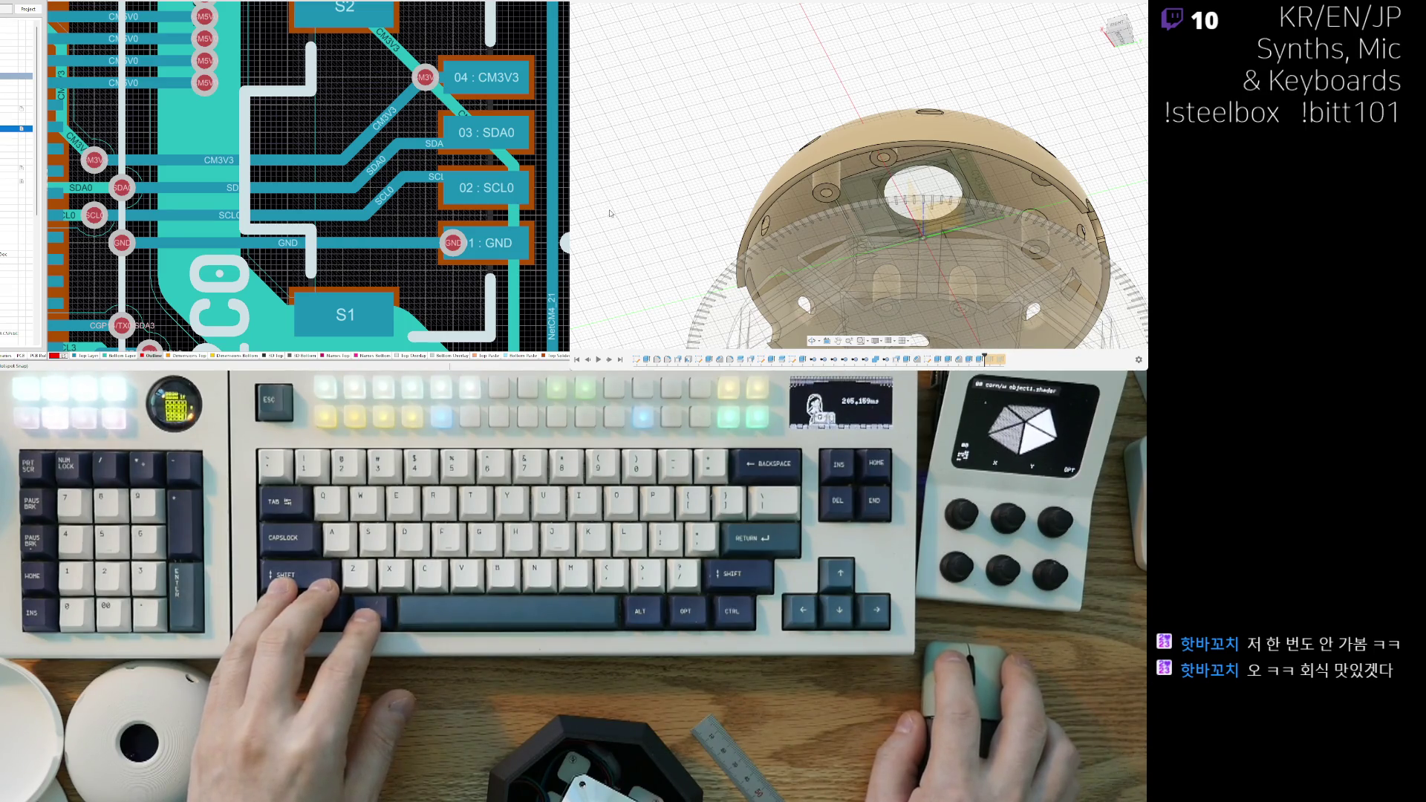
{"action": "key", "text": "v"}
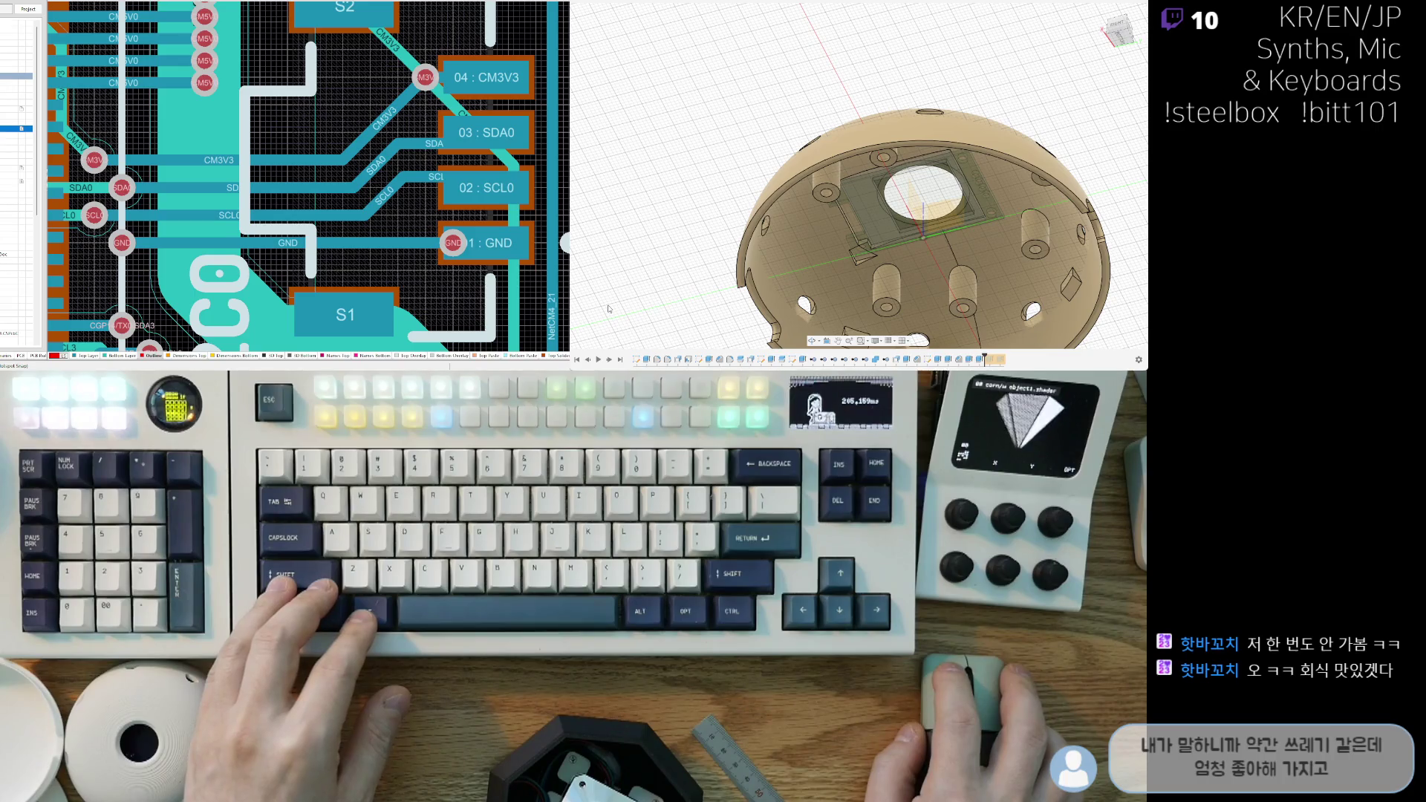
Step: Tilt and orbit into the dome to inspect the display pocket, round window and screw bosses
{"action": "scroll", "coordinate": [773, 223], "scroll_direction": "down", "scroll_amount": 5}
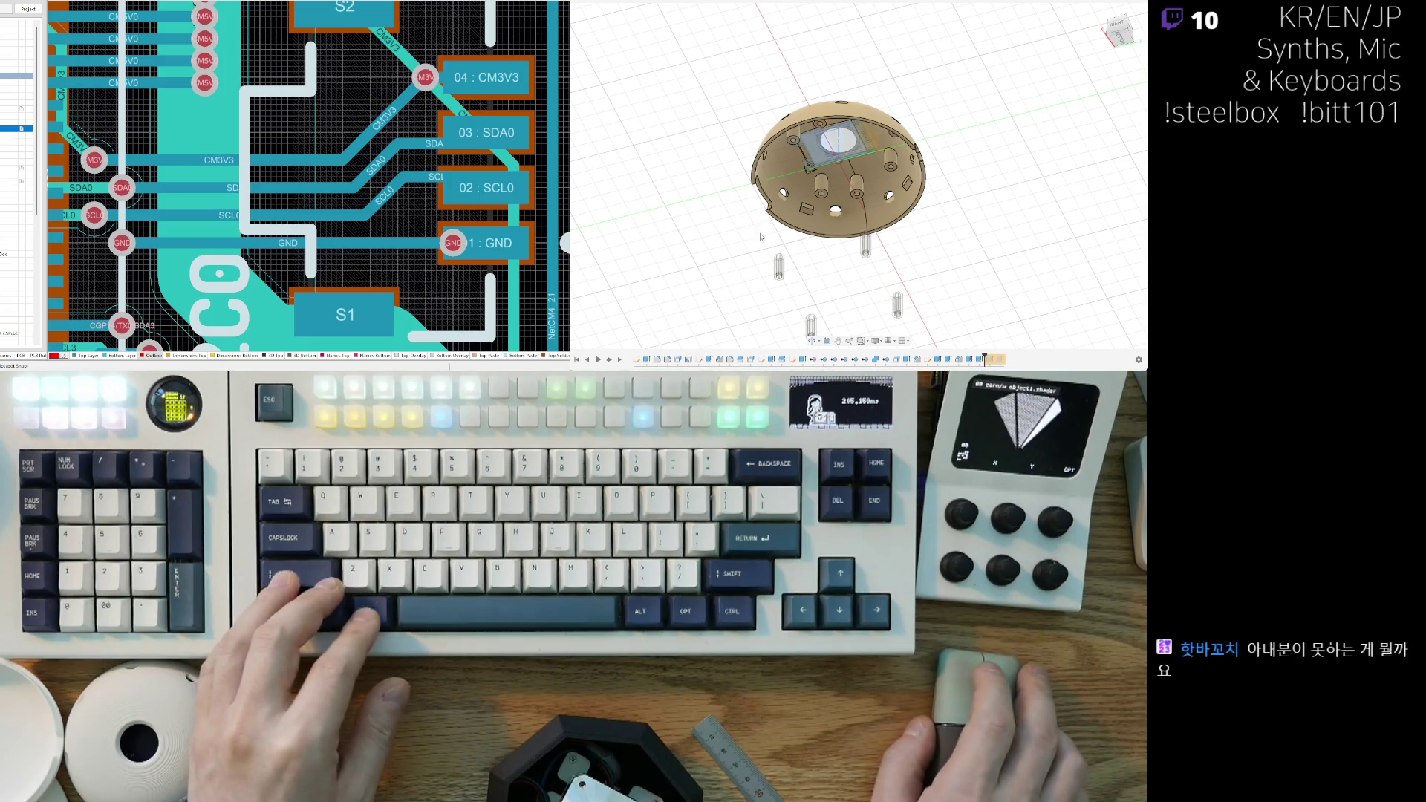
{"action": "scroll", "coordinate": [722, 243], "scroll_direction": "up", "scroll_amount": 5}
{"action": "middle_click_drag", "start_coordinate": [728, 213], "coordinate": [727, 177], "text": "shift"}
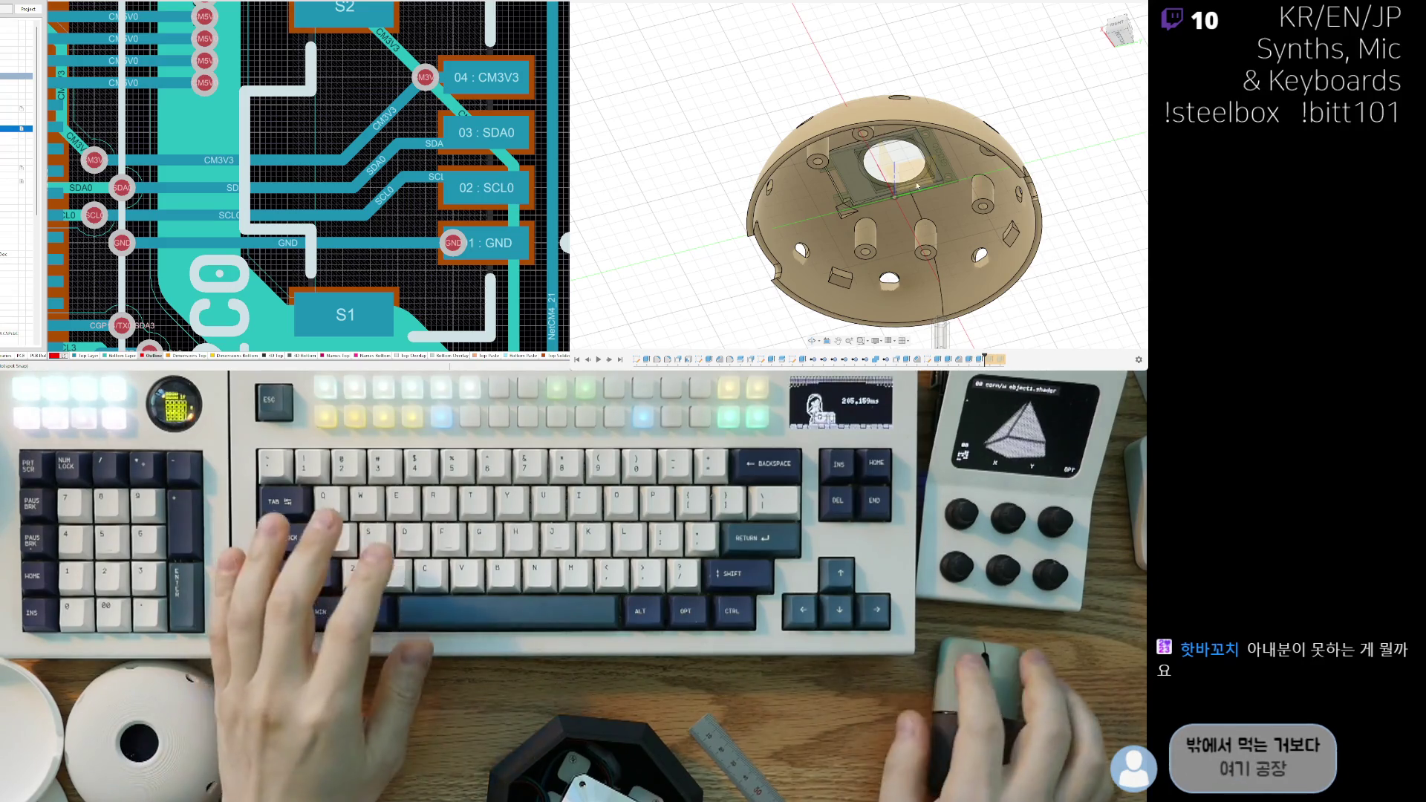
{"action": "scroll", "coordinate": [835, 164], "scroll_direction": "up", "scroll_amount": 4}
{"action": "mouse_move", "coordinate": [835, 164]}
{"action": "middle_mouse_down", "text": "shift"}
{"action": "mouse_move", "coordinate": [810, 264]}
{"action": "mouse_move", "coordinate": [983, 113]}
{"action": "mouse_move", "coordinate": [844, 226]}
{"action": "mouse_move", "coordinate": [718, 293]}
{"action": "middle_mouse_up", "text": "shift"}
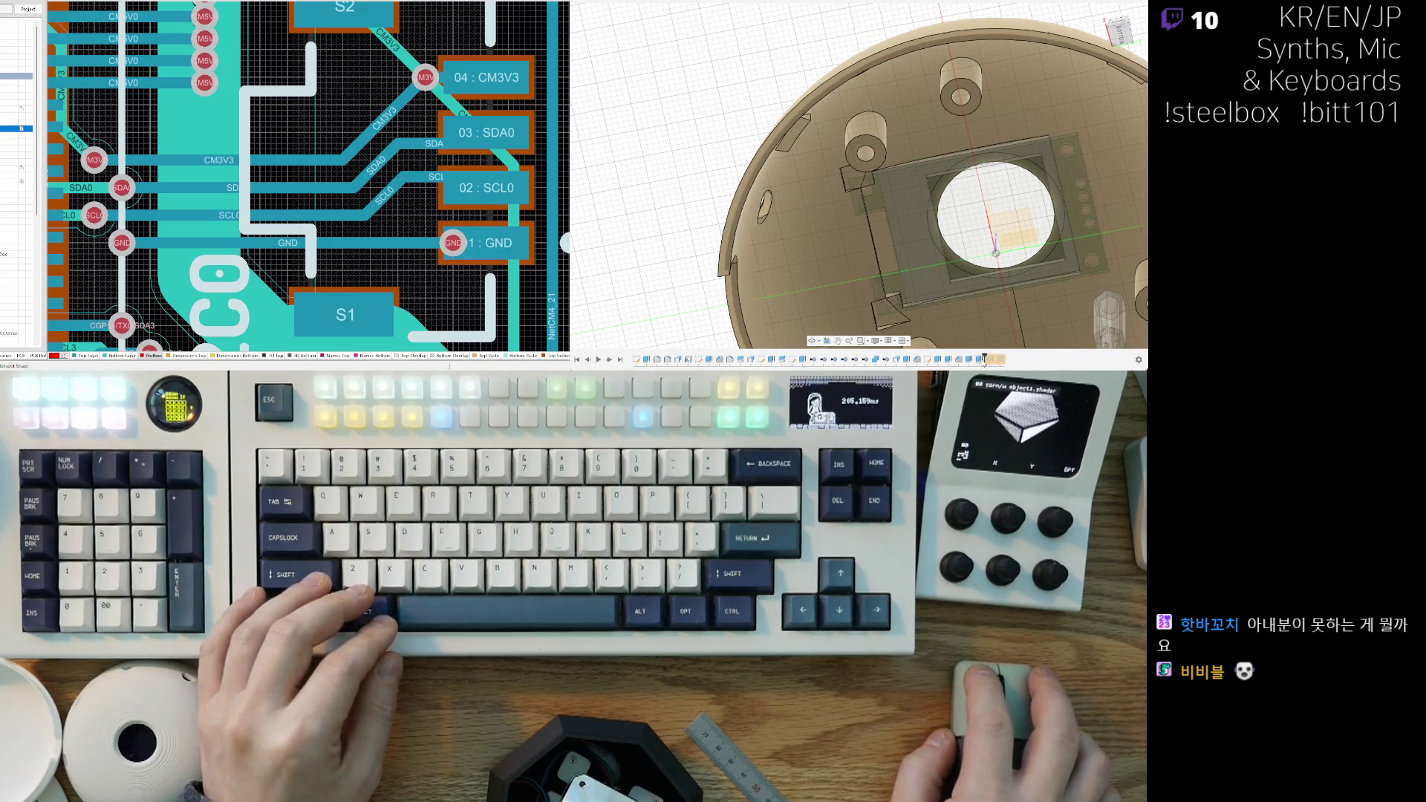
{"action": "double_click", "coordinate": [928, 360]}
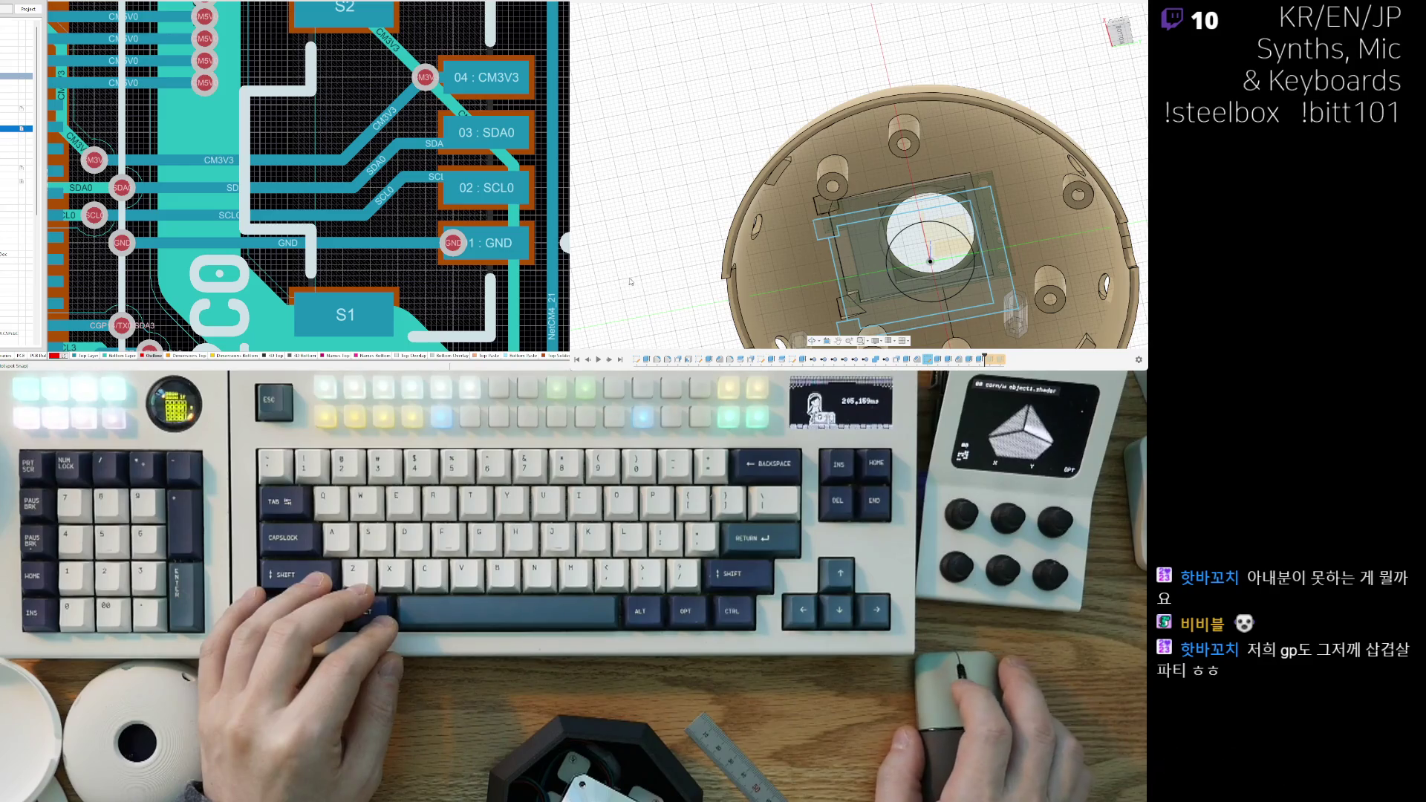
{"action": "middle_click_drag", "start_coordinate": [865, 238], "coordinate": [865, 193], "text": "shift"}
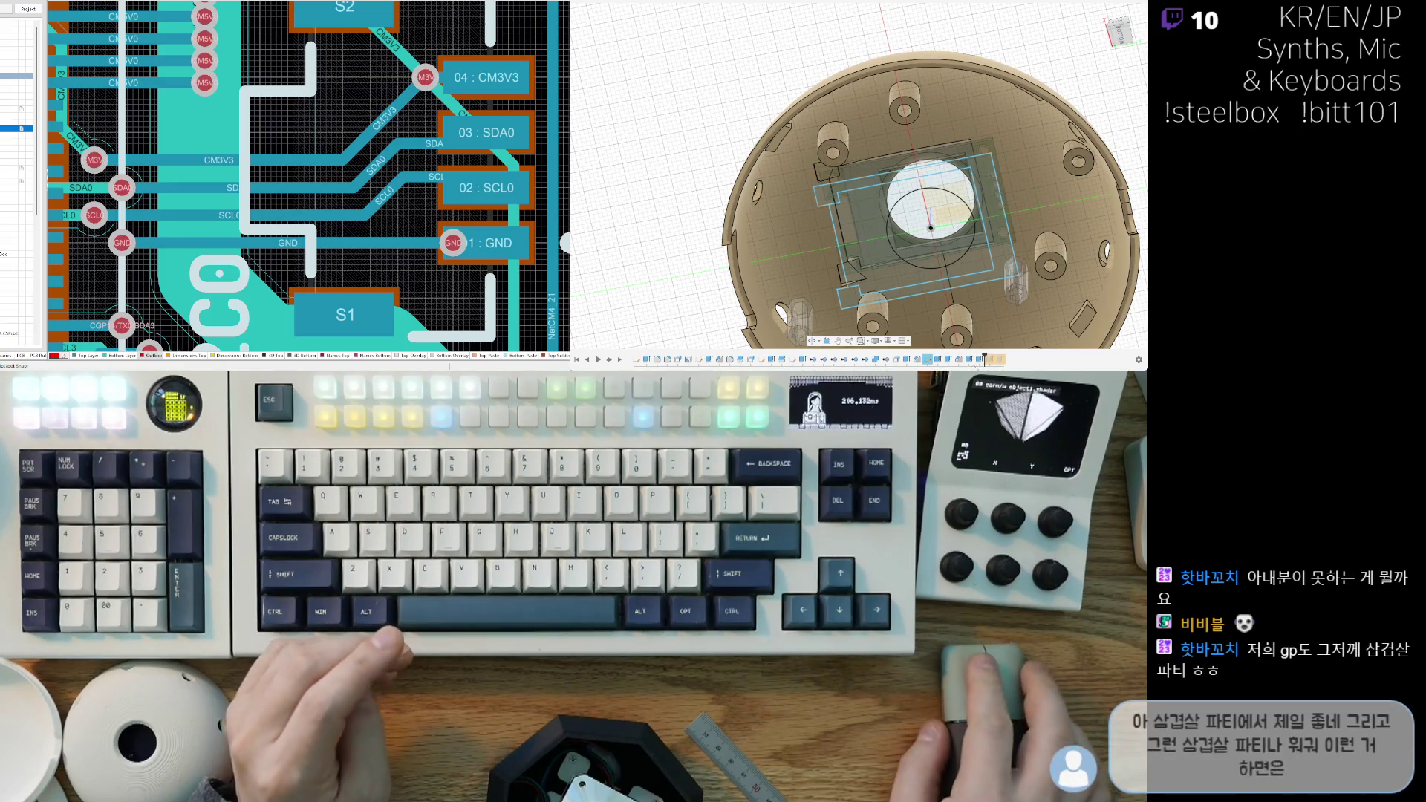
{"action": "left_click", "coordinate": [968, 361]}
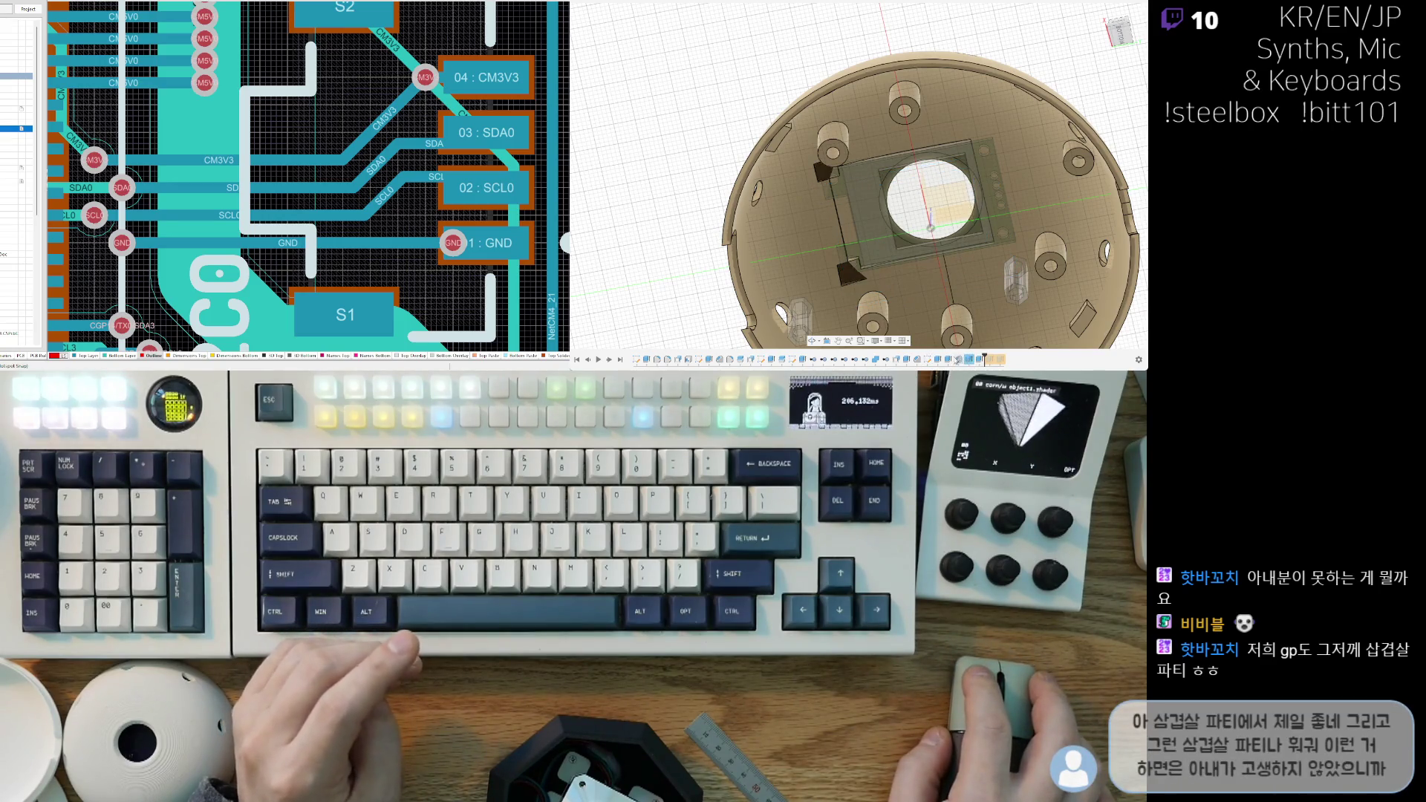
{"action": "left_click", "coordinate": [958, 359]}
{"action": "left_click", "coordinate": [968, 361]}
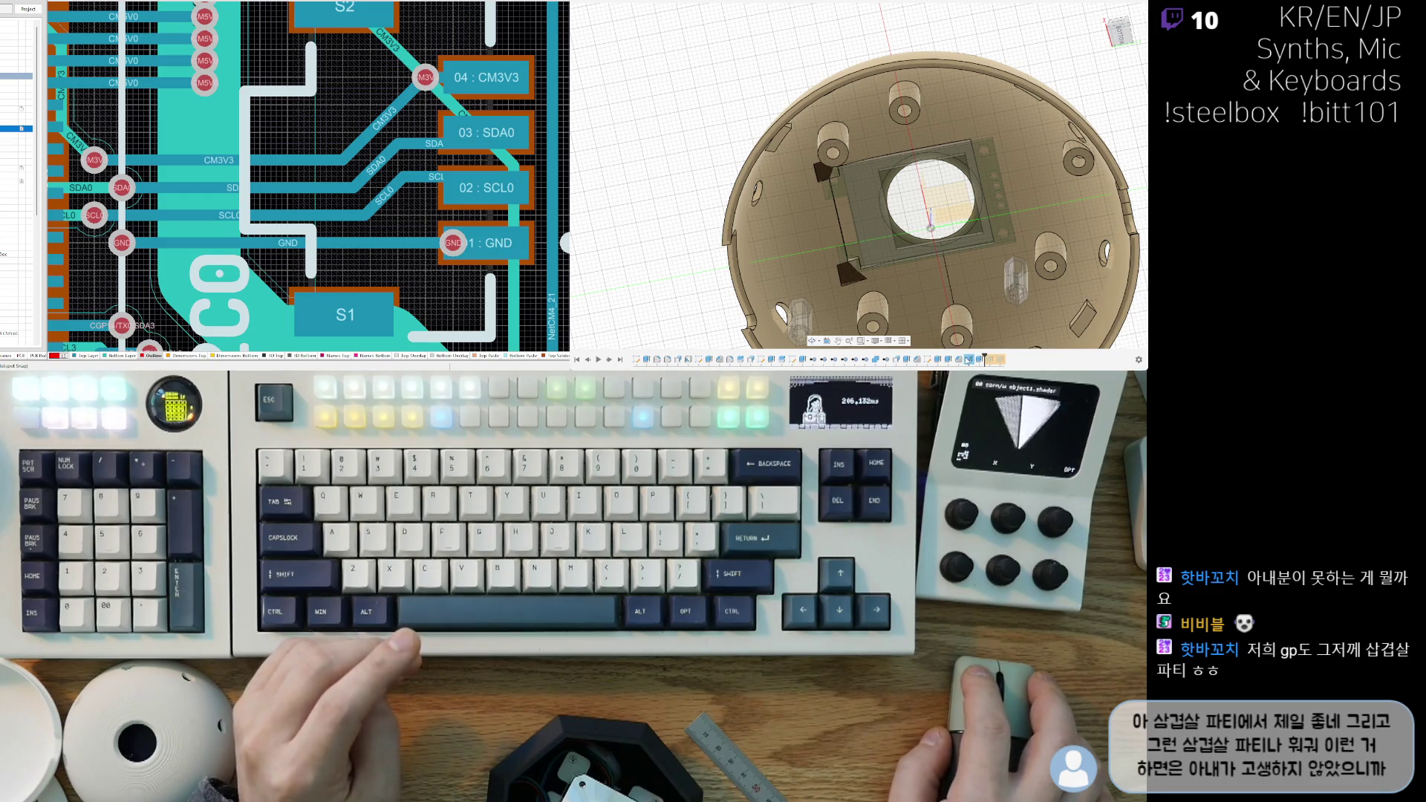
{"action": "left_click", "coordinate": [934, 362]}
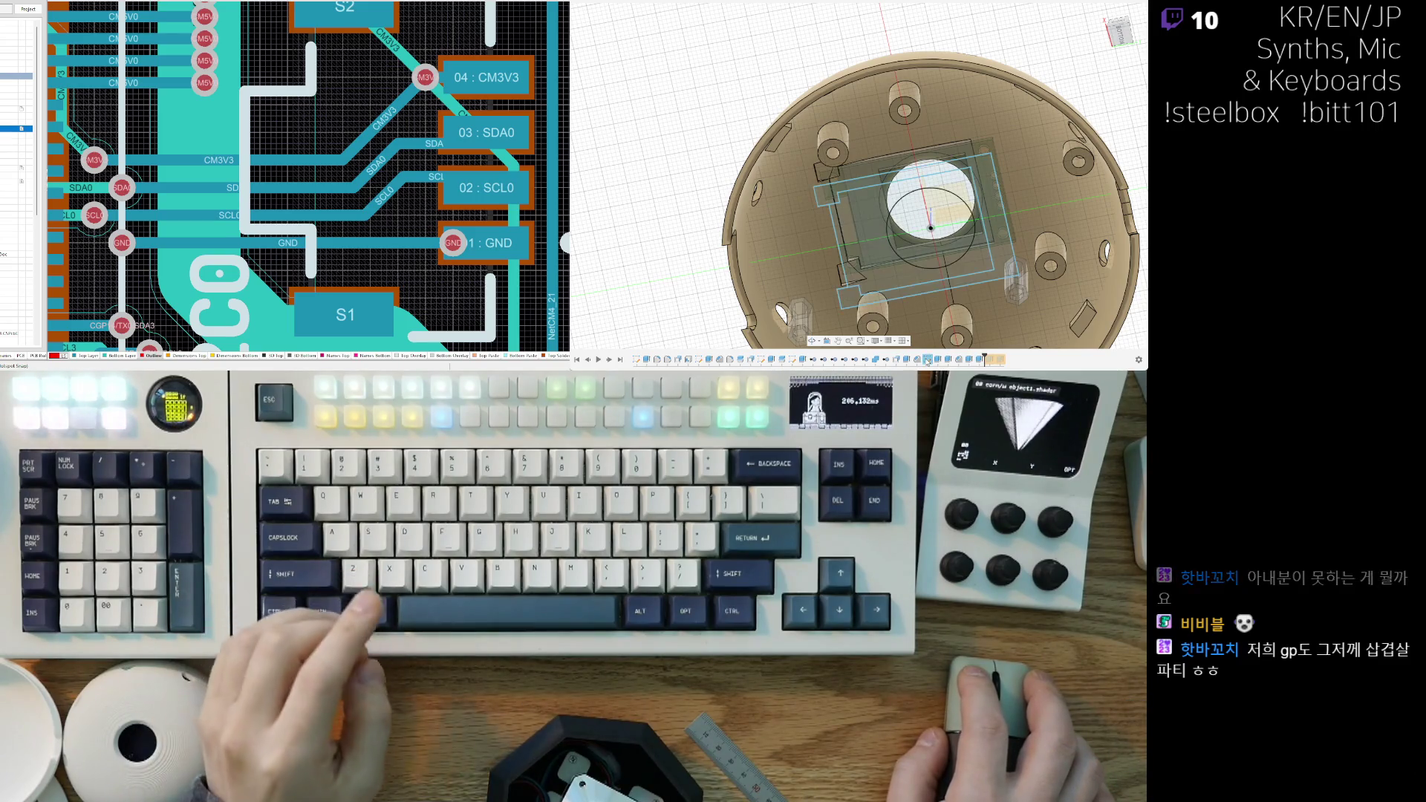
{"action": "double_click", "coordinate": [930, 361]}
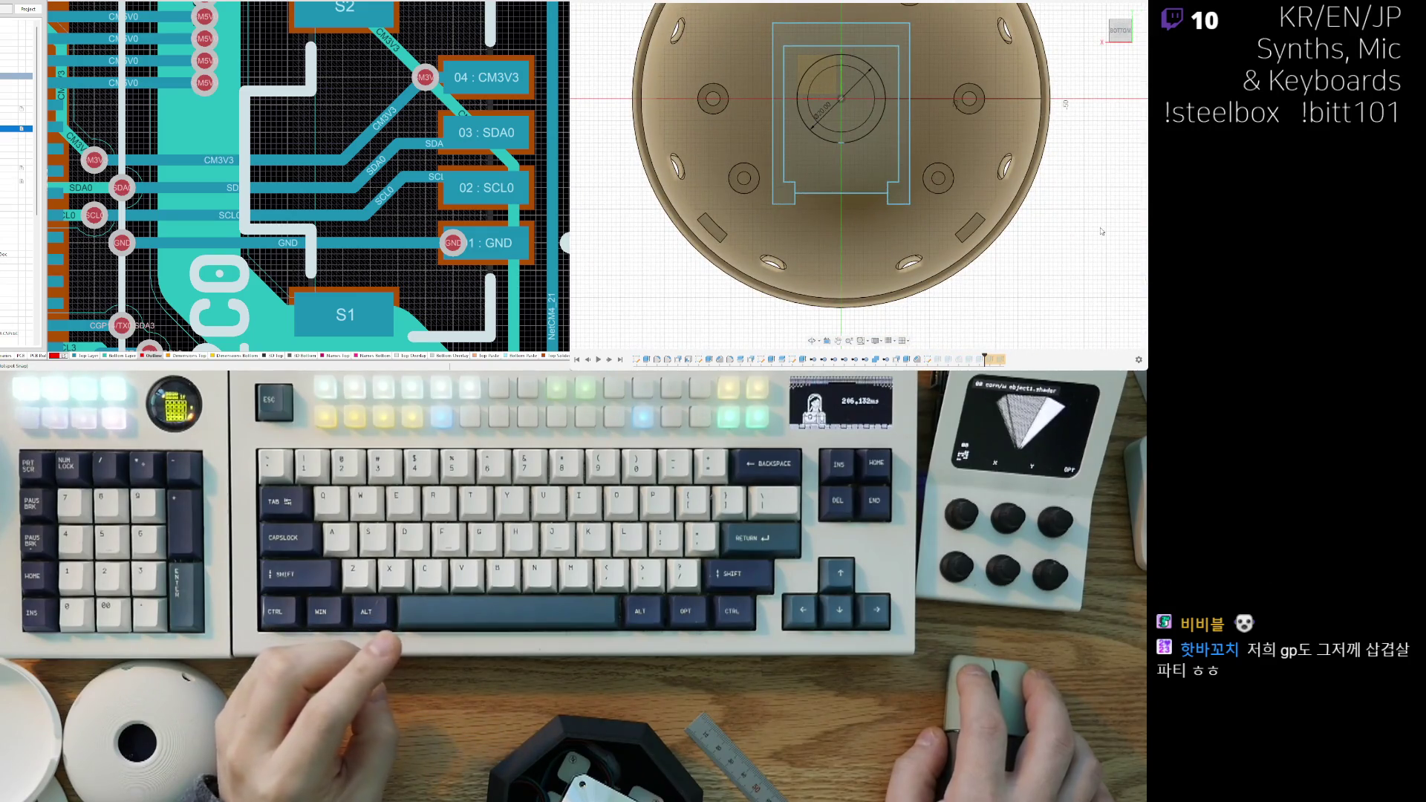
{"action": "left_click", "coordinate": [929, 363]}
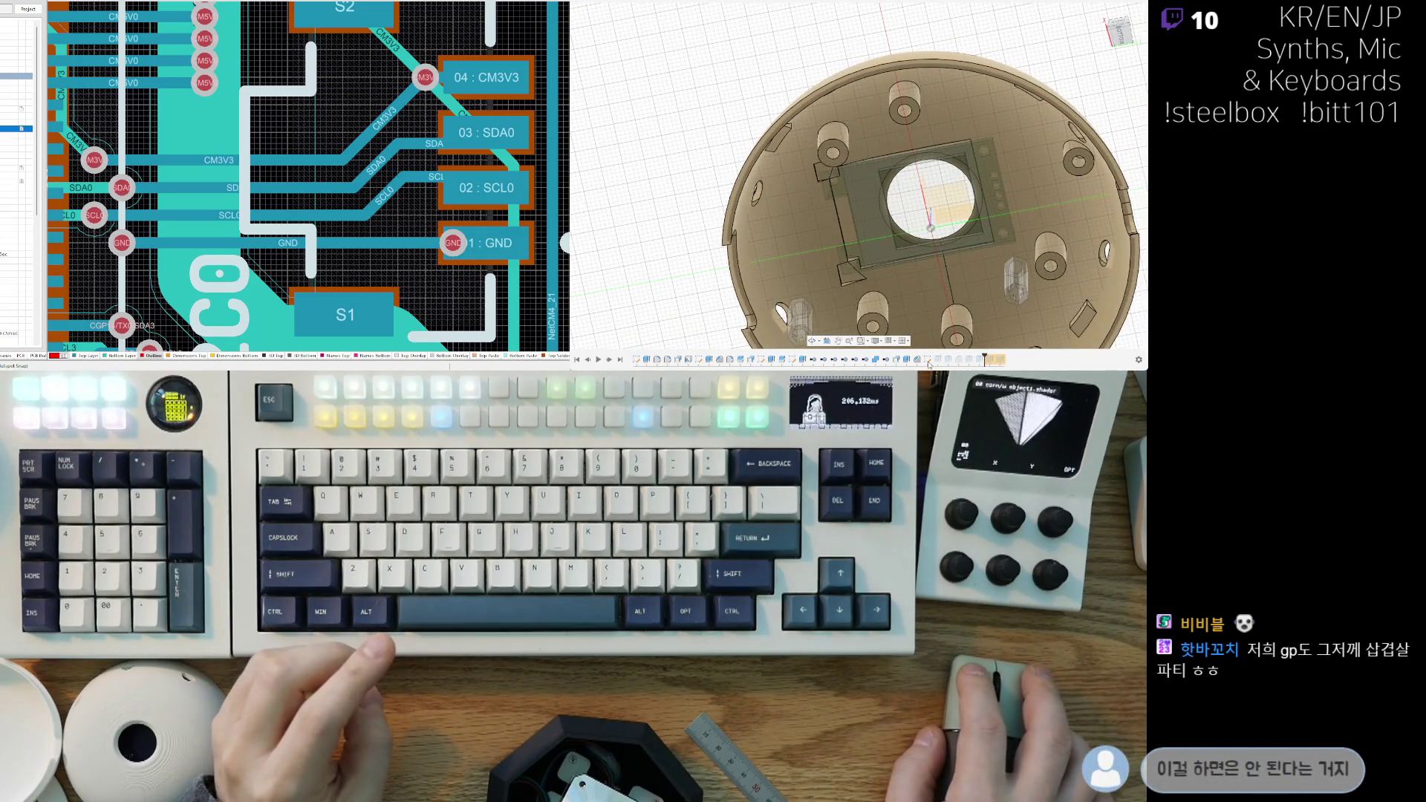
{"action": "mouse_move", "coordinate": [911, 319]}
{"action": "middle_mouse_down", "text": "shift"}
{"action": "mouse_move", "coordinate": [894, 252]}
{"action": "mouse_move", "coordinate": [891, 274]}
{"action": "middle_mouse_up", "text": "shift"}
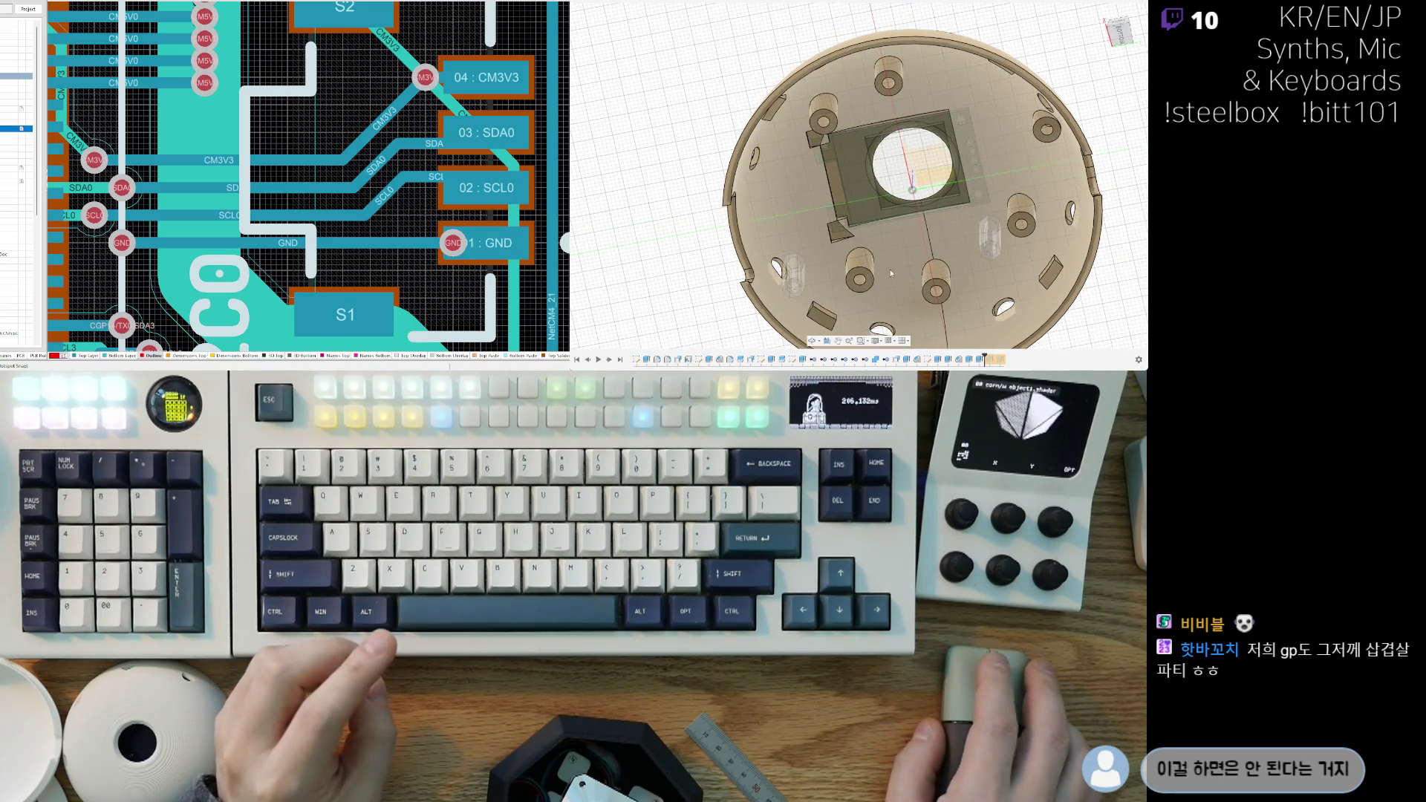
{"action": "key", "text": "ctrl+z"}
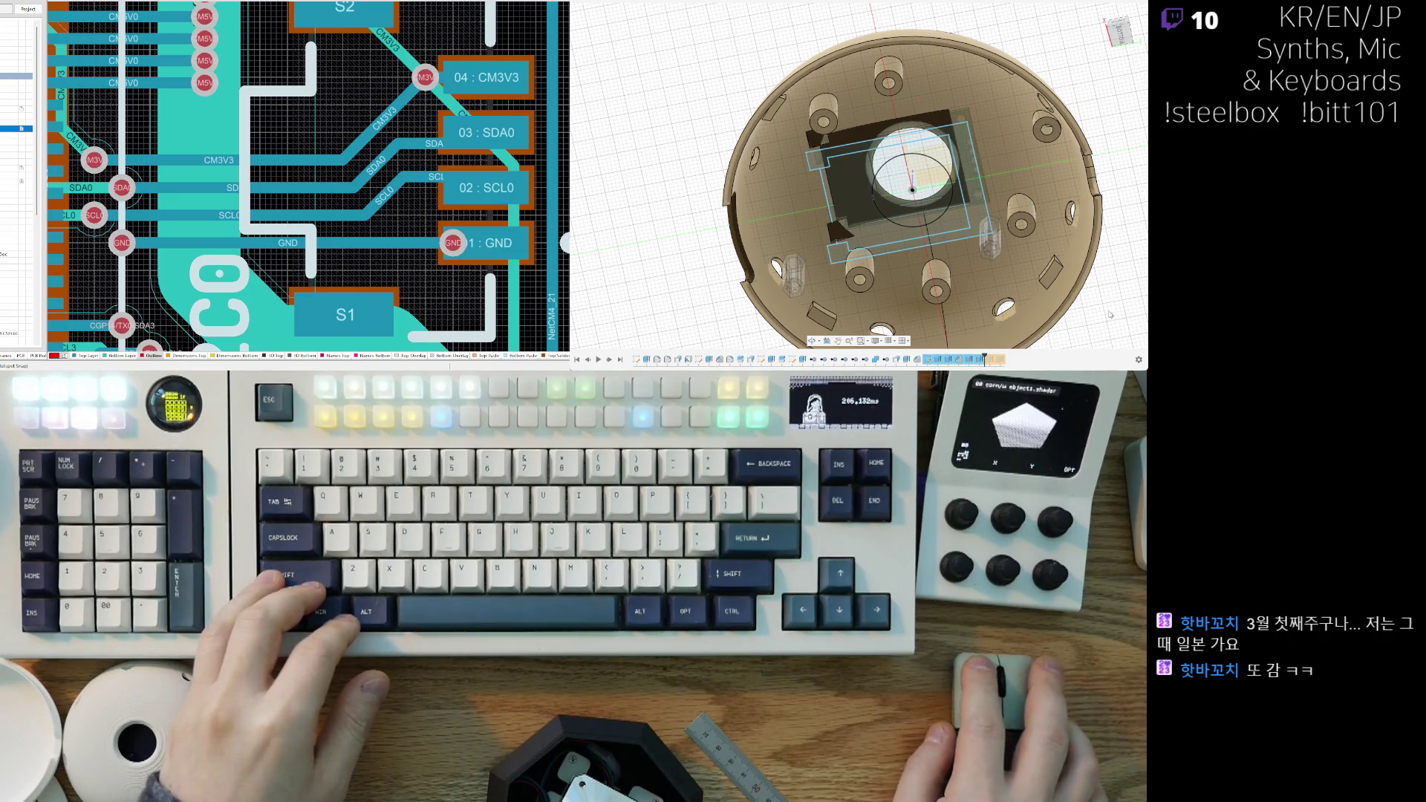
{"action": "left_click", "coordinate": [1074, 333]}
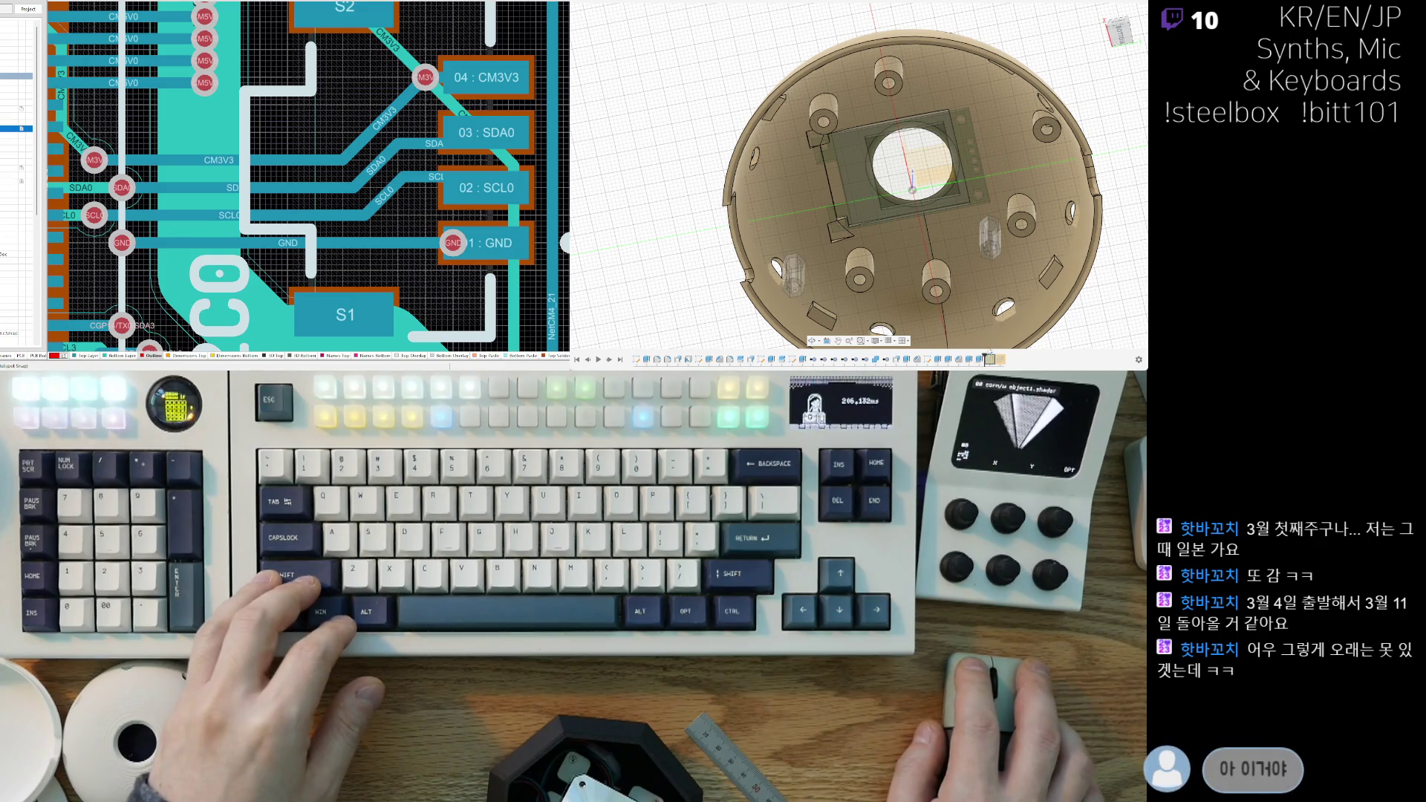
{"action": "mouse_move", "coordinate": [928, 326]}
{"action": "middle_mouse_down", "text": "shift"}
{"action": "mouse_move", "coordinate": [756, 317]}
{"action": "mouse_move", "coordinate": [928, 349]}
{"action": "mouse_move", "coordinate": [935, 334]}
{"action": "mouse_move", "coordinate": [903, 307]}
{"action": "mouse_move", "coordinate": [960, 359]}
{"action": "middle_mouse_up", "text": "shift"}
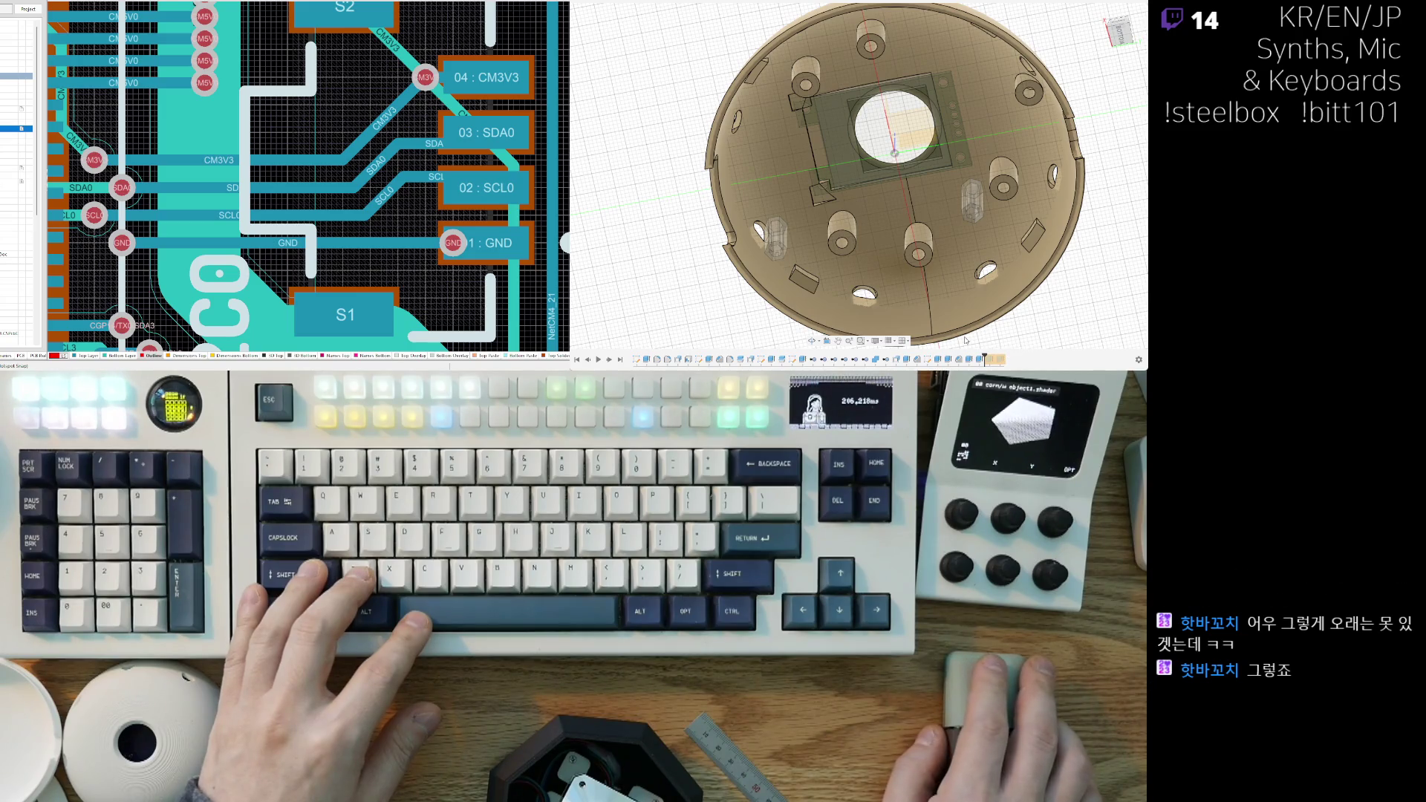
{"action": "scroll", "coordinate": [965, 340], "scroll_direction": "down", "scroll_amount": 3}
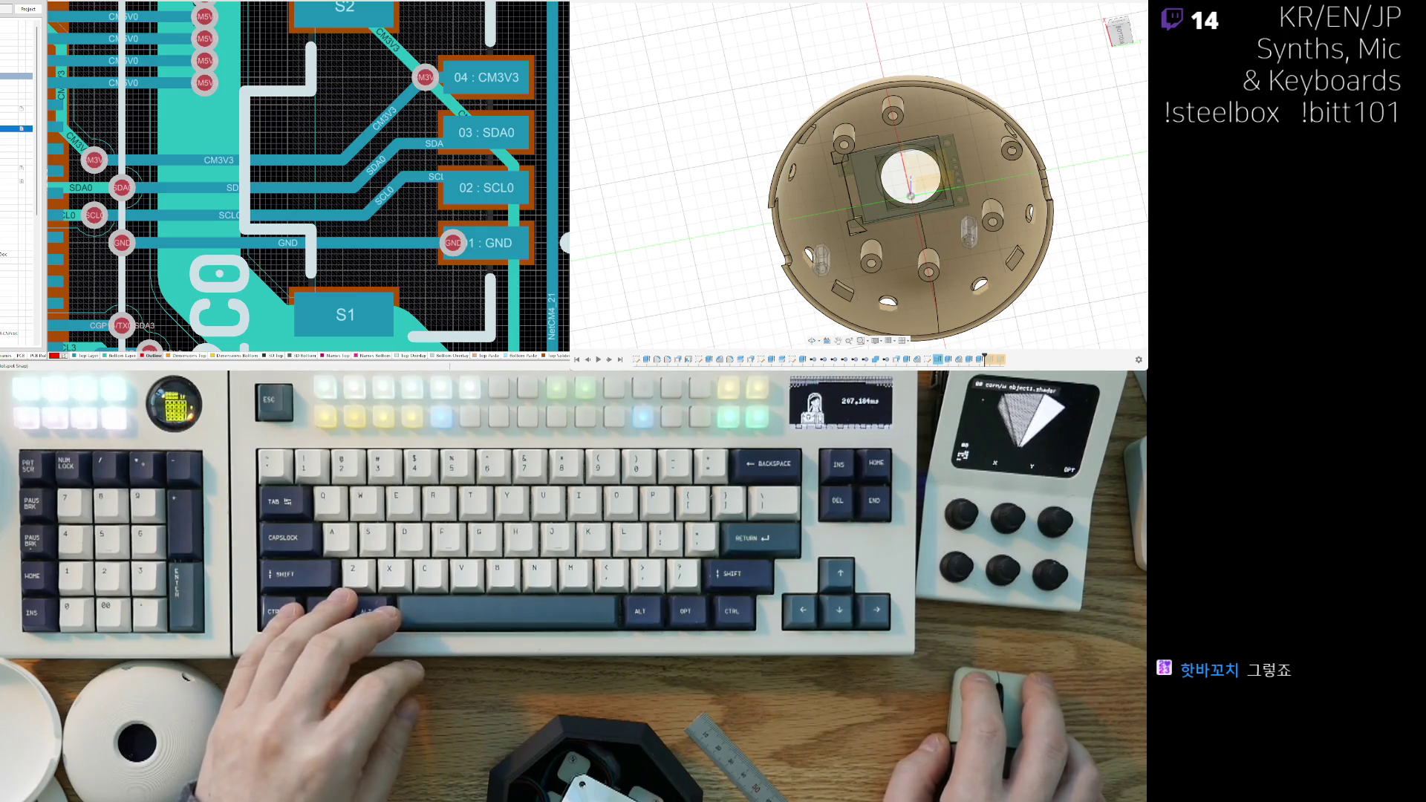
{"action": "middle_click_drag", "start_coordinate": [999, 347], "coordinate": [957, 327]}
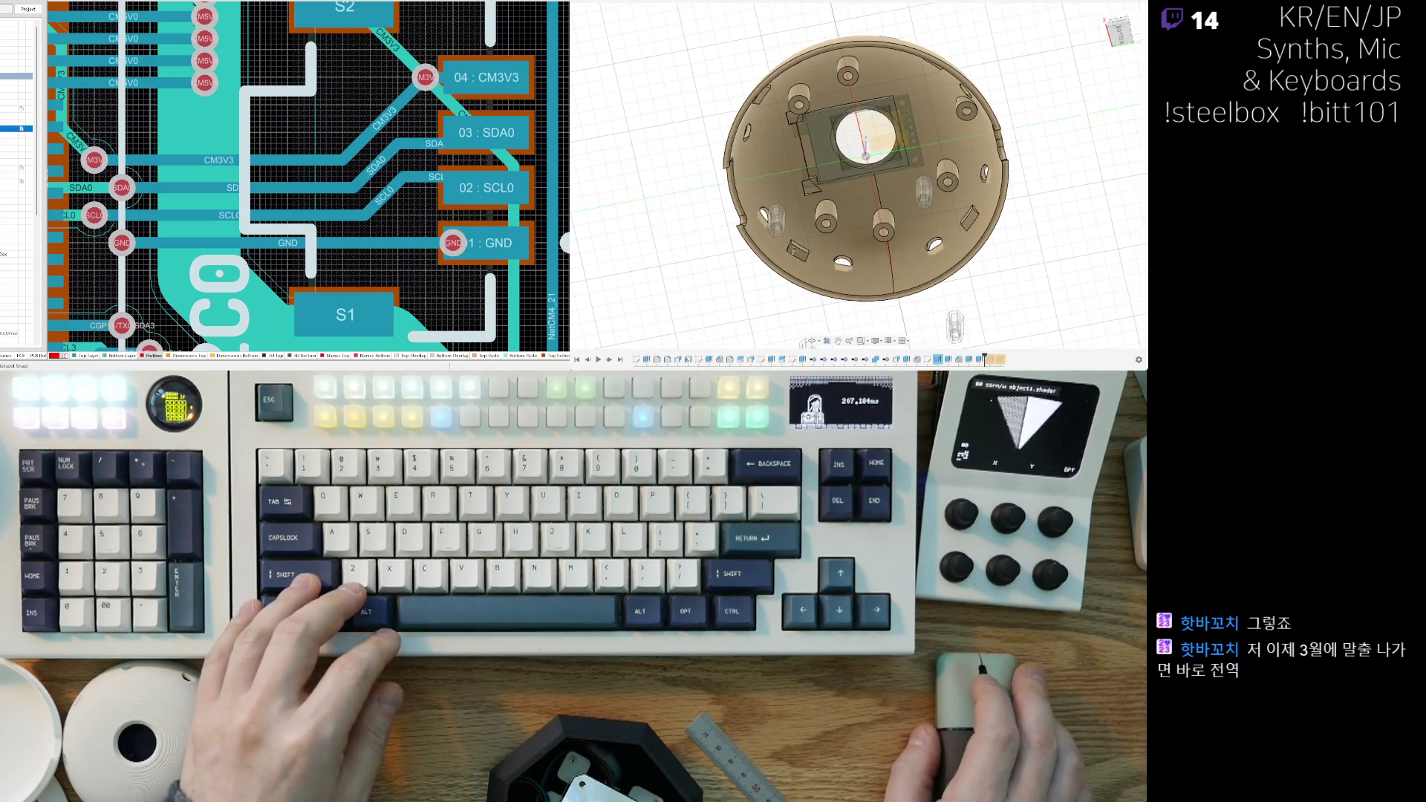
{"action": "scroll", "coordinate": [893, 304], "scroll_direction": "up", "scroll_amount": 4}
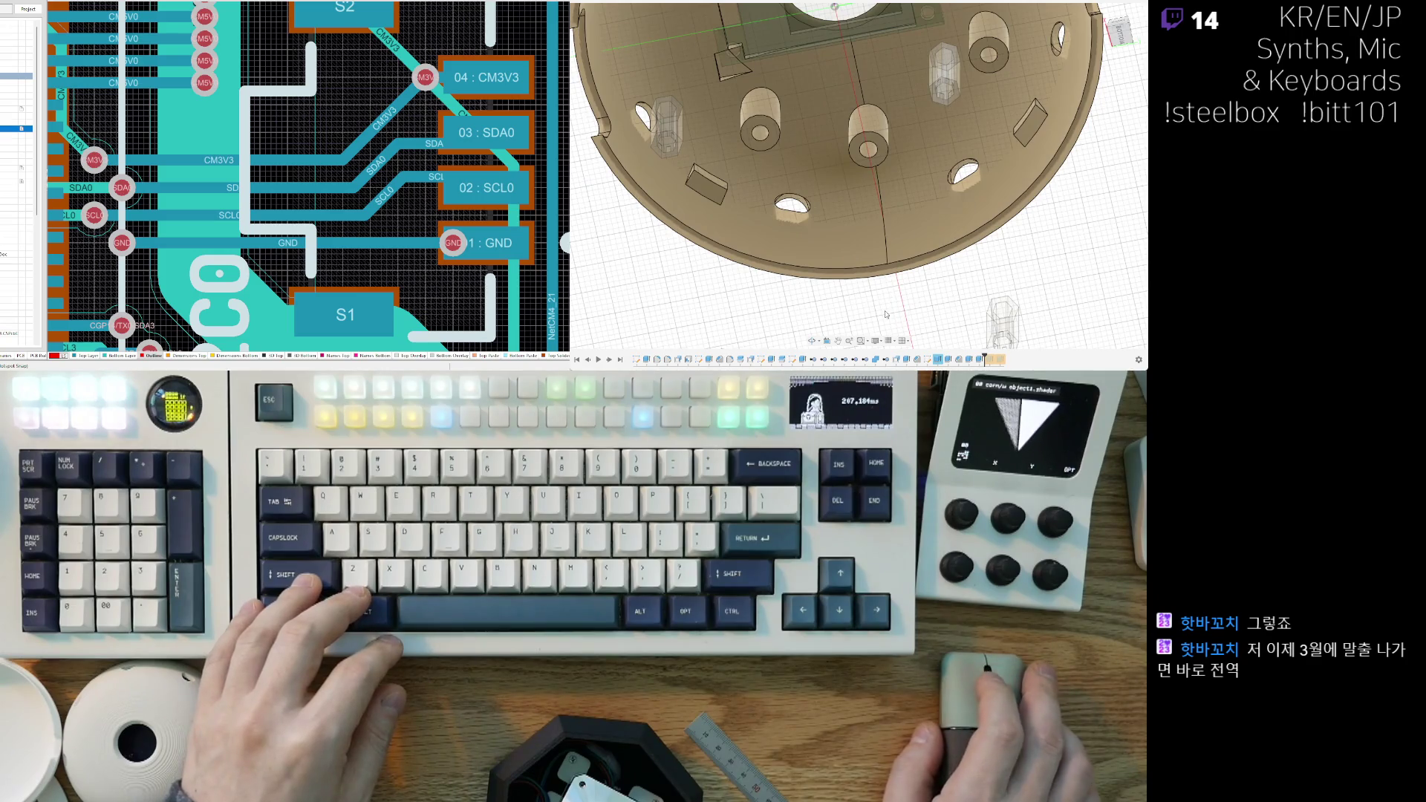
{"action": "scroll", "coordinate": [900, 274], "scroll_direction": "down", "scroll_amount": 5}
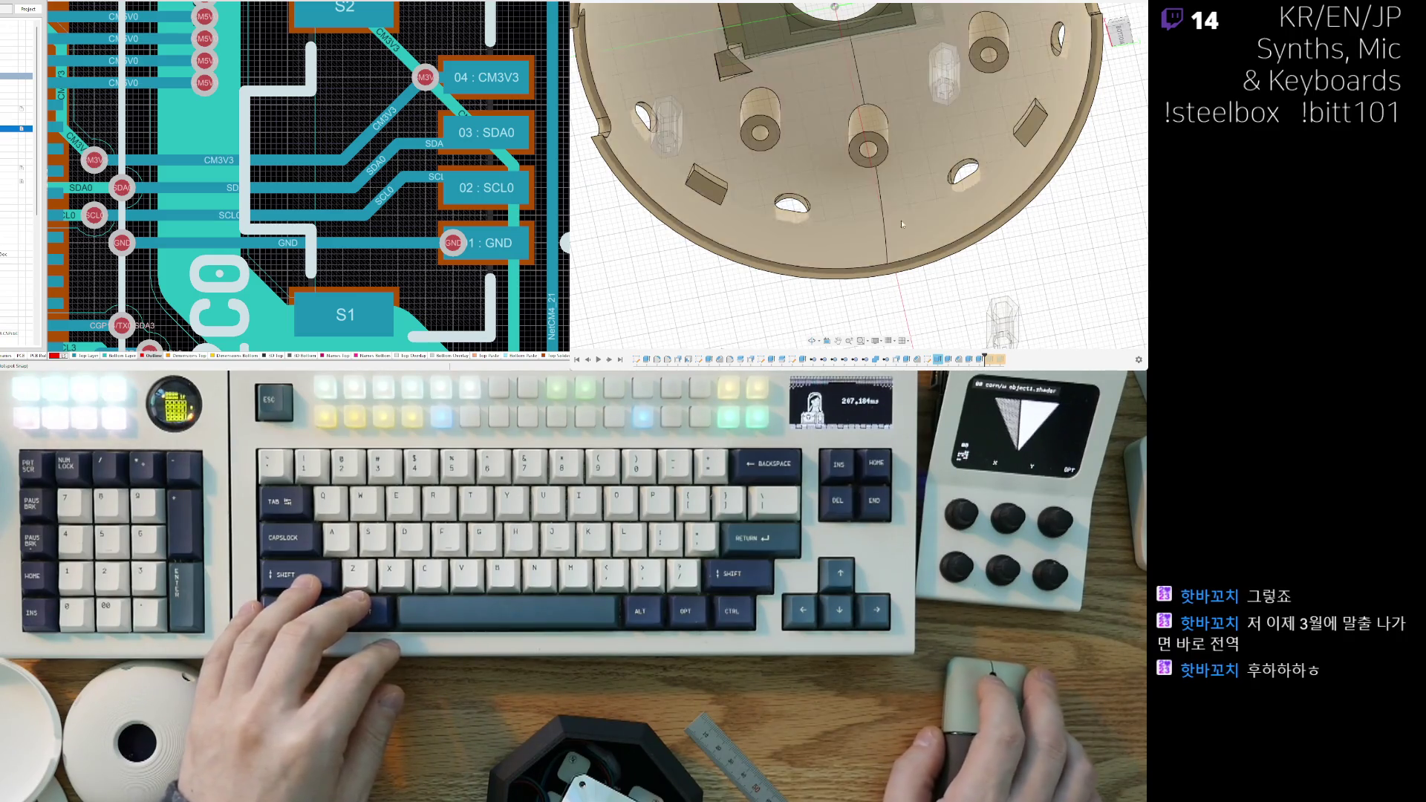
{"action": "middle_click_drag", "start_coordinate": [922, 305], "coordinate": [909, 208], "text": "shift"}
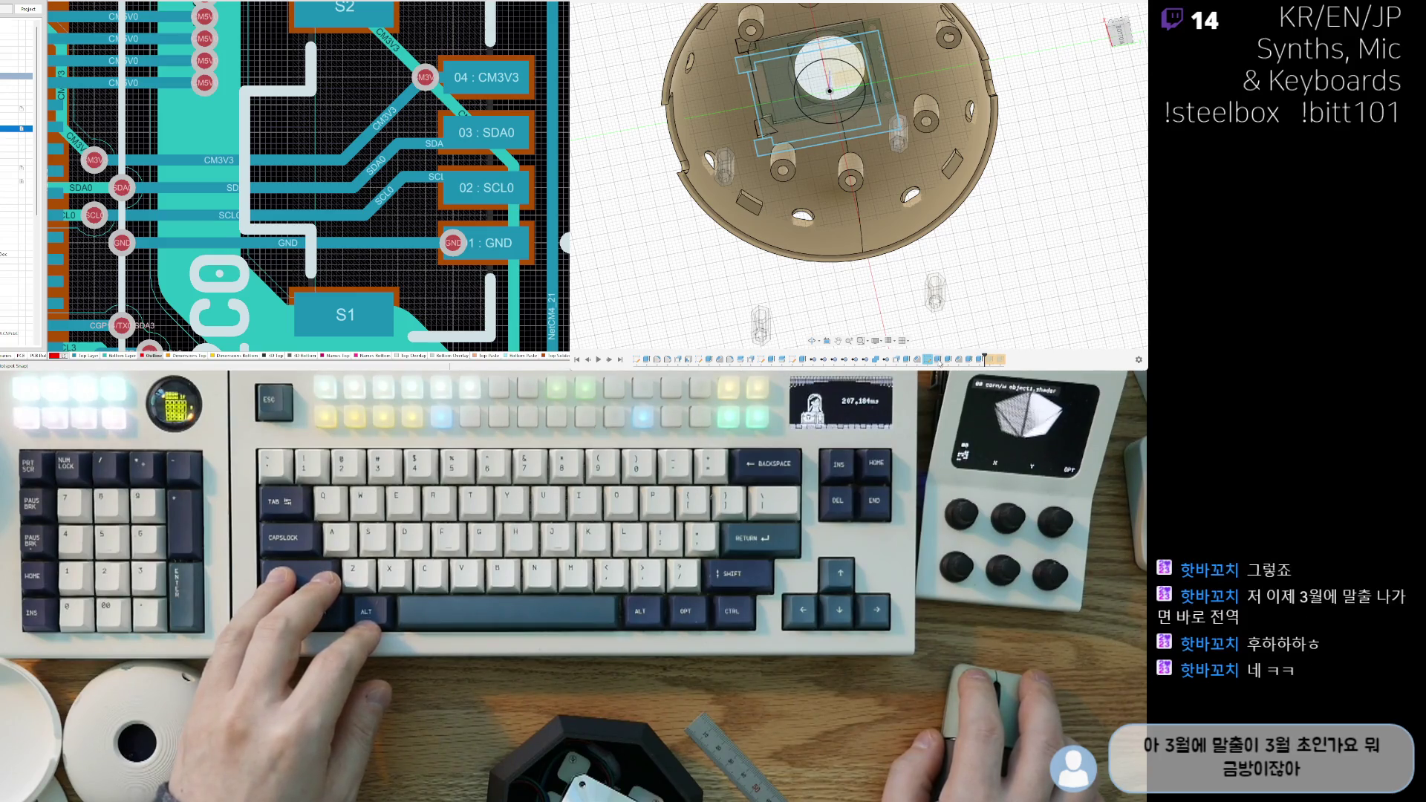
Step: Open the round window extrude for editing and orbit to a top-angled view
{"action": "double_click", "coordinate": [939, 360]}
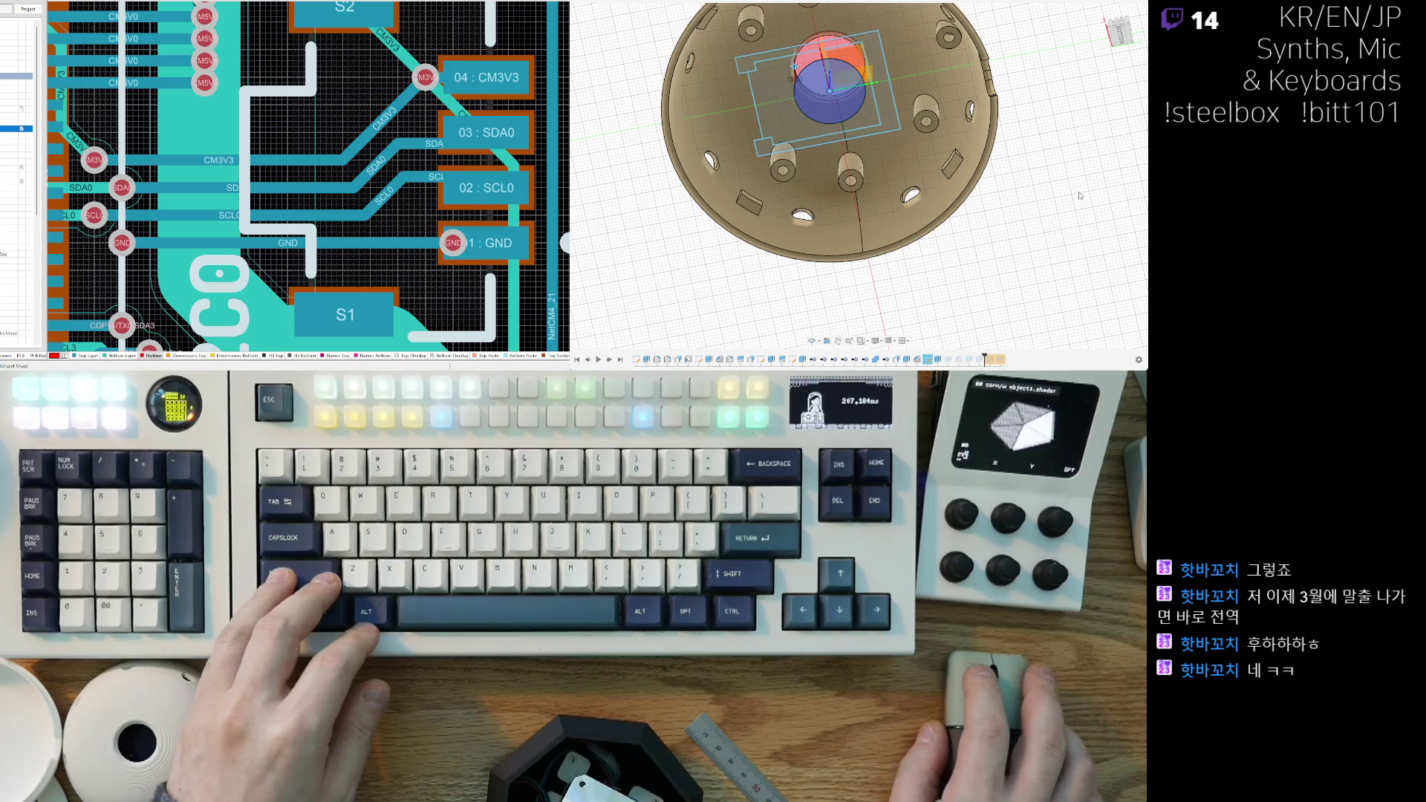
{"action": "middle_click_drag", "start_coordinate": [985, 224], "coordinate": [1131, 197], "text": "shift"}
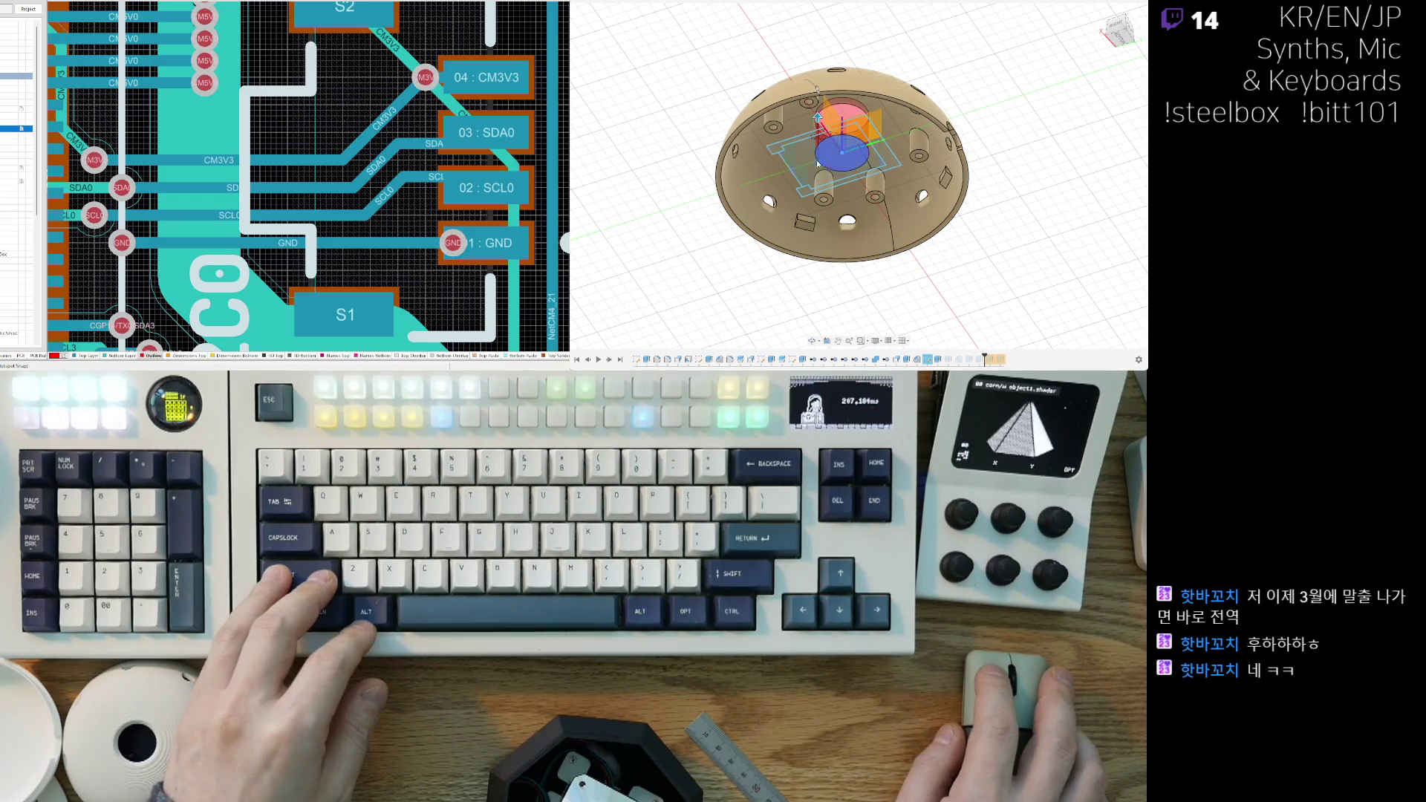
{"action": "key", "text": "Escape"}
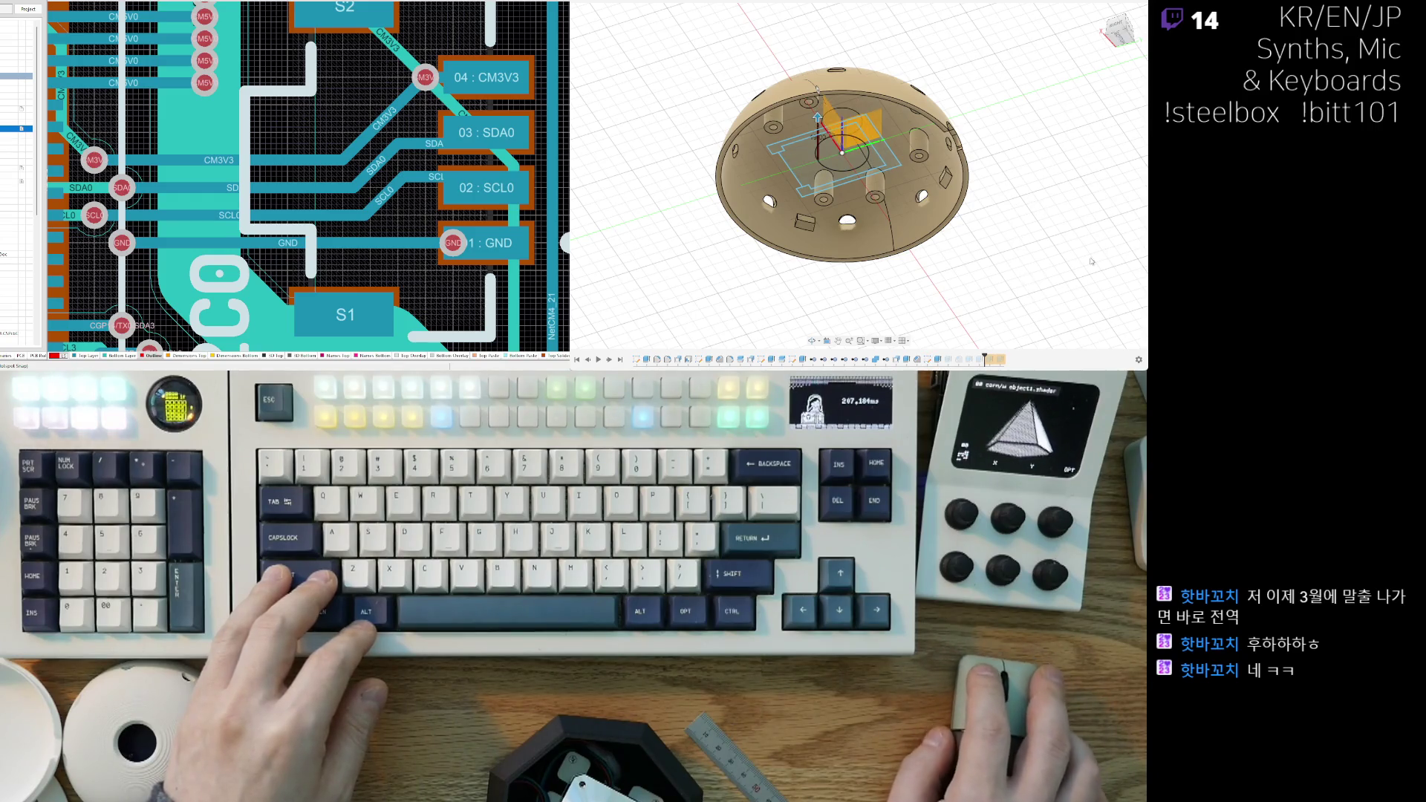
Step: Check the extrusion height, exit the extrude edit, and zoom out to the dome's openings
{"action": "scroll", "coordinate": [819, 138], "scroll_direction": "up", "scroll_amount": 8}
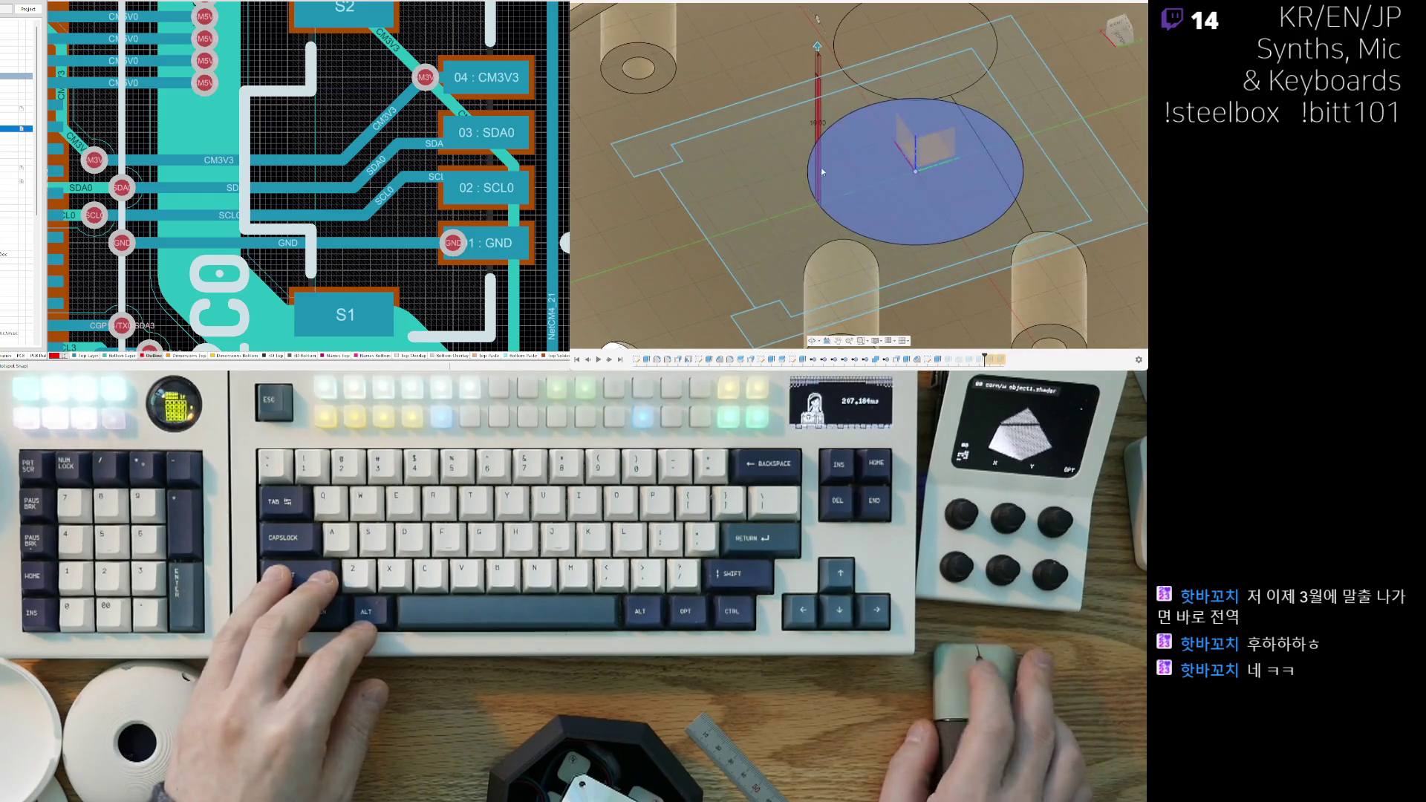
{"action": "scroll", "coordinate": [823, 236], "scroll_direction": "down", "scroll_amount": 5}
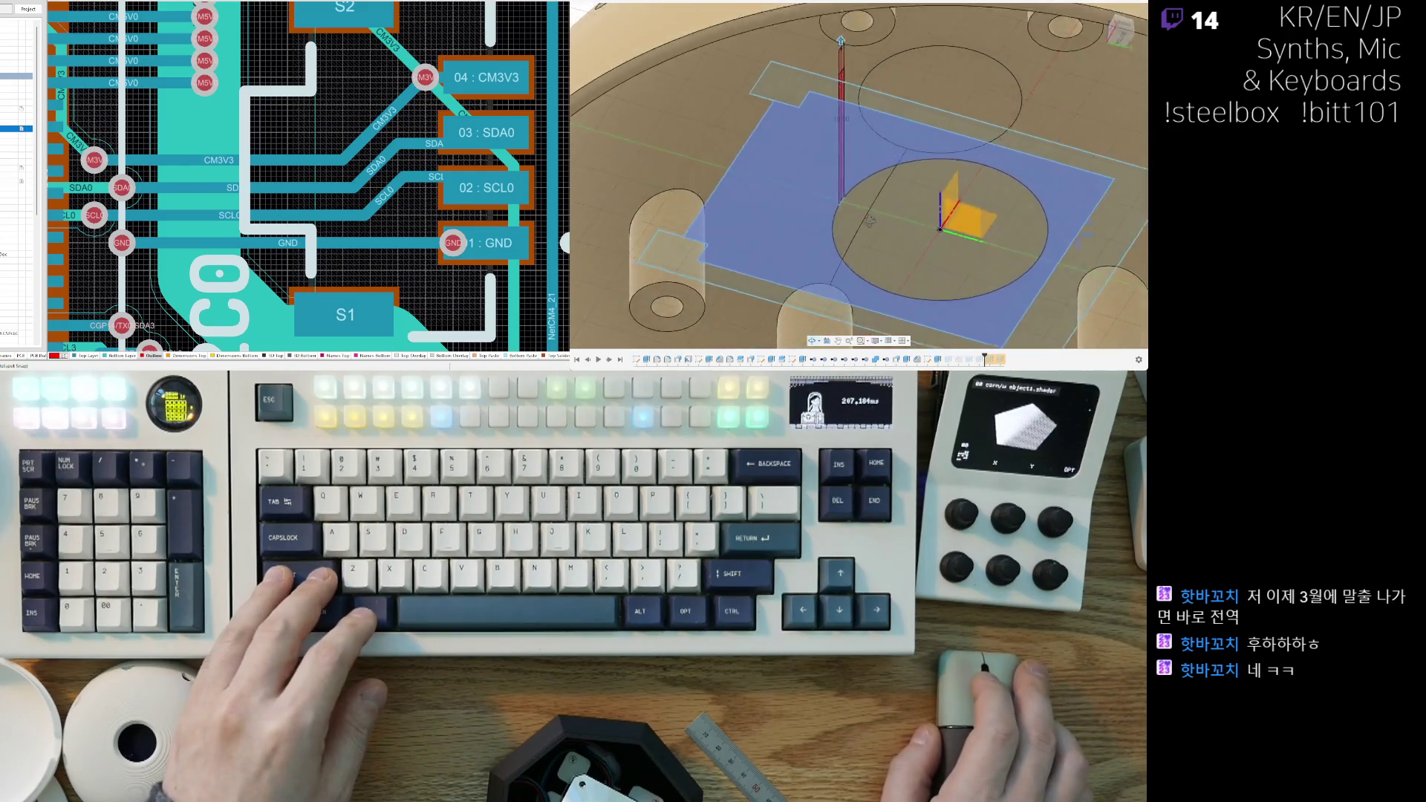
{"action": "middle_click_drag", "start_coordinate": [824, 236], "coordinate": [865, 76], "text": "shift"}
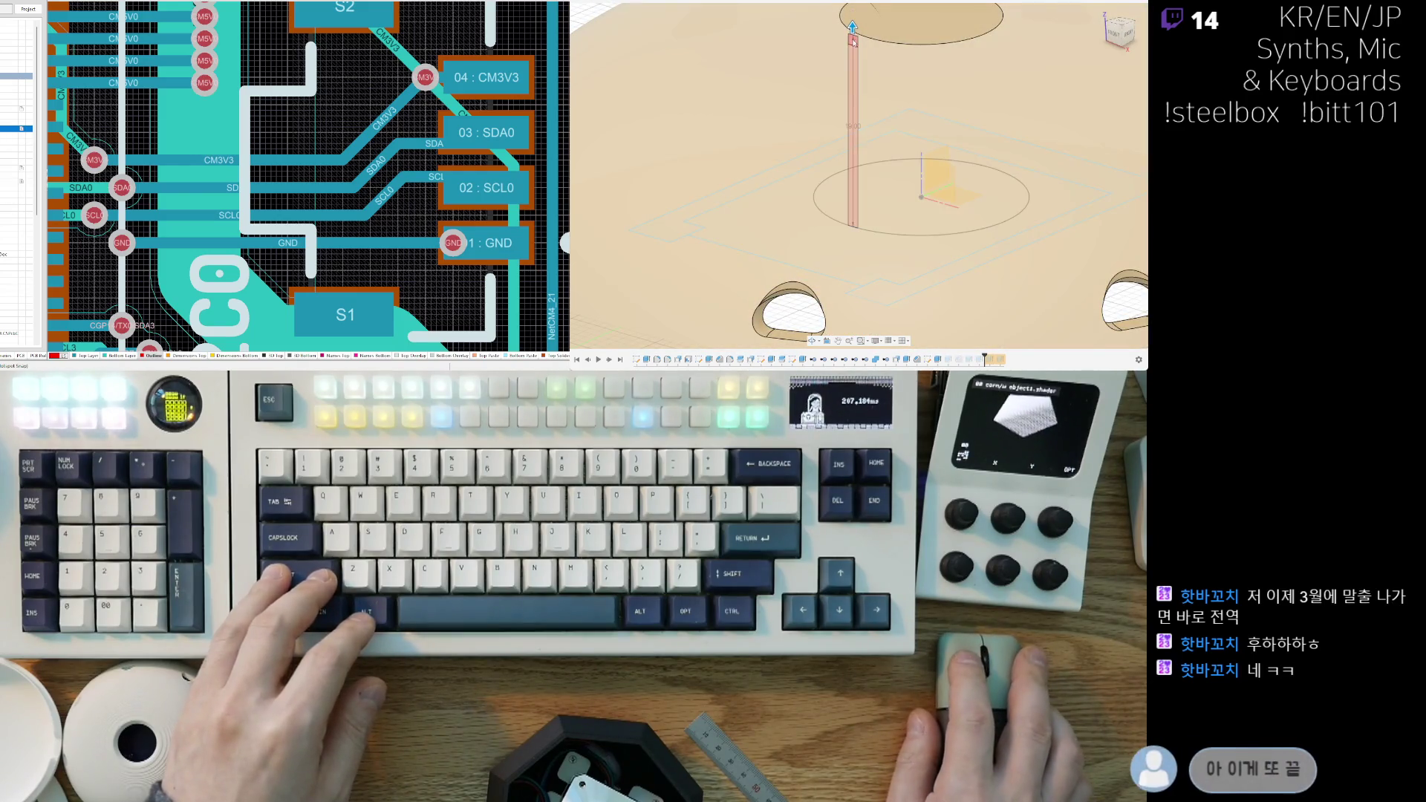
{"action": "key", "text": "Return"}
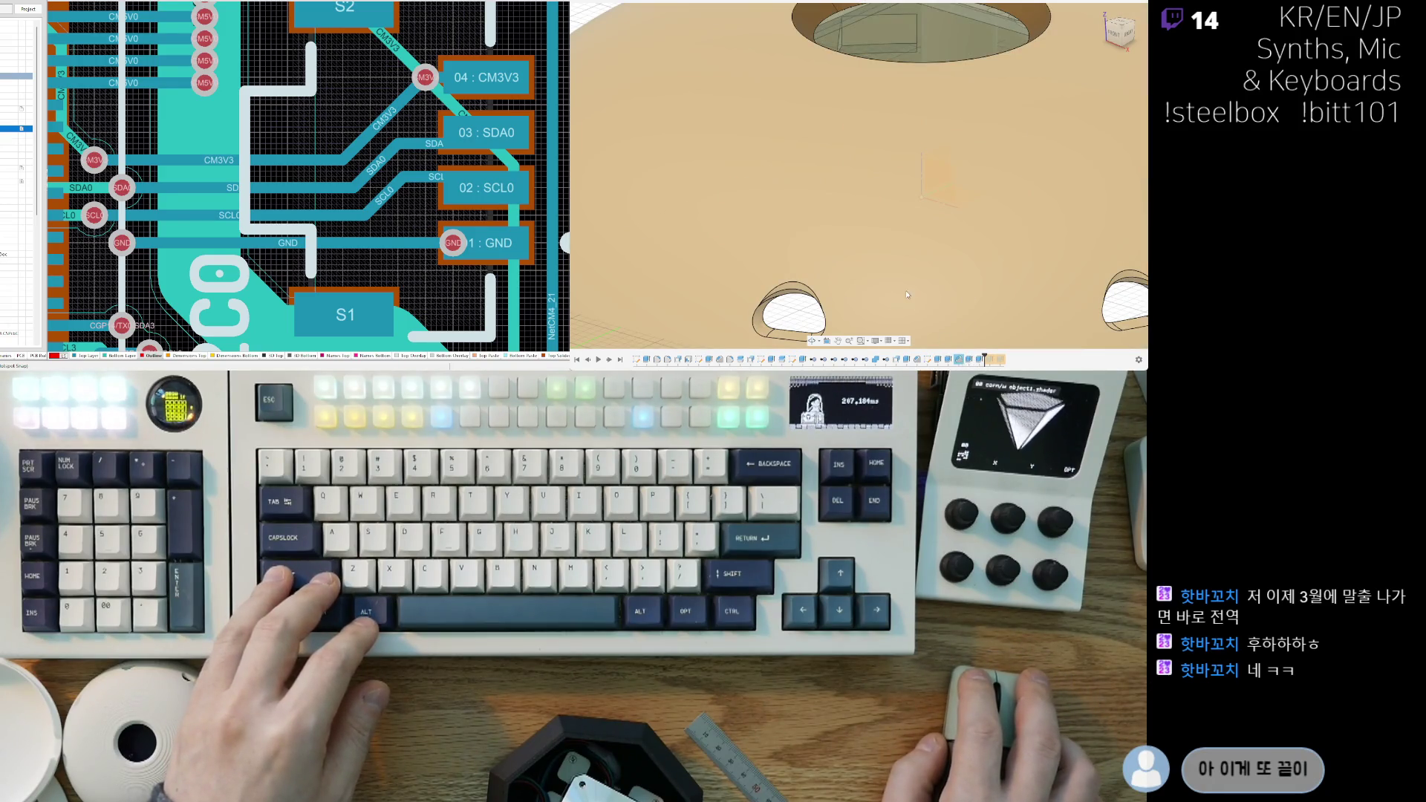
{"action": "scroll", "coordinate": [934, 236], "scroll_direction": "down", "scroll_amount": 5}
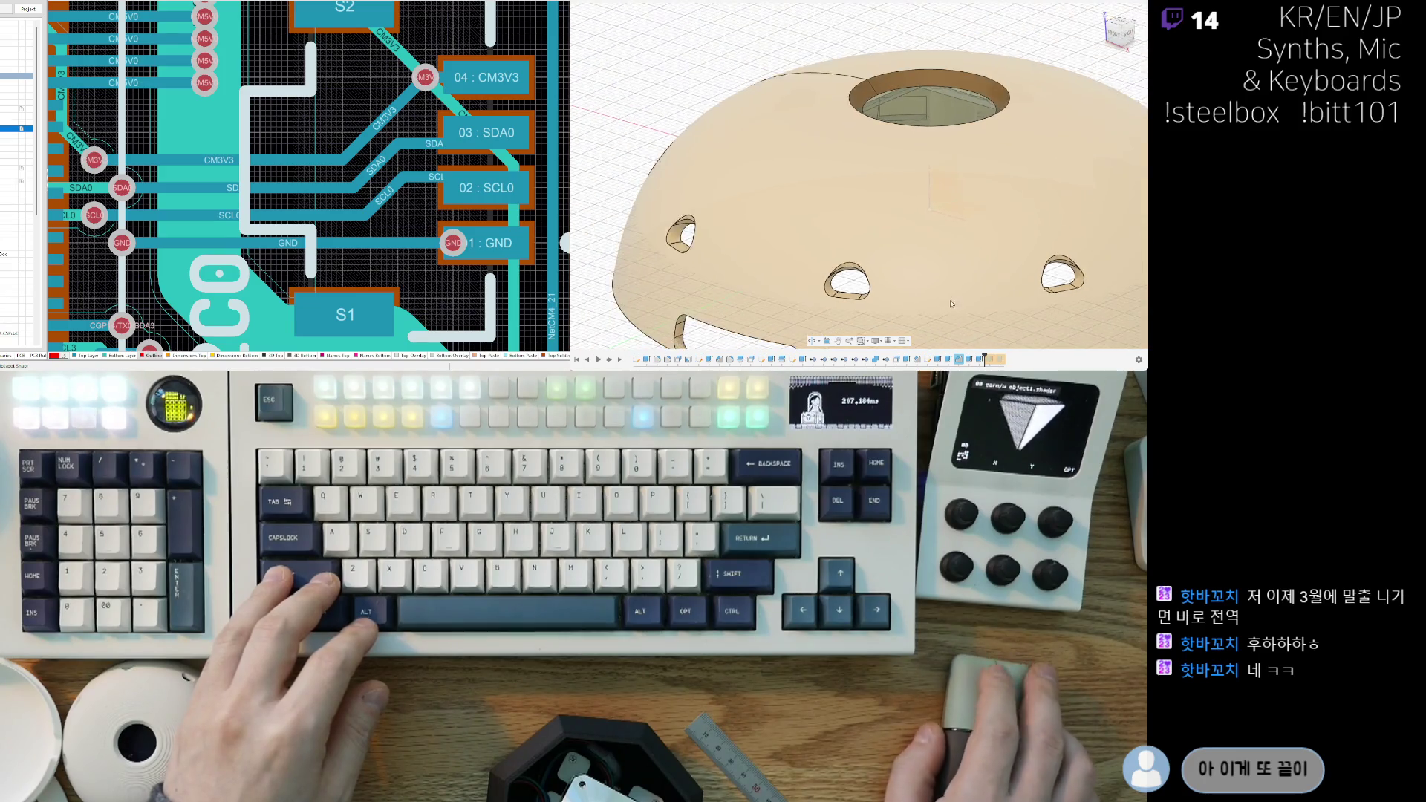
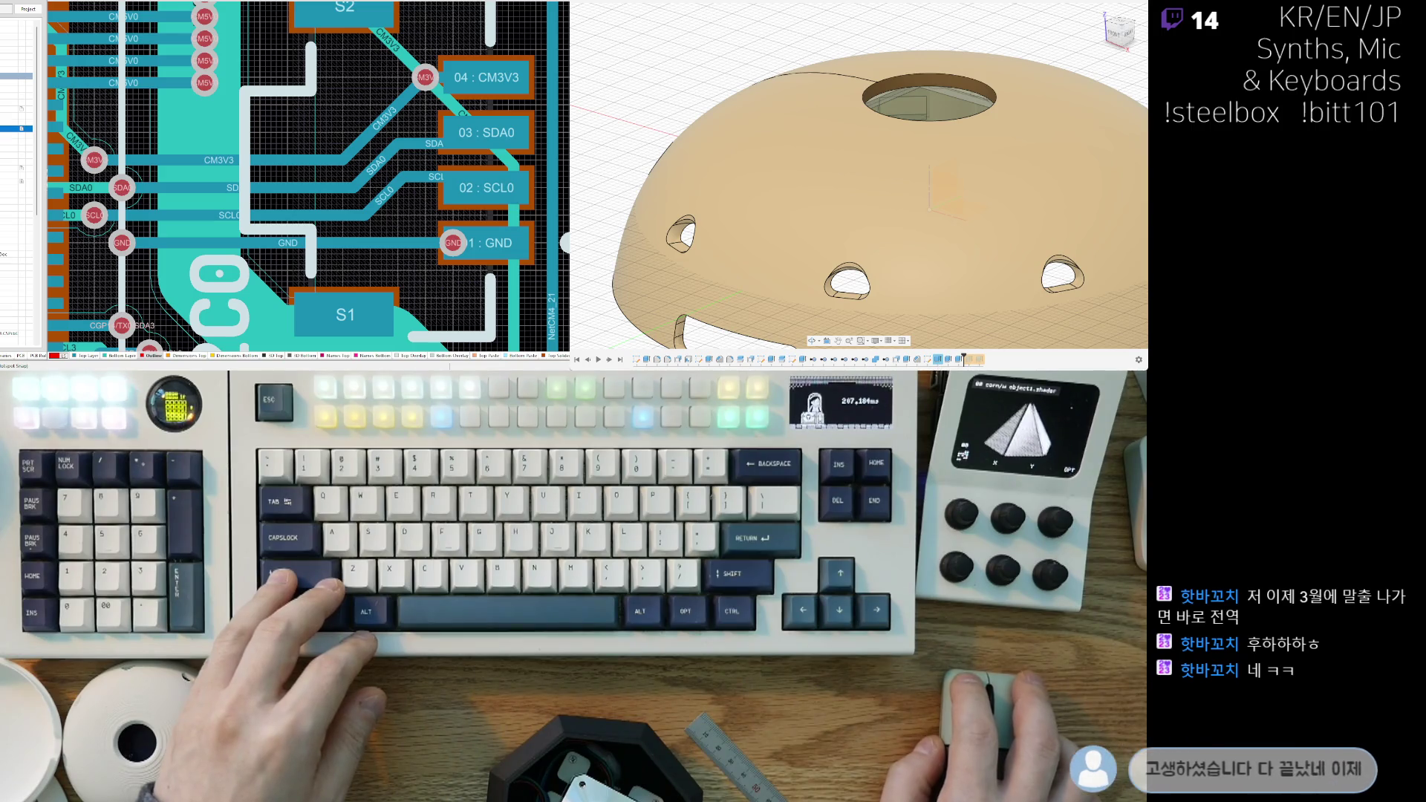
Step: Roll back the last three features, removing the dome's top cut opening and its sketch
{"action": "key", "text": "ctrl+z"}
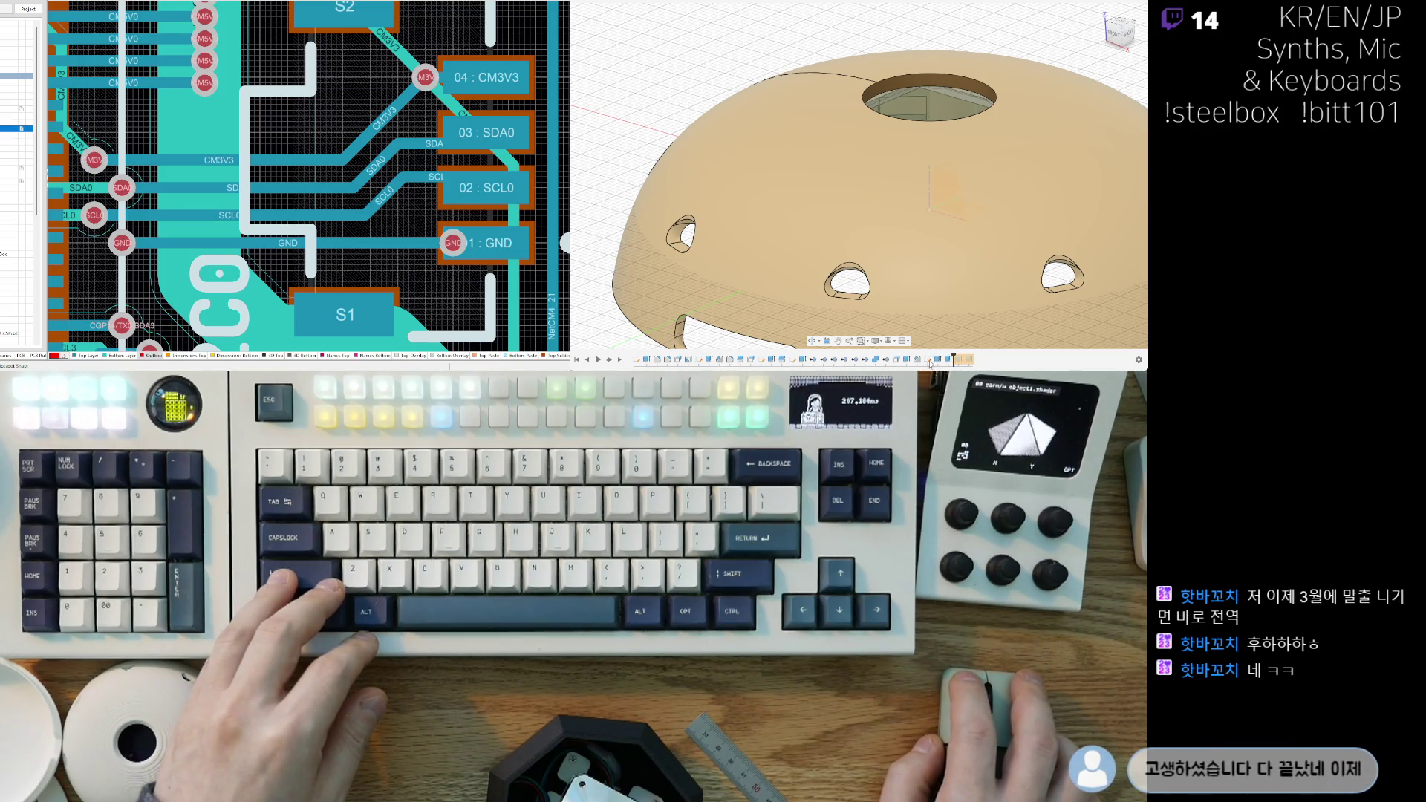
{"action": "key", "text": "ctrl+z"}
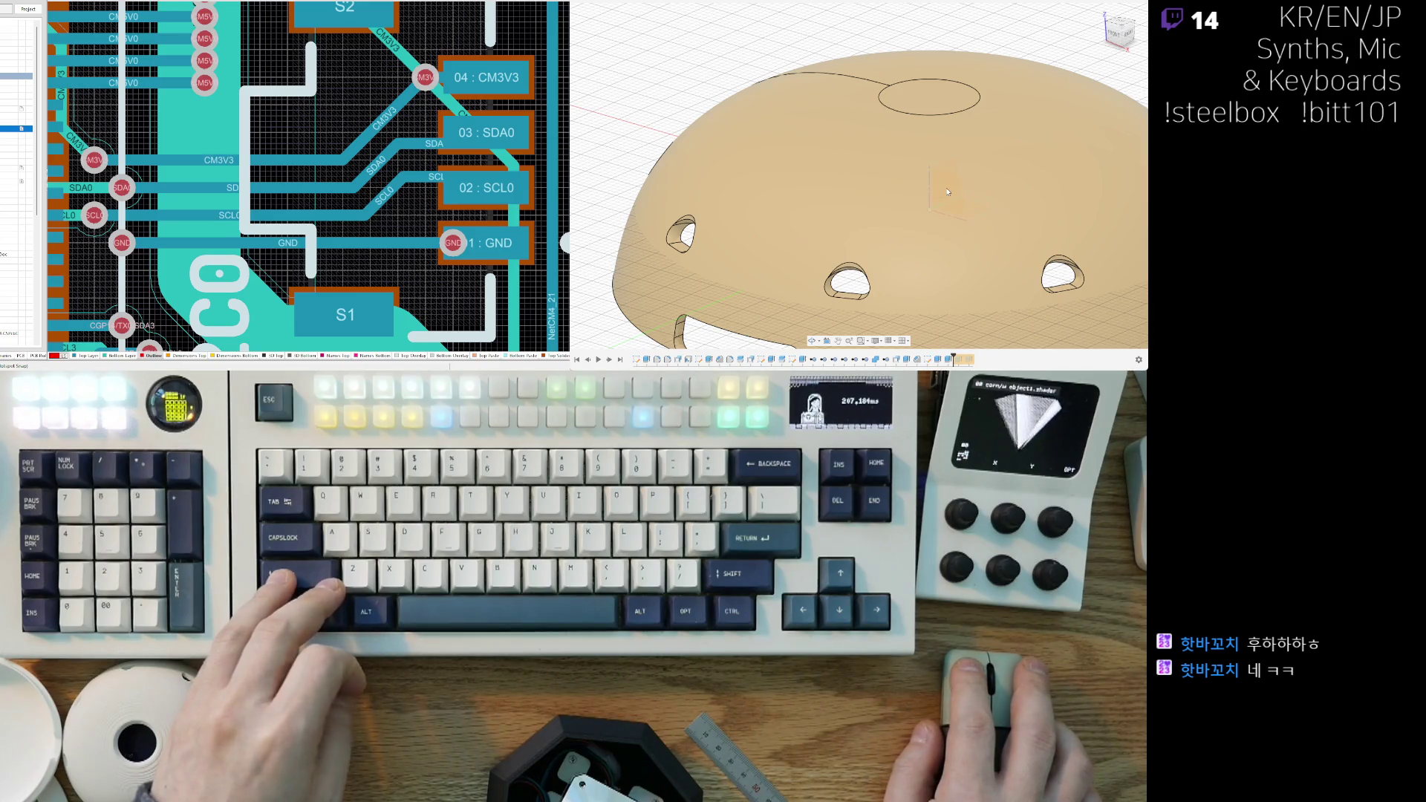
{"action": "key", "text": "ctrl+z"}
{"action": "key", "text": "ctrl+z"}
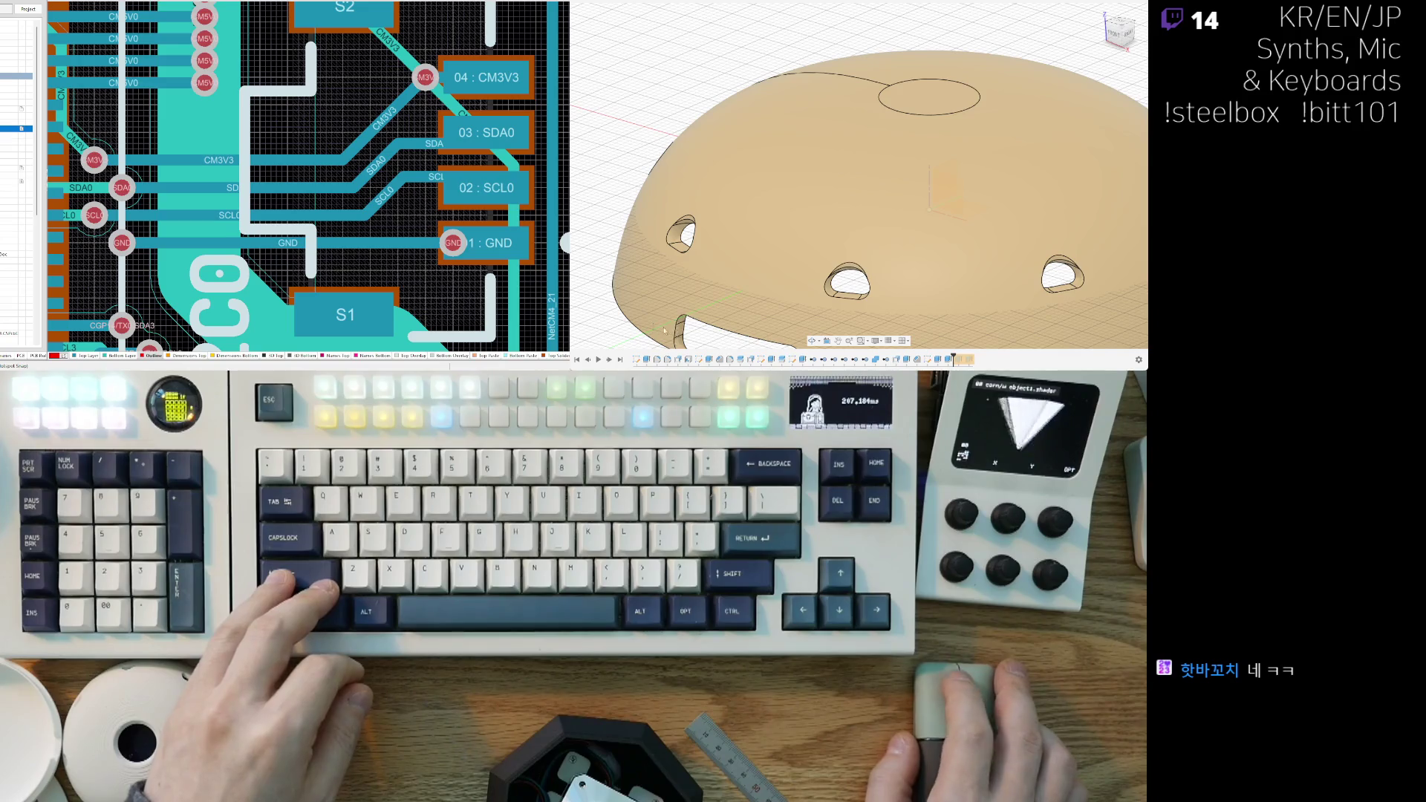
Step: Orbit and zoom around the dome to inspect its closed top, interior and open underside
{"action": "middle_click_drag", "start_coordinate": [652, 288], "coordinate": [928, 364], "text": "shift"}
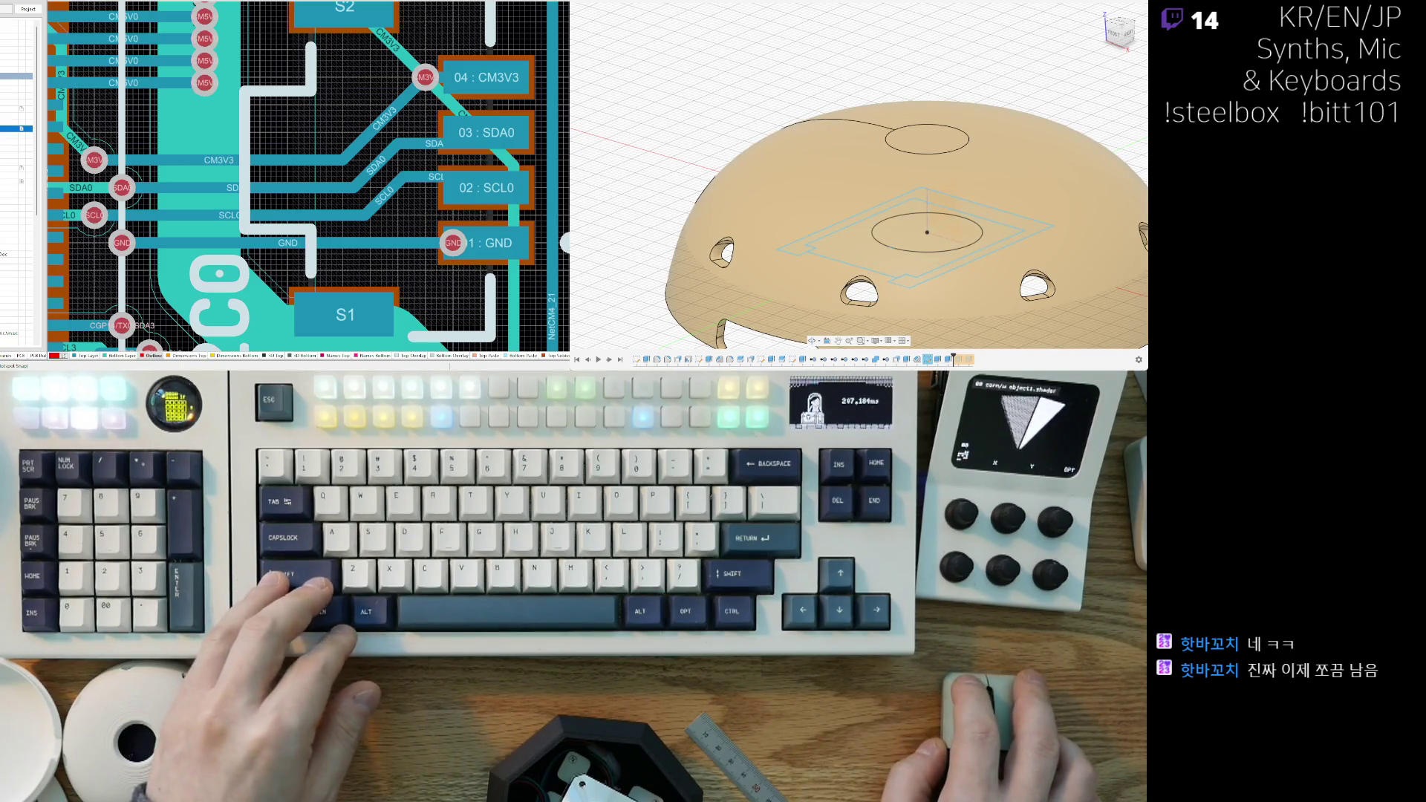
{"action": "scroll", "coordinate": [953, 355], "scroll_direction": "down", "scroll_amount": 3}
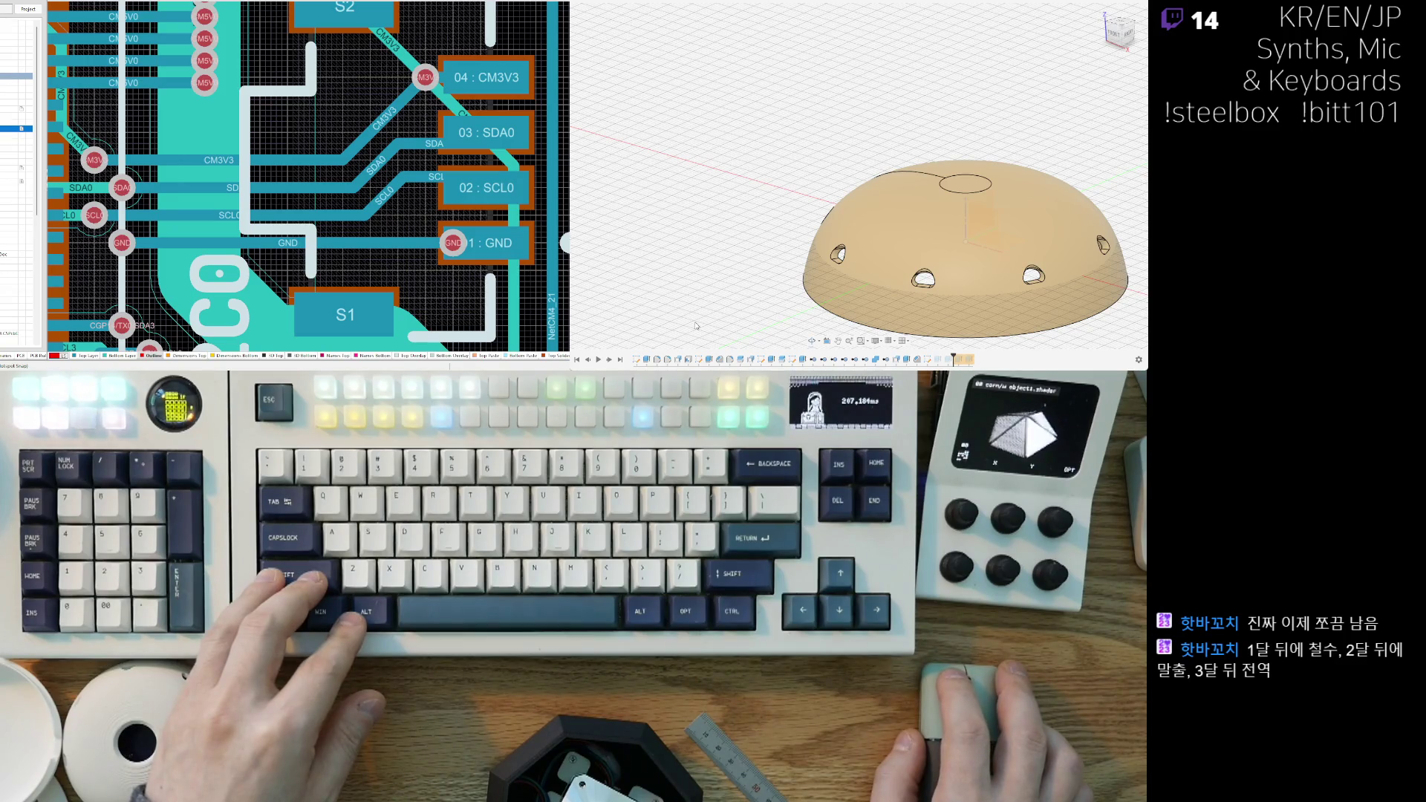
{"action": "middle_click_drag", "start_coordinate": [709, 304], "coordinate": [794, 250], "text": "shift"}
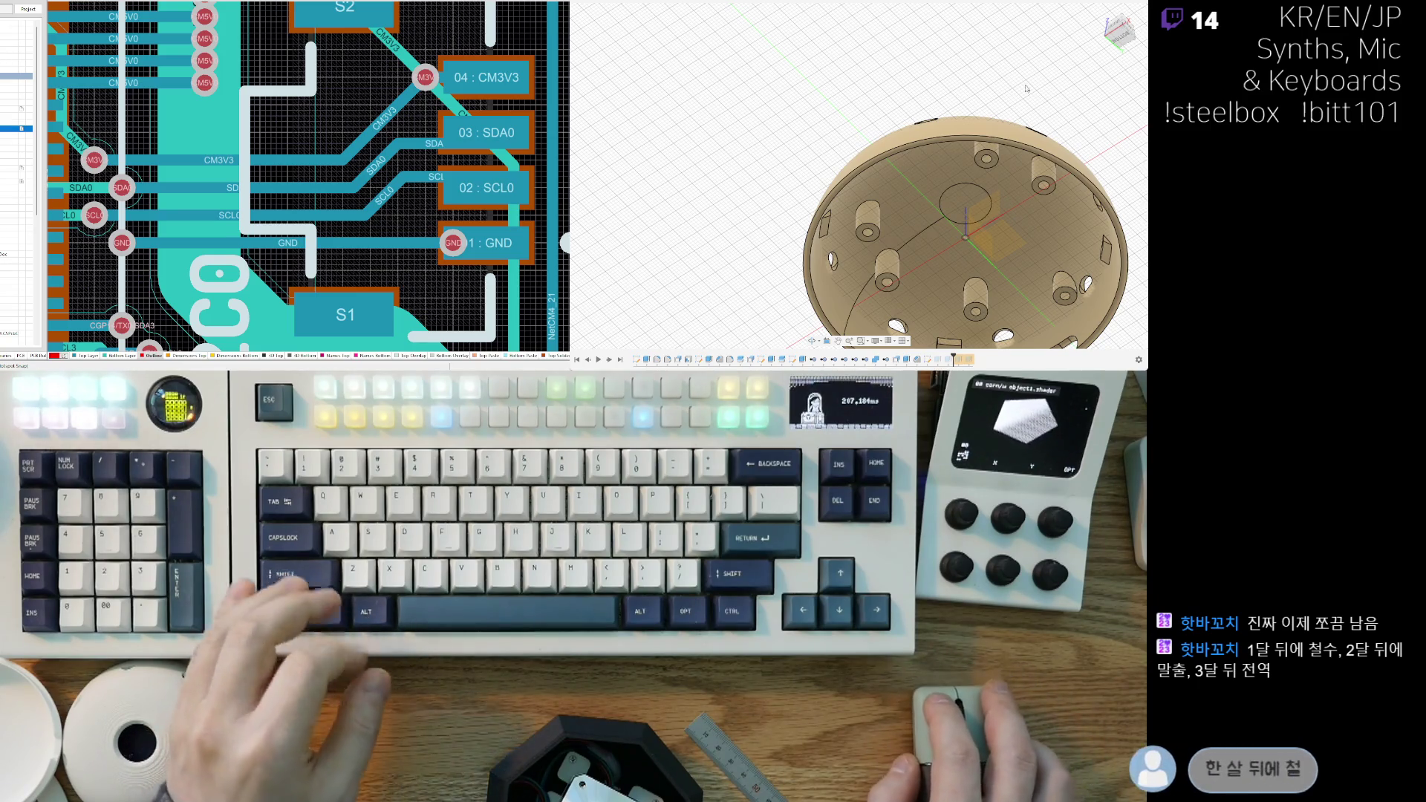
{"action": "middle_click_drag", "start_coordinate": [867, 172], "coordinate": [972, 208], "text": "shift"}
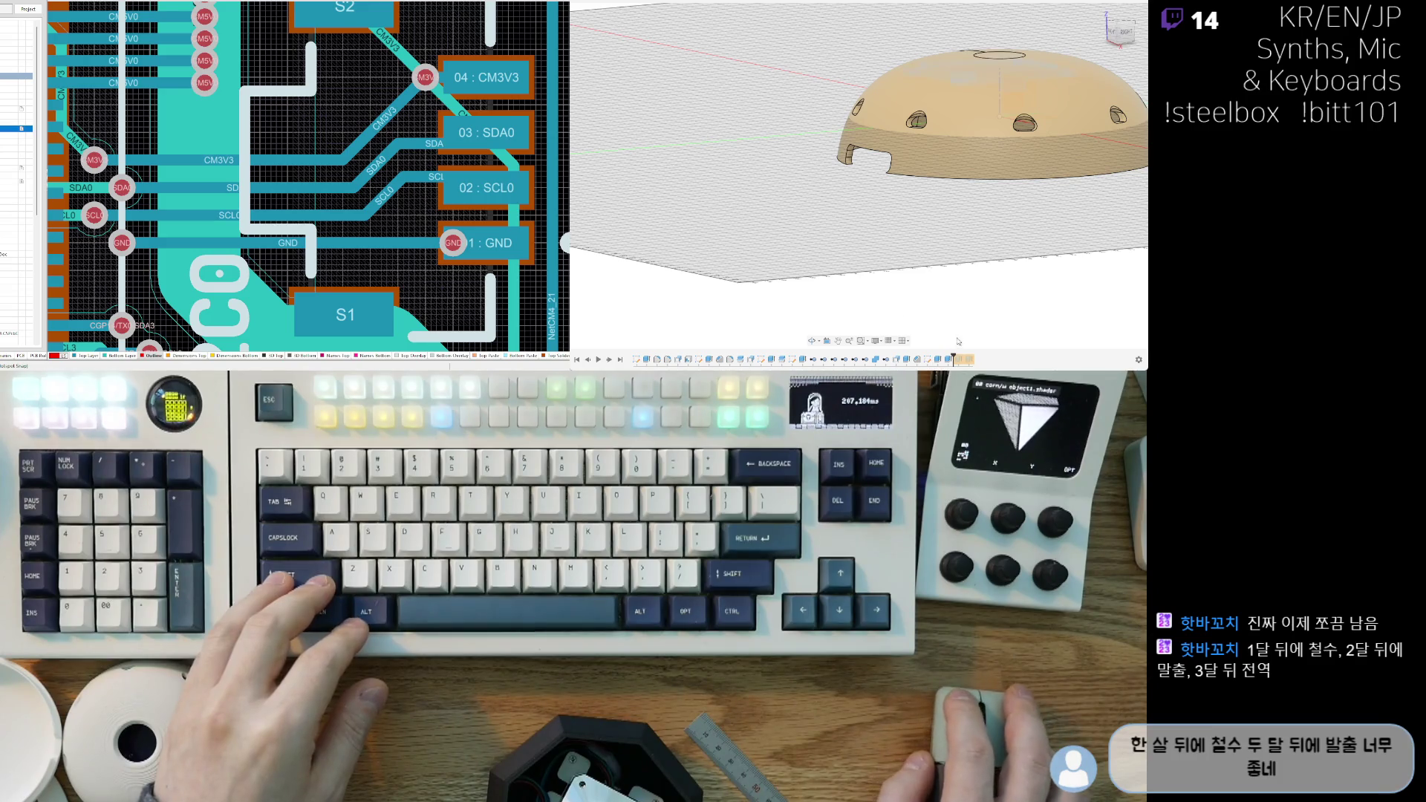
{"action": "scroll", "coordinate": [957, 342], "scroll_direction": "down", "scroll_amount": 3}
{"action": "middle_click_drag", "start_coordinate": [957, 343], "coordinate": [872, 280], "text": "shift"}
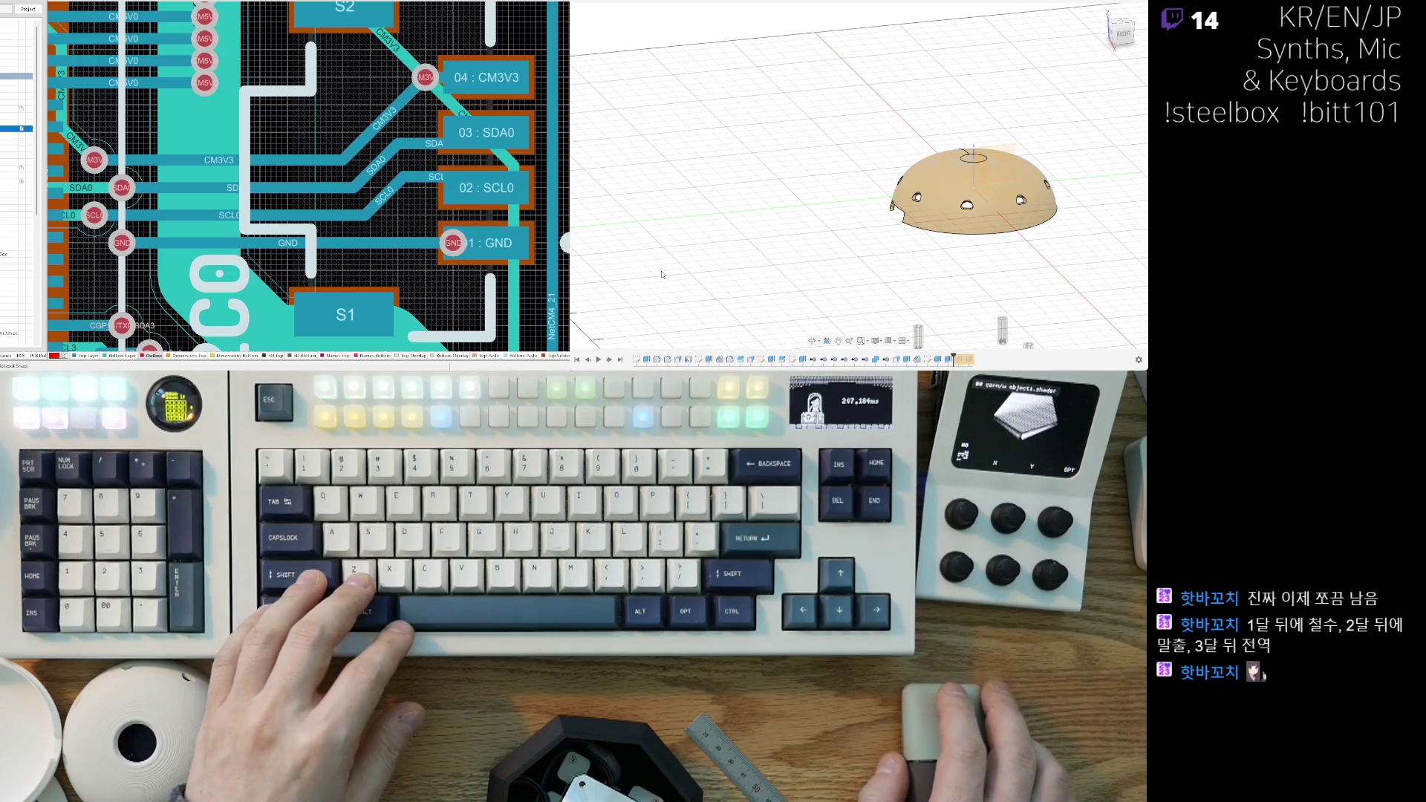
{"action": "scroll", "coordinate": [711, 289], "scroll_direction": "down", "scroll_amount": 5}
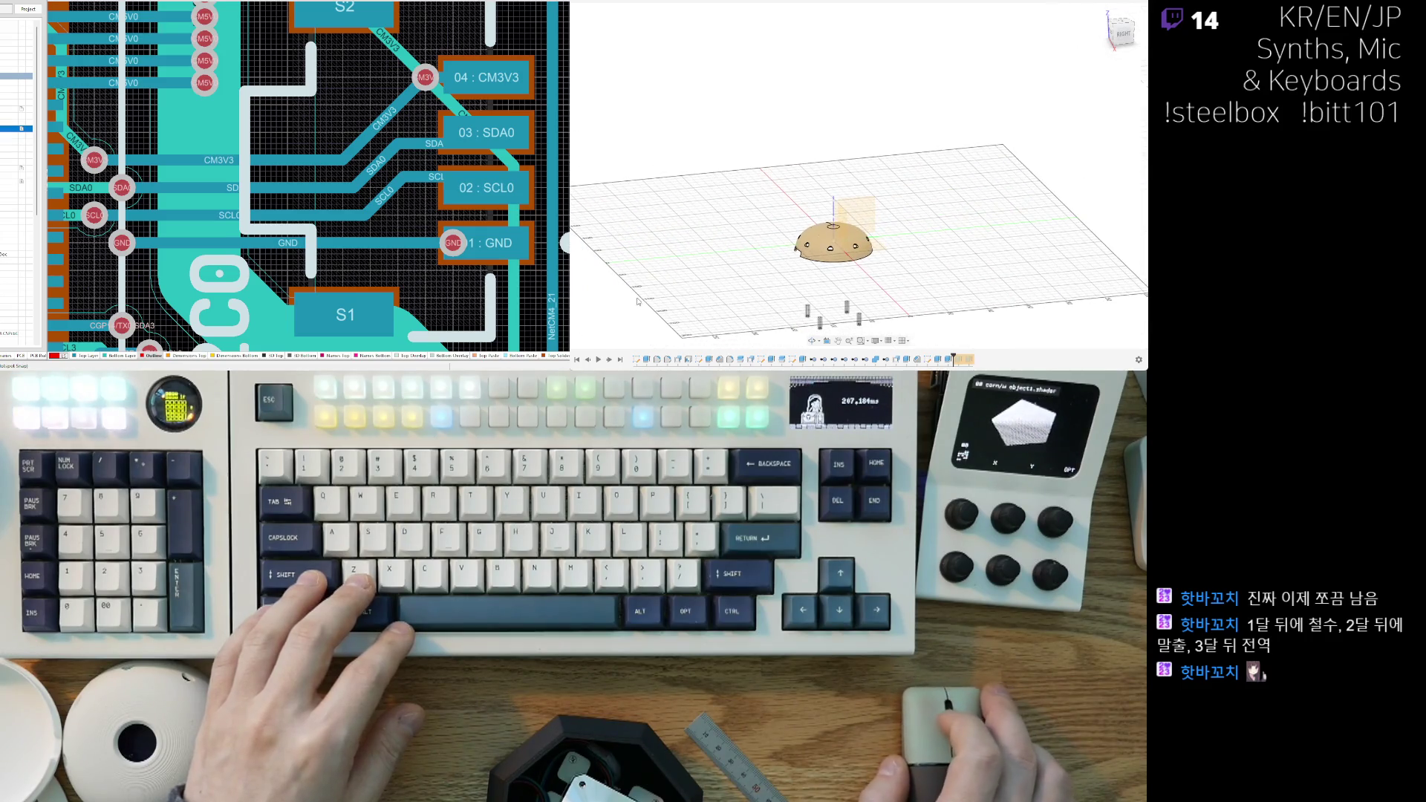
{"action": "scroll", "coordinate": [637, 300], "scroll_direction": "down", "scroll_amount": 3}
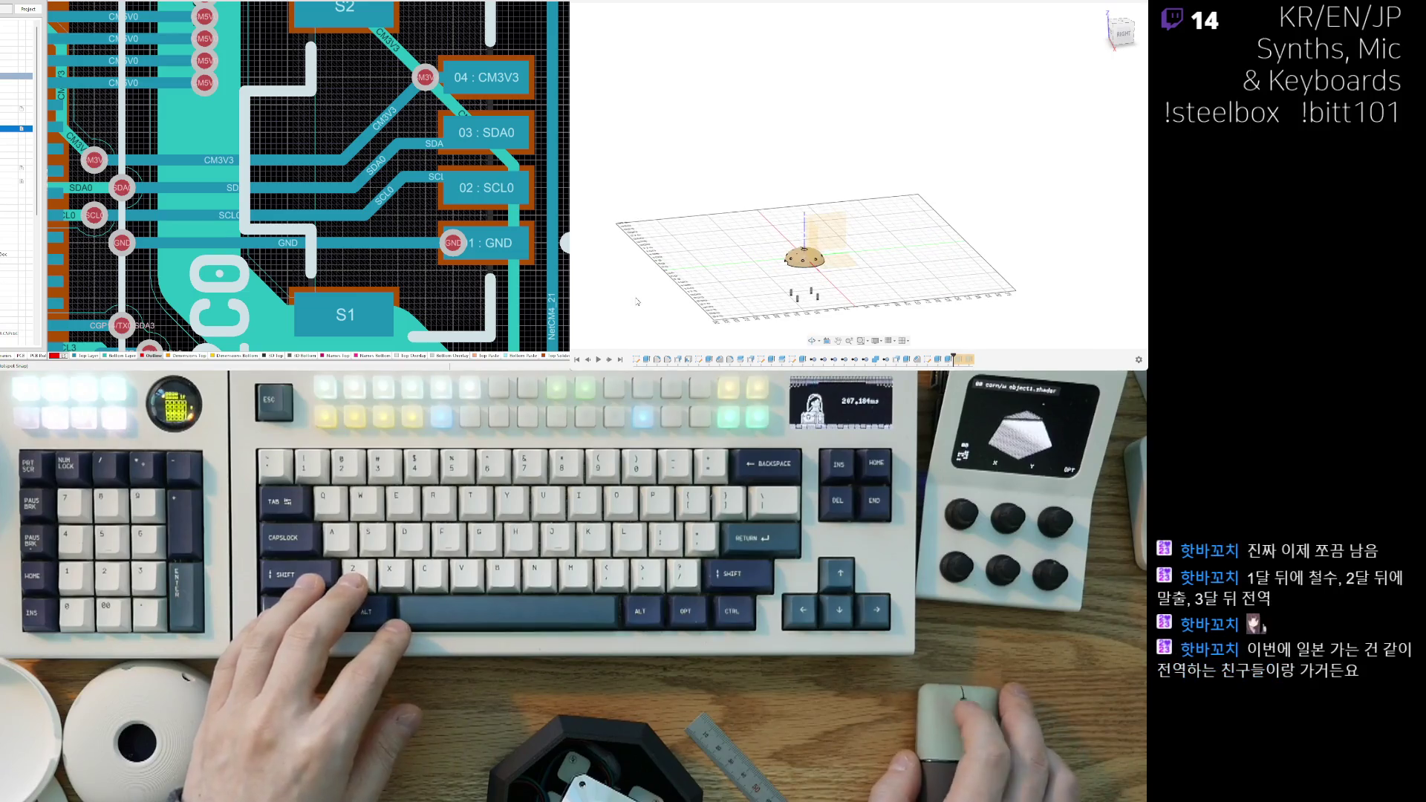
{"action": "scroll", "coordinate": [787, 297], "scroll_direction": "up", "scroll_amount": 10}
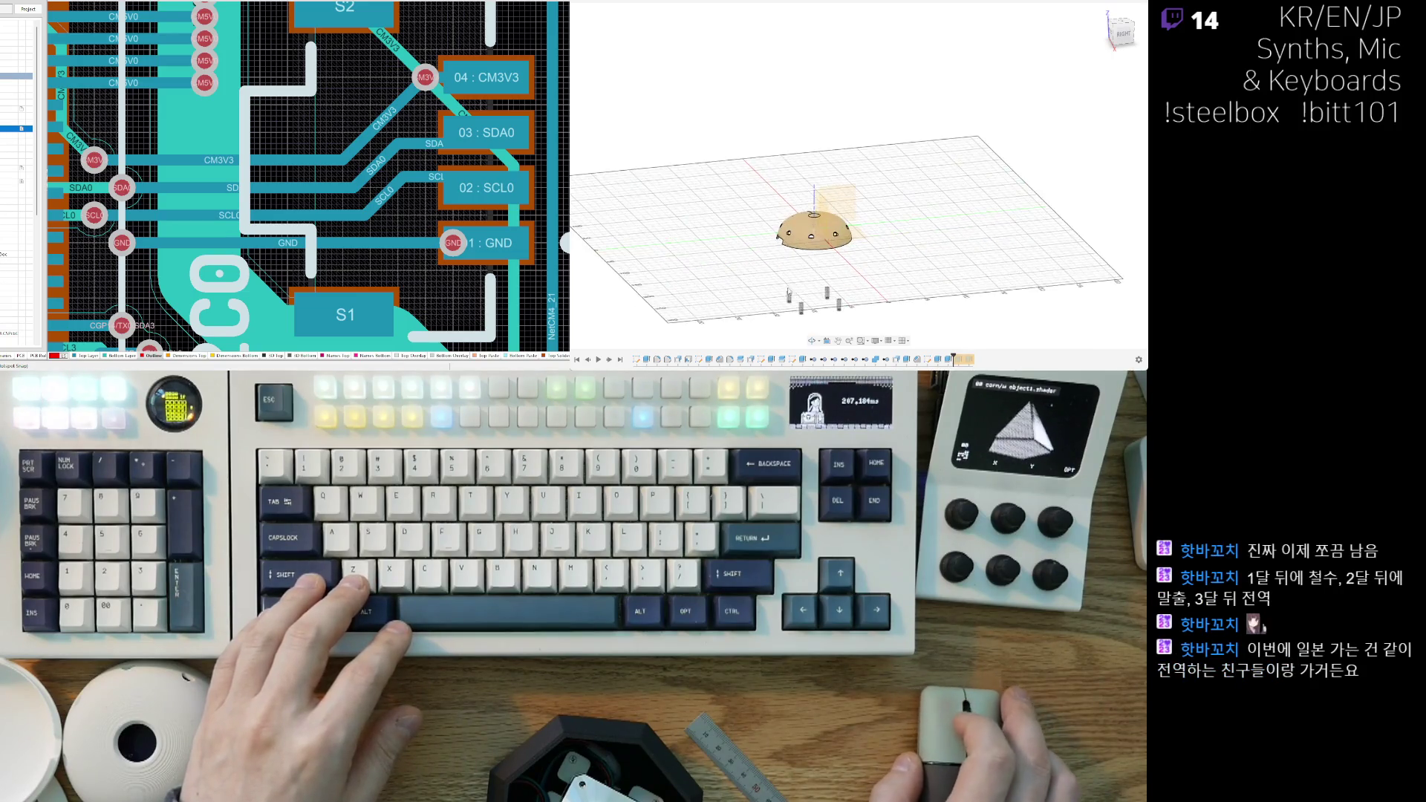
{"action": "mouse_move", "coordinate": [853, 223]}
{"action": "middle_mouse_down", "text": "shift"}
{"action": "mouse_move", "coordinate": [849, 207]}
{"action": "mouse_move", "coordinate": [854, 257]}
{"action": "middle_mouse_up", "text": "shift"}
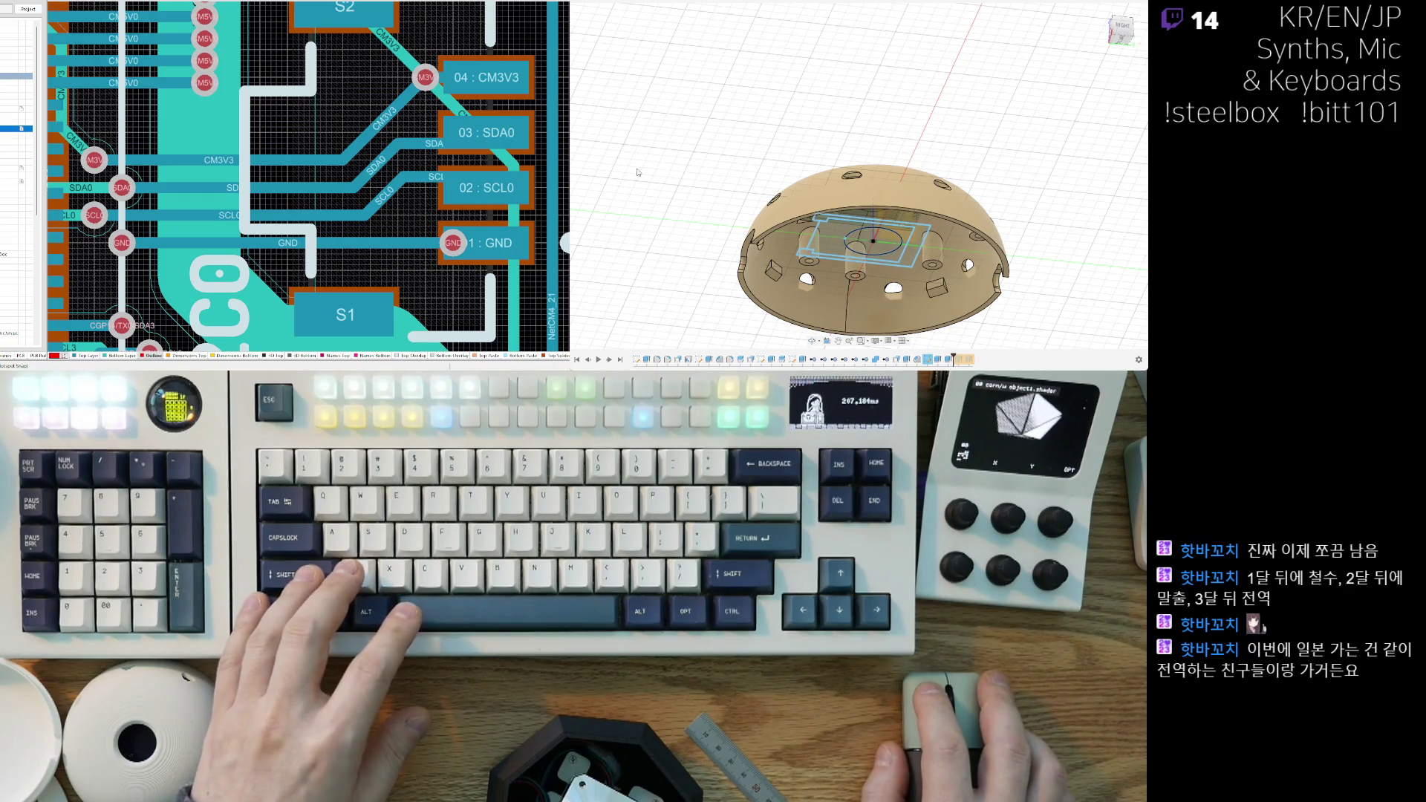
Step: Roll back one more feature while viewing the dome's interior from below
{"action": "key", "text": "ctrl+shift+b"}
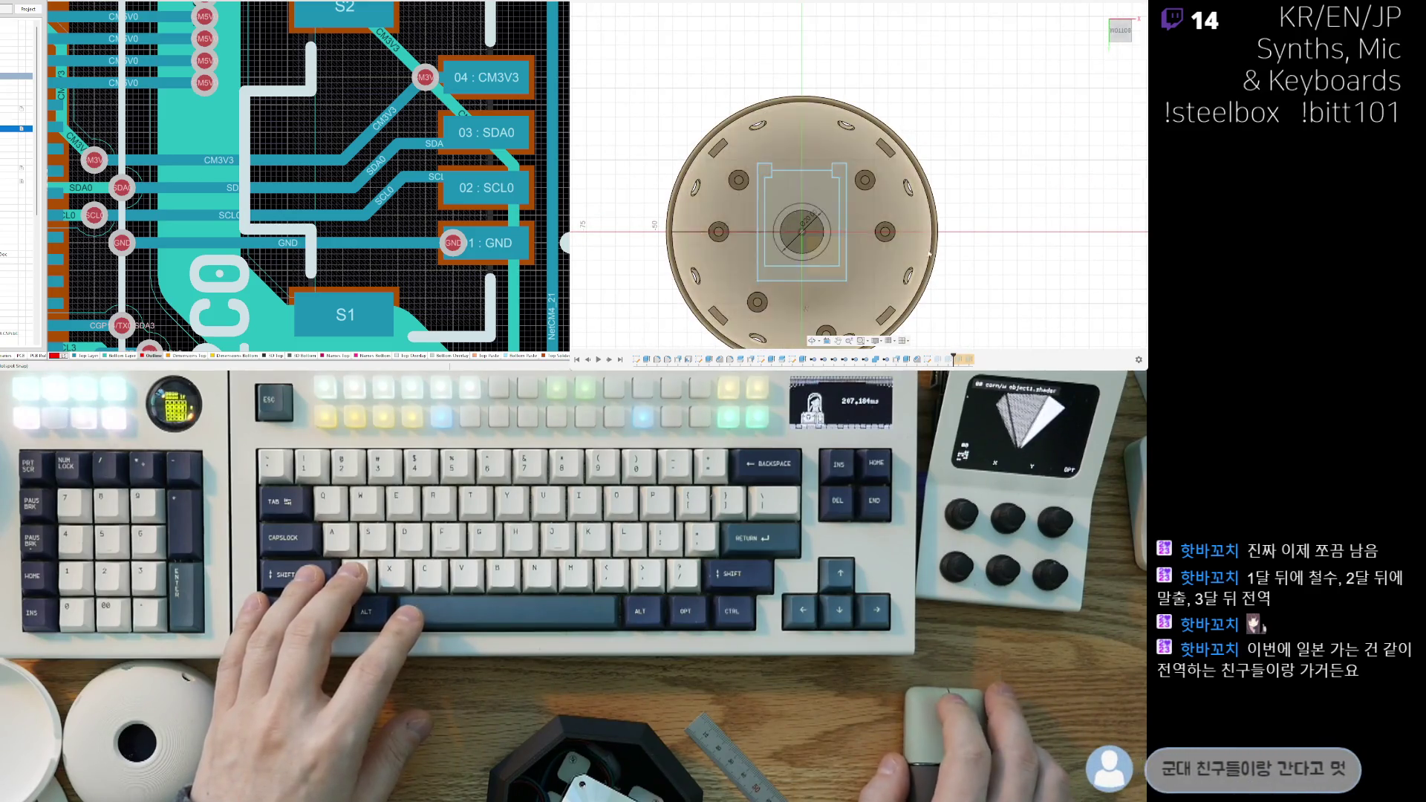
{"action": "middle_click_drag", "start_coordinate": [965, 256], "coordinate": [691, 268], "text": "shift"}
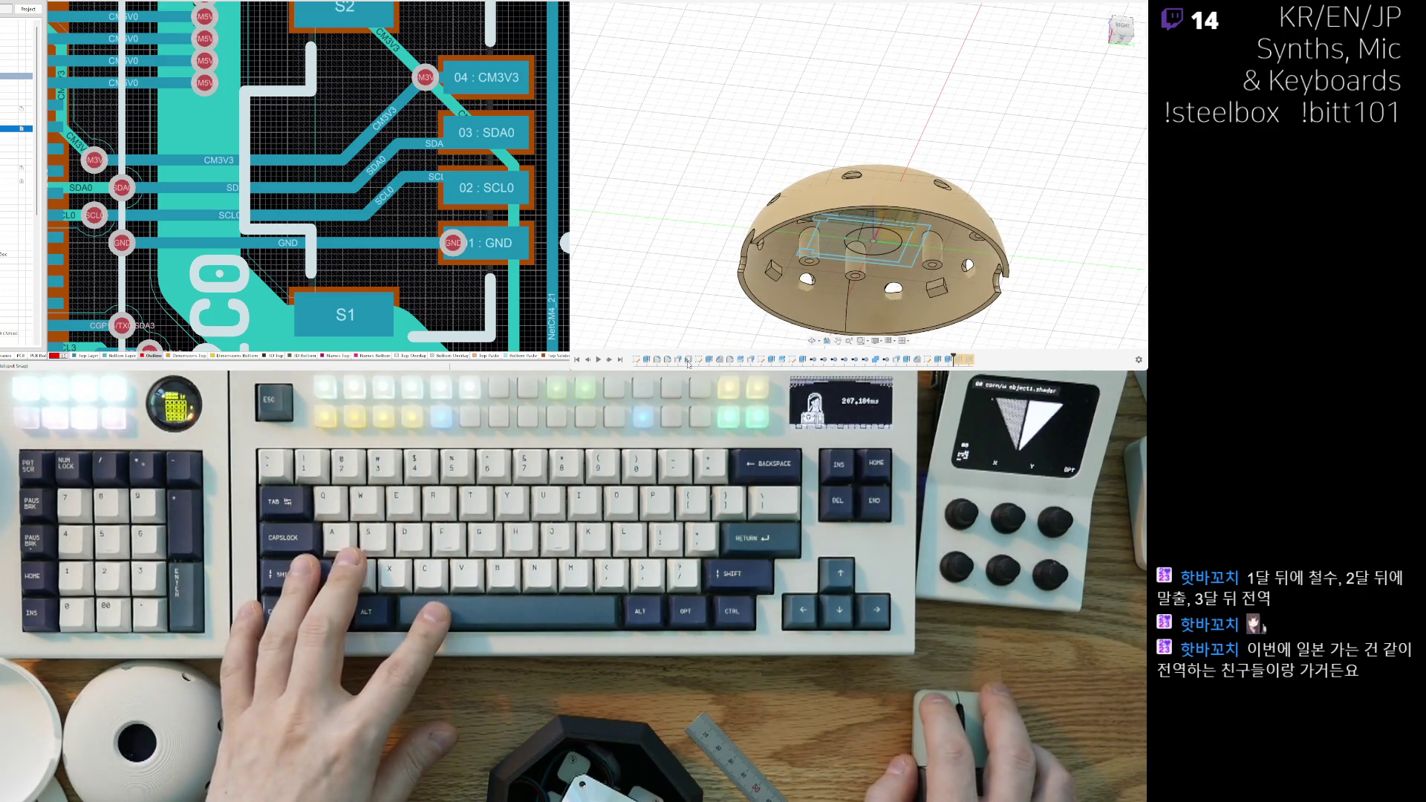
{"action": "key", "text": "ctrl+z"}
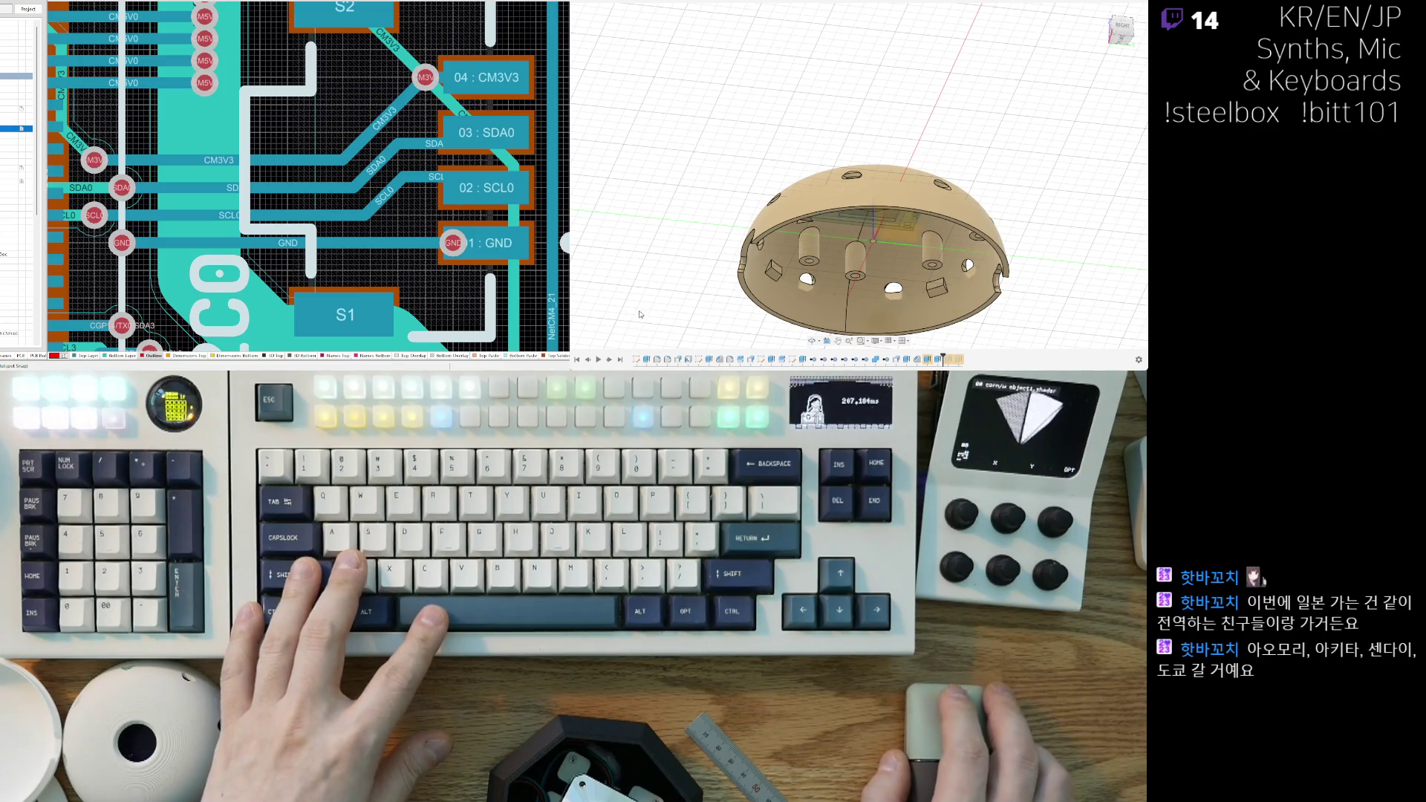
{"action": "middle_click_drag", "start_coordinate": [654, 310], "coordinate": [661, 195], "text": "shift"}
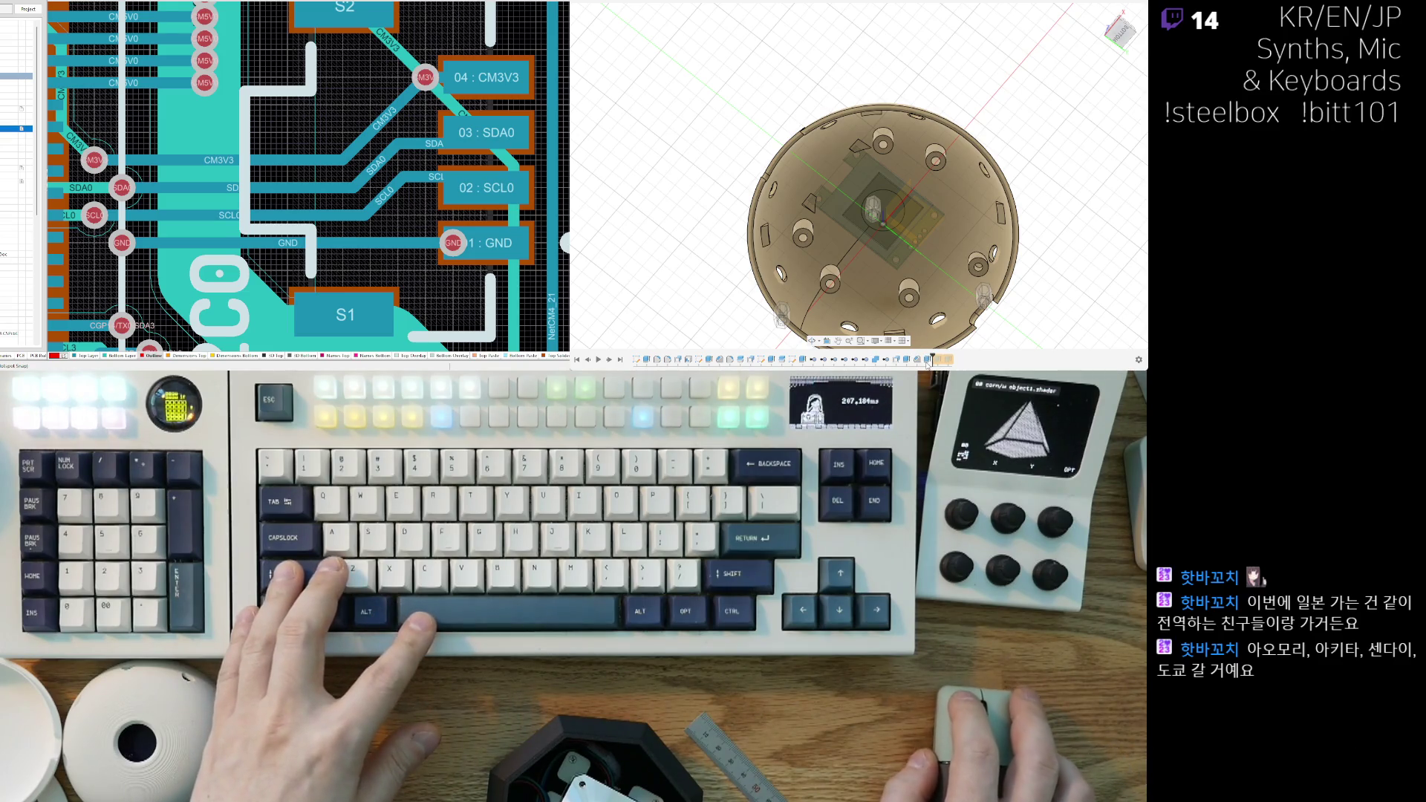
Step: Set a ViewCube bottom view rotated 90 degrees and centre the dome in the viewport
{"action": "mouse_move", "coordinate": [870, 287]}
{"action": "middle_mouse_down", "text": "shift"}
{"action": "mouse_move", "coordinate": [870, 249]}
{"action": "mouse_move", "coordinate": [904, 366]}
{"action": "middle_mouse_up", "text": "shift"}
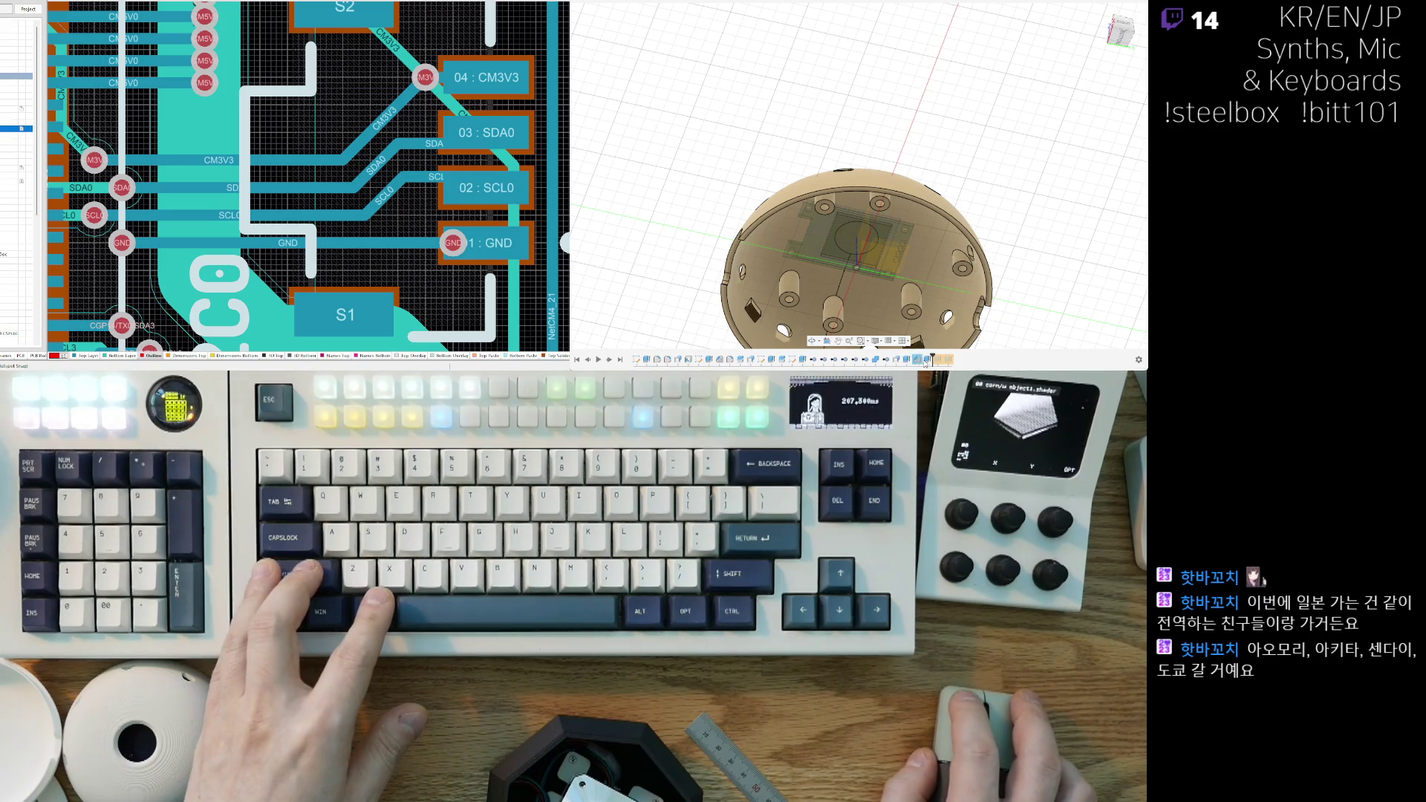
{"action": "mouse_move", "coordinate": [929, 361]}
{"action": "middle_mouse_down", "text": "shift"}
{"action": "mouse_move", "coordinate": [949, 276]}
{"action": "mouse_move", "coordinate": [915, 301]}
{"action": "middle_mouse_up", "text": "shift"}
{"action": "left_click", "coordinate": [1121, 34]}
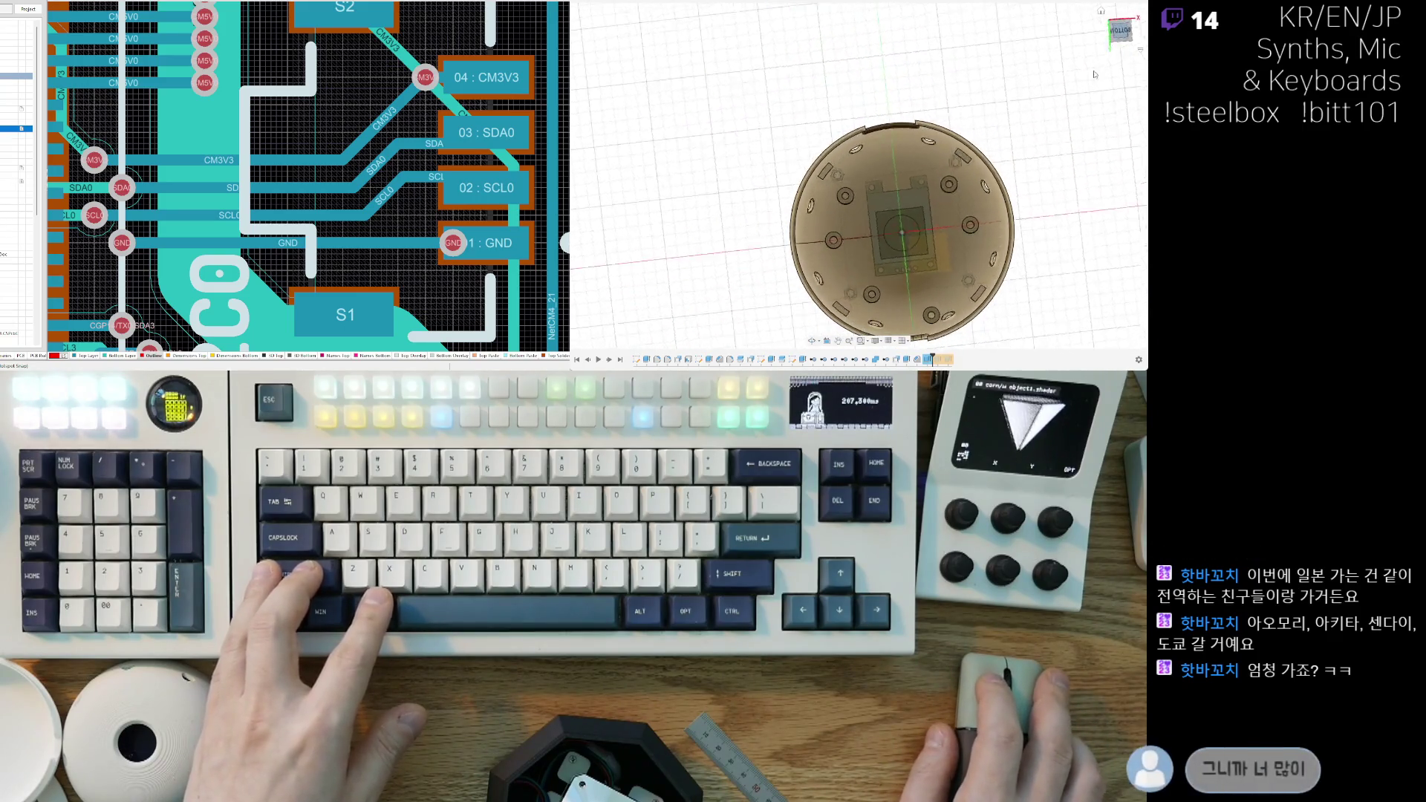
{"action": "scroll", "coordinate": [855, 292], "scroll_direction": "up", "scroll_amount": 5}
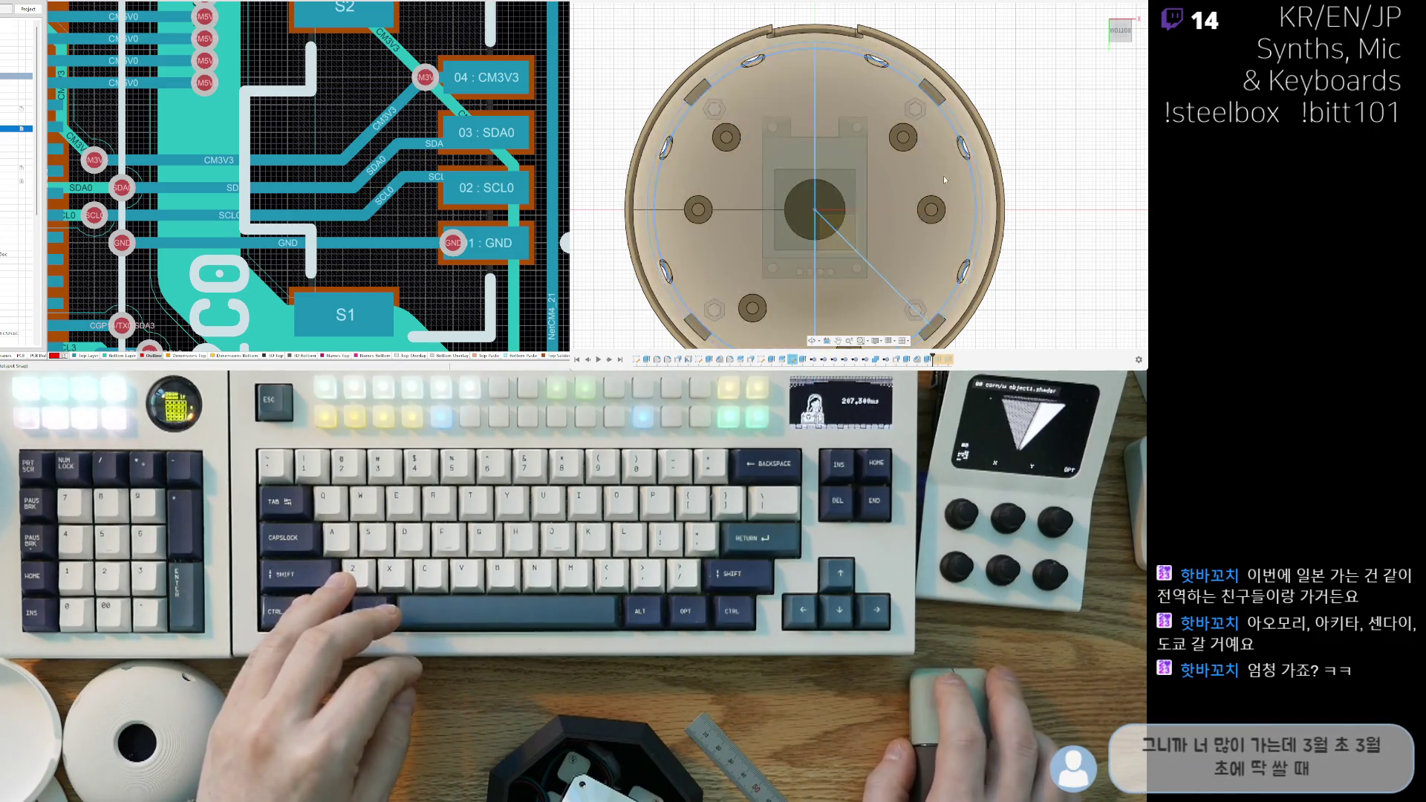
{"action": "scroll", "coordinate": [824, 194], "scroll_direction": "down", "scroll_amount": 2}
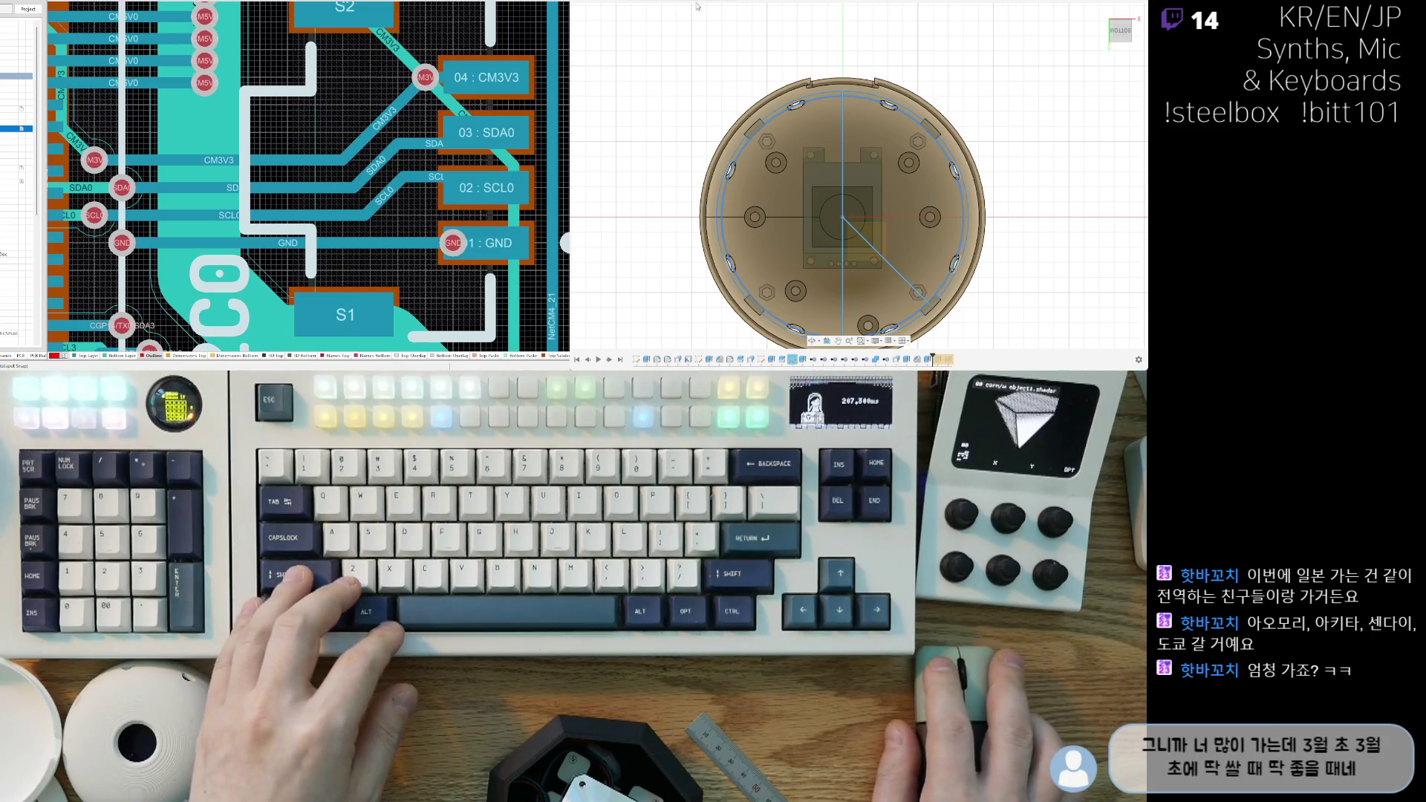
{"action": "middle_click_drag", "start_coordinate": [923, 151], "coordinate": [937, 116]}
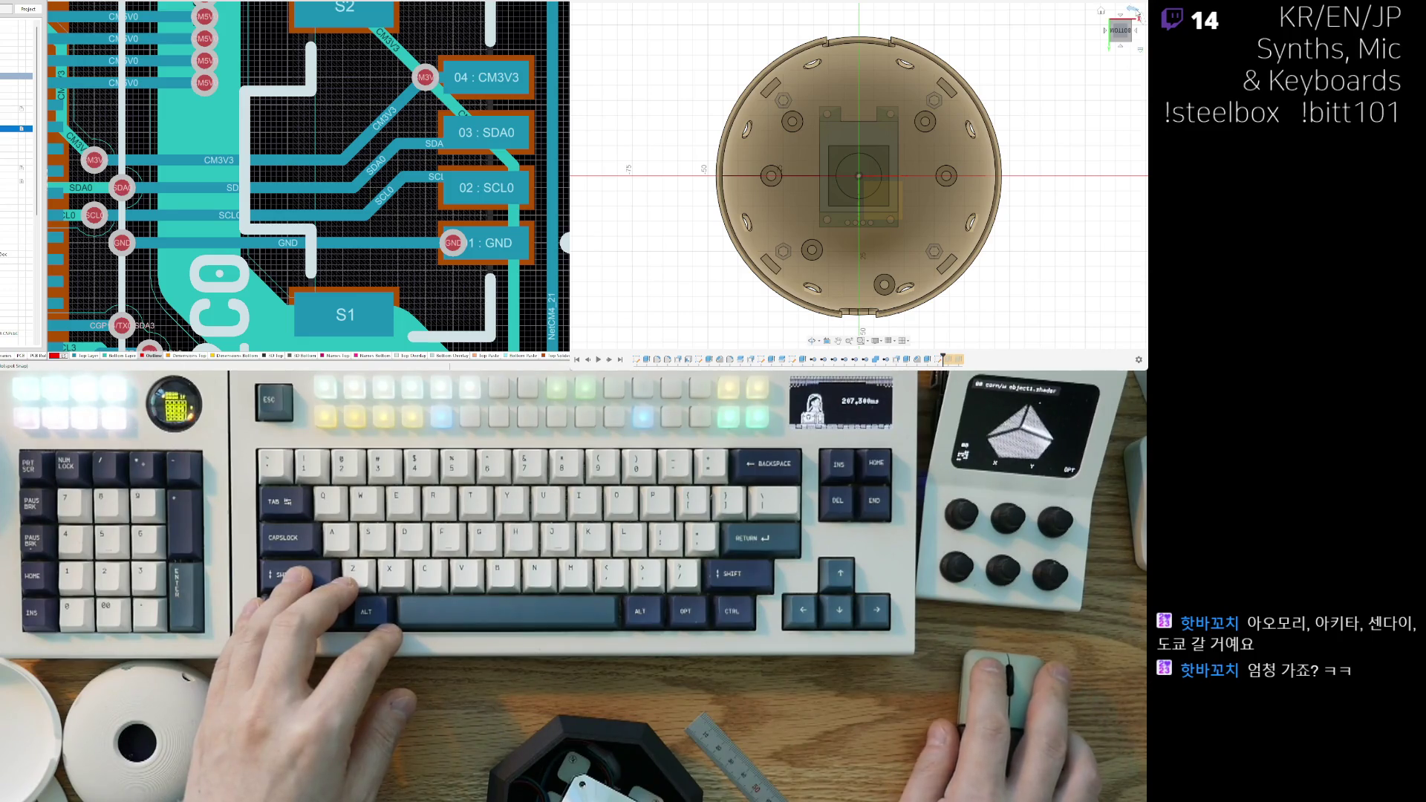
{"action": "left_click", "coordinate": [1142, 17]}
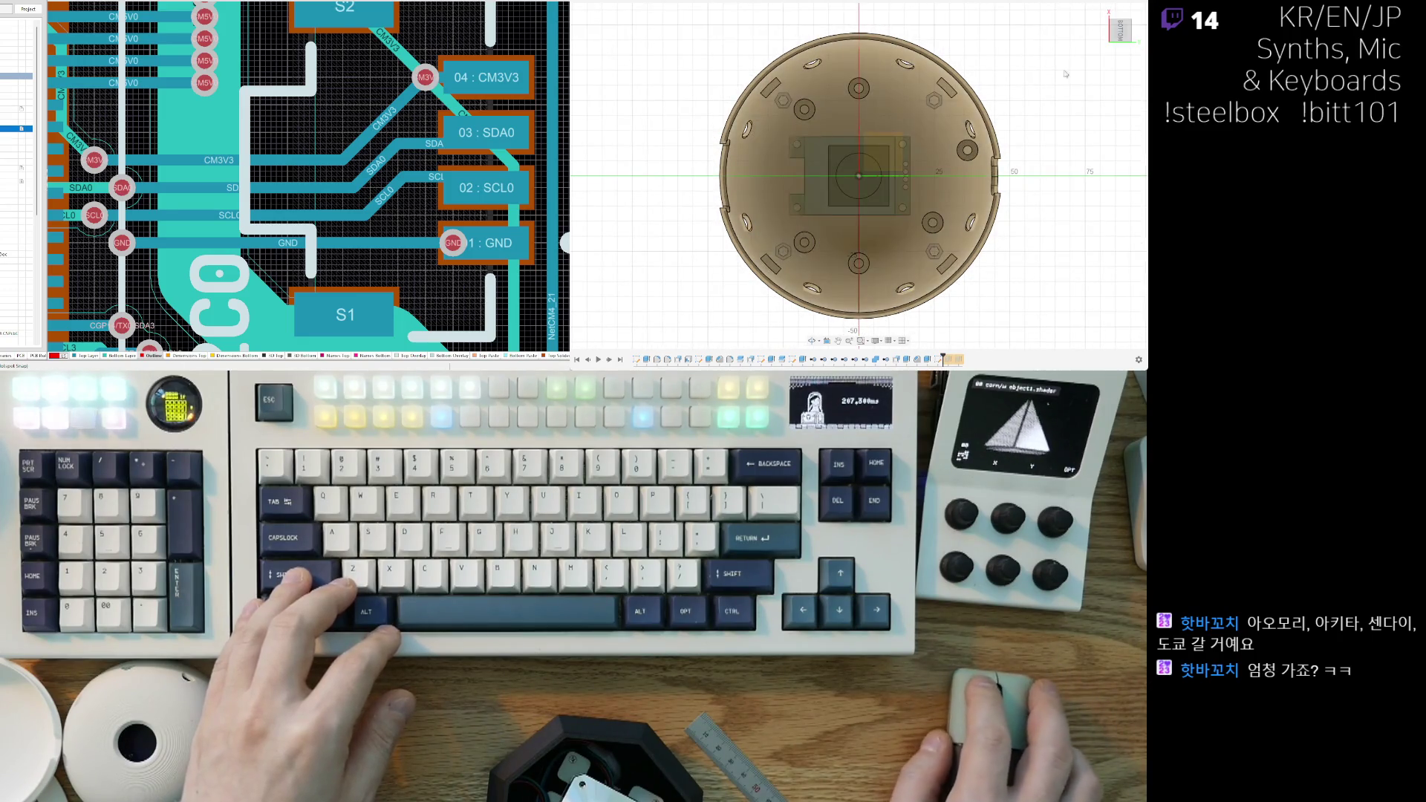
{"action": "left_click", "coordinate": [1132, 9]}
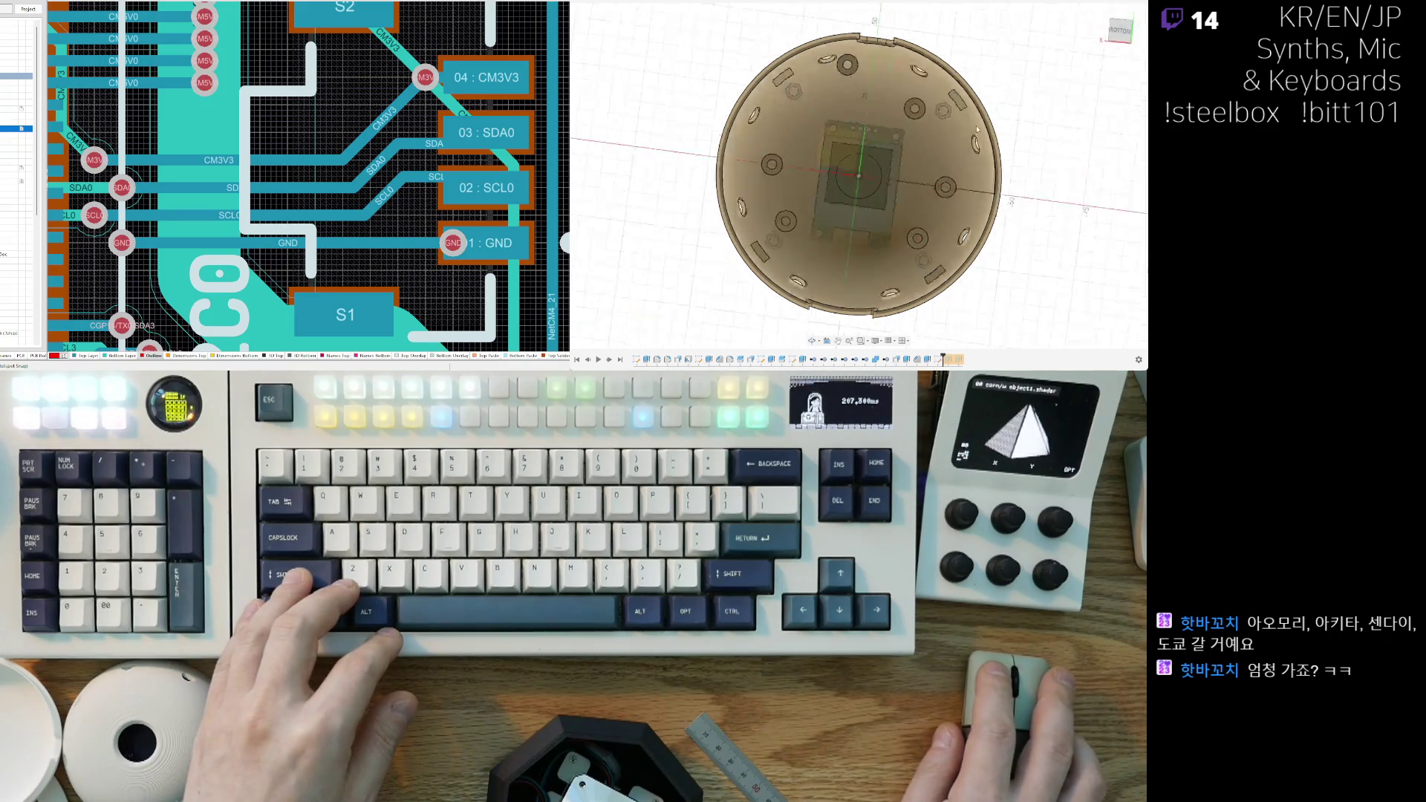
{"action": "middle_click_drag", "start_coordinate": [1125, 249], "coordinate": [1094, 247]}
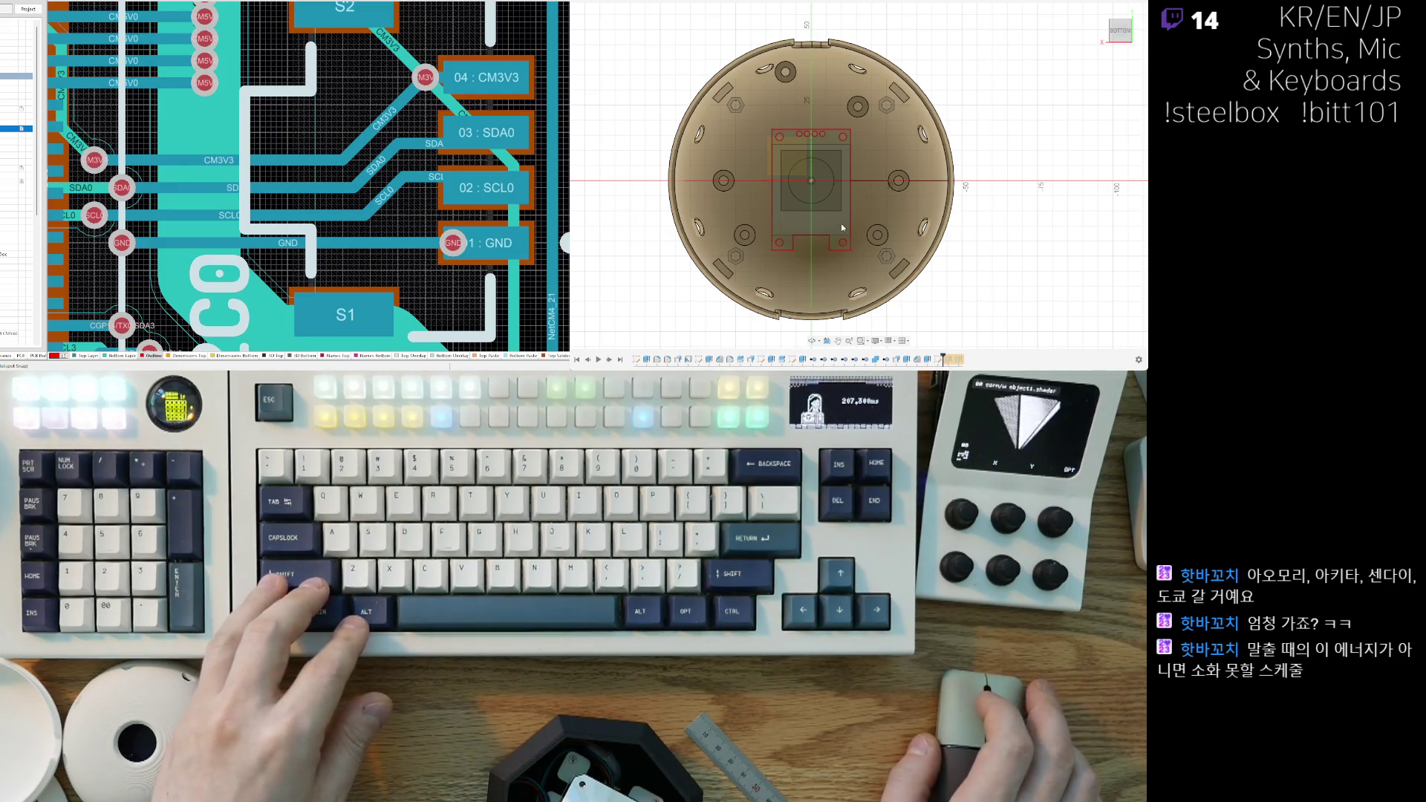
Step: Hide the dome body to show the board outline sketch, starting then cancelling a circle
{"action": "scroll", "coordinate": [821, 195], "scroll_direction": "up", "scroll_amount": 3}
{"action": "scroll", "coordinate": [760, 183], "scroll_direction": "up", "scroll_amount": 3}
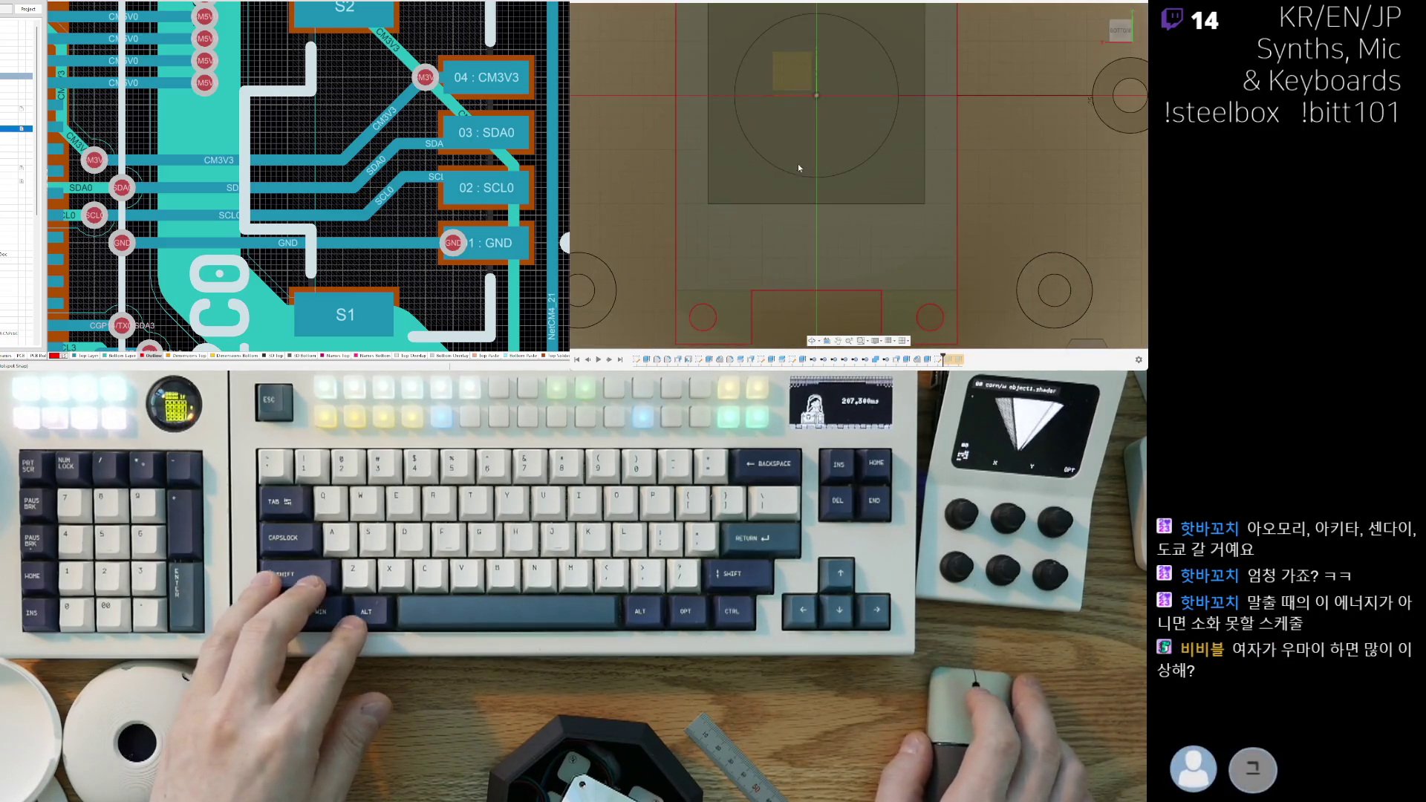
{"action": "scroll", "coordinate": [920, 207], "scroll_direction": "down", "scroll_amount": 1}
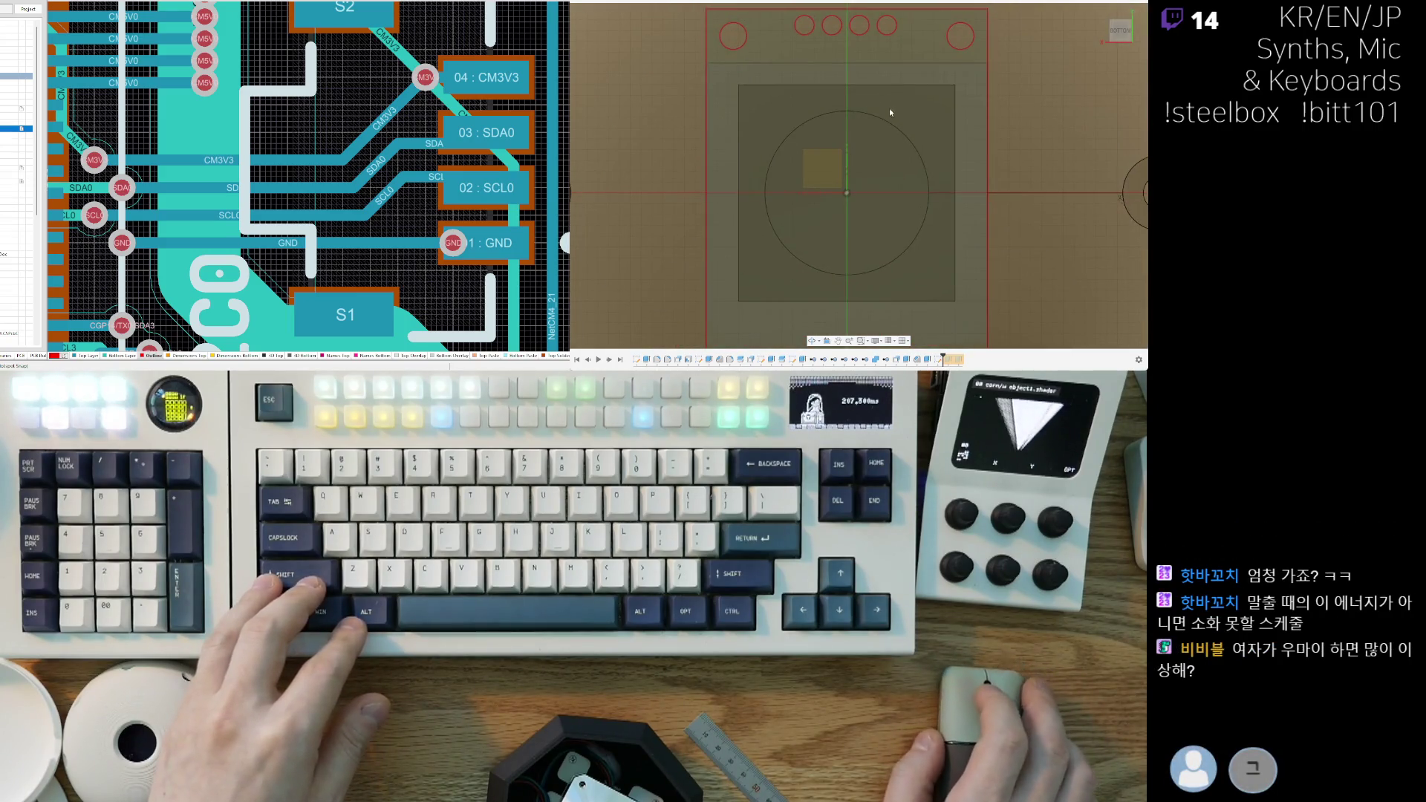
{"action": "scroll", "coordinate": [854, 233], "scroll_direction": "down", "scroll_amount": 3}
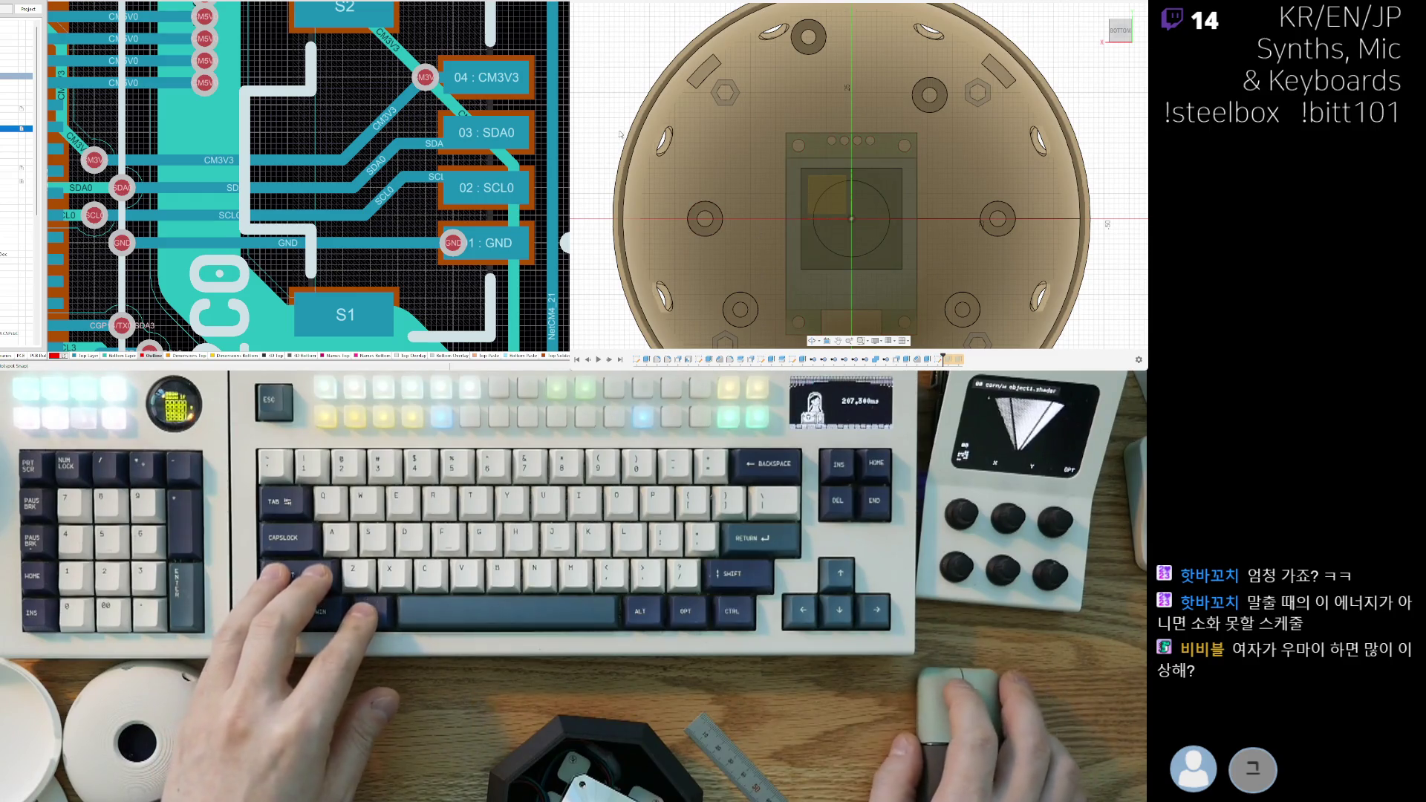
{"action": "key", "text": "v"}
{"action": "scroll", "coordinate": [843, 194], "scroll_direction": "up", "scroll_amount": 2}
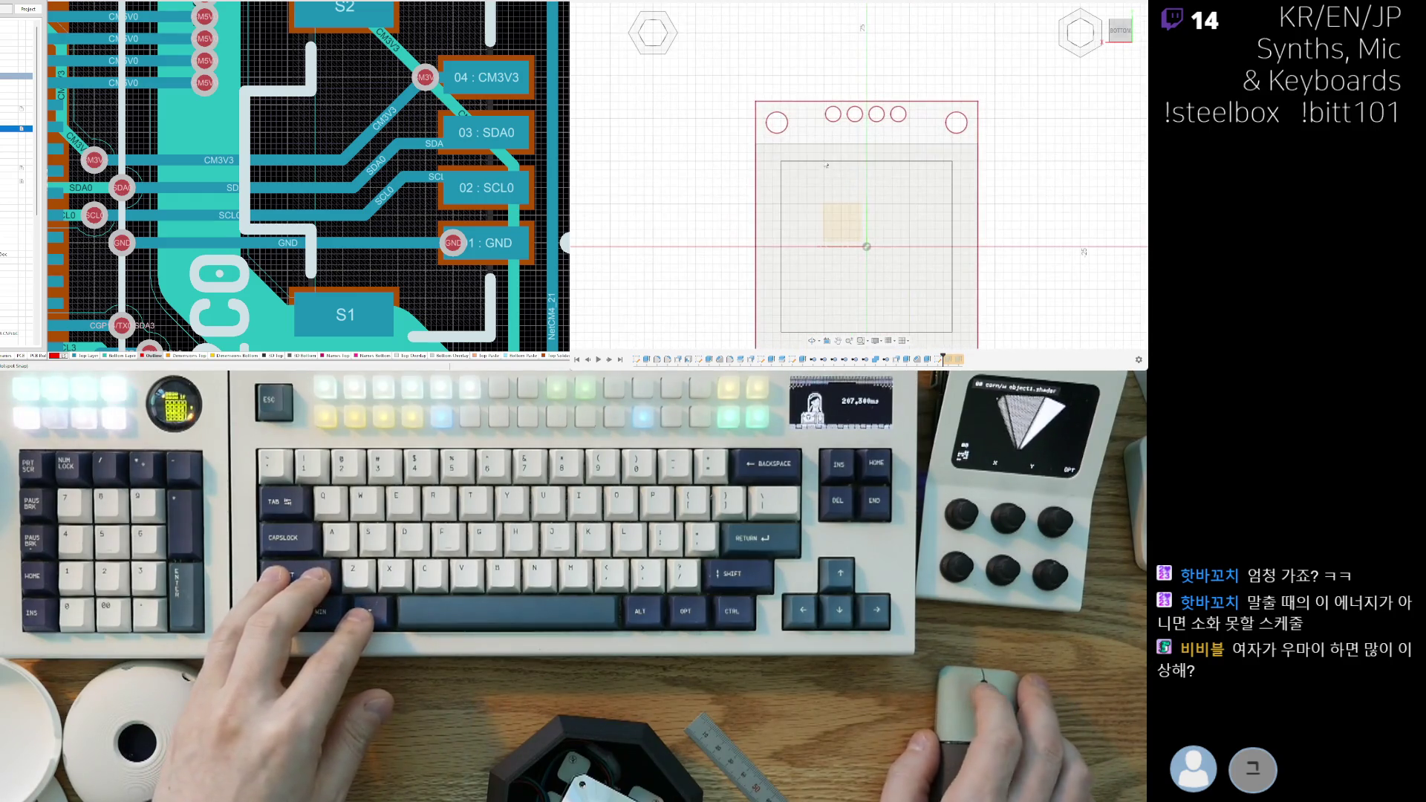
{"action": "scroll", "coordinate": [861, 201], "scroll_direction": "down", "scroll_amount": 2}
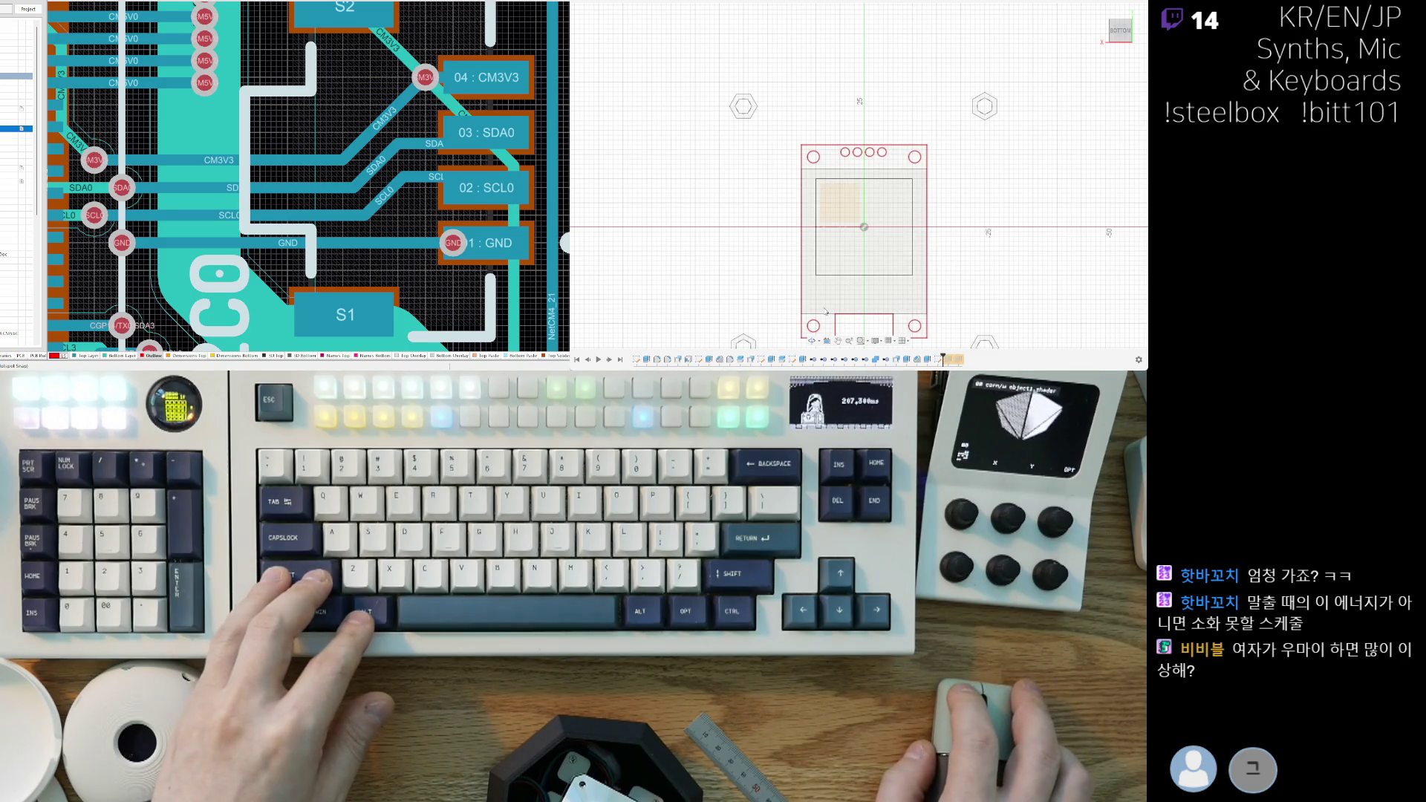
{"action": "scroll", "coordinate": [829, 306], "scroll_direction": "up", "scroll_amount": 2}
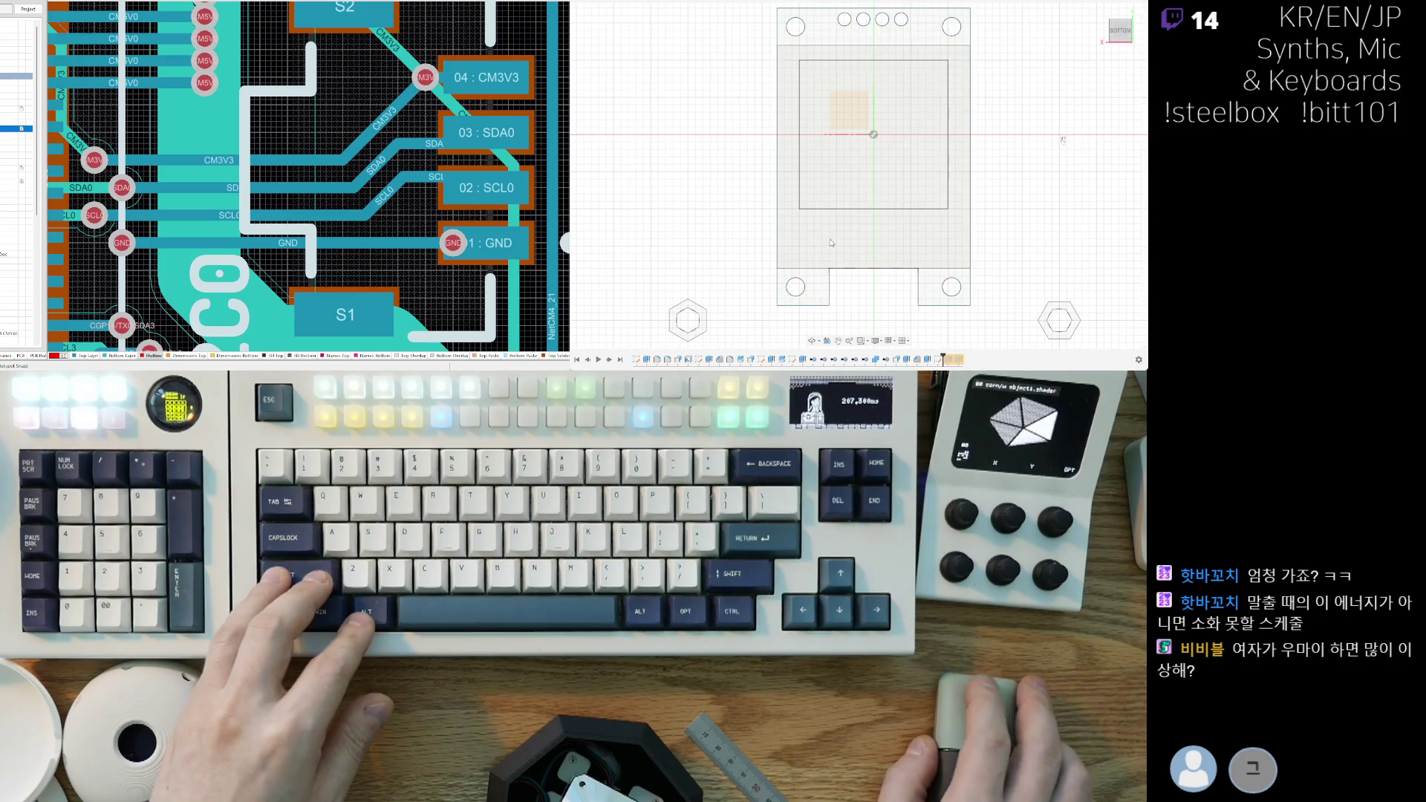
{"action": "middle_click_drag", "start_coordinate": [1030, 176], "coordinate": [1006, 194]}
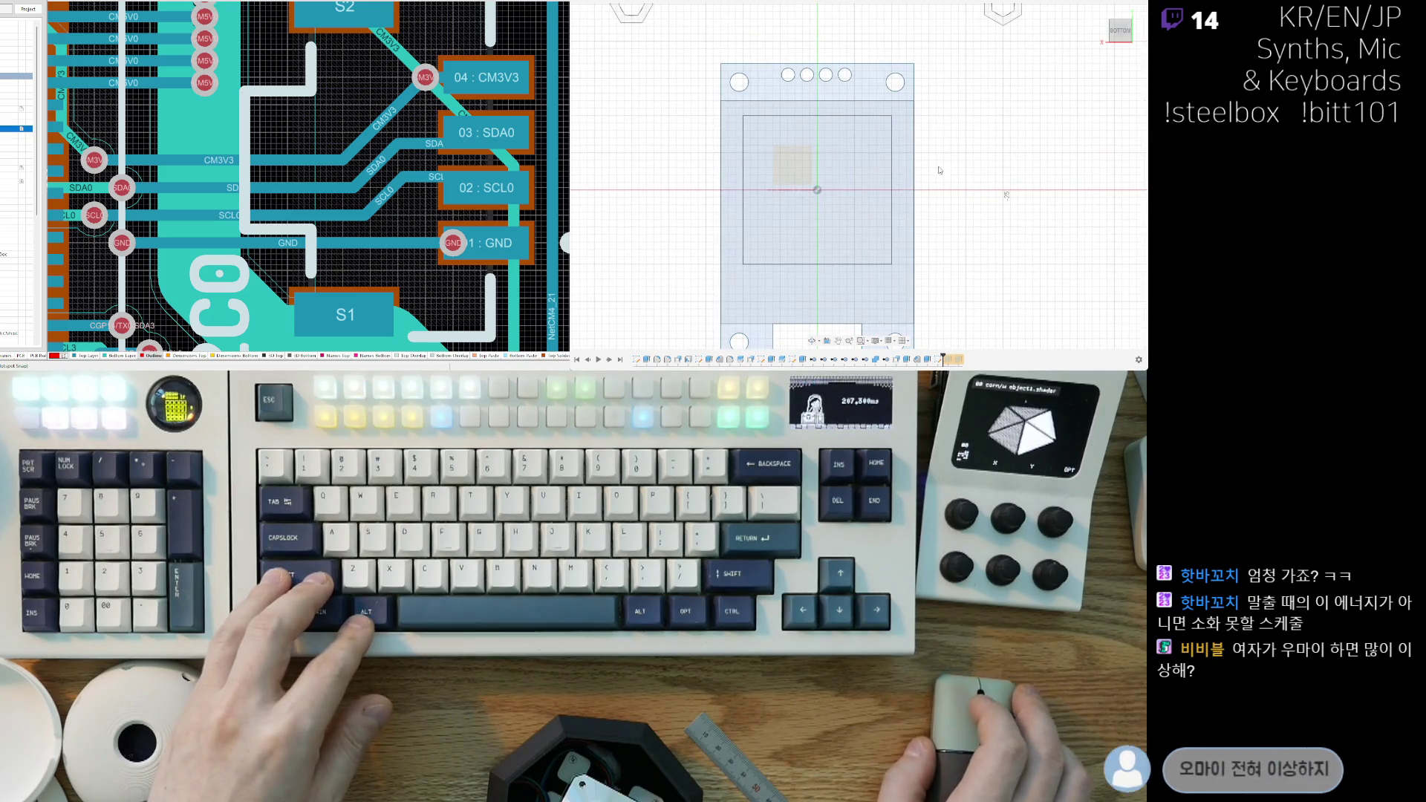
{"action": "key", "text": "c"}
{"action": "left_click", "coordinate": [817, 191]}
{"action": "key", "text": "Escape"}
Step: Orbit and pan to a 3D side view showing the board among the standoffs
{"action": "middle_click_drag", "start_coordinate": [918, 211], "coordinate": [892, 248]}
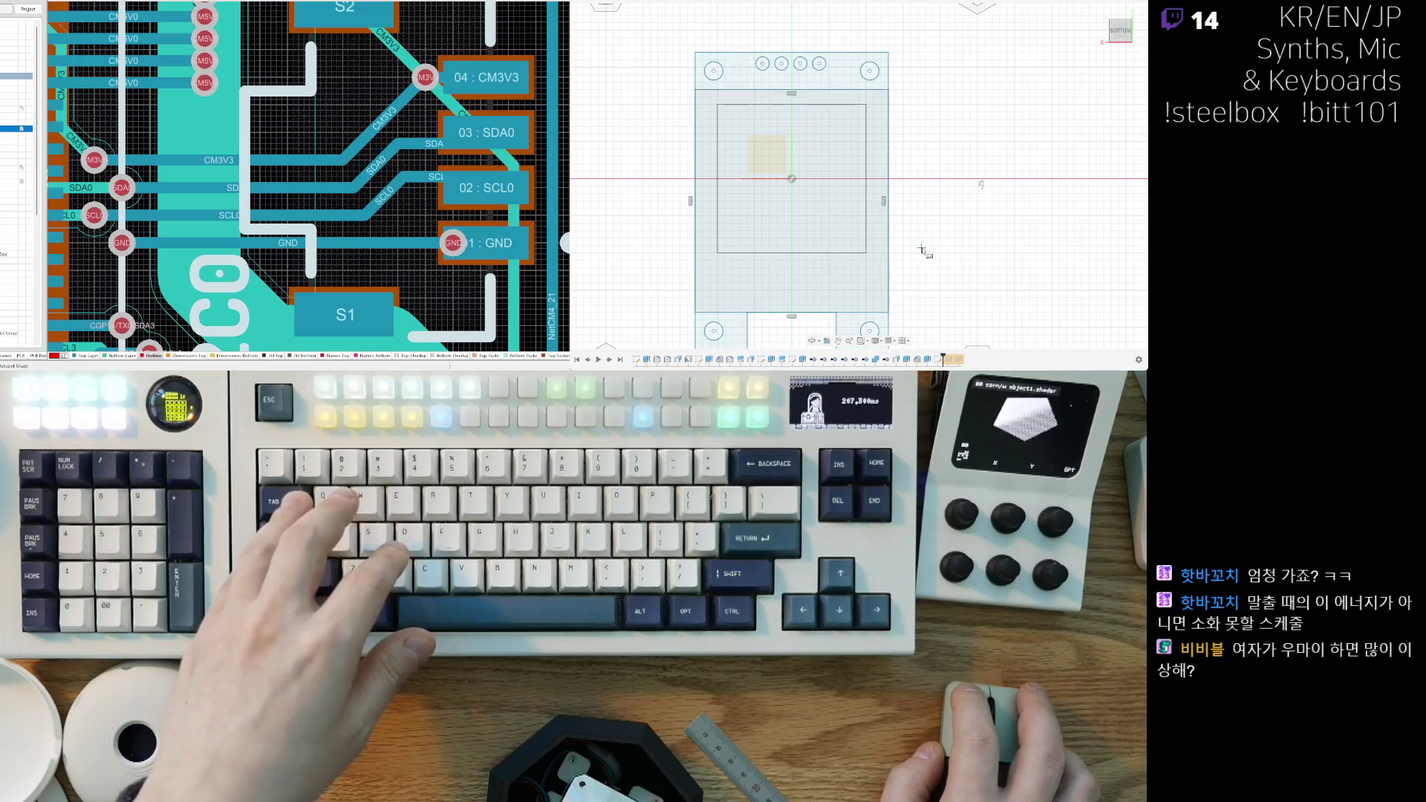
{"action": "scroll", "coordinate": [920, 255], "scroll_direction": "down", "scroll_amount": 3}
{"action": "scroll", "coordinate": [837, 123], "scroll_direction": "up", "scroll_amount": 3}
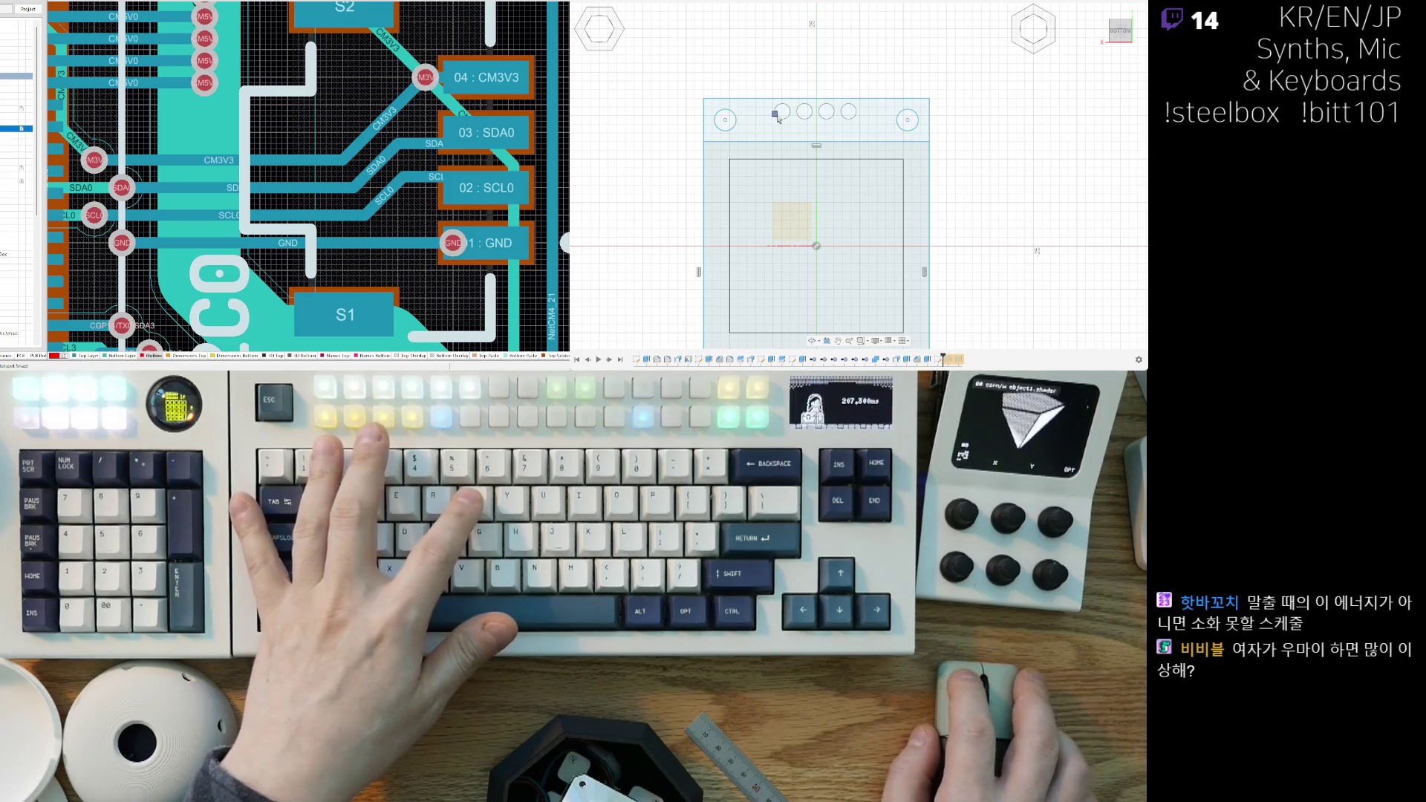
{"action": "scroll", "coordinate": [776, 117], "scroll_direction": "down", "scroll_amount": 2}
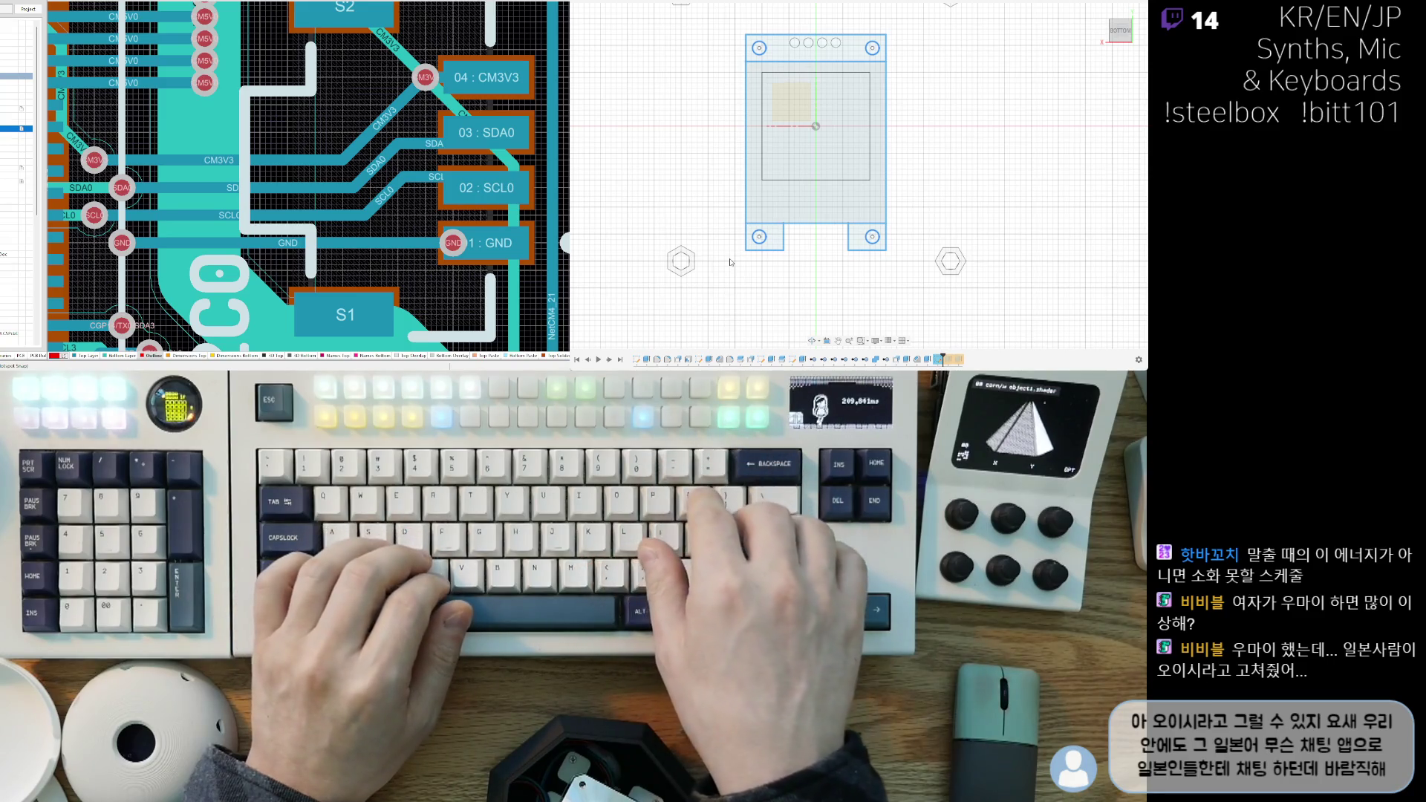
{"action": "mouse_move", "coordinate": [672, 257]}
{"action": "middle_mouse_down", "text": "shift"}
{"action": "mouse_move", "coordinate": [886, 231]}
{"action": "mouse_move", "coordinate": [926, 249]}
{"action": "middle_mouse_up", "text": "shift"}
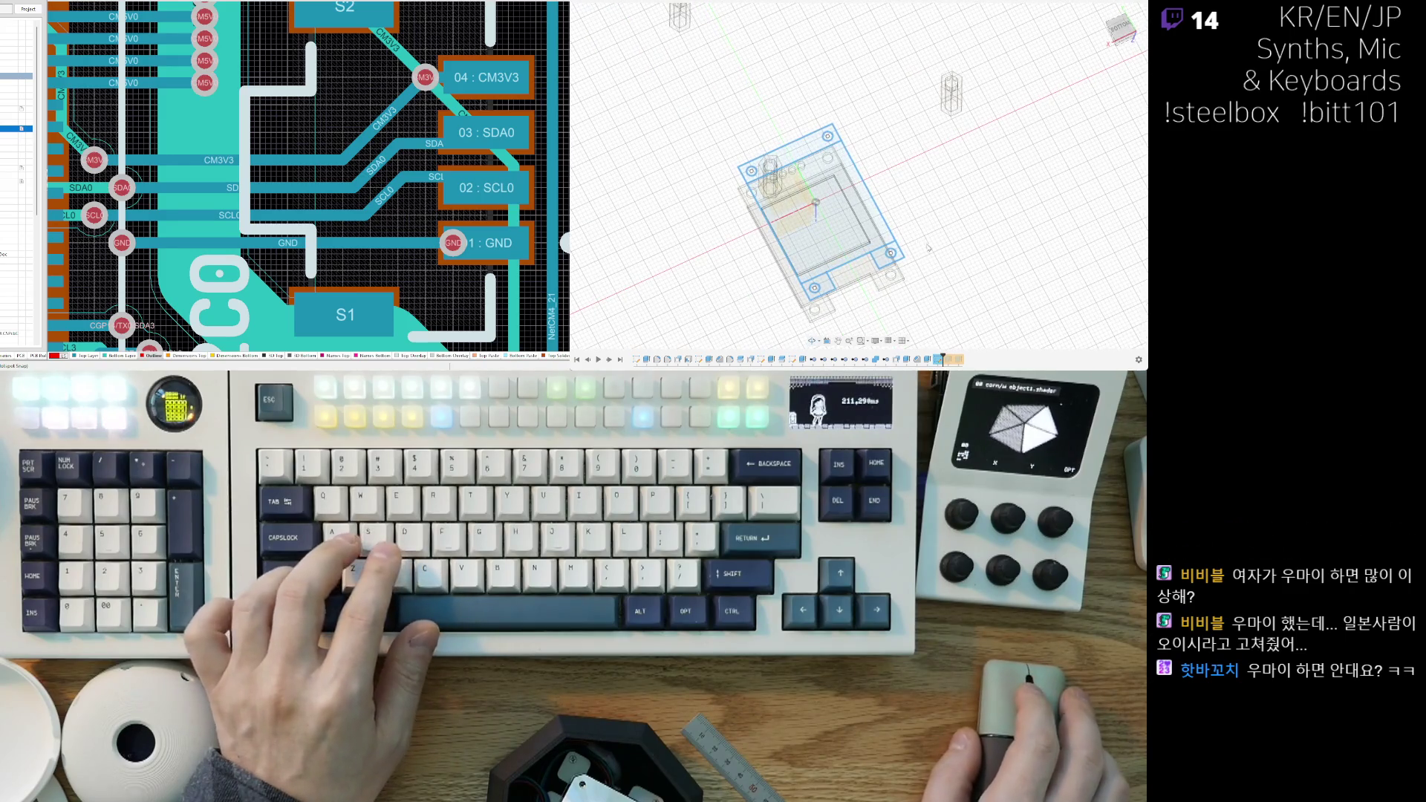
{"action": "middle_click_drag", "start_coordinate": [881, 314], "coordinate": [896, 284]}
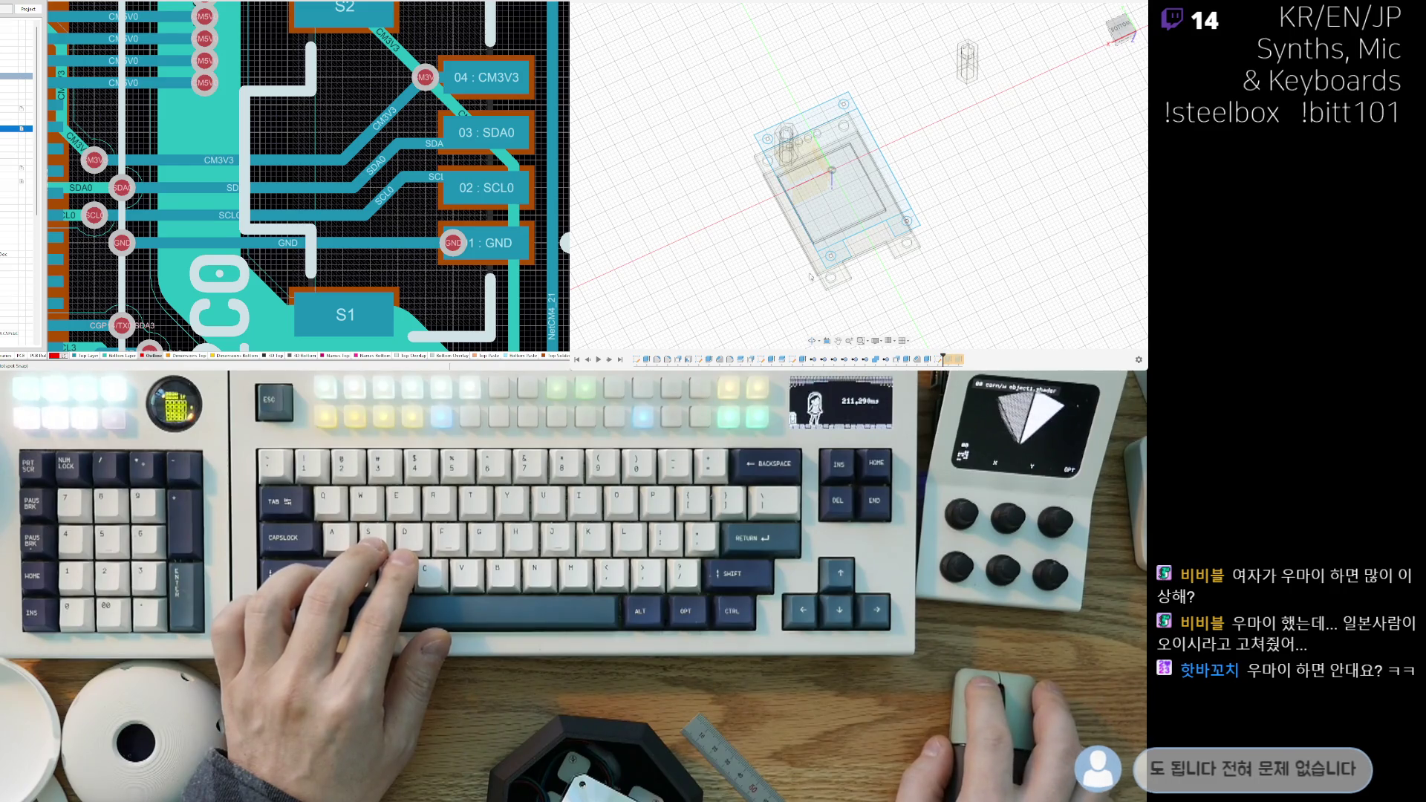
{"action": "middle_click_drag", "start_coordinate": [960, 219], "coordinate": [945, 266]}
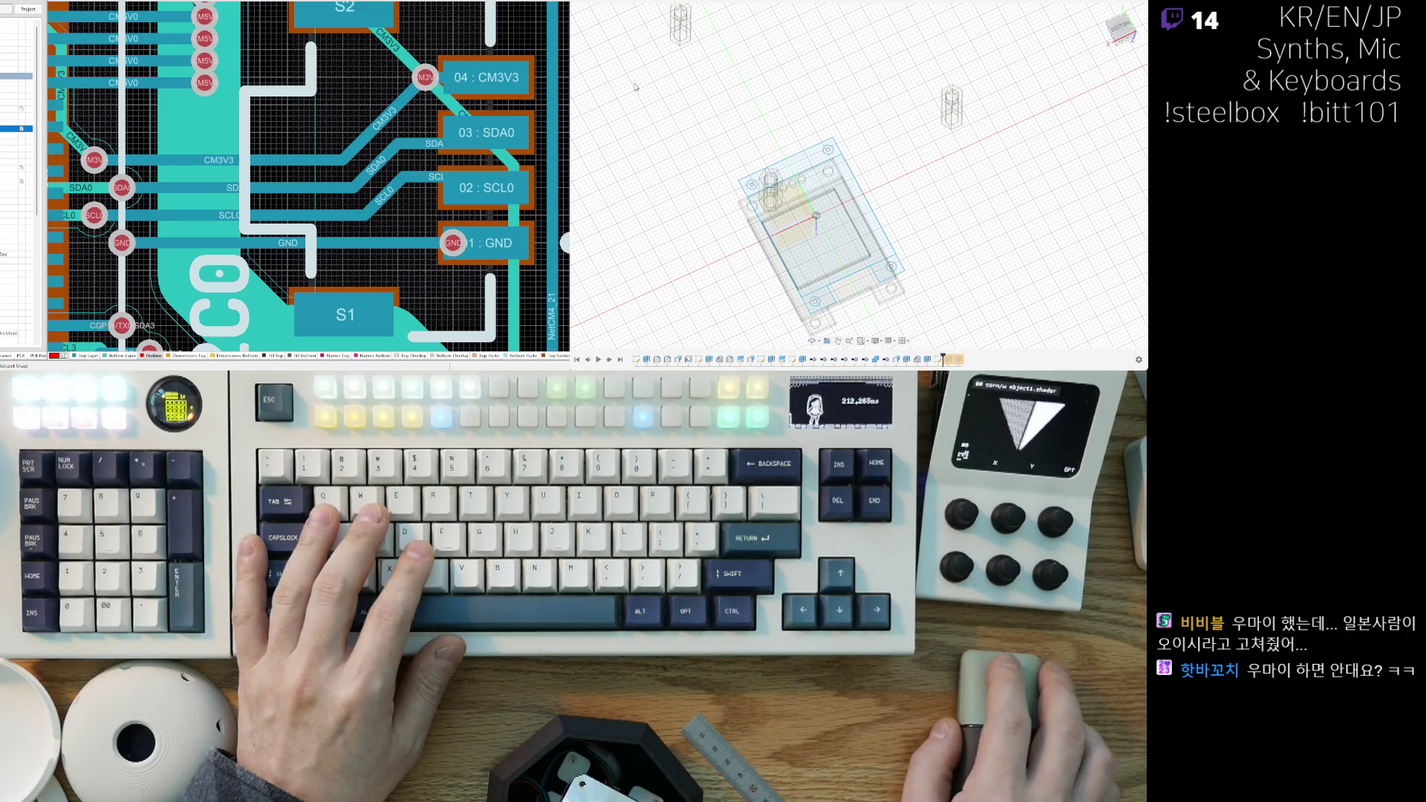
{"action": "middle_click_drag", "start_coordinate": [939, 242], "coordinate": [918, 195], "text": "shift"}
{"action": "scroll", "coordinate": [840, 212], "scroll_direction": "up", "scroll_amount": 3}
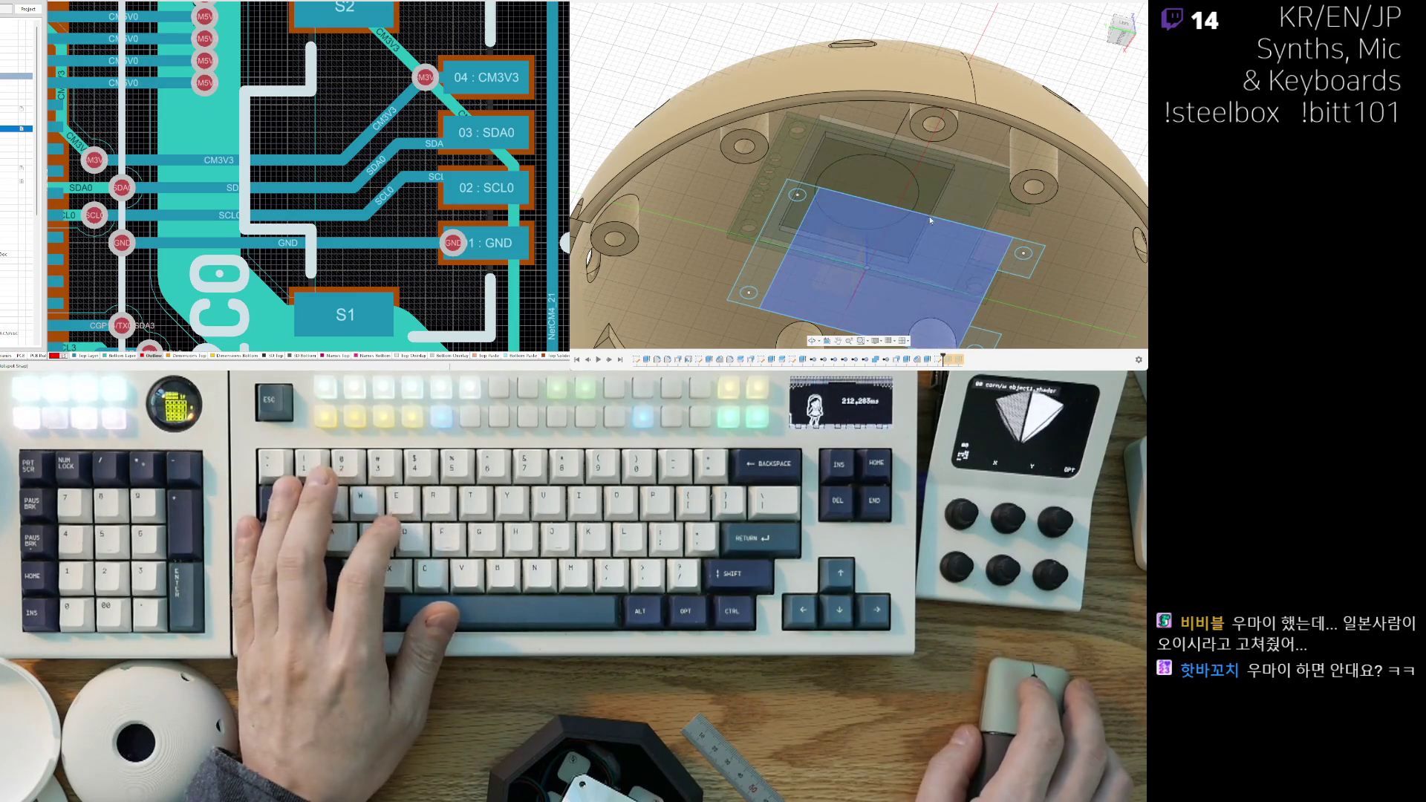
Step: In bottom view, sketch a 72 mm diameter circle centred over the display board
{"action": "left_click", "coordinate": [884, 271]}
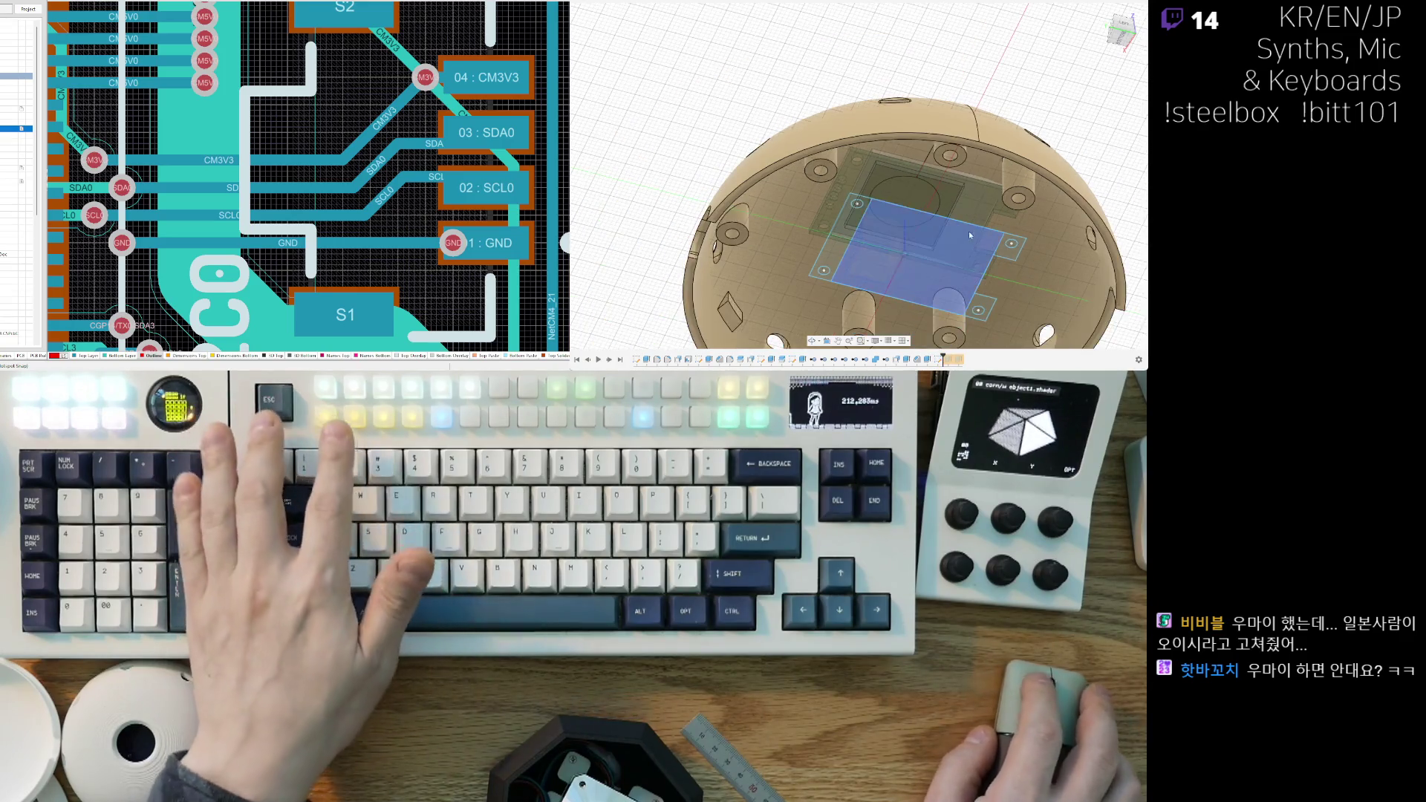
{"action": "scroll", "coordinate": [972, 223], "scroll_direction": "down", "scroll_amount": 3}
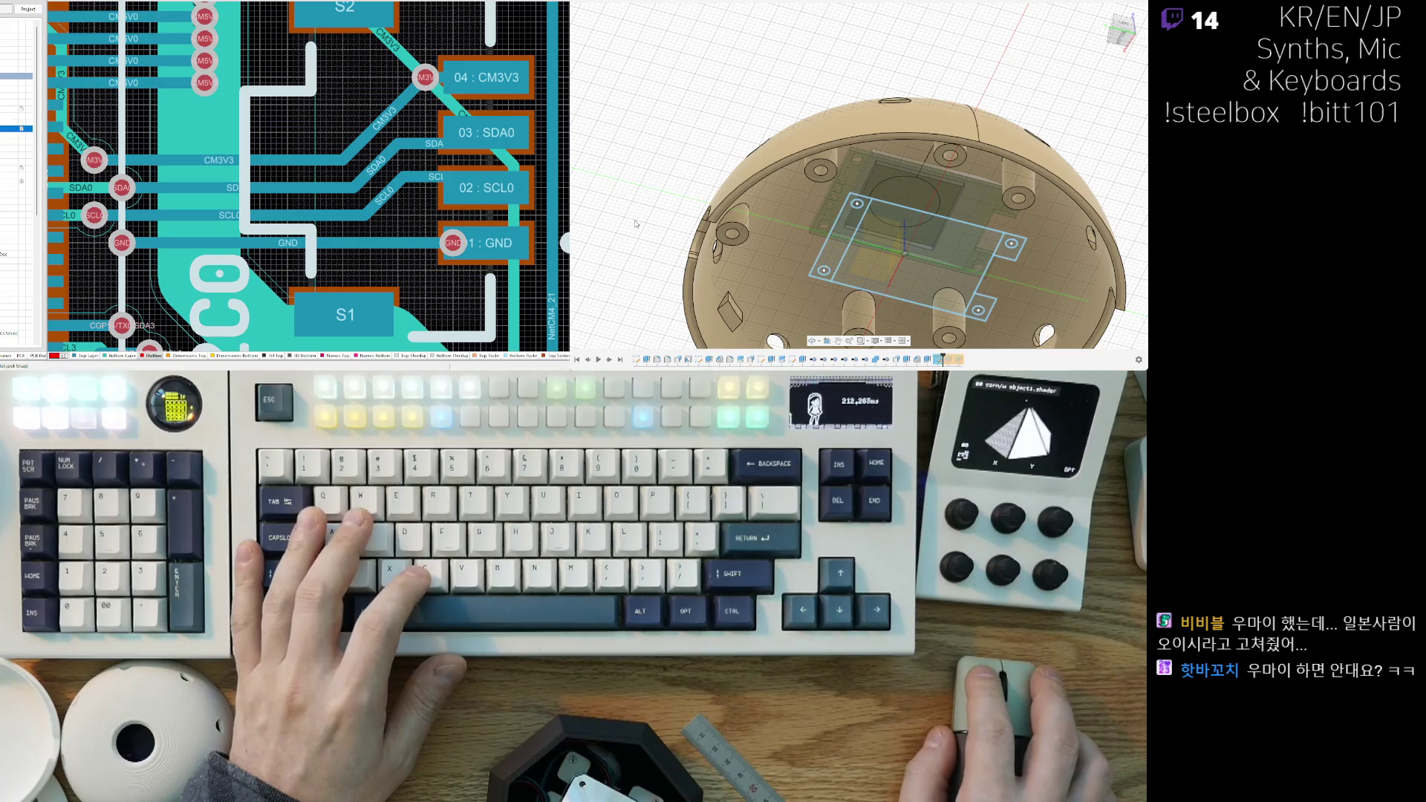
{"action": "key", "text": "F6"}
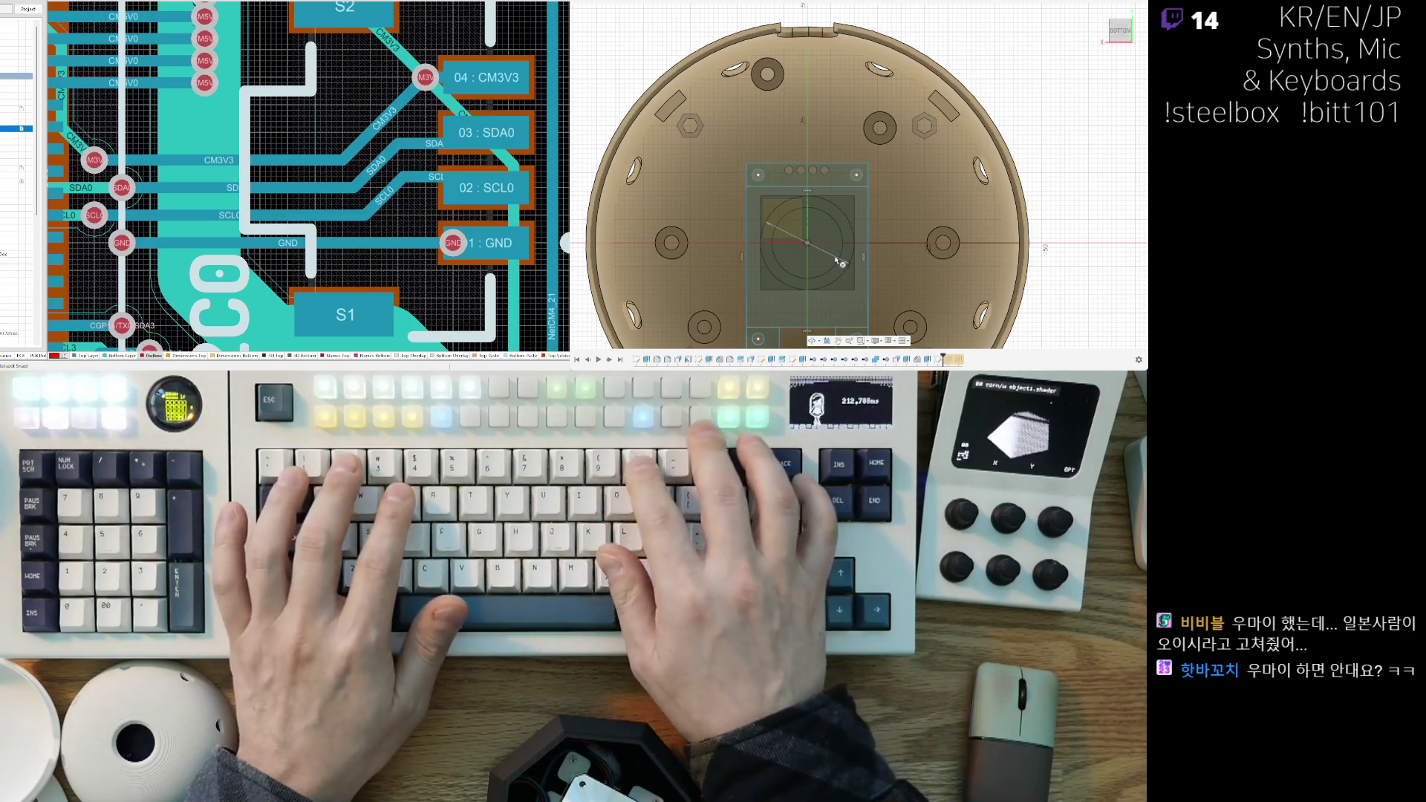
{"action": "type", "text": "72"}
{"action": "key", "text": "Return"}
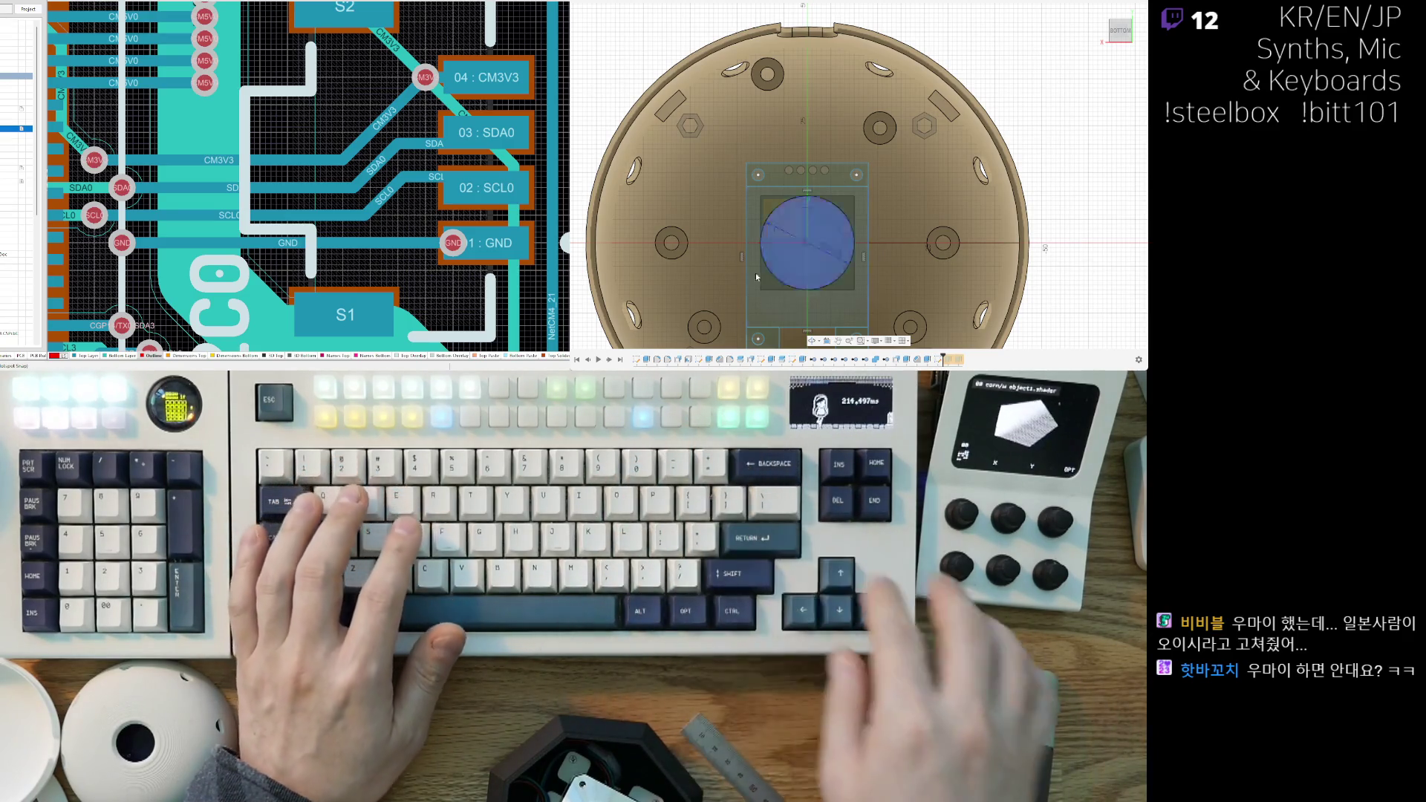
Step: Extrude the 72 mm circle as a cut up through the dome's top
{"action": "mouse_move", "coordinate": [1105, 250]}
{"action": "middle_mouse_down", "text": "shift"}
{"action": "mouse_move", "coordinate": [884, 273]}
{"action": "mouse_move", "coordinate": [960, 240]}
{"action": "middle_mouse_up", "text": "shift"}
{"action": "scroll", "coordinate": [958, 242], "scroll_direction": "up", "scroll_amount": 3}
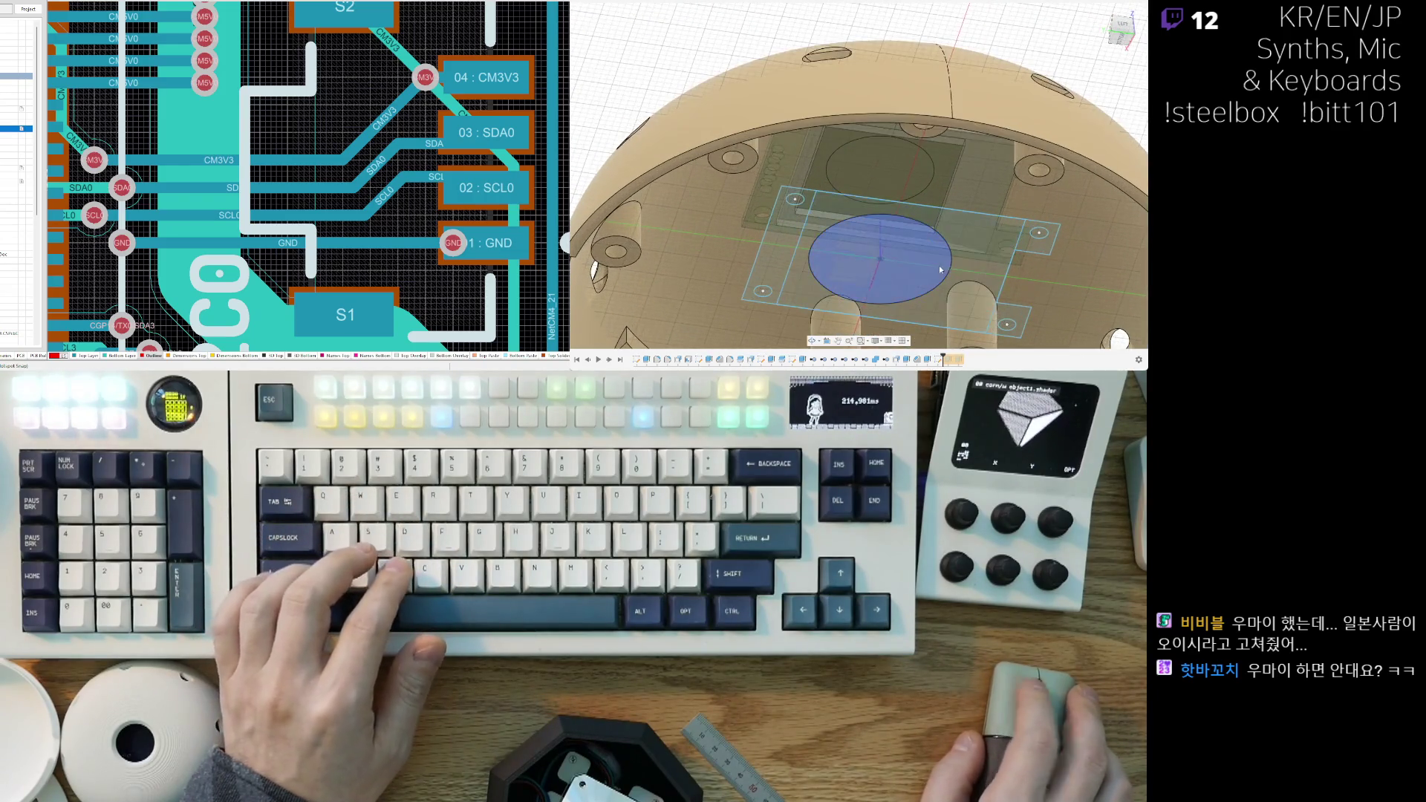
{"action": "key", "text": "e"}
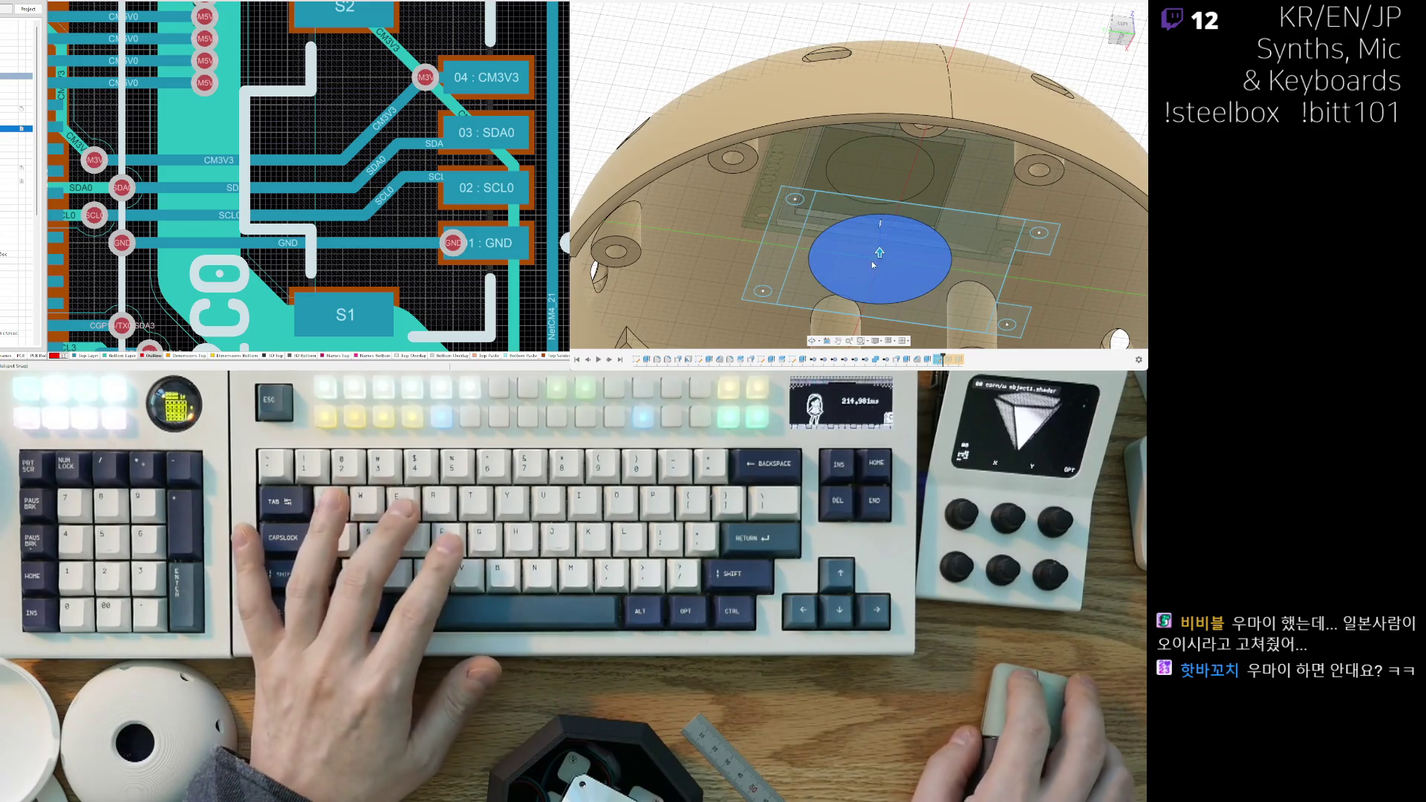
{"action": "left_click_drag", "start_coordinate": [879, 251], "coordinate": [871, 149]}
{"action": "middle_click_drag", "start_coordinate": [873, 152], "coordinate": [1042, 208], "text": "shift"}
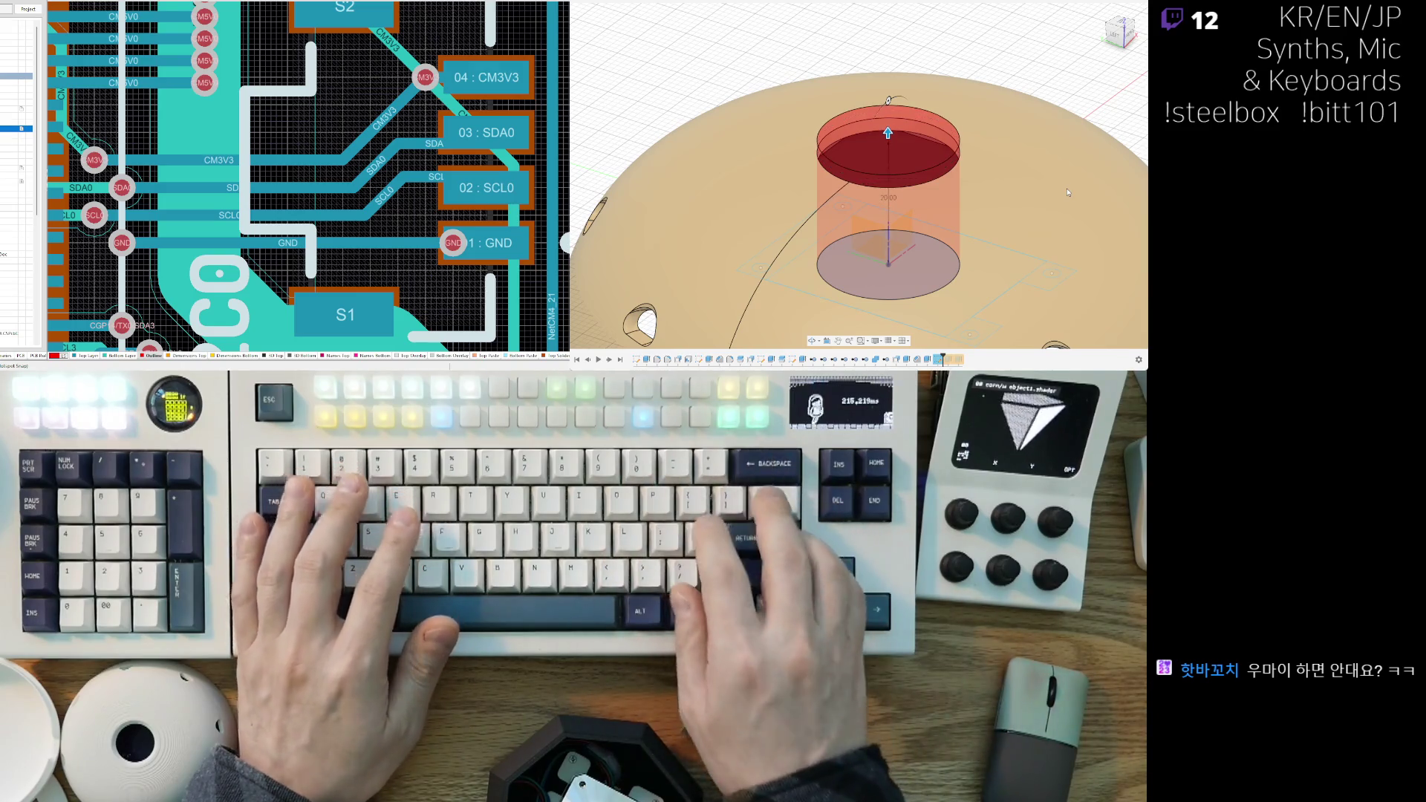
{"action": "key", "text": "Return"}
{"action": "mouse_move", "coordinate": [928, 245]}
{"action": "middle_mouse_down", "text": "shift"}
{"action": "mouse_move", "coordinate": [893, 170]}
{"action": "mouse_move", "coordinate": [925, 113]}
{"action": "mouse_move", "coordinate": [738, 120]}
{"action": "middle_mouse_up", "text": "shift"}
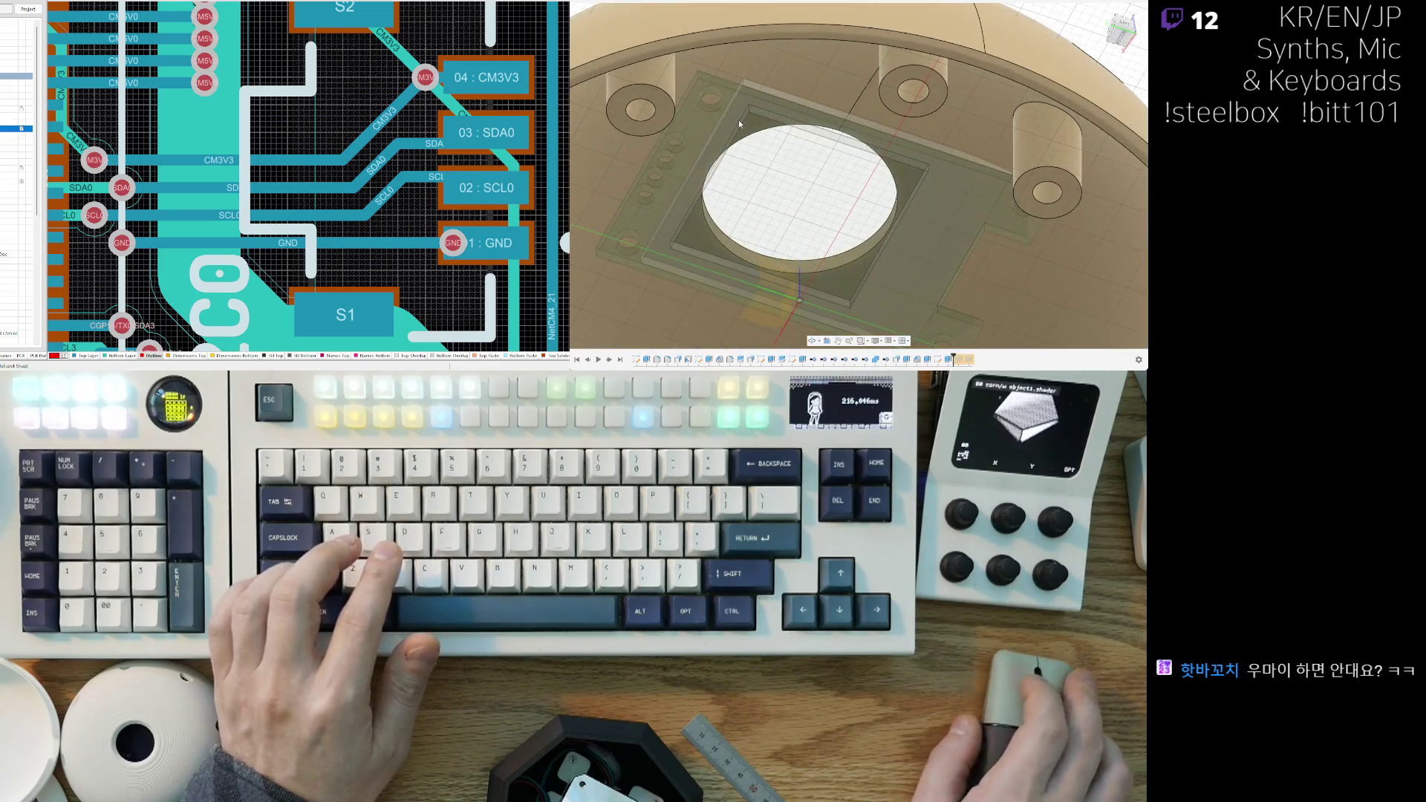
Step: Extrude the board sketch's strip, large and lower profiles upward as a cut through the dome
{"action": "left_click", "coordinate": [621, 217]}
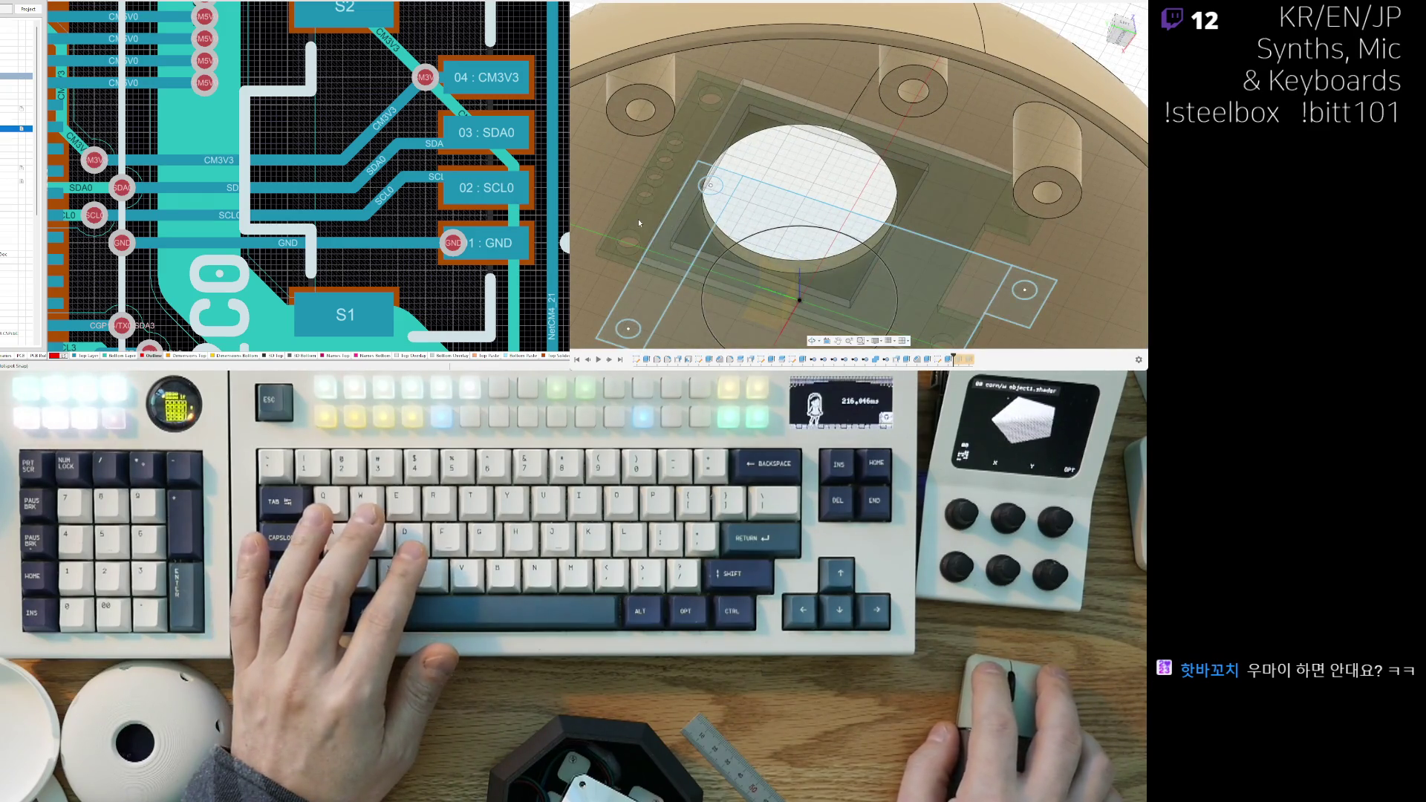
{"action": "key", "text": "e"}
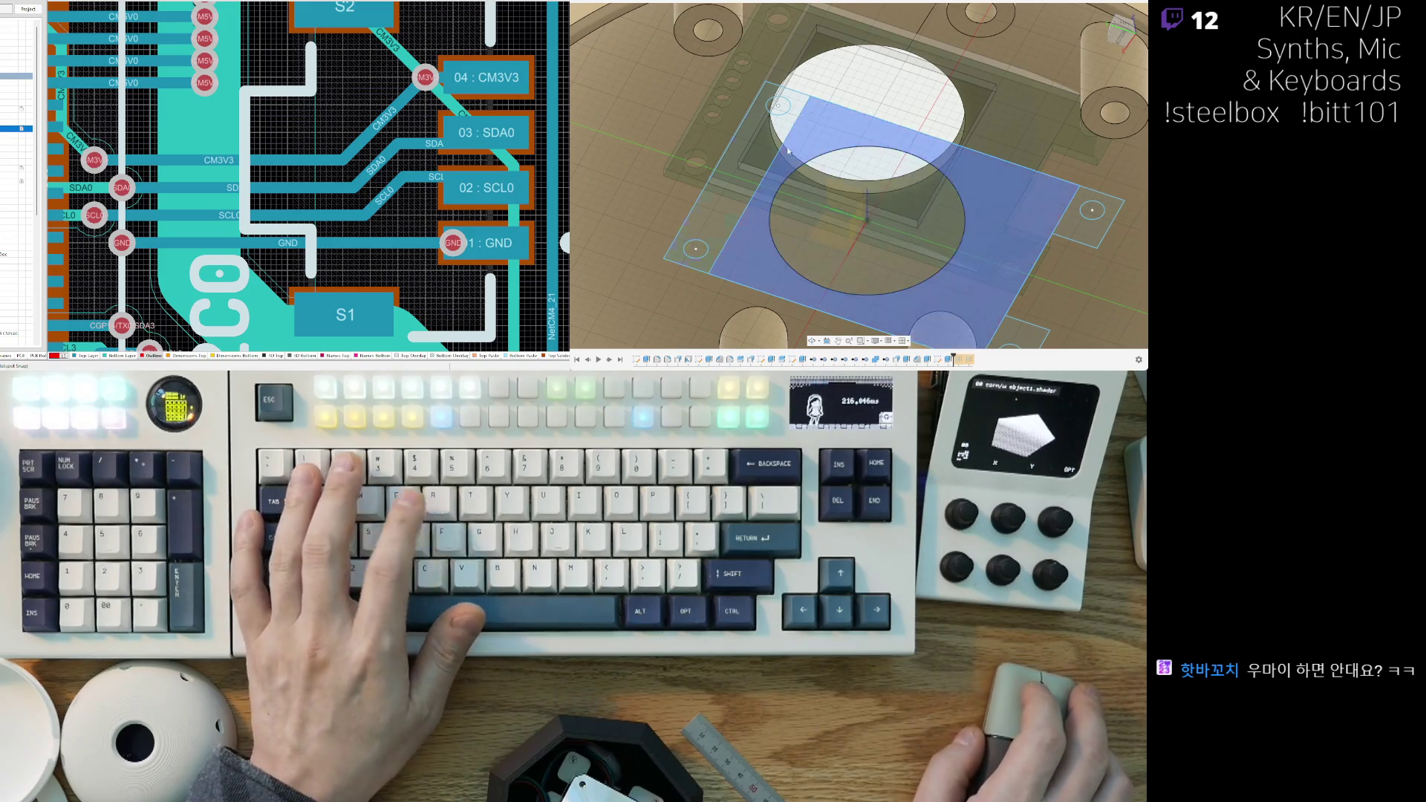
{"action": "left_click", "coordinate": [763, 136]}
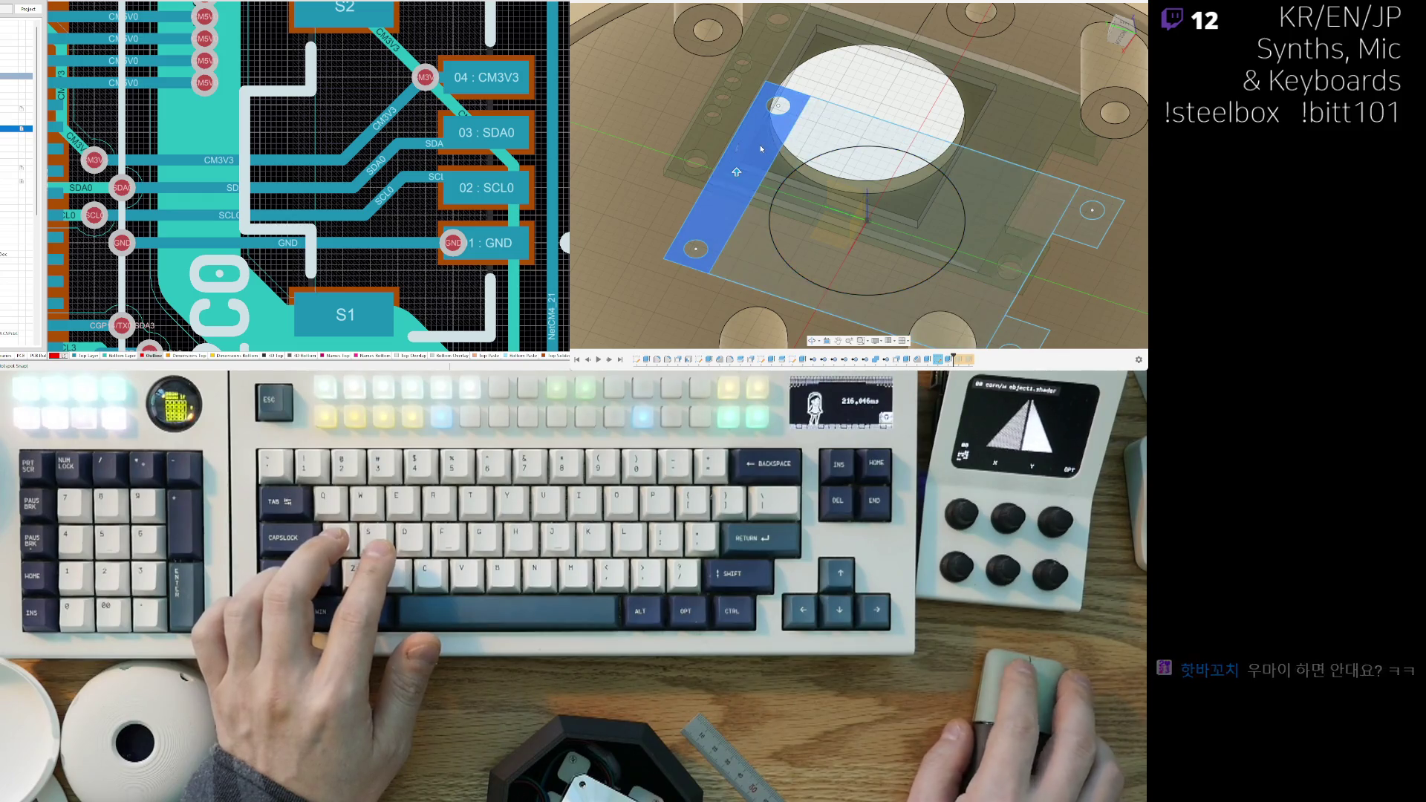
{"action": "left_click", "coordinate": [821, 137]}
{"action": "middle_click_drag", "start_coordinate": [821, 136], "coordinate": [899, 200], "text": "shift"}
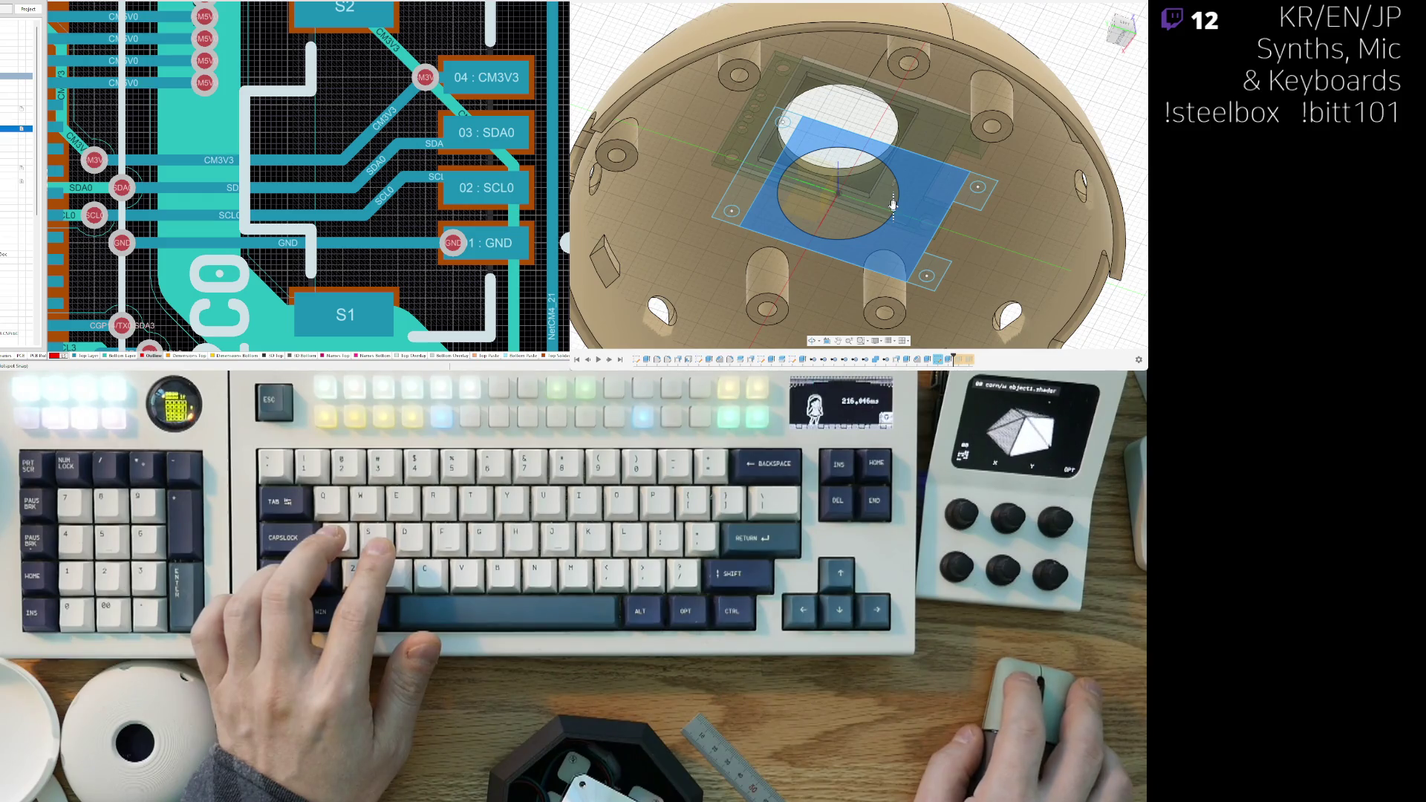
{"action": "left_click_drag", "start_coordinate": [892, 206], "coordinate": [947, 137]}
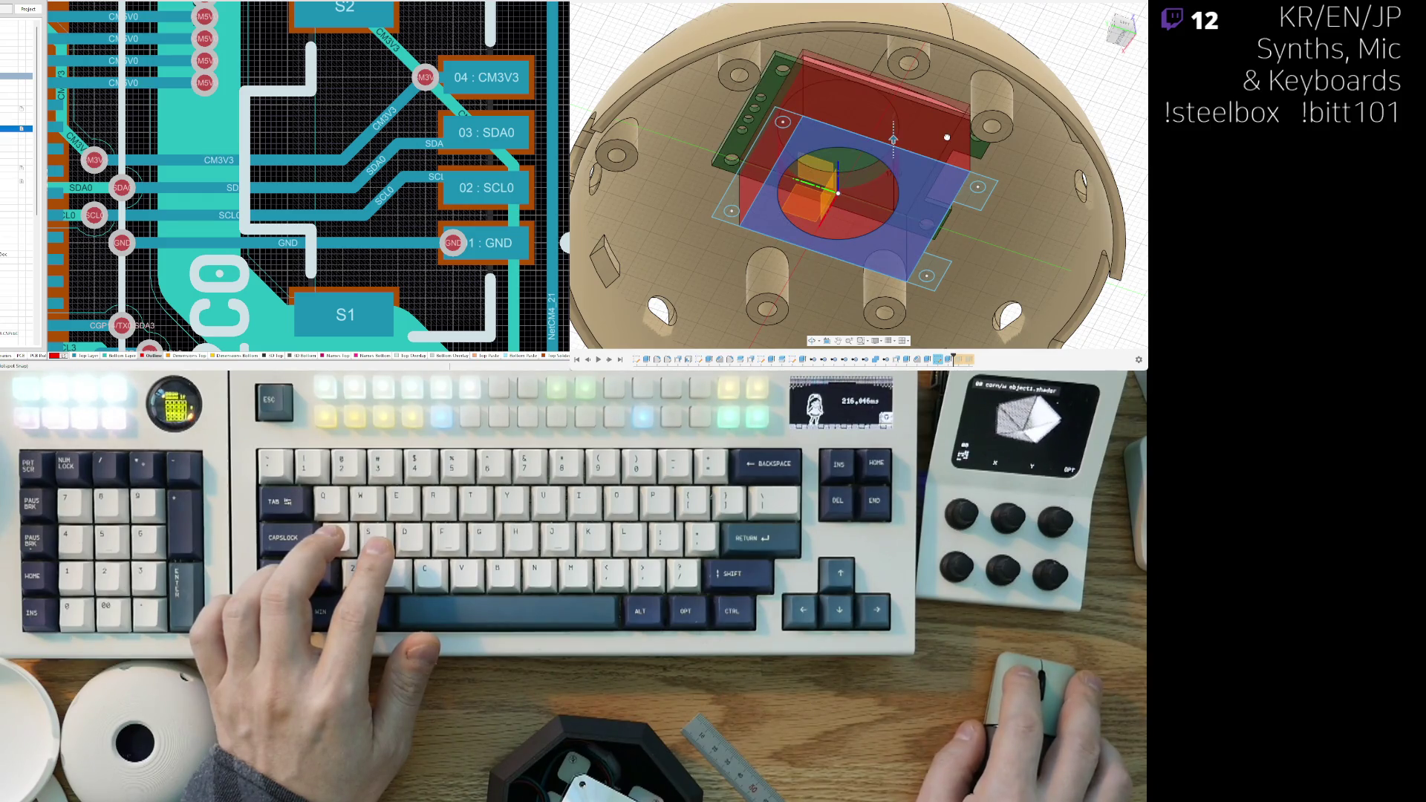
{"action": "mouse_move", "coordinate": [962, 97]}
{"action": "middle_mouse_down", "text": "shift"}
{"action": "mouse_move", "coordinate": [806, 78]}
{"action": "mouse_move", "coordinate": [824, 126]}
{"action": "mouse_move", "coordinate": [816, 104]}
{"action": "mouse_move", "coordinate": [765, 110]}
{"action": "middle_mouse_up", "text": "shift"}
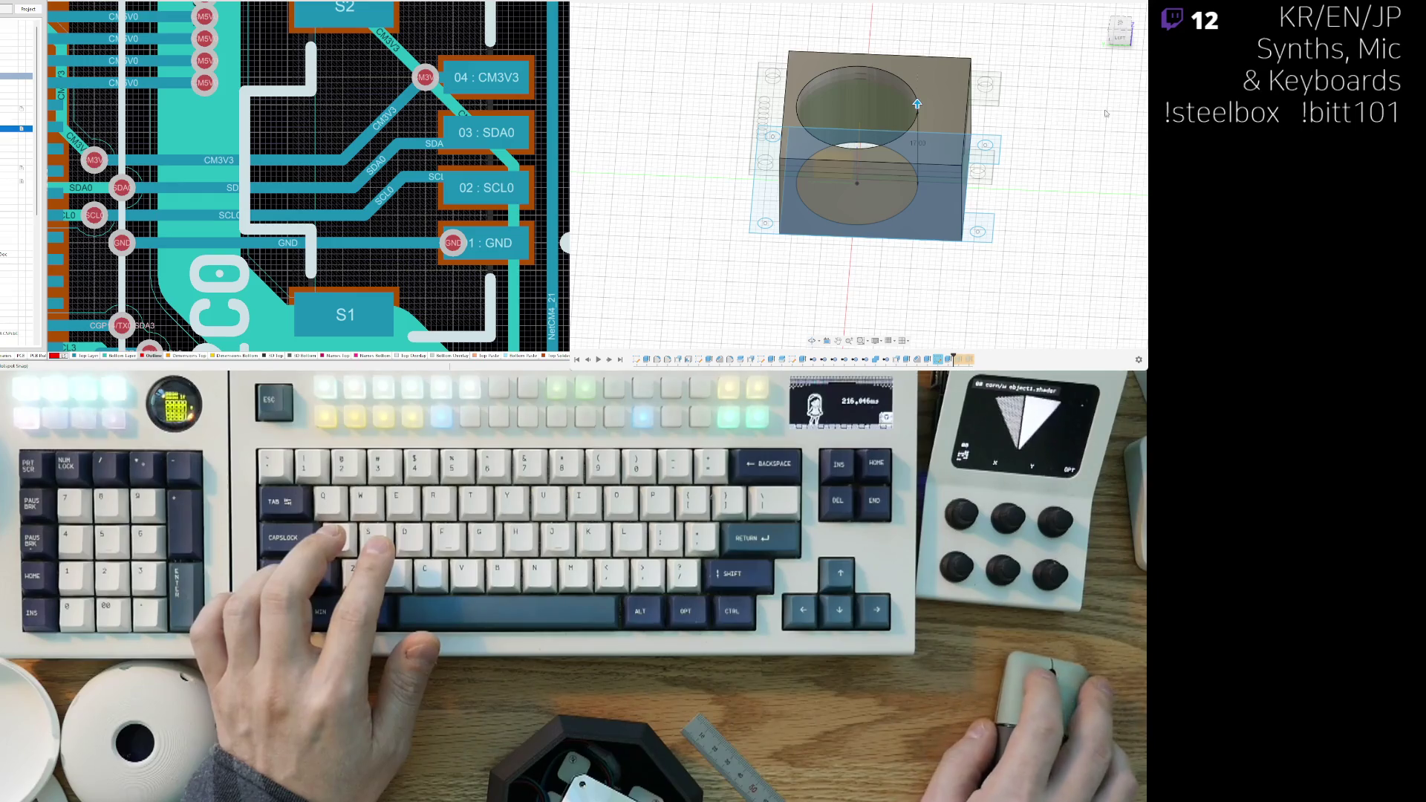
{"action": "left_click", "coordinate": [850, 131]}
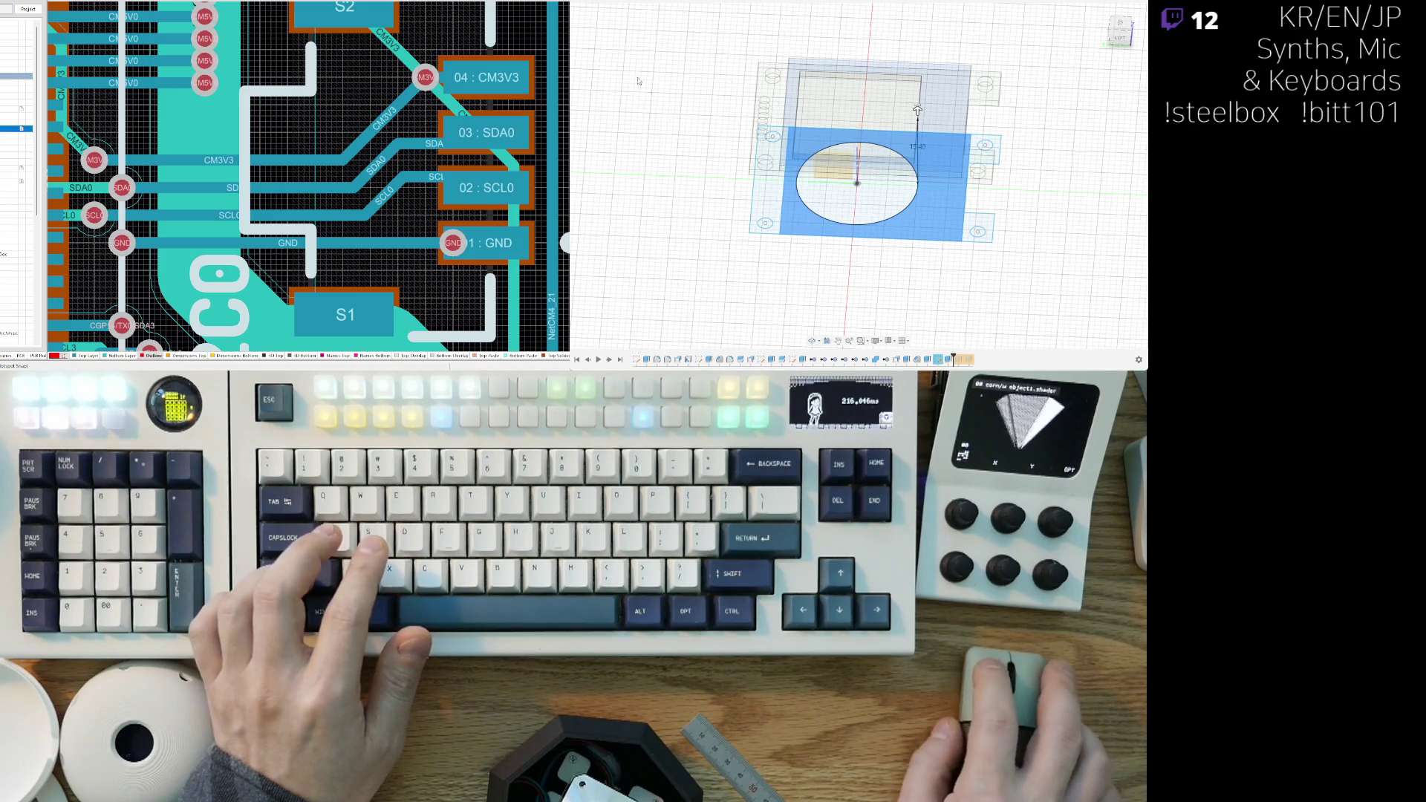
{"action": "mouse_move", "coordinate": [936, 234]}
{"action": "middle_mouse_down", "text": "shift"}
{"action": "mouse_move", "coordinate": [829, 202]}
{"action": "mouse_move", "coordinate": [797, 272]}
{"action": "middle_mouse_up", "text": "shift"}
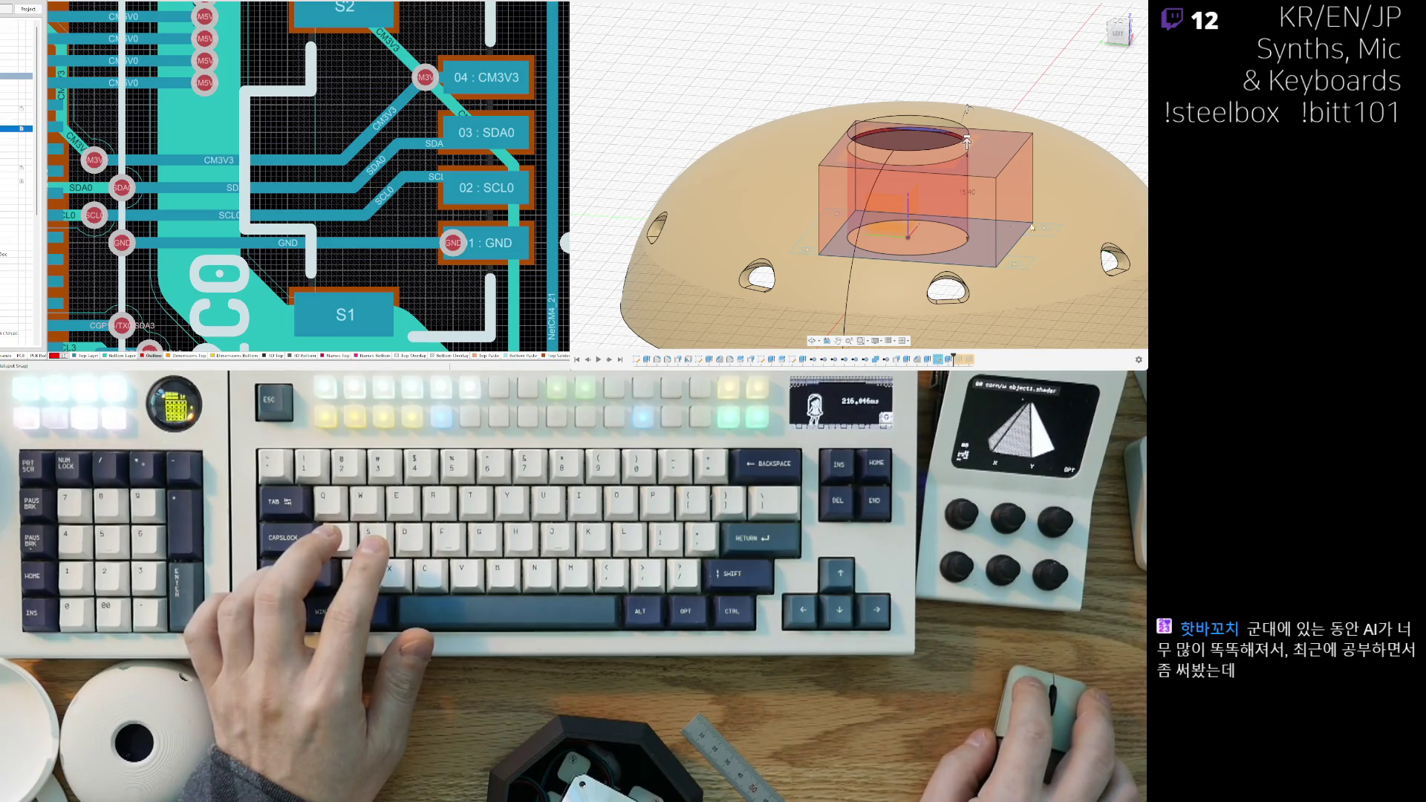
Step: Apply the rectangular cut and orbit to inspect the dome's stepped top in section
{"action": "key", "text": "Return"}
{"action": "mouse_move", "coordinate": [1055, 233]}
{"action": "middle_mouse_down", "text": "shift"}
{"action": "mouse_move", "coordinate": [866, 198]}
{"action": "mouse_move", "coordinate": [629, 56]}
{"action": "middle_mouse_up", "text": "shift"}
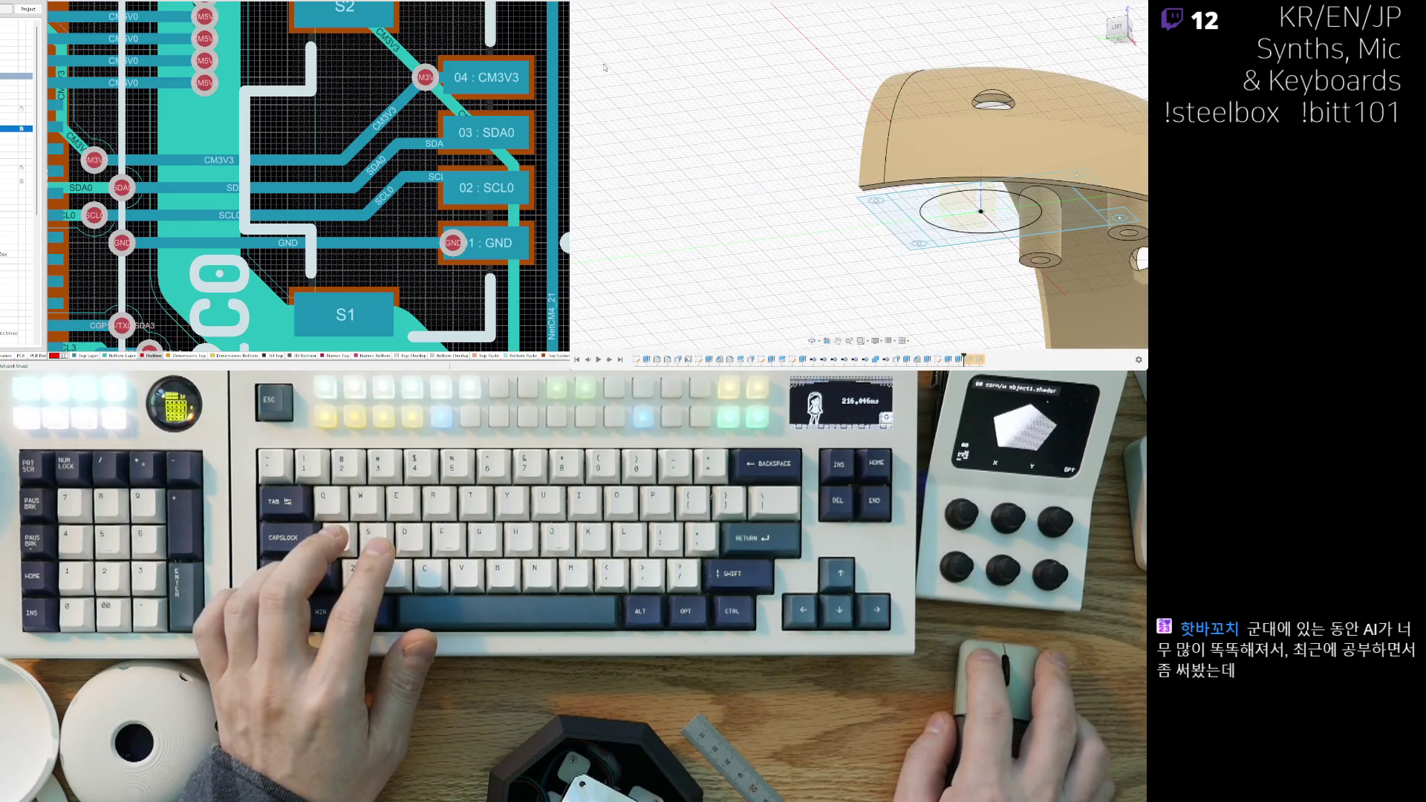
{"action": "middle_click_drag", "start_coordinate": [859, 120], "coordinate": [811, 130], "text": "shift"}
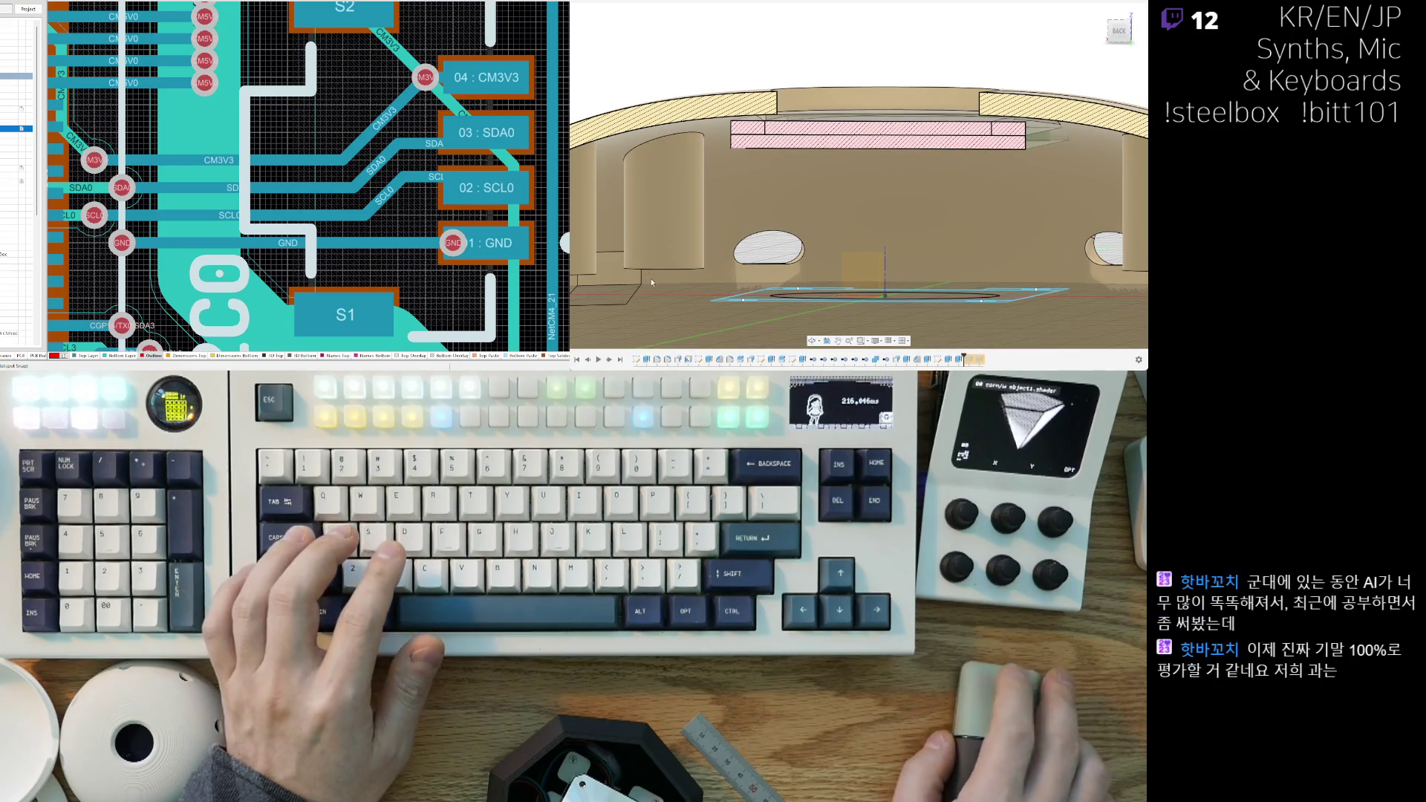
{"action": "mouse_move", "coordinate": [656, 326]}
{"action": "middle_mouse_down", "text": "shift"}
{"action": "mouse_move", "coordinate": [719, 190]}
{"action": "mouse_move", "coordinate": [842, 182]}
{"action": "middle_mouse_up", "text": "shift"}
{"action": "scroll", "coordinate": [842, 182], "scroll_direction": "down", "scroll_amount": 5}
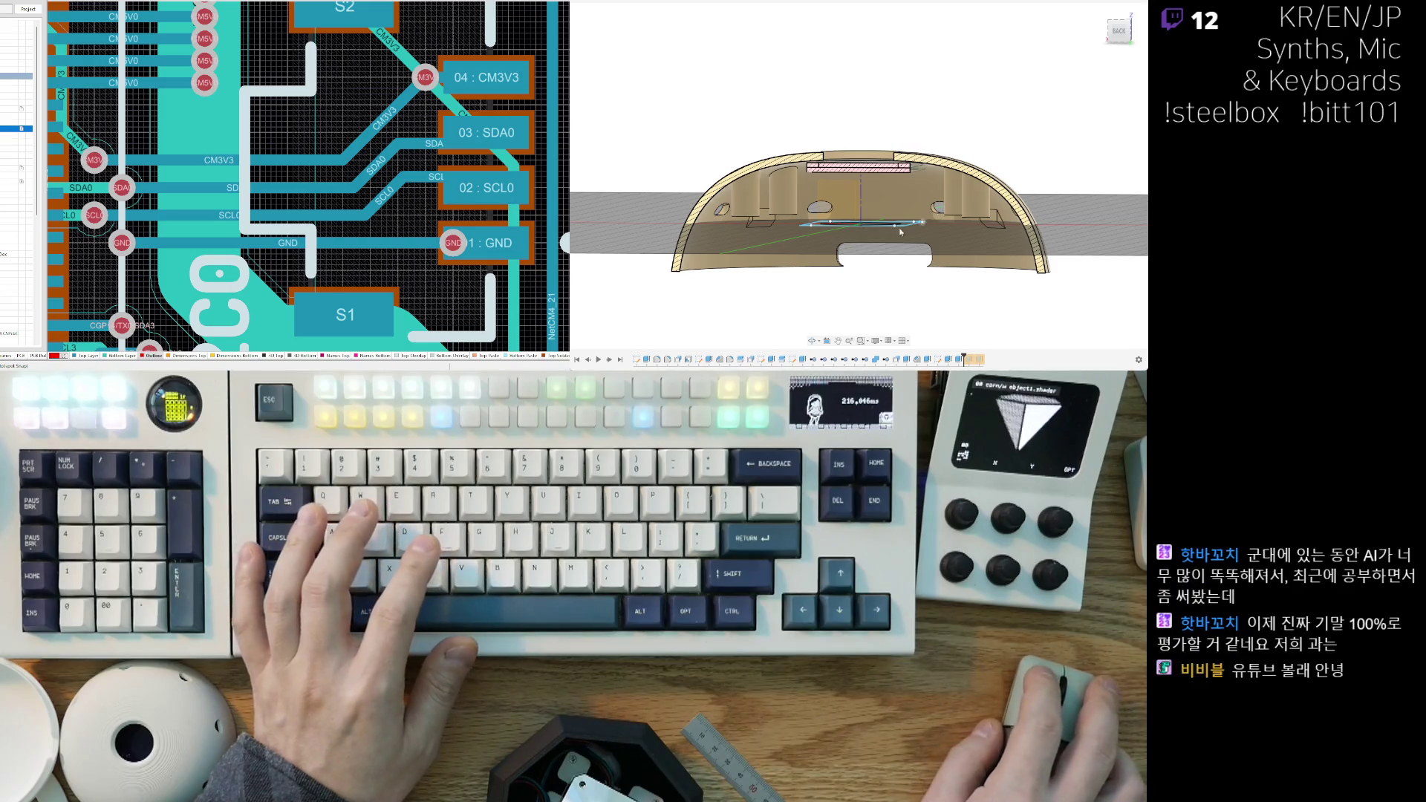
Step: Move the pink display component up along Z to sit just under the top cutout
{"action": "left_click", "coordinate": [836, 168]}
{"action": "scroll", "coordinate": [837, 168], "scroll_direction": "up", "scroll_amount": 5}
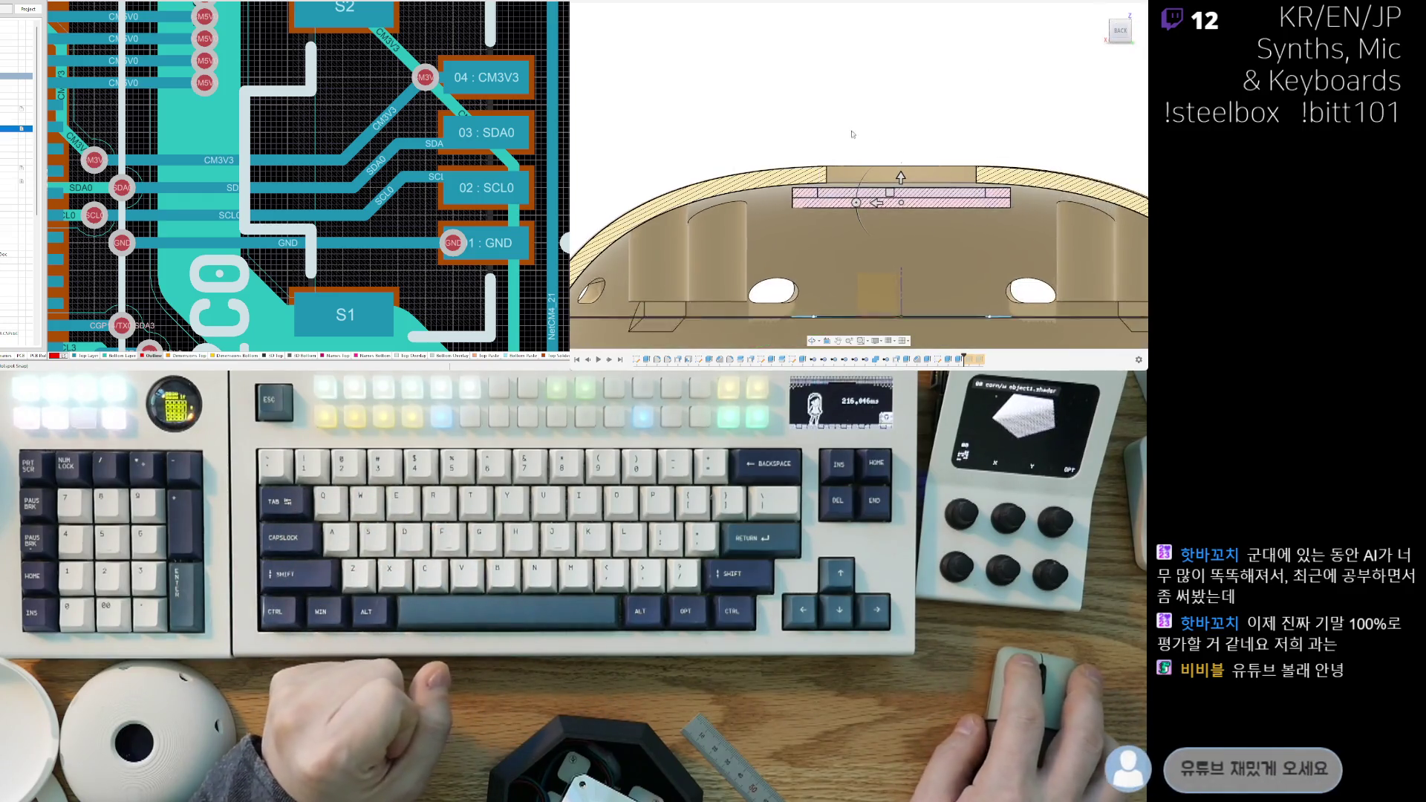
{"action": "scroll", "coordinate": [766, 194], "scroll_direction": "up", "scroll_amount": 5}
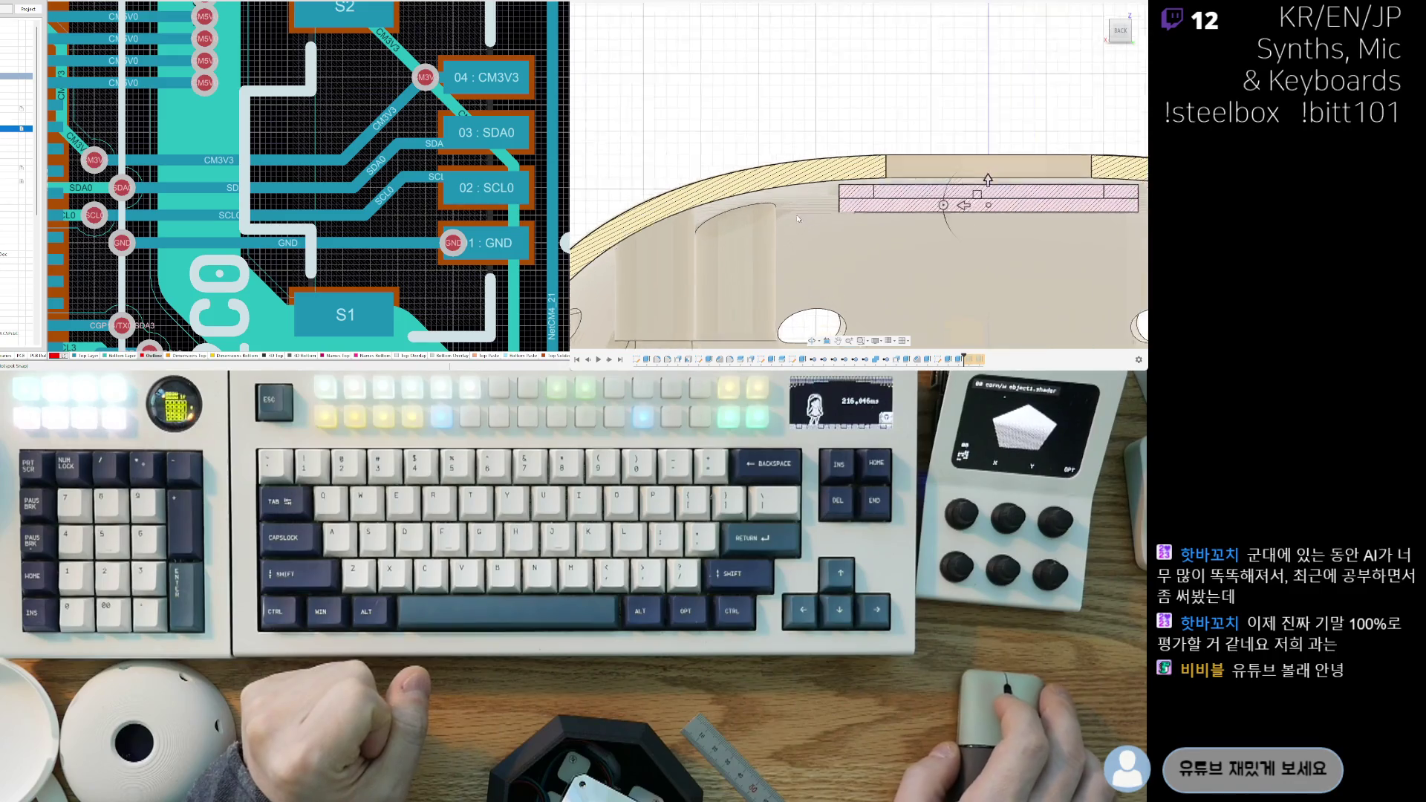
{"action": "middle_click_drag", "start_coordinate": [857, 222], "coordinate": [760, 228]}
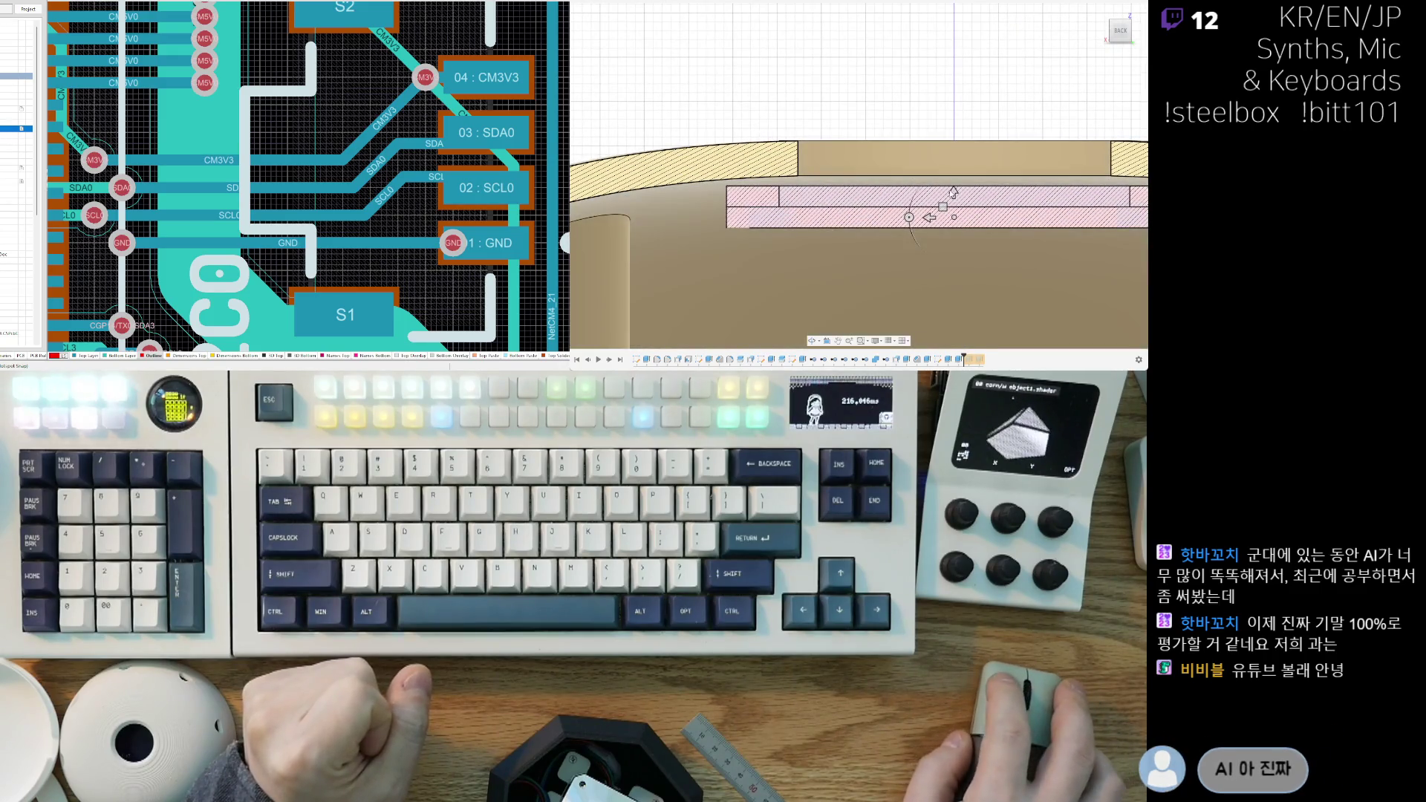
{"action": "left_click_drag", "start_coordinate": [953, 191], "coordinate": [955, 175]}
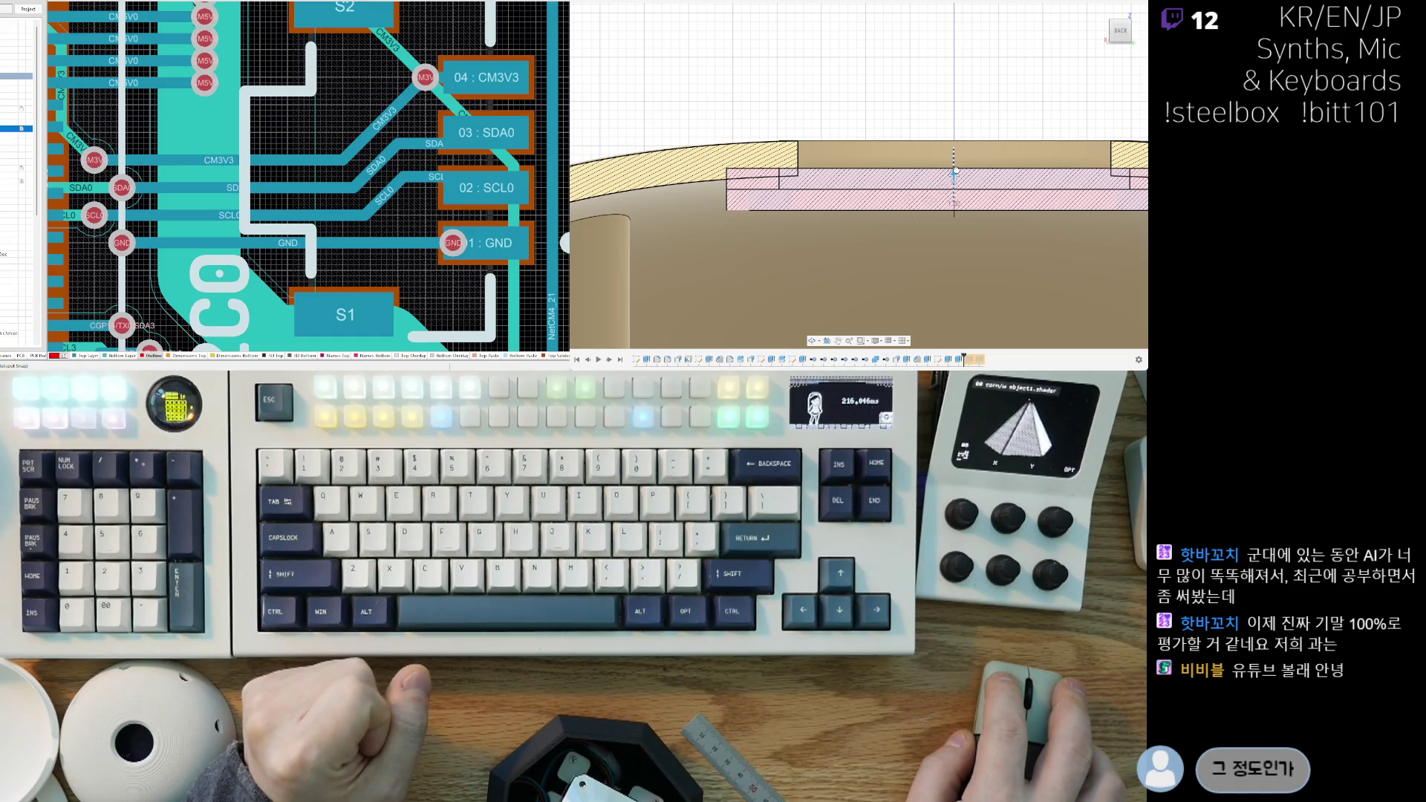
{"action": "left_click_drag", "start_coordinate": [957, 169], "coordinate": [959, 164]}
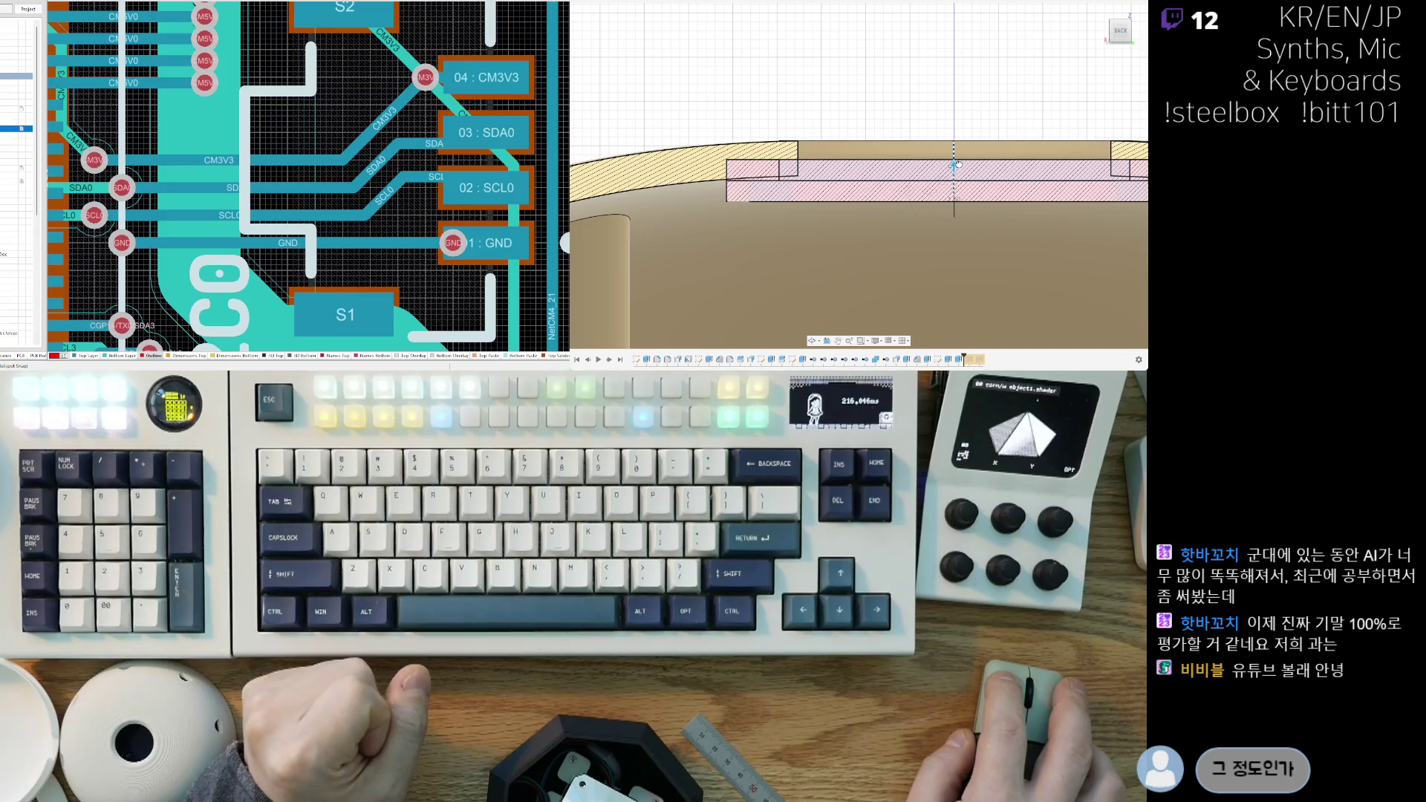
{"action": "scroll", "coordinate": [957, 164], "scroll_direction": "down", "scroll_amount": 3}
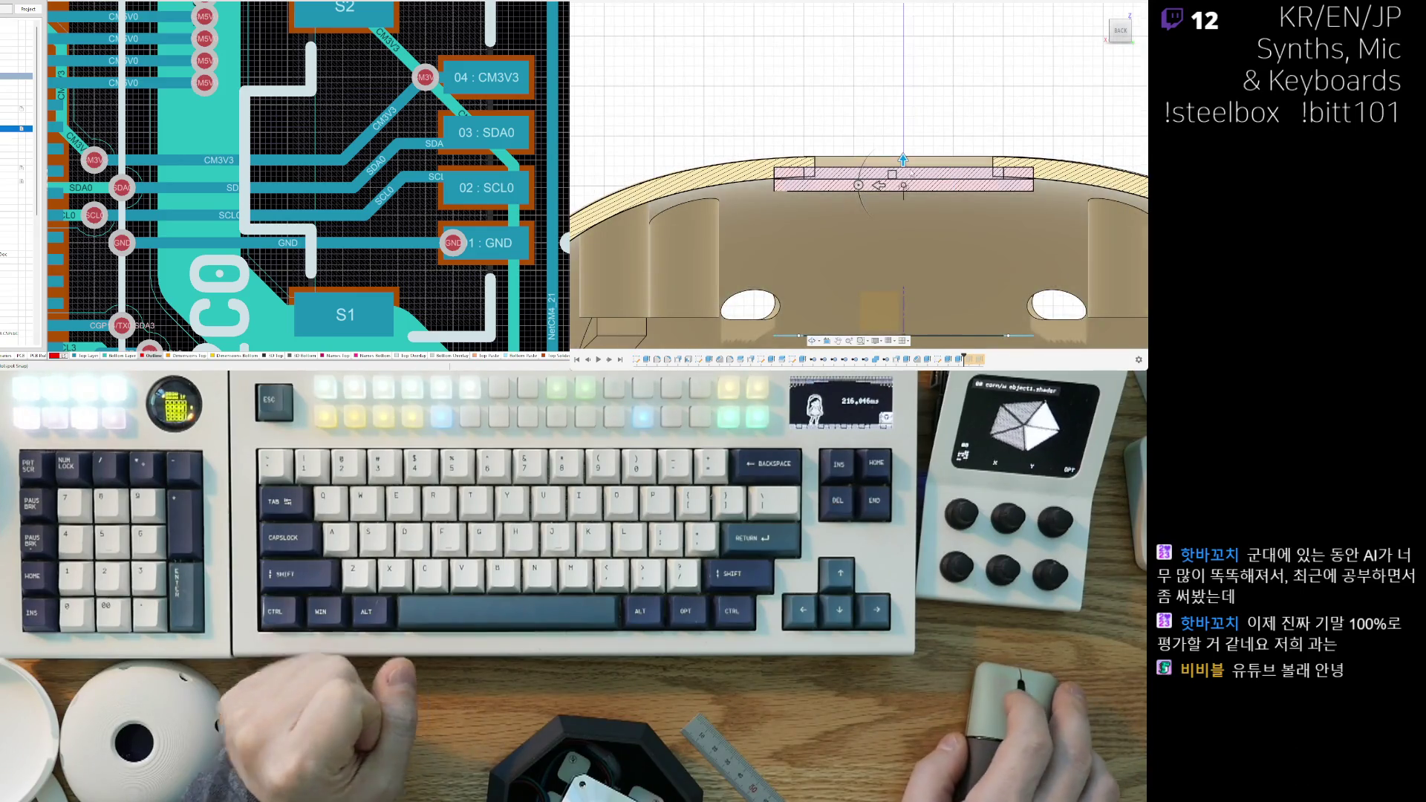
{"action": "key", "text": "Return"}
{"action": "mouse_move", "coordinate": [812, 118]}
{"action": "middle_mouse_down", "text": "shift"}
{"action": "mouse_move", "coordinate": [876, 270]}
{"action": "mouse_move", "coordinate": [879, 215]}
{"action": "middle_mouse_up", "text": "shift"}
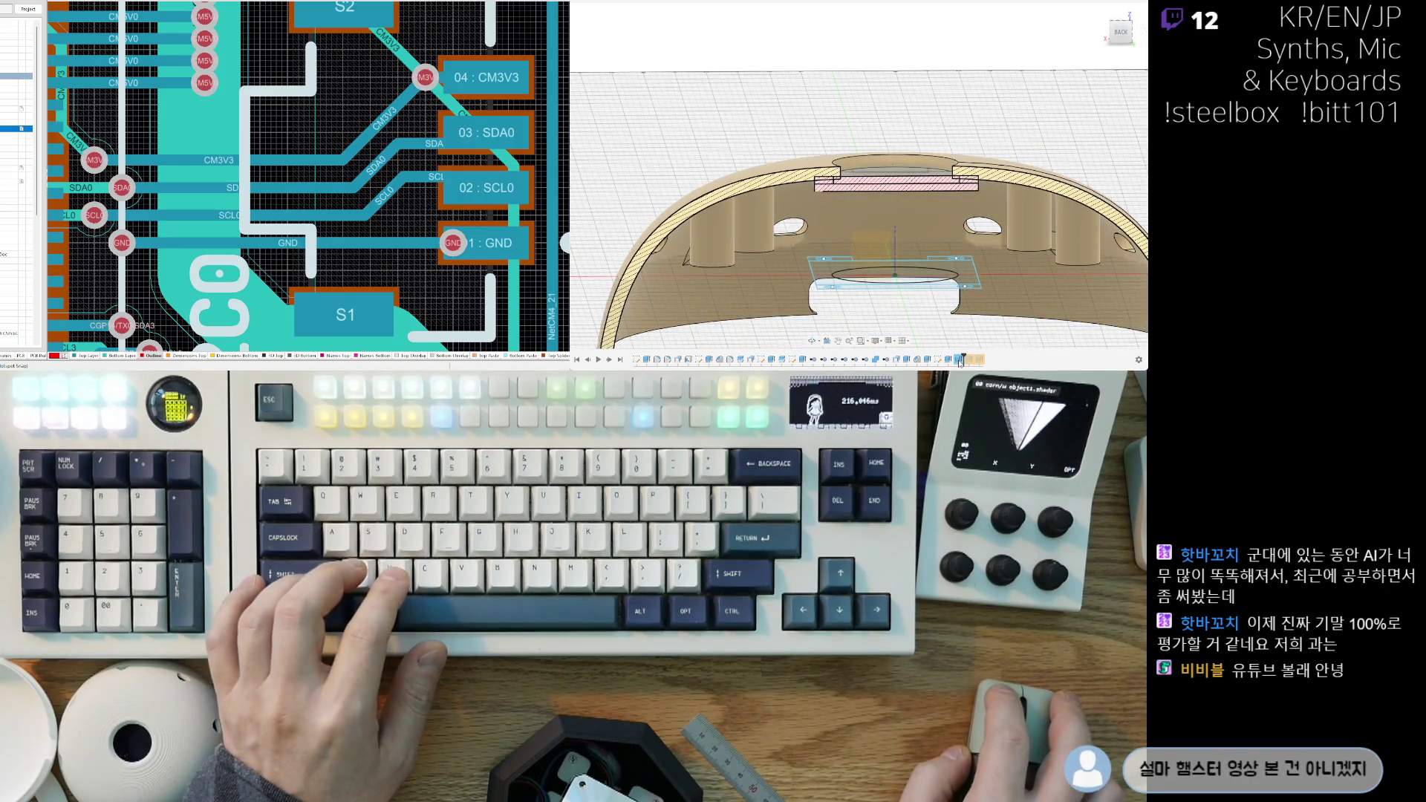
Step: Select the floor sketch profile and start an extrude, then cancel it
{"action": "left_click", "coordinate": [899, 288]}
{"action": "key", "text": "e"}
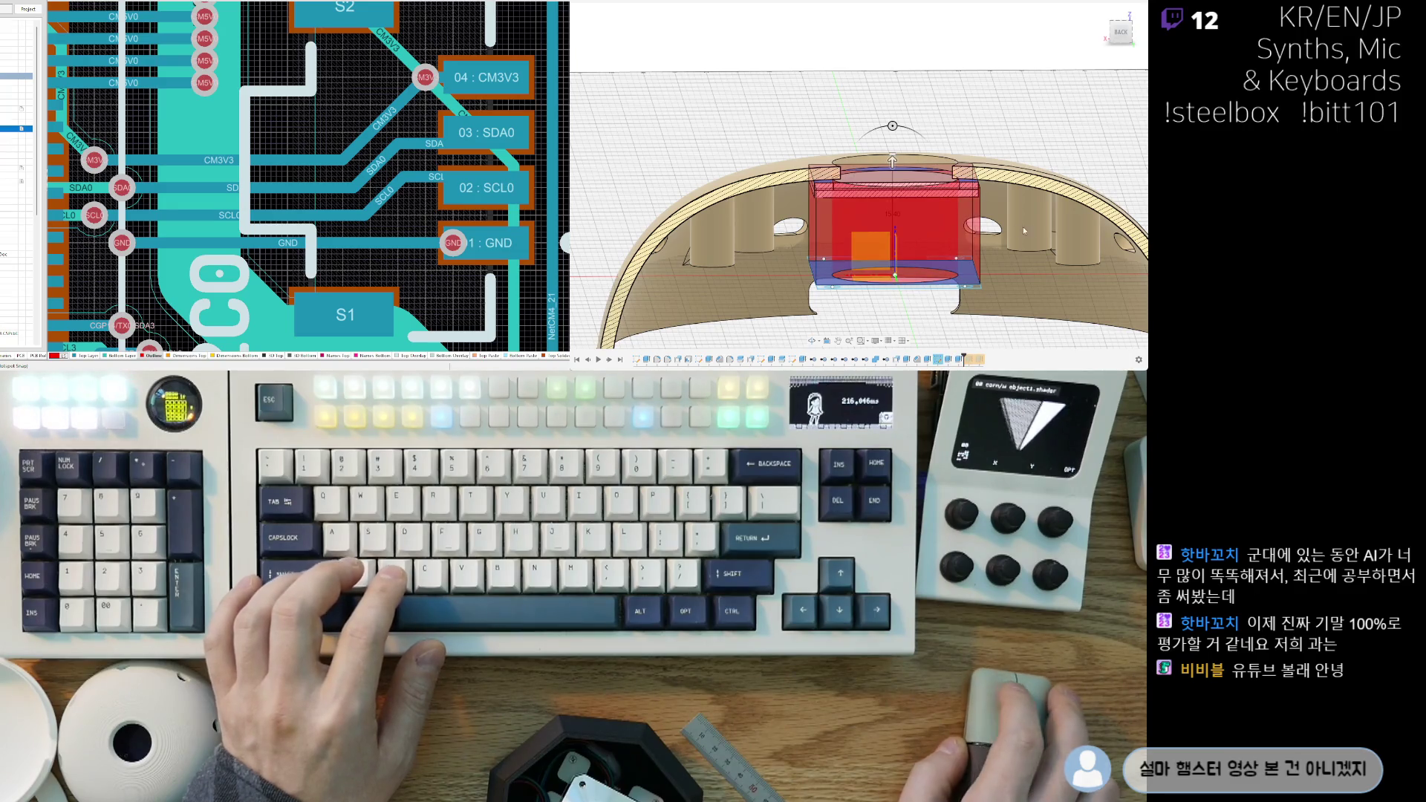
{"action": "key", "text": "Escape"}
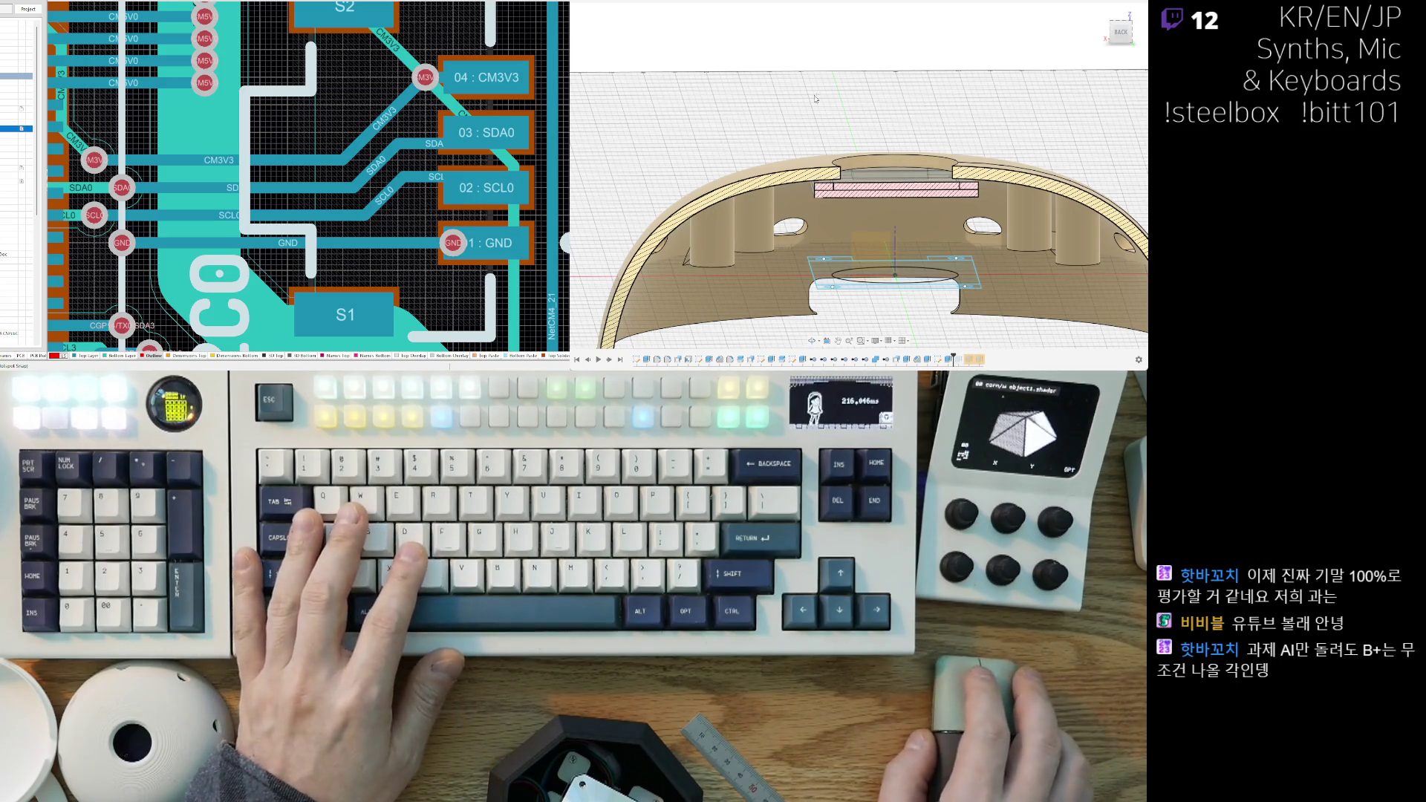
{"action": "scroll", "coordinate": [792, 100], "scroll_direction": "down", "scroll_amount": 3}
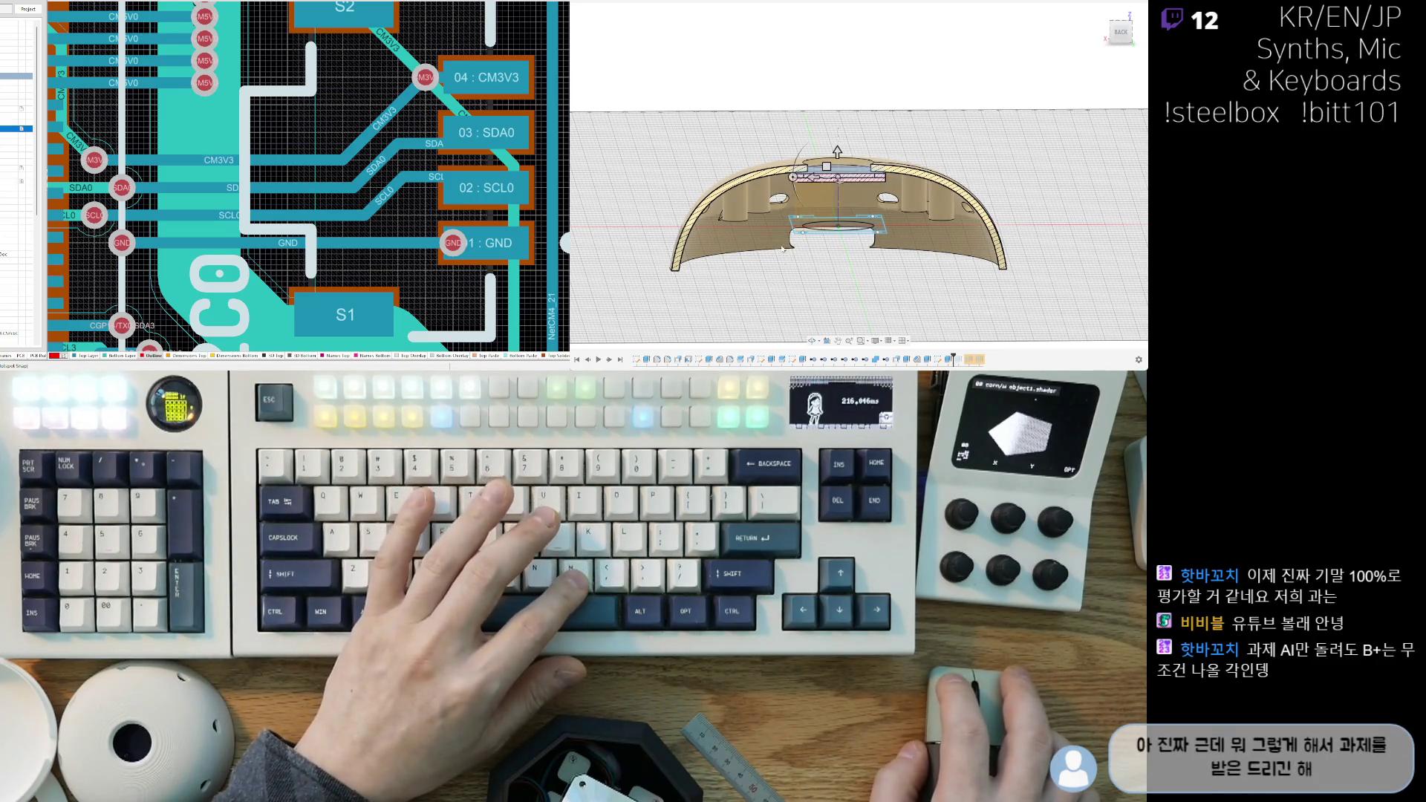
{"action": "scroll", "coordinate": [821, 160], "scroll_direction": "up", "scroll_amount": 5}
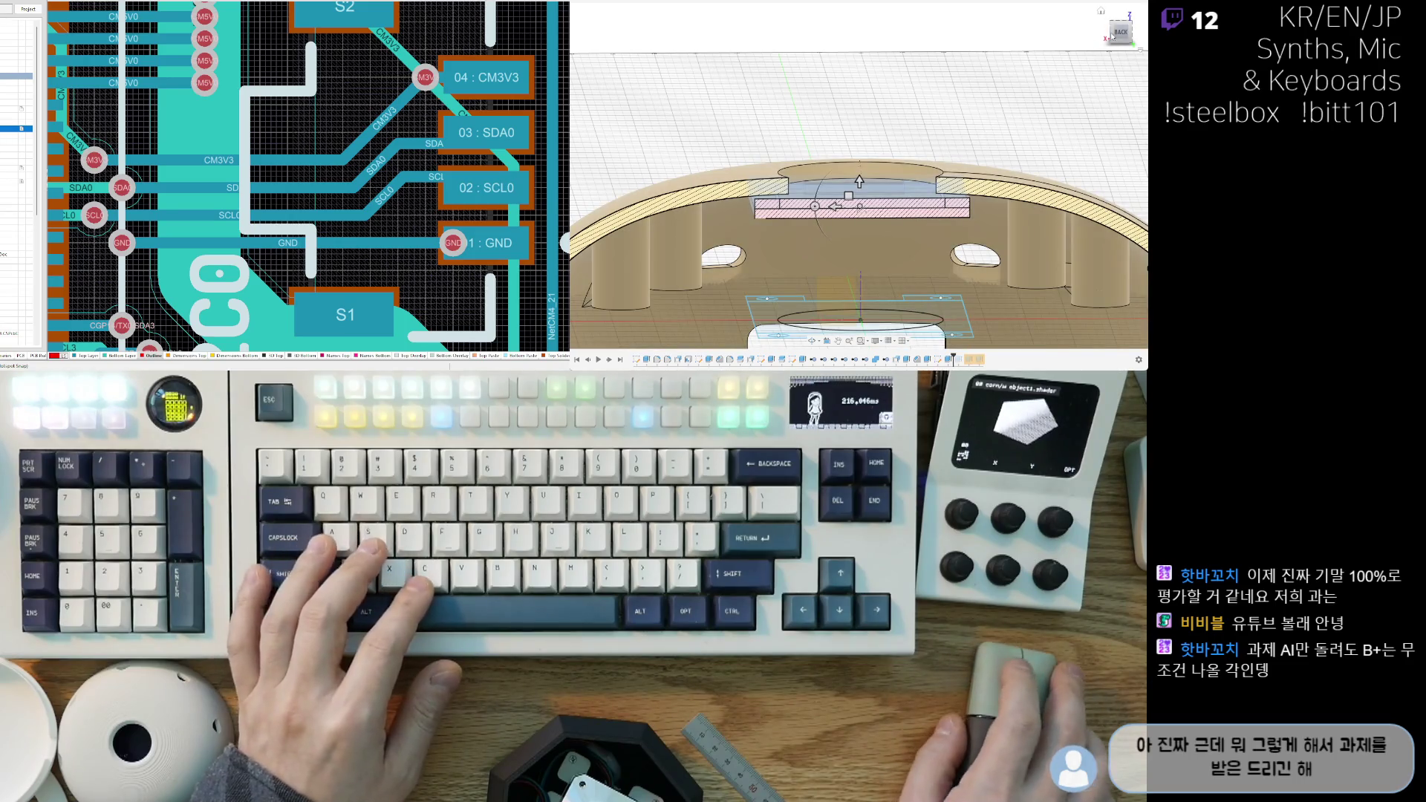
Step: Nudge the pink body slightly higher and inspect the shell and its floor sketch
{"action": "middle_click_drag", "start_coordinate": [1012, 114], "coordinate": [891, 192], "text": "shift"}
{"action": "left_click_drag", "start_coordinate": [891, 193], "coordinate": [915, 184]}
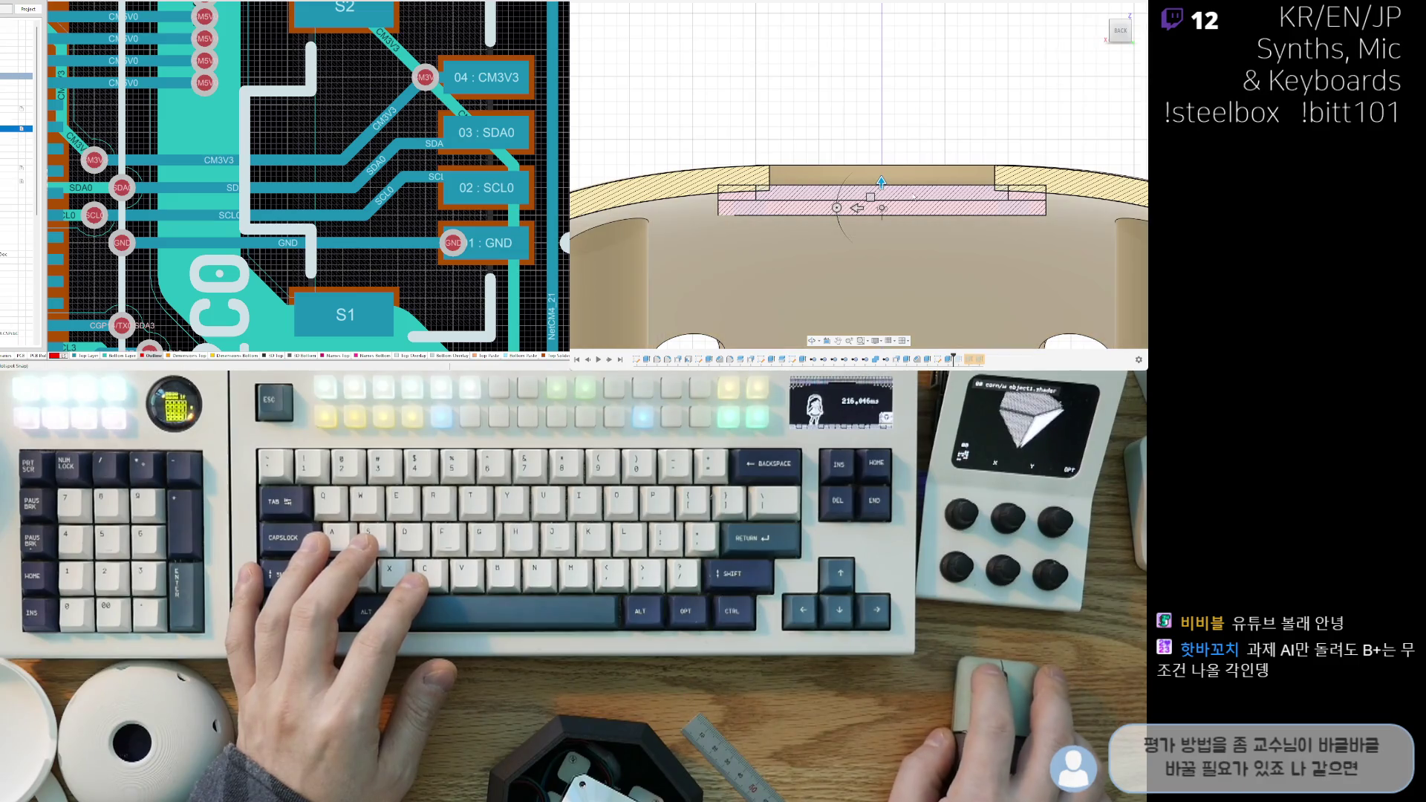
{"action": "middle_click_drag", "start_coordinate": [925, 206], "coordinate": [695, 214], "text": "shift"}
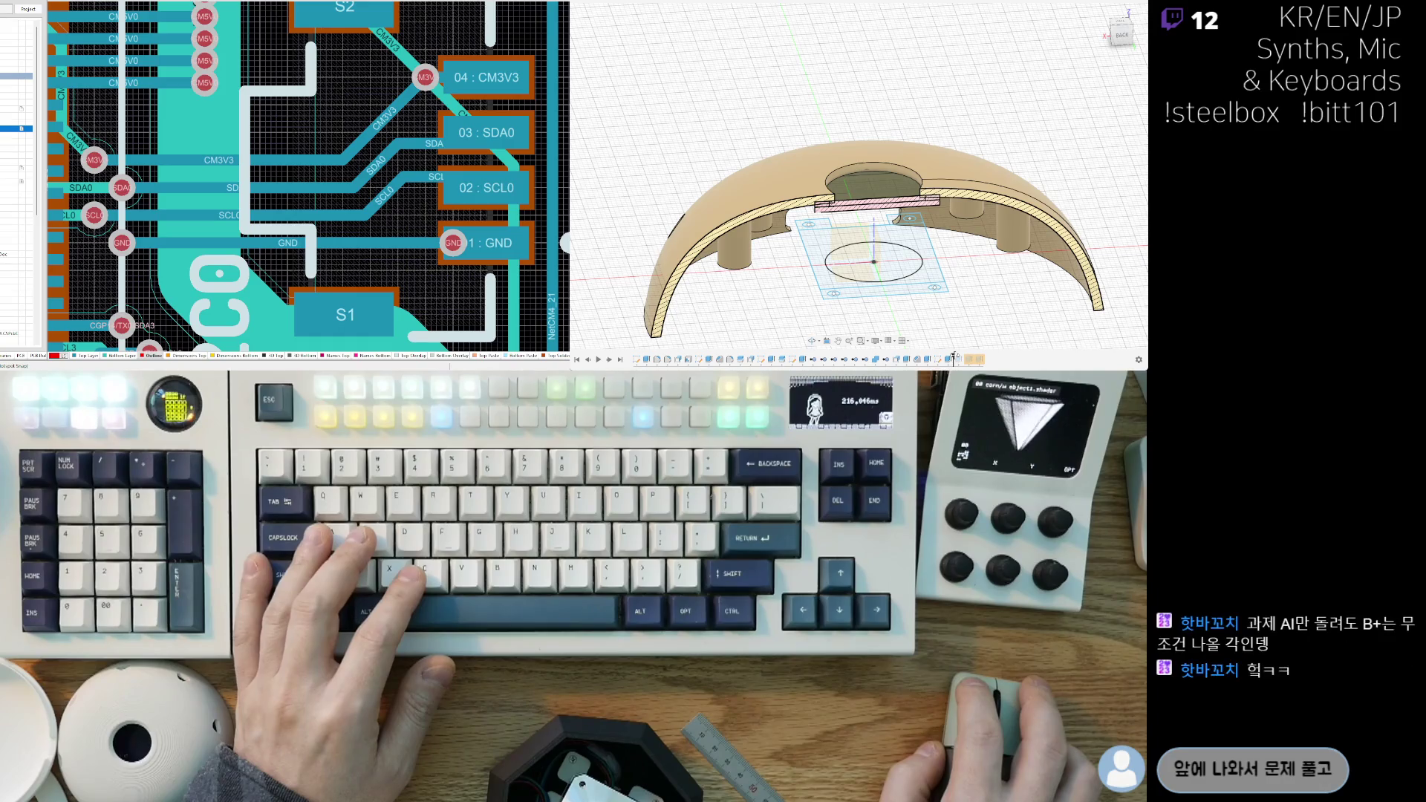
{"action": "scroll", "coordinate": [837, 237], "scroll_direction": "up", "scroll_amount": 5}
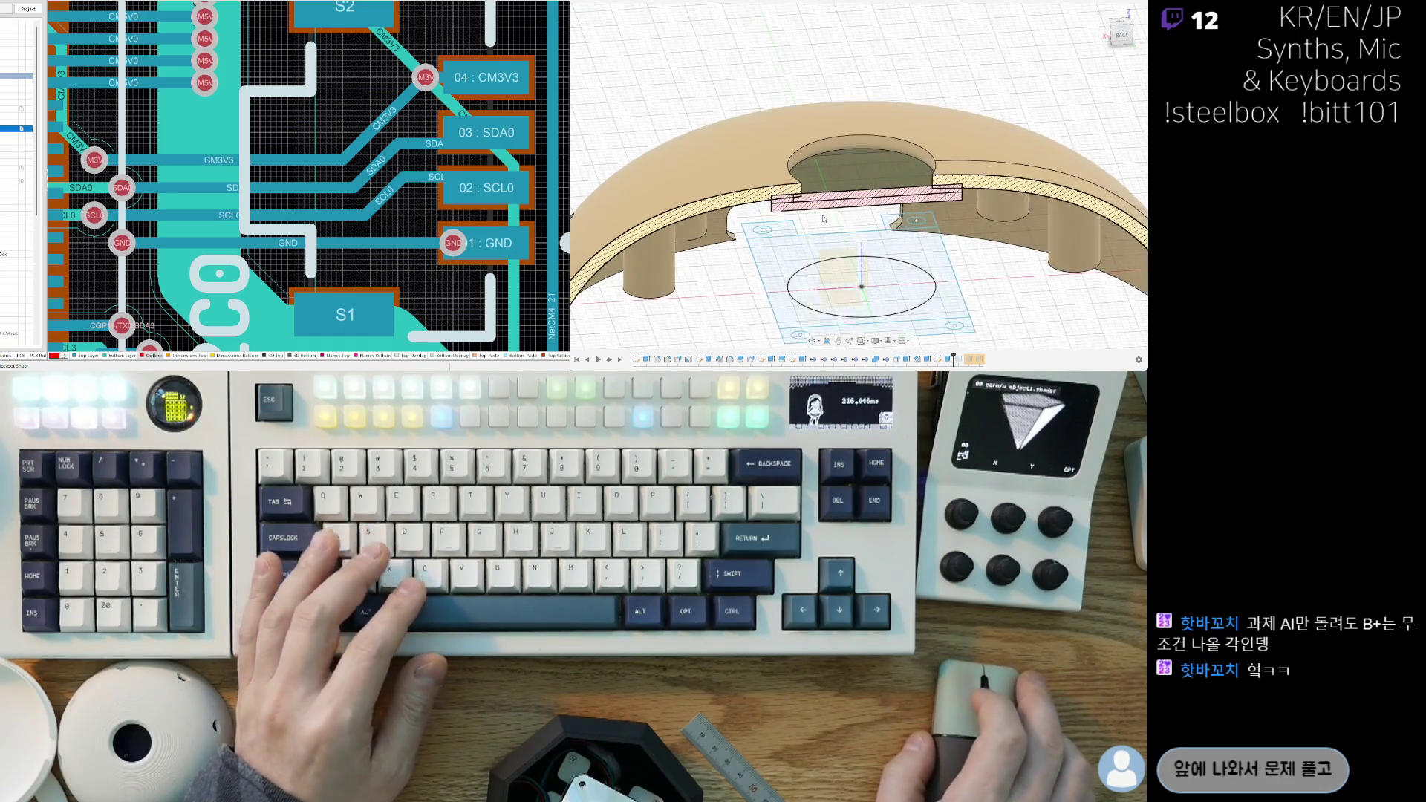
{"action": "mouse_move", "coordinate": [823, 222]}
{"action": "middle_mouse_down", "text": "shift"}
{"action": "mouse_move", "coordinate": [802, 249]}
{"action": "mouse_move", "coordinate": [803, 225]}
{"action": "mouse_move", "coordinate": [742, 177]}
{"action": "middle_mouse_up", "text": "shift"}
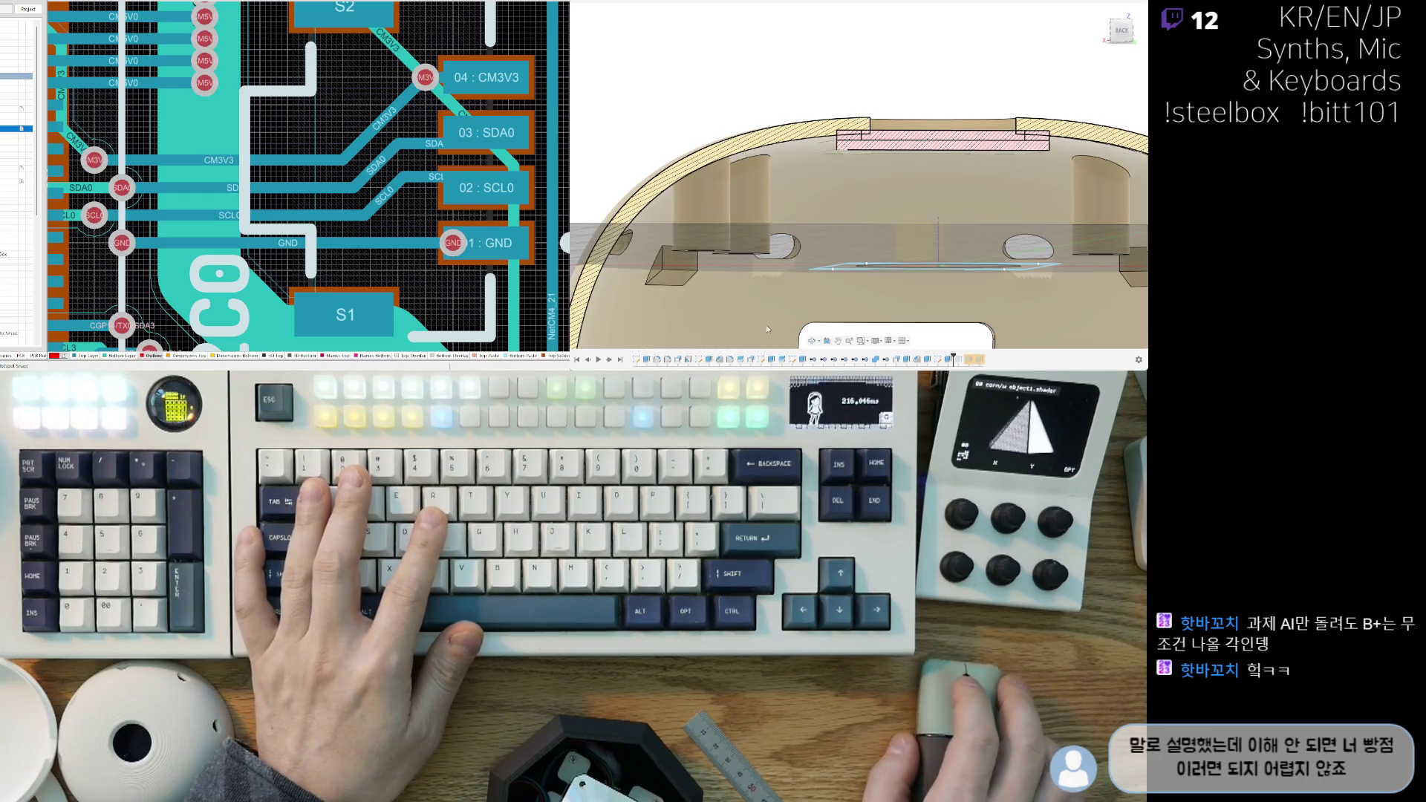
{"action": "scroll", "coordinate": [973, 107], "scroll_direction": "down", "scroll_amount": 3}
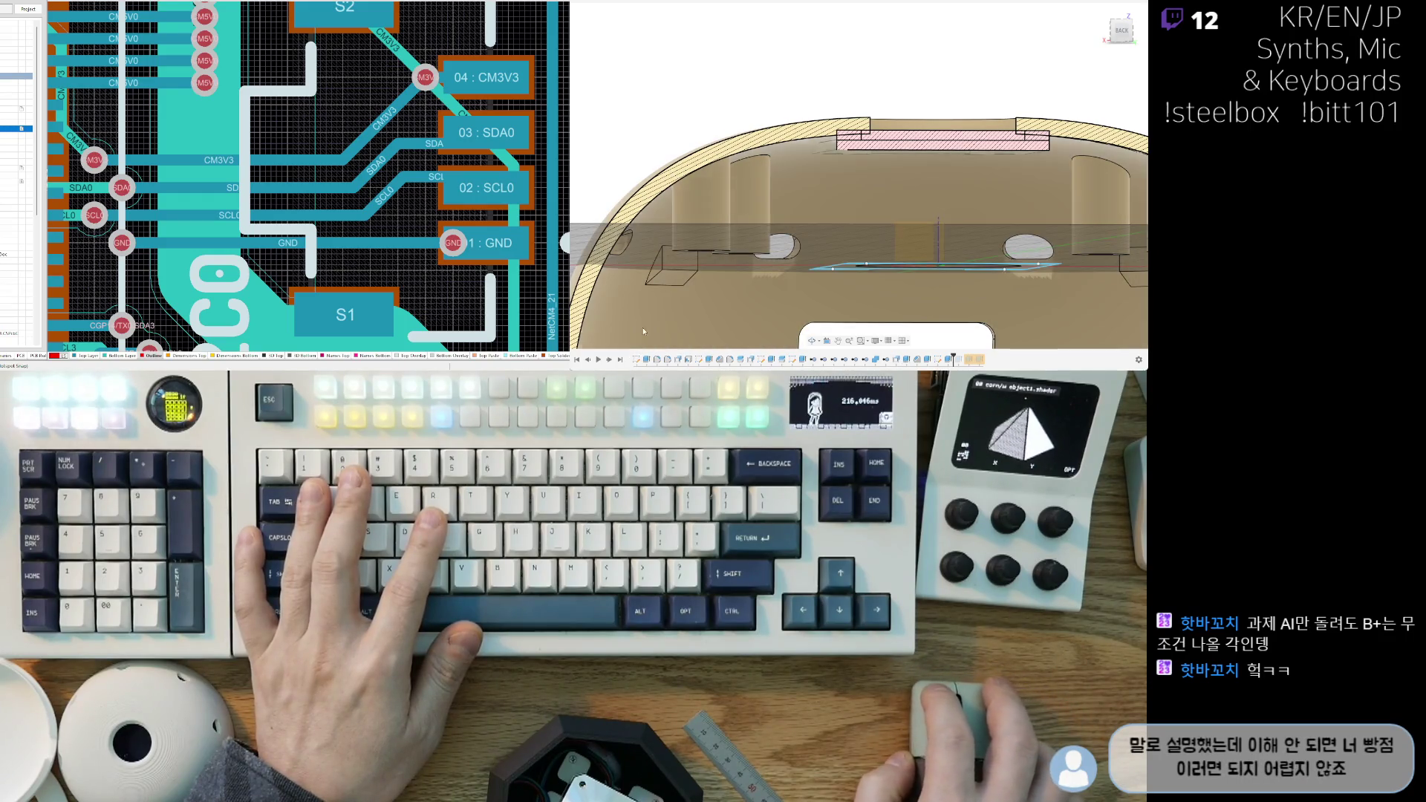
{"action": "middle_click_drag", "start_coordinate": [984, 99], "coordinate": [917, 110]}
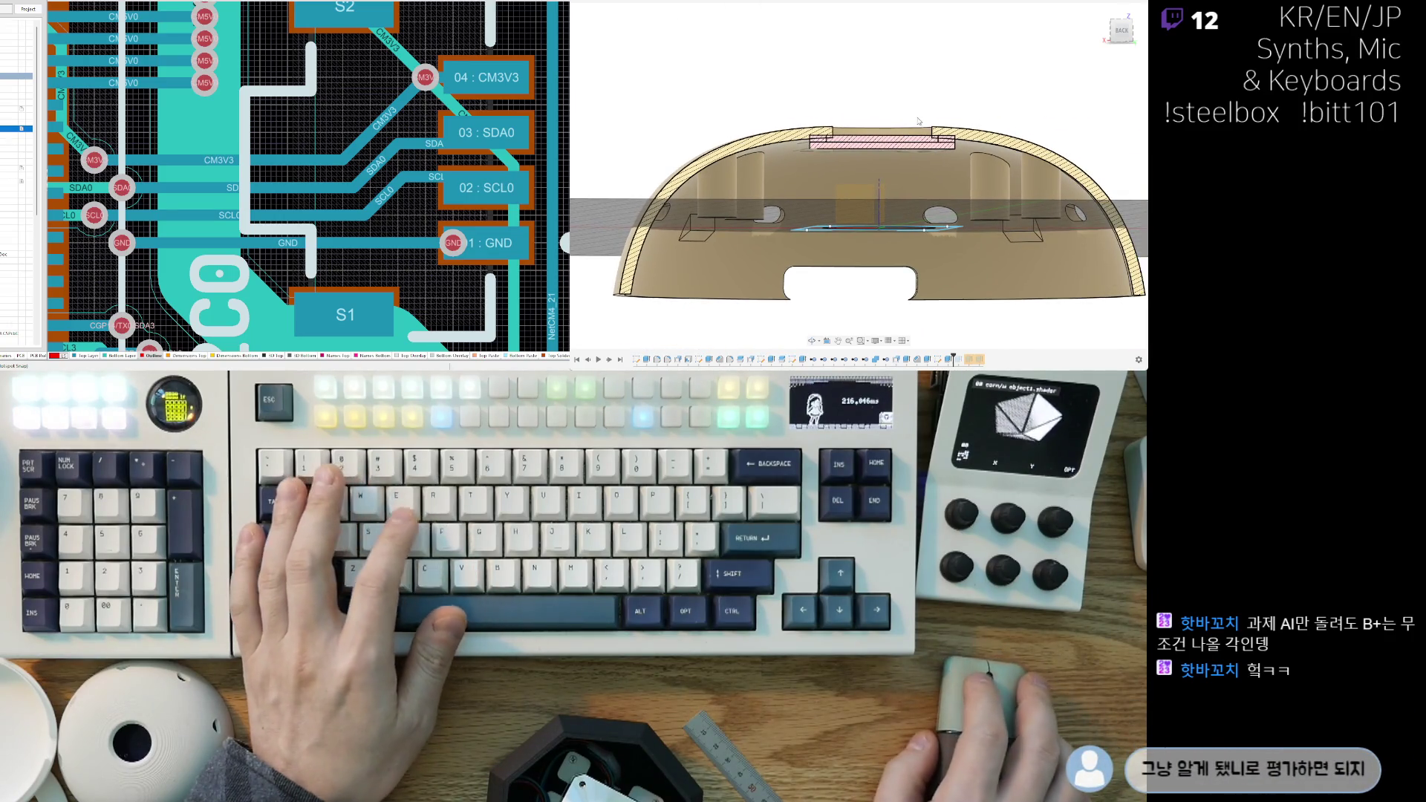
{"action": "left_click", "coordinate": [891, 230]}
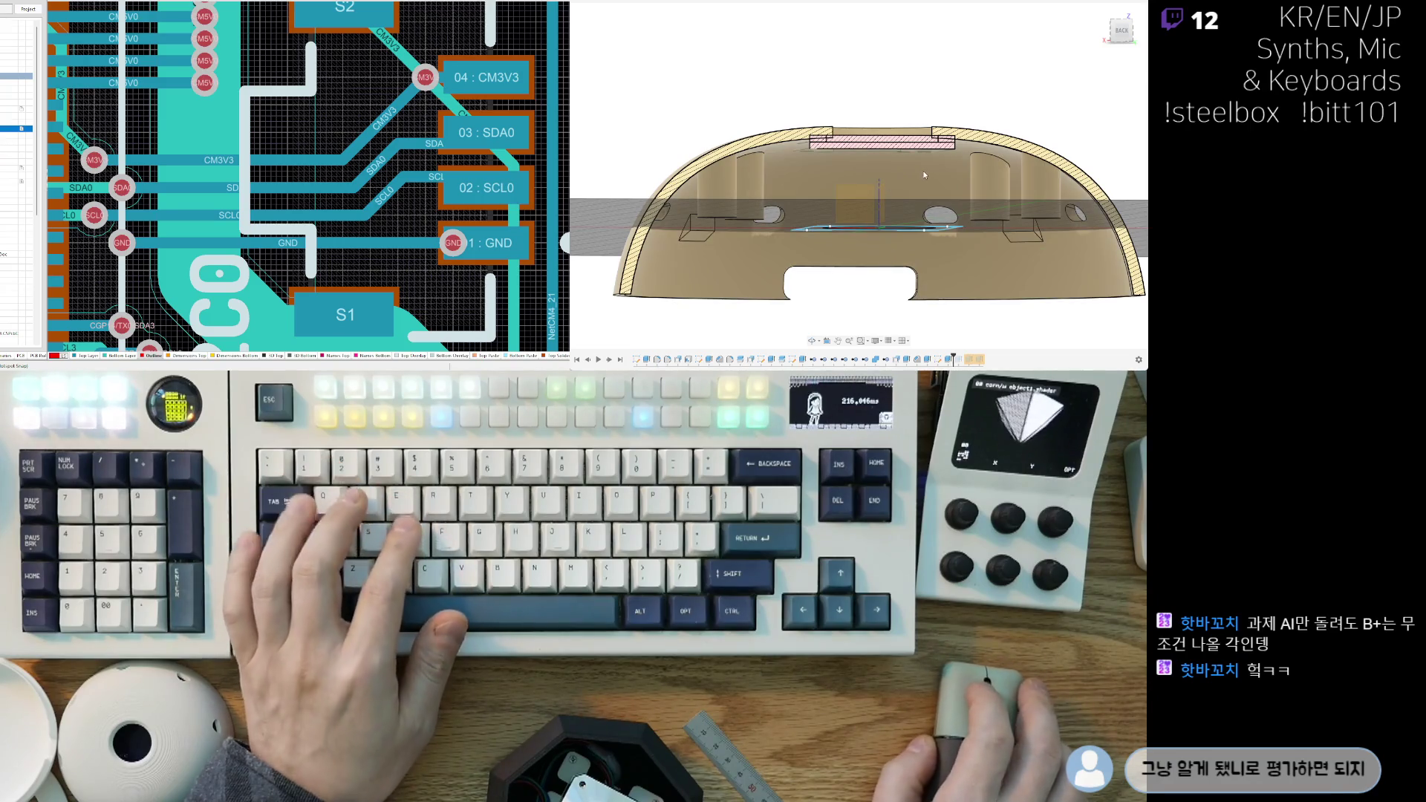
{"action": "middle_click_drag", "start_coordinate": [873, 231], "coordinate": [882, 118], "text": "shift"}
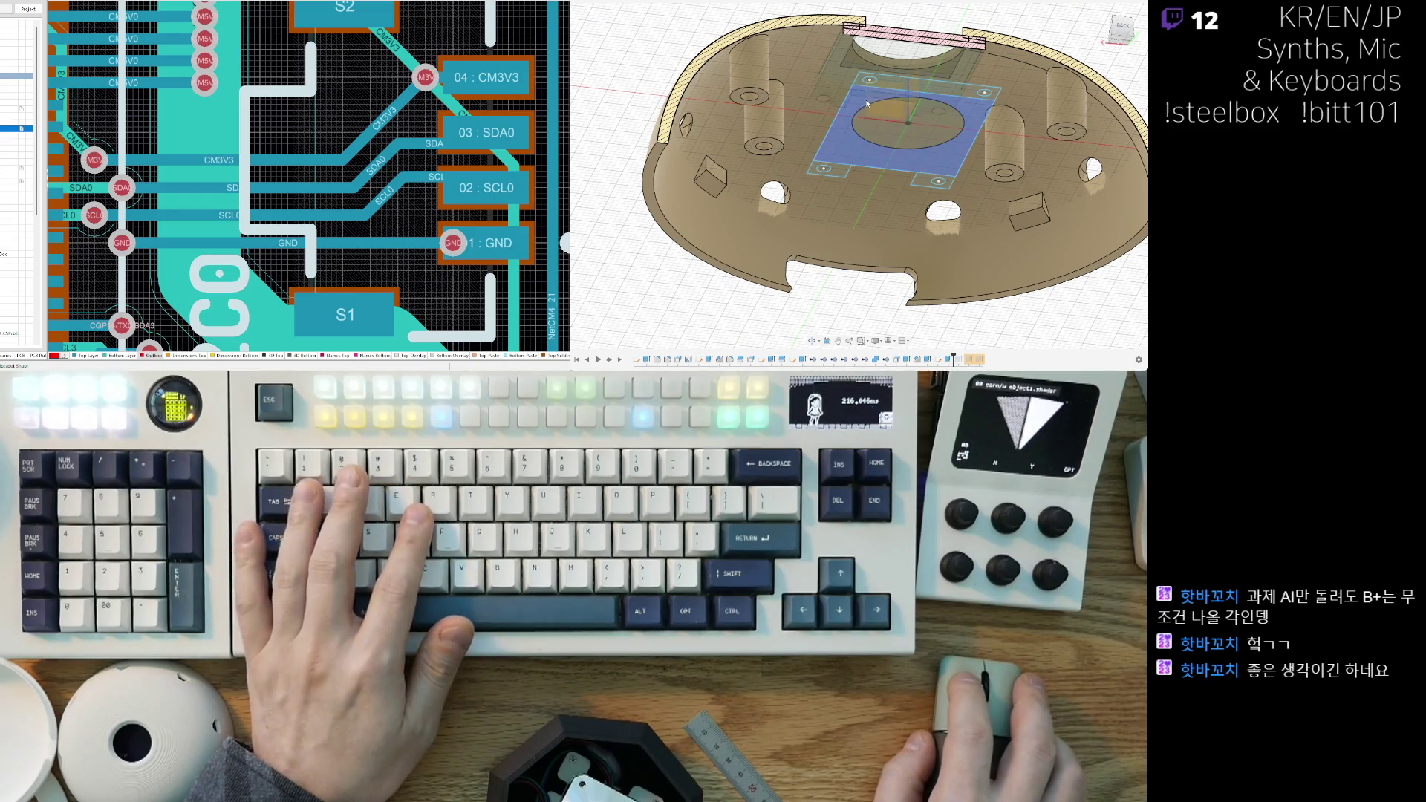
Step: From the back view, extrude the circular floor-plate profile up toward the dome's top
{"action": "middle_click_drag", "start_coordinate": [868, 104], "coordinate": [862, 206], "text": "shift"}
{"action": "left_click", "coordinate": [1118, 28]}
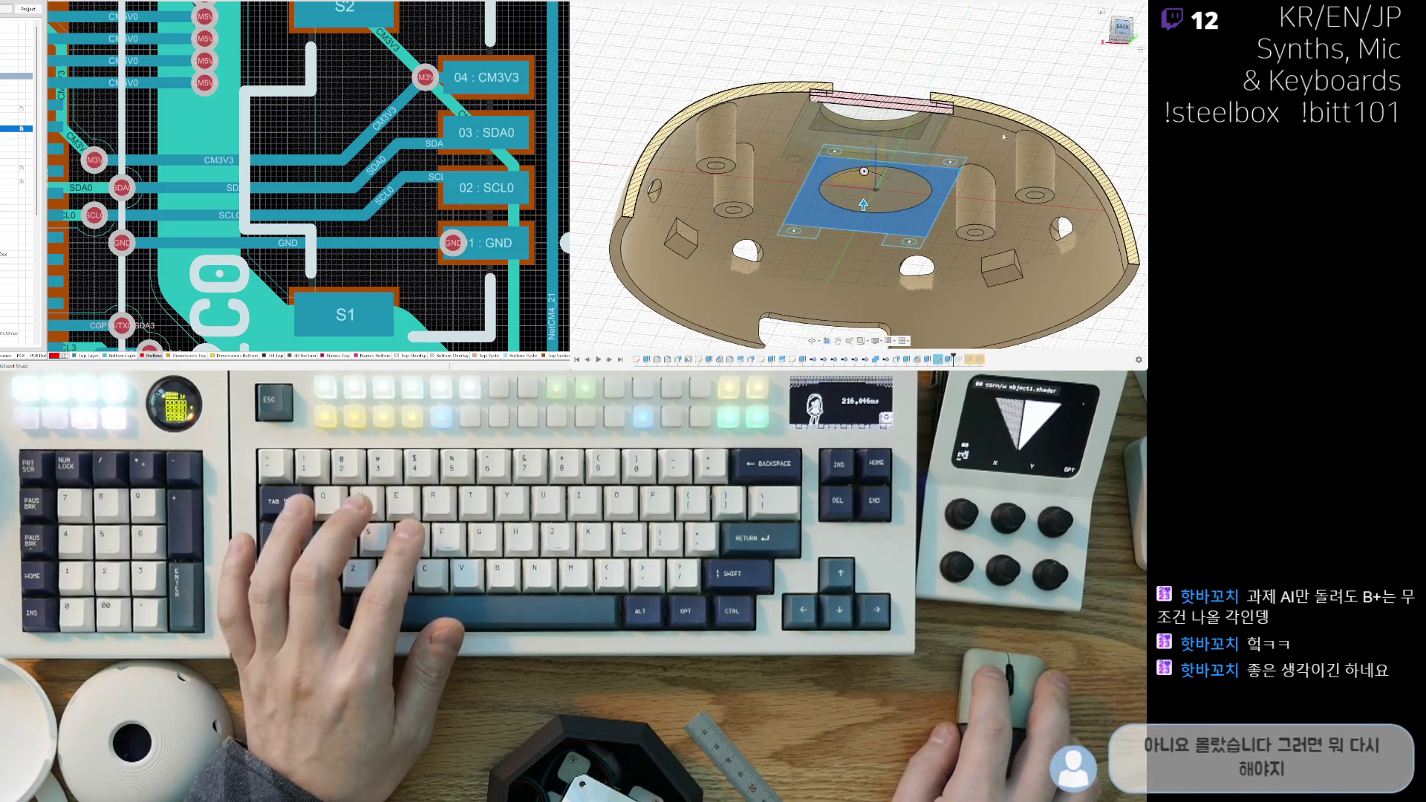
{"action": "mouse_move", "coordinate": [871, 187]}
{"action": "left_mouse_down"}
{"action": "mouse_move", "coordinate": [888, 100]}
{"action": "mouse_move", "coordinate": [887, 126]}
{"action": "left_mouse_up"}
{"action": "middle_click_drag", "start_coordinate": [891, 127], "coordinate": [996, 175], "text": "shift"}
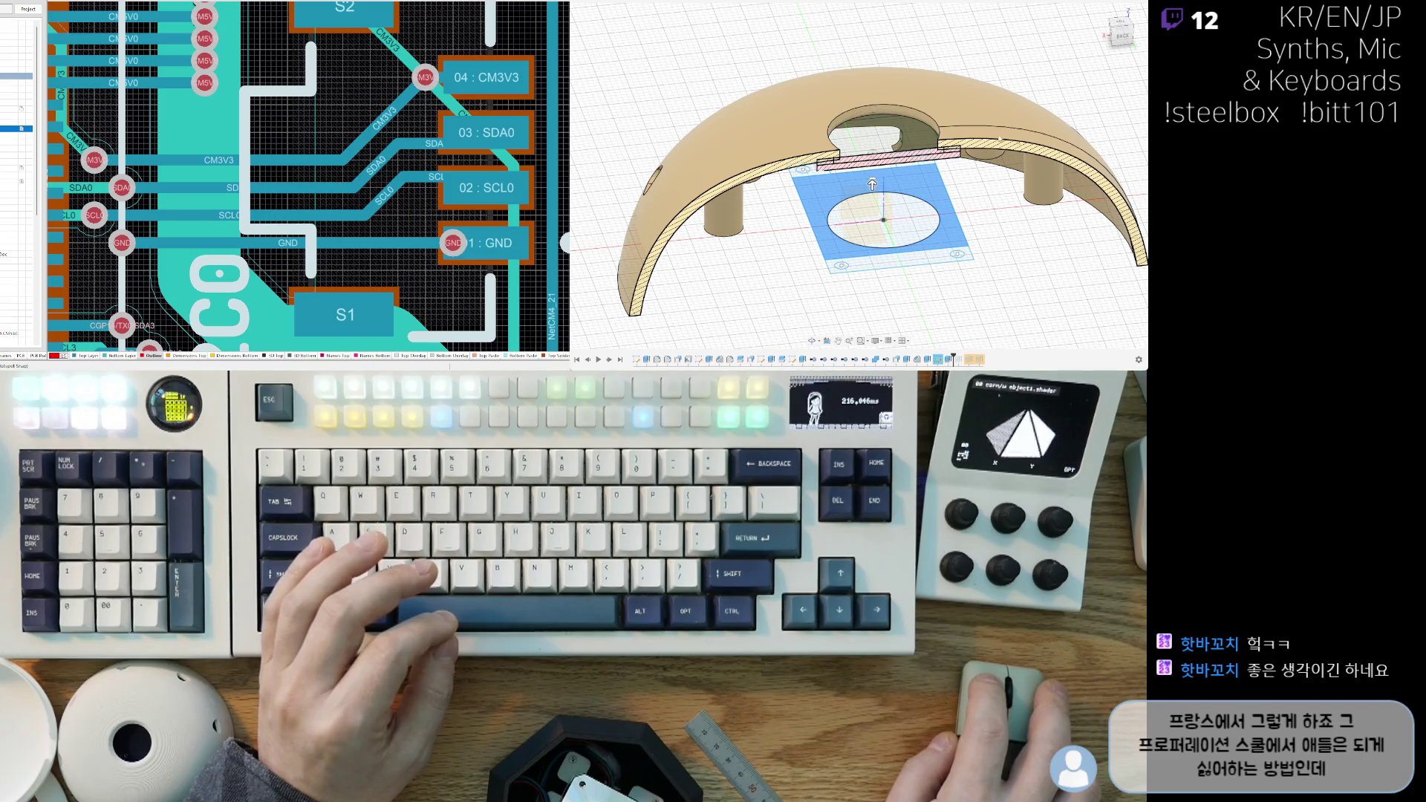
{"action": "scroll", "coordinate": [904, 145], "scroll_direction": "up", "scroll_amount": 3}
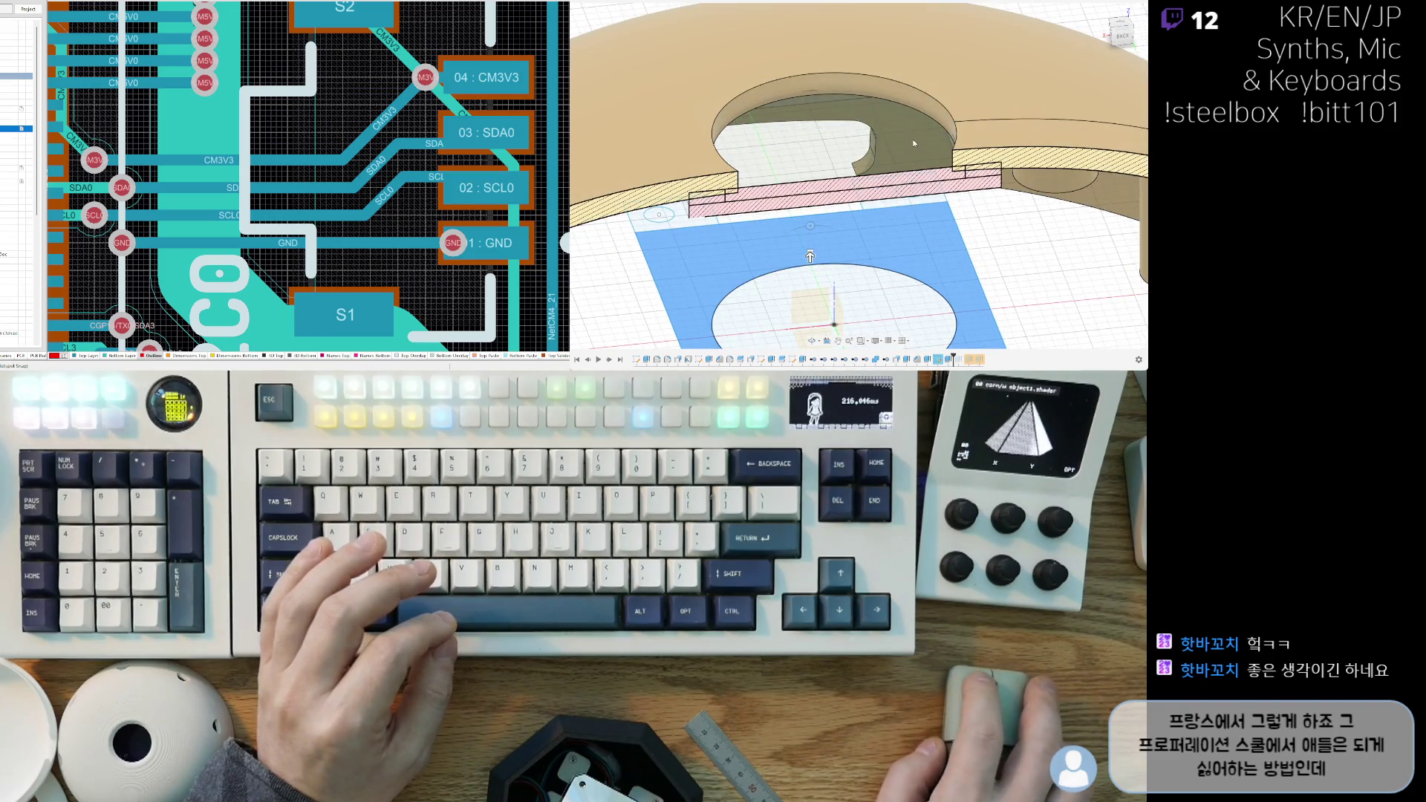
{"action": "middle_click_drag", "start_coordinate": [906, 147], "coordinate": [849, 222], "text": "shift"}
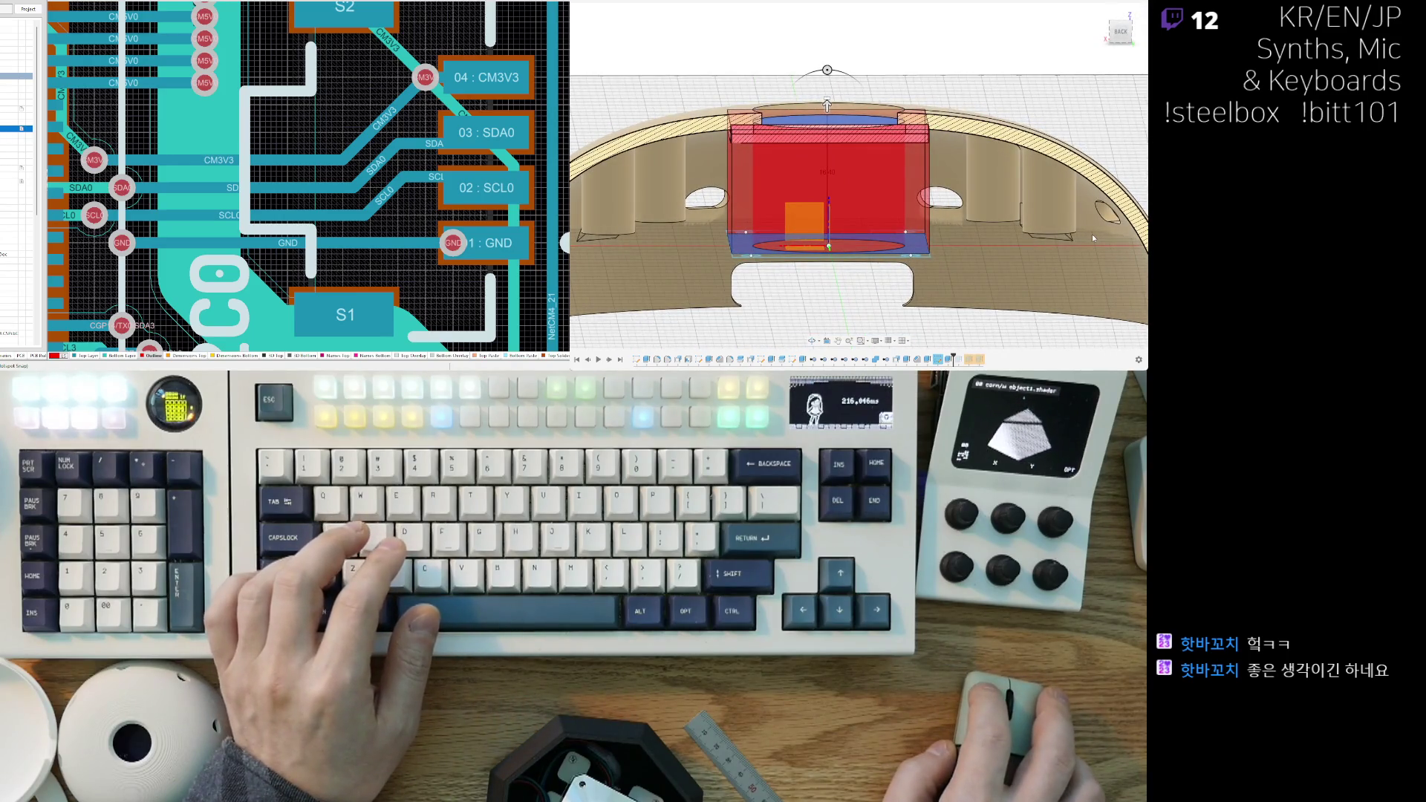
{"action": "key", "text": "Return"}
Step: Orbit around the dome to inspect the new extrude, the underside and the posts
{"action": "middle_click_drag", "start_coordinate": [853, 169], "coordinate": [821, 127], "text": "shift"}
{"action": "middle_click_drag", "start_coordinate": [770, 282], "coordinate": [918, 188], "text": "shift"}
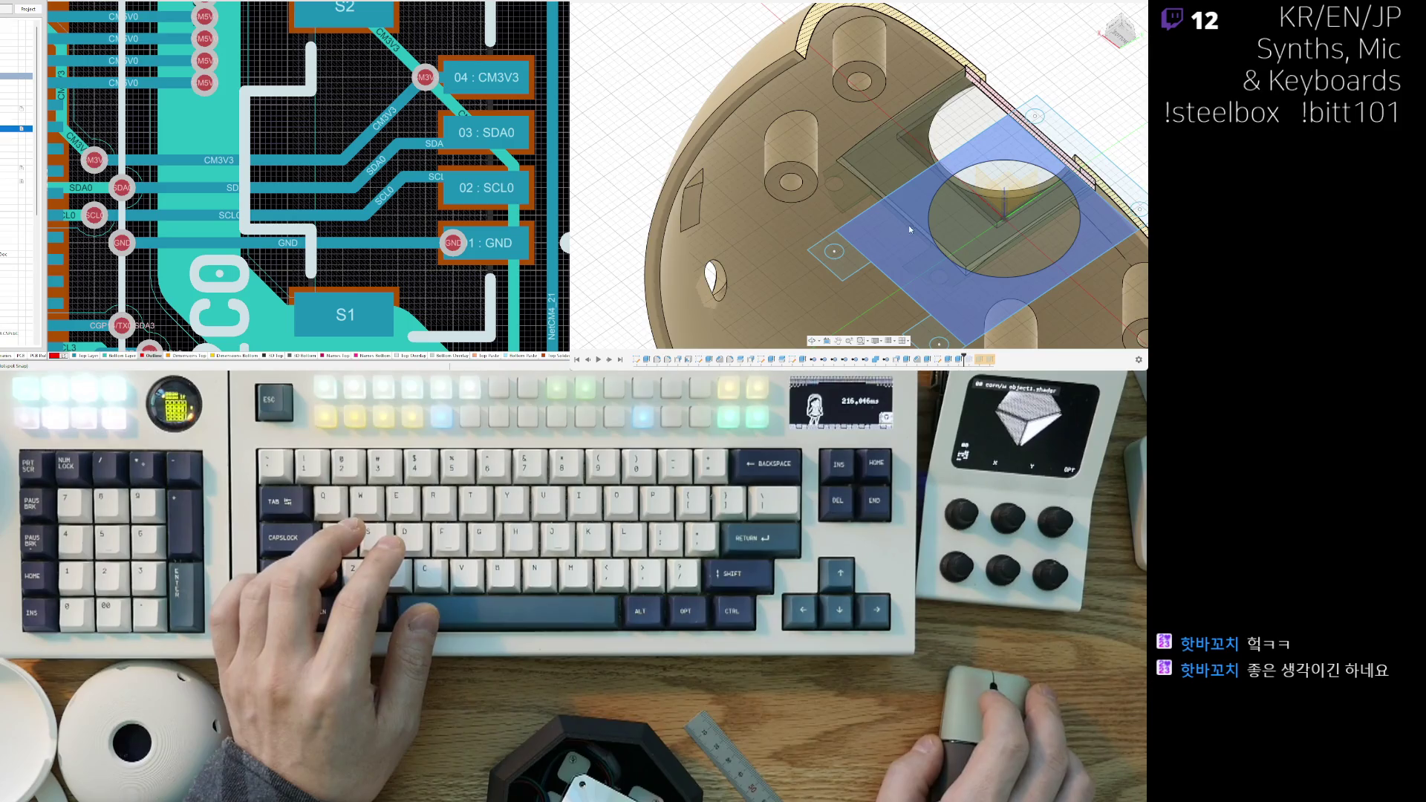
{"action": "scroll", "coordinate": [877, 240], "scroll_direction": "up", "scroll_amount": 3}
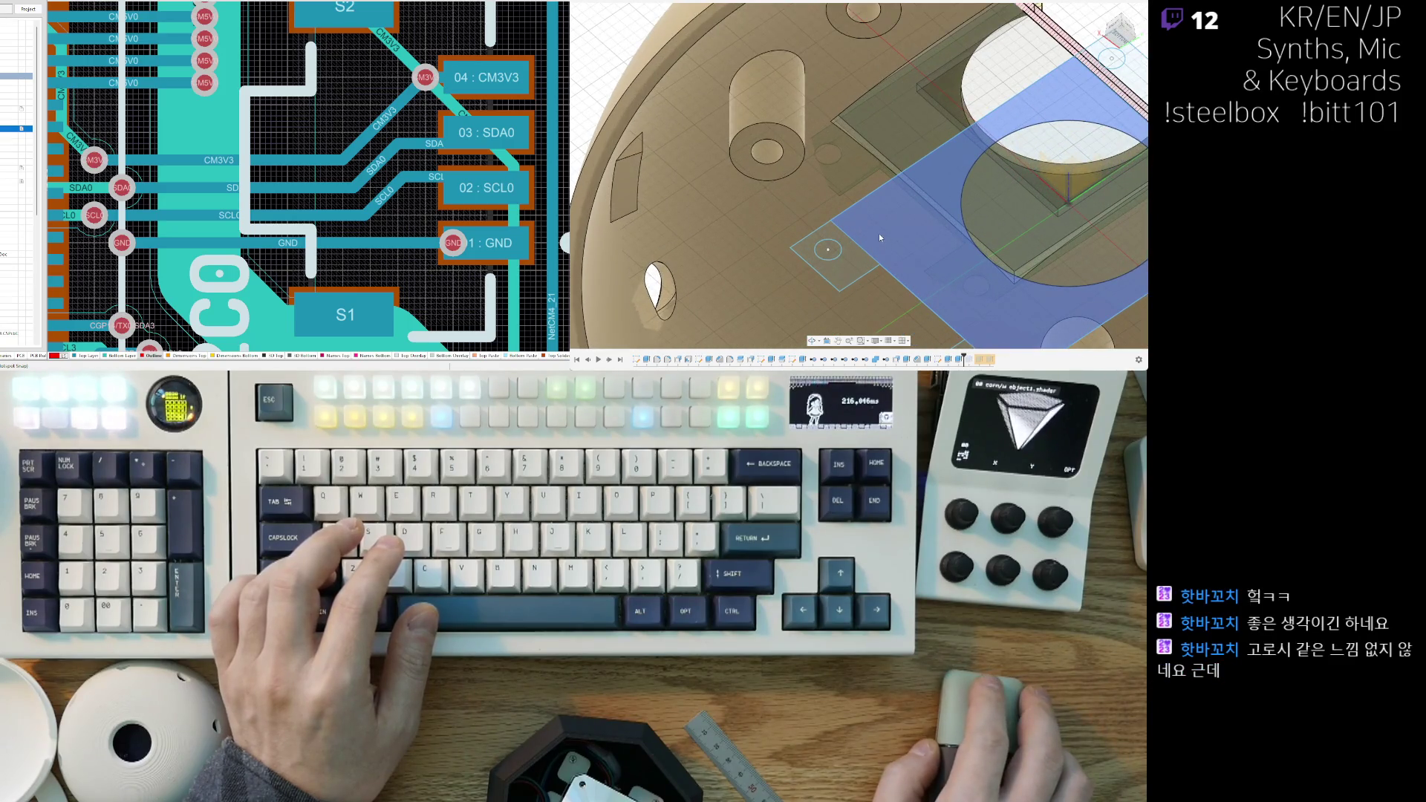
{"action": "middle_click_drag", "start_coordinate": [864, 212], "coordinate": [875, 252], "text": "shift"}
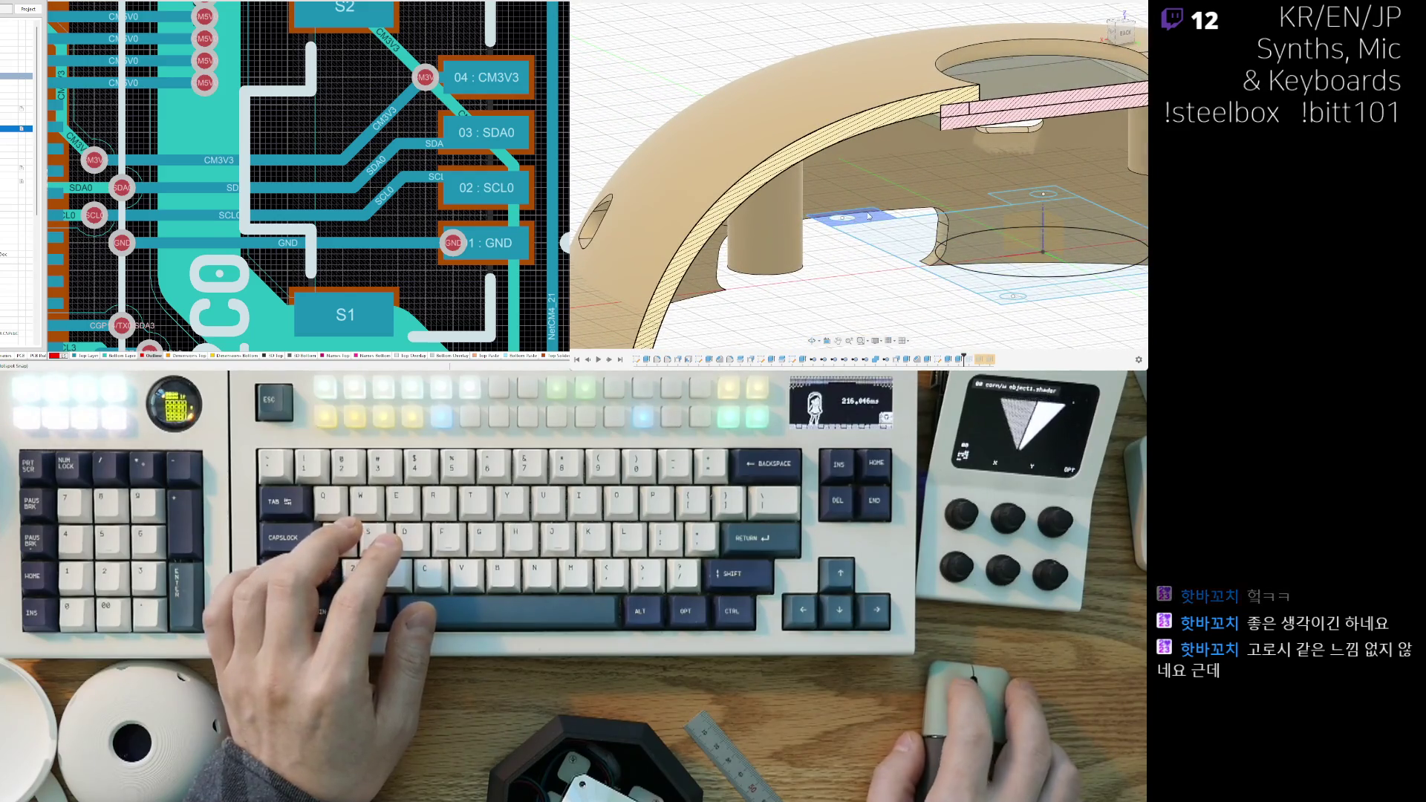
{"action": "left_click", "coordinate": [868, 217]}
{"action": "middle_click_drag", "start_coordinate": [1022, 224], "coordinate": [935, 156]}
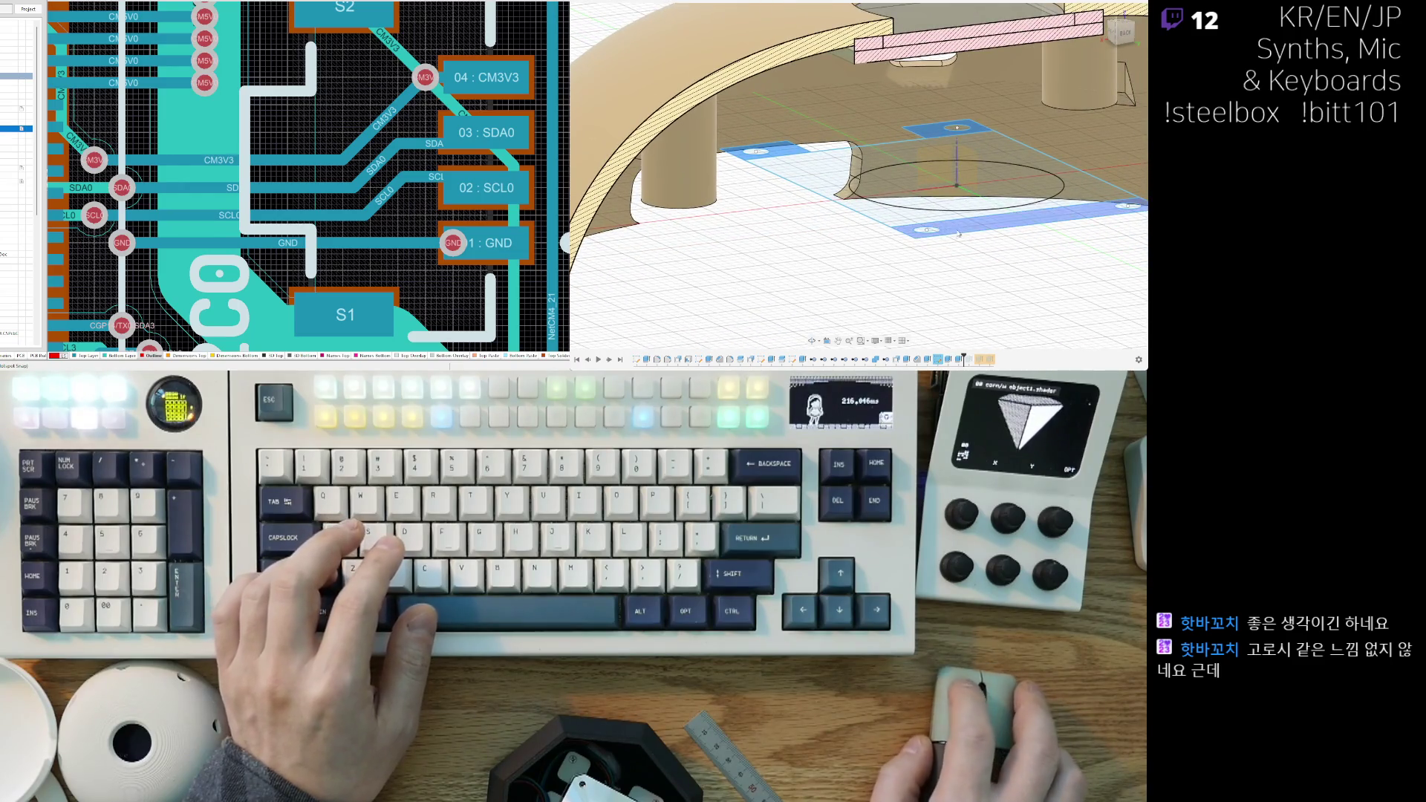
{"action": "middle_click_drag", "start_coordinate": [963, 233], "coordinate": [970, 240], "text": "shift"}
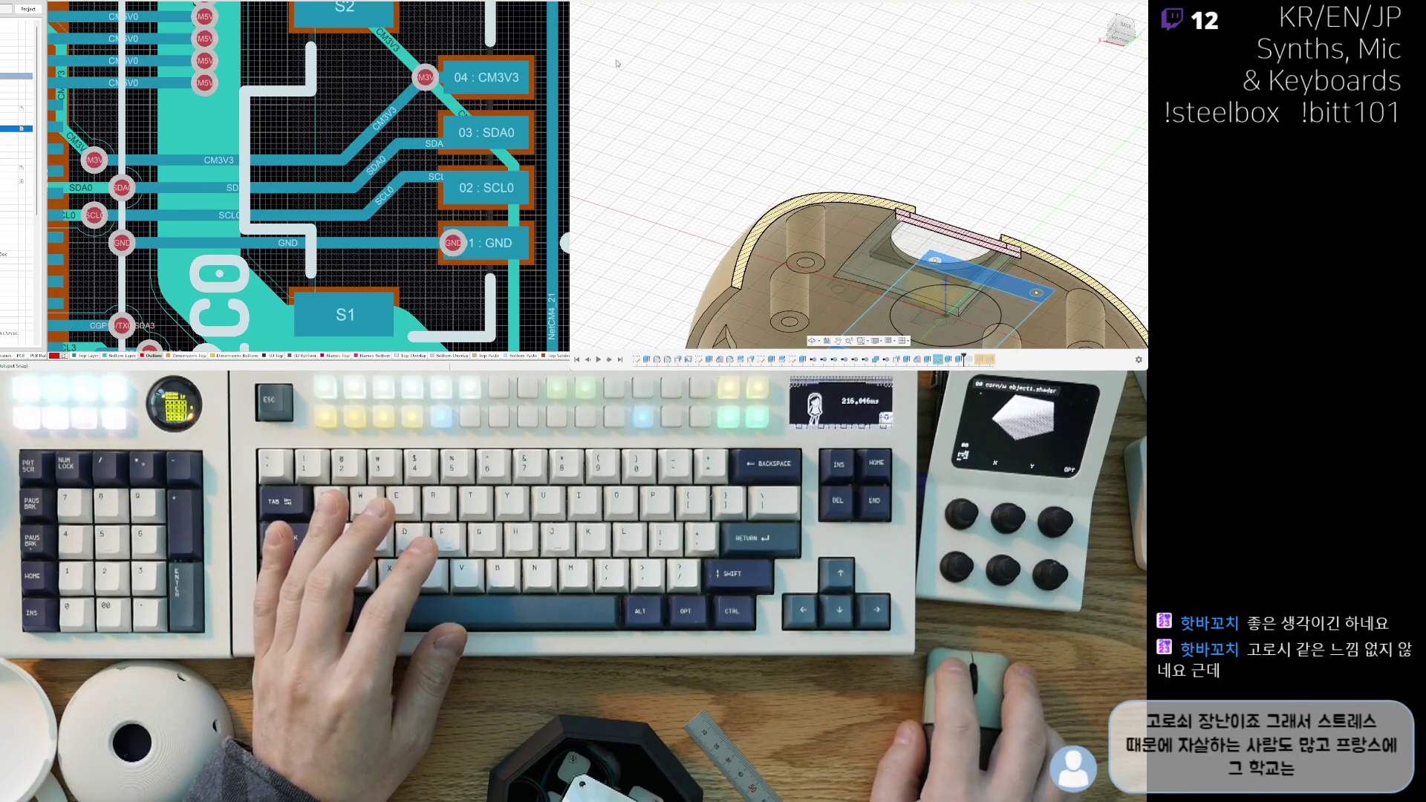
{"action": "middle_click_drag", "start_coordinate": [609, 62], "coordinate": [853, 125], "text": "shift"}
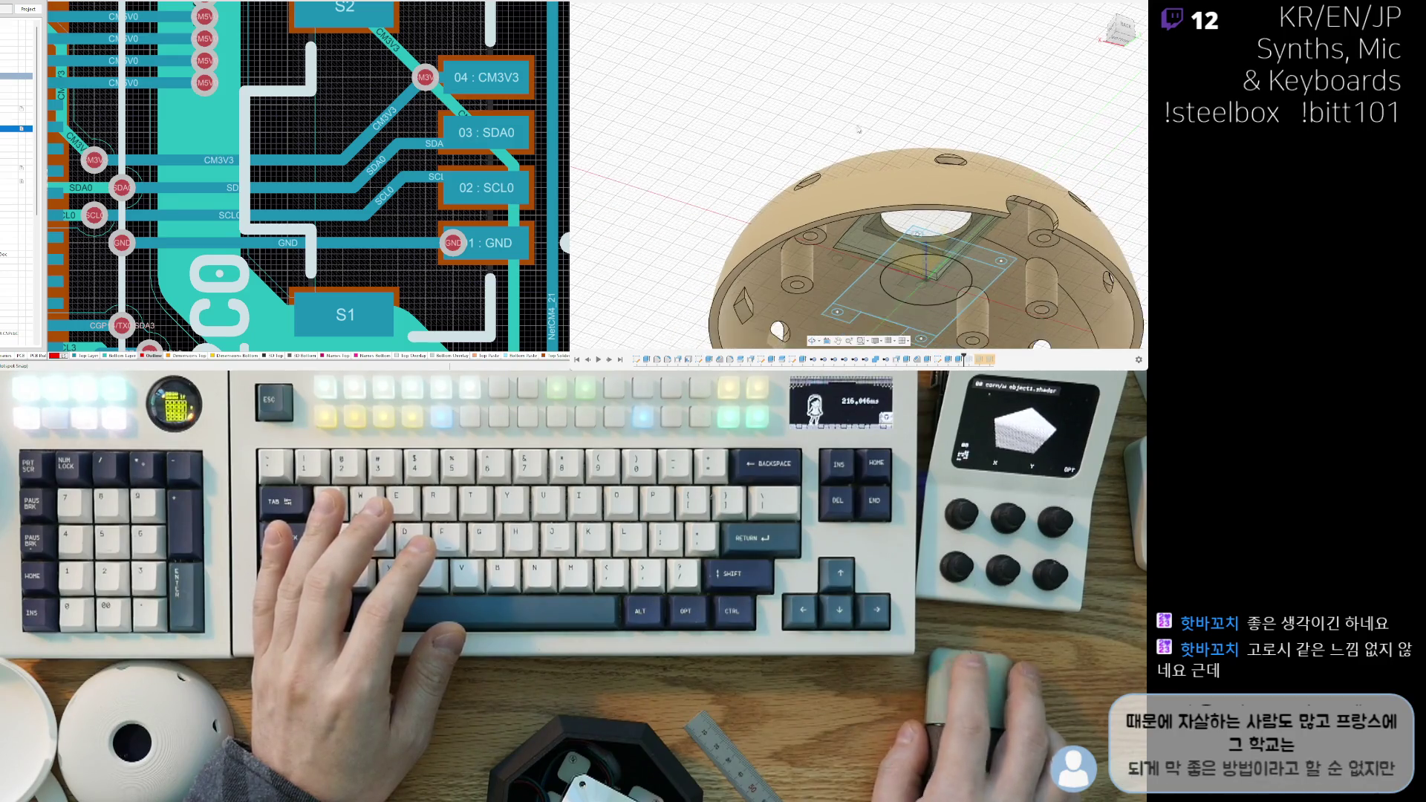
{"action": "middle_click_drag", "start_coordinate": [915, 246], "coordinate": [625, 189], "text": "shift"}
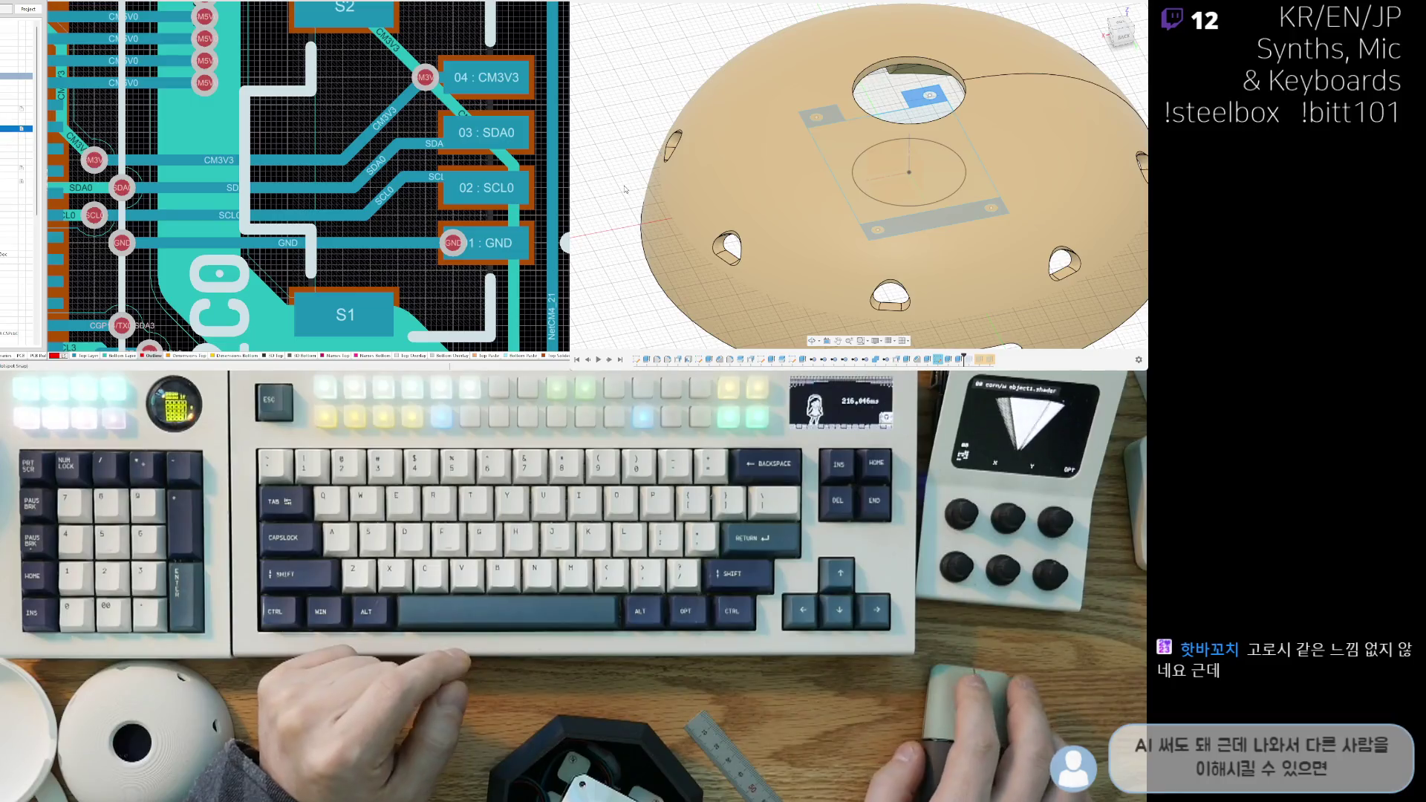
{"action": "scroll", "coordinate": [783, 219], "scroll_direction": "down", "scroll_amount": 4}
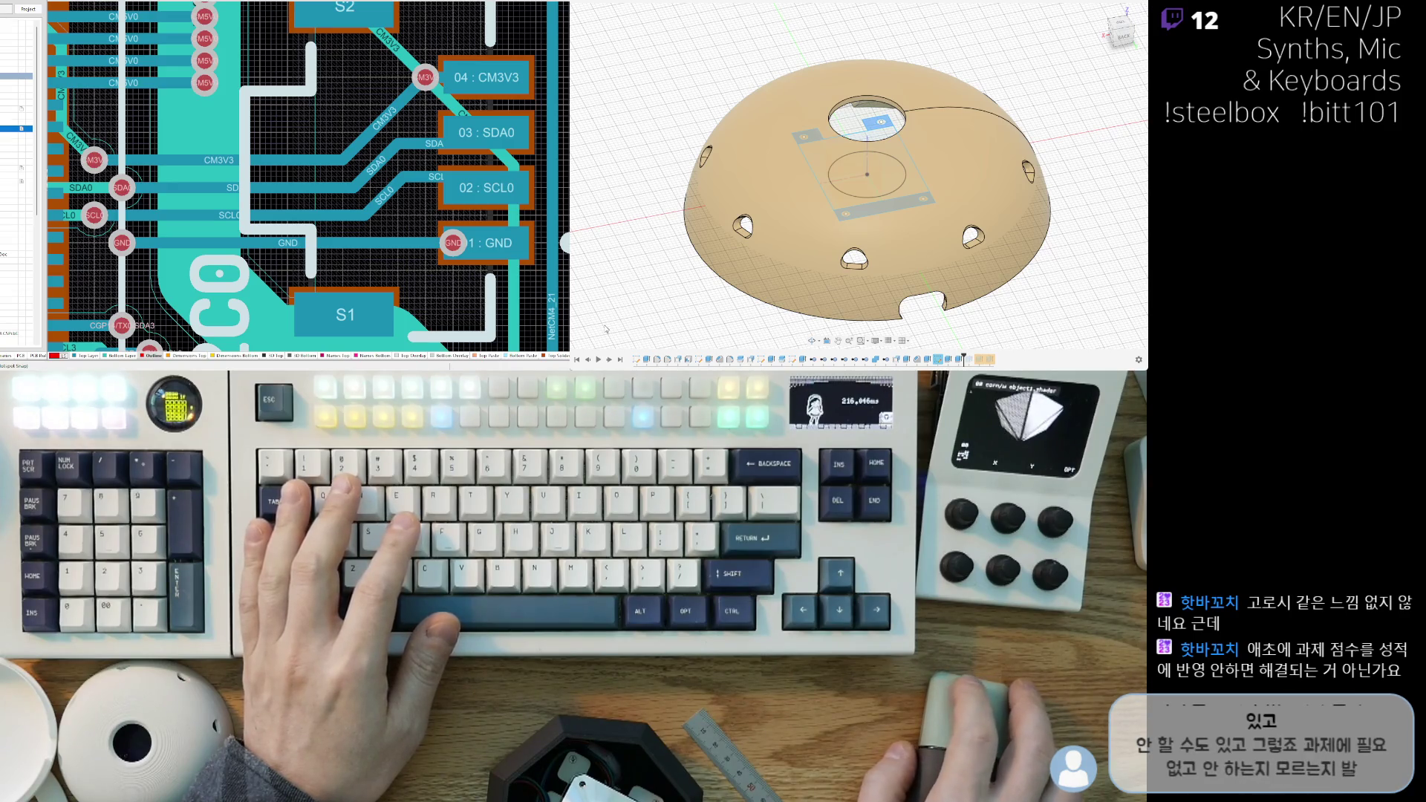
{"action": "key", "text": "v"}
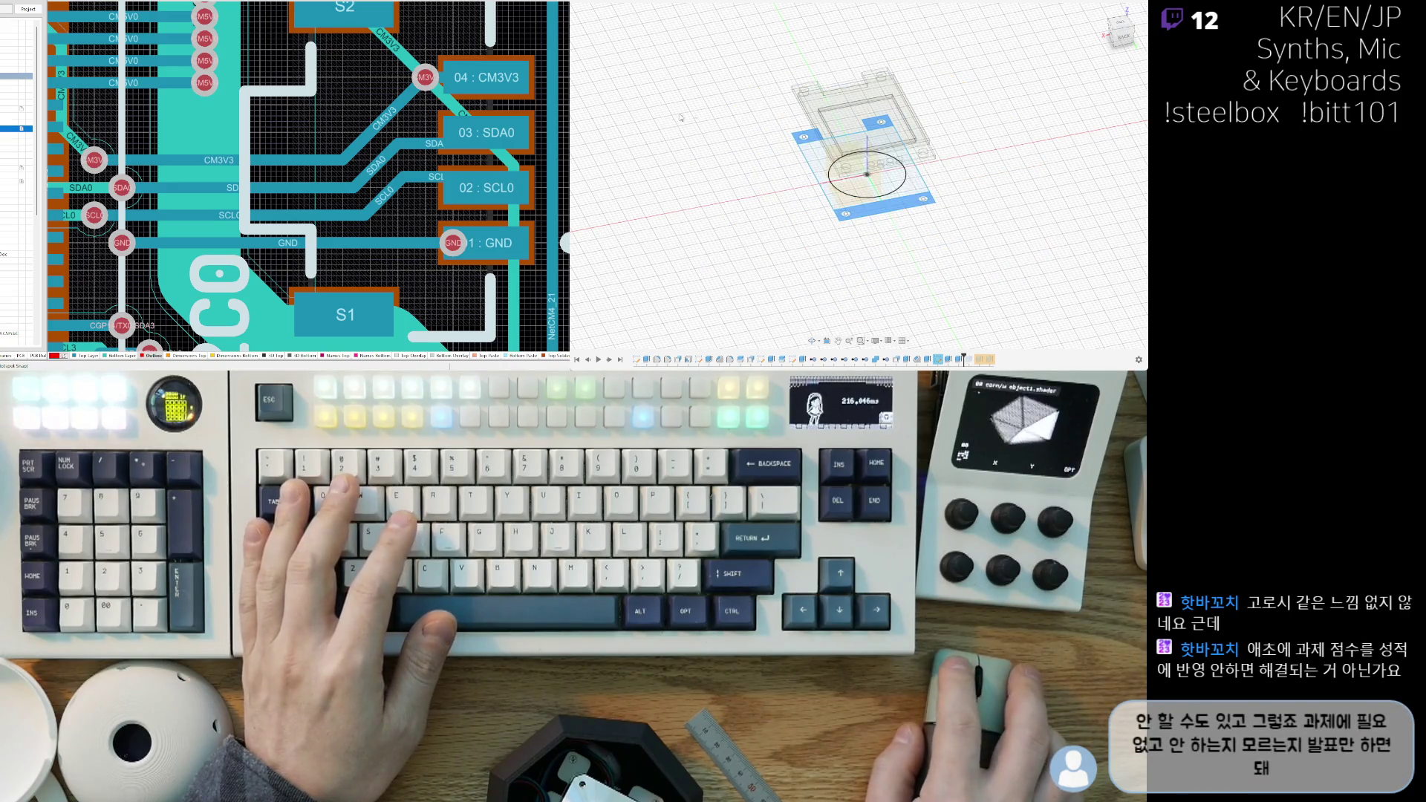
{"action": "middle_click_drag", "start_coordinate": [772, 224], "coordinate": [1021, 248], "text": "shift"}
{"action": "scroll", "coordinate": [1021, 248], "scroll_direction": "up", "scroll_amount": 3}
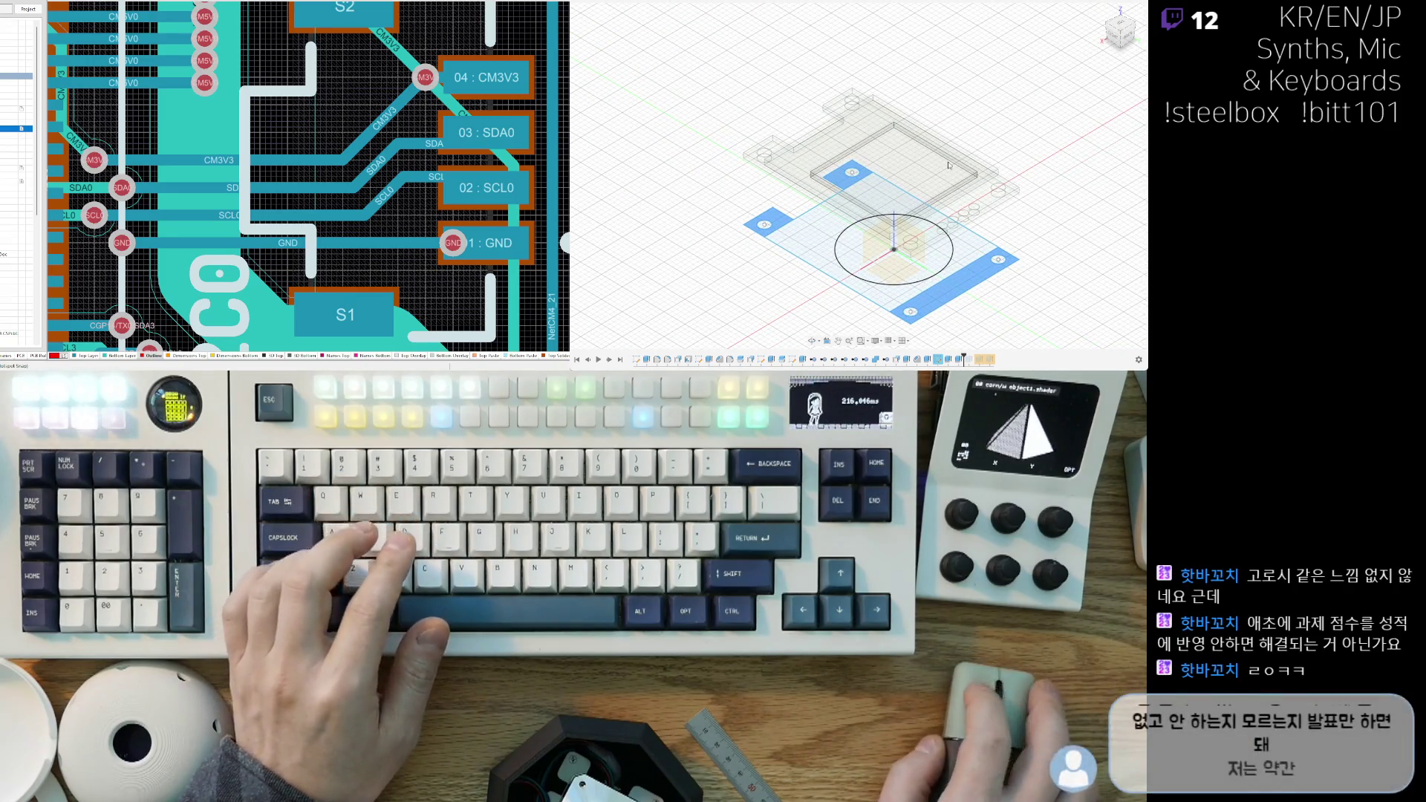
{"action": "middle_click_drag", "start_coordinate": [970, 95], "coordinate": [978, 226], "text": "shift"}
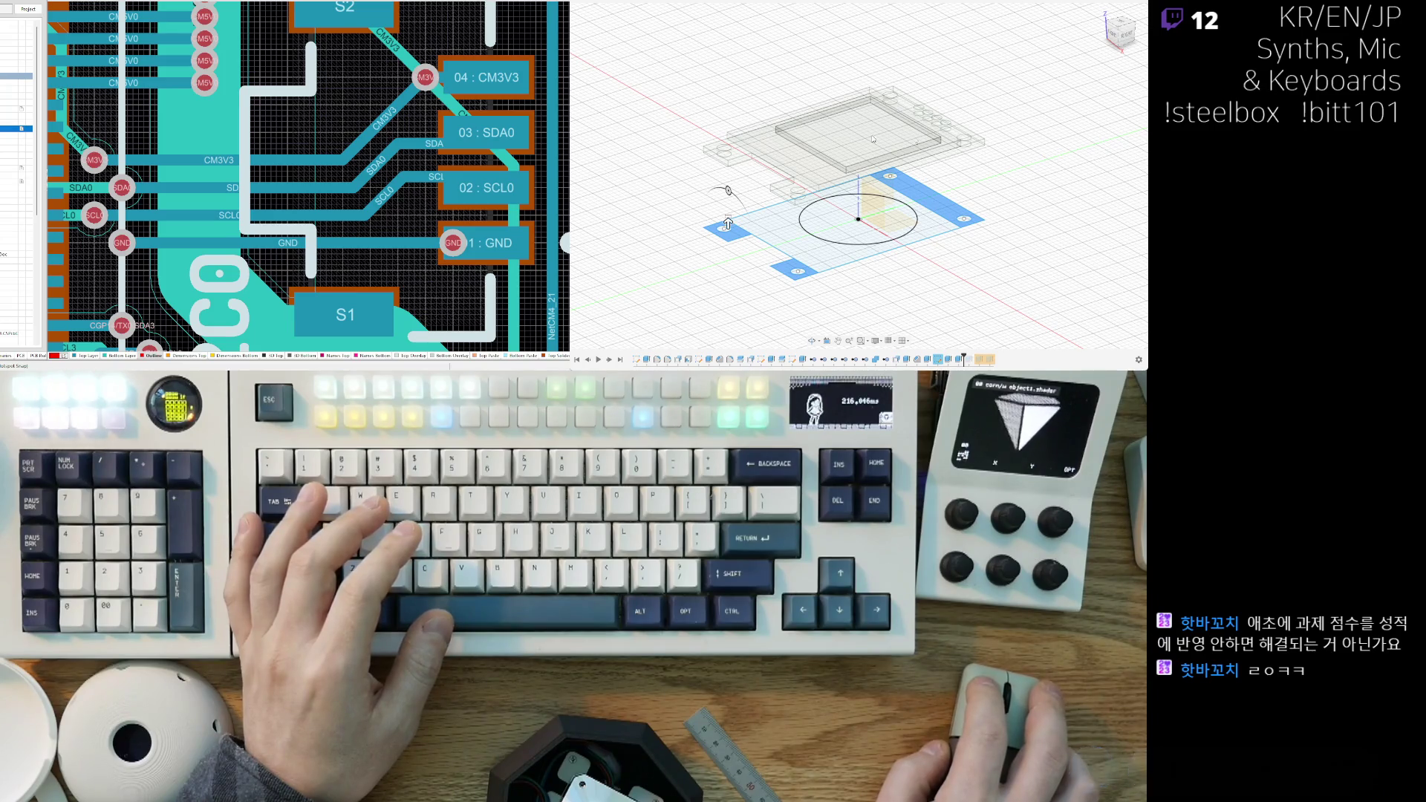
{"action": "left_click_drag", "start_coordinate": [727, 223], "coordinate": [761, 184]}
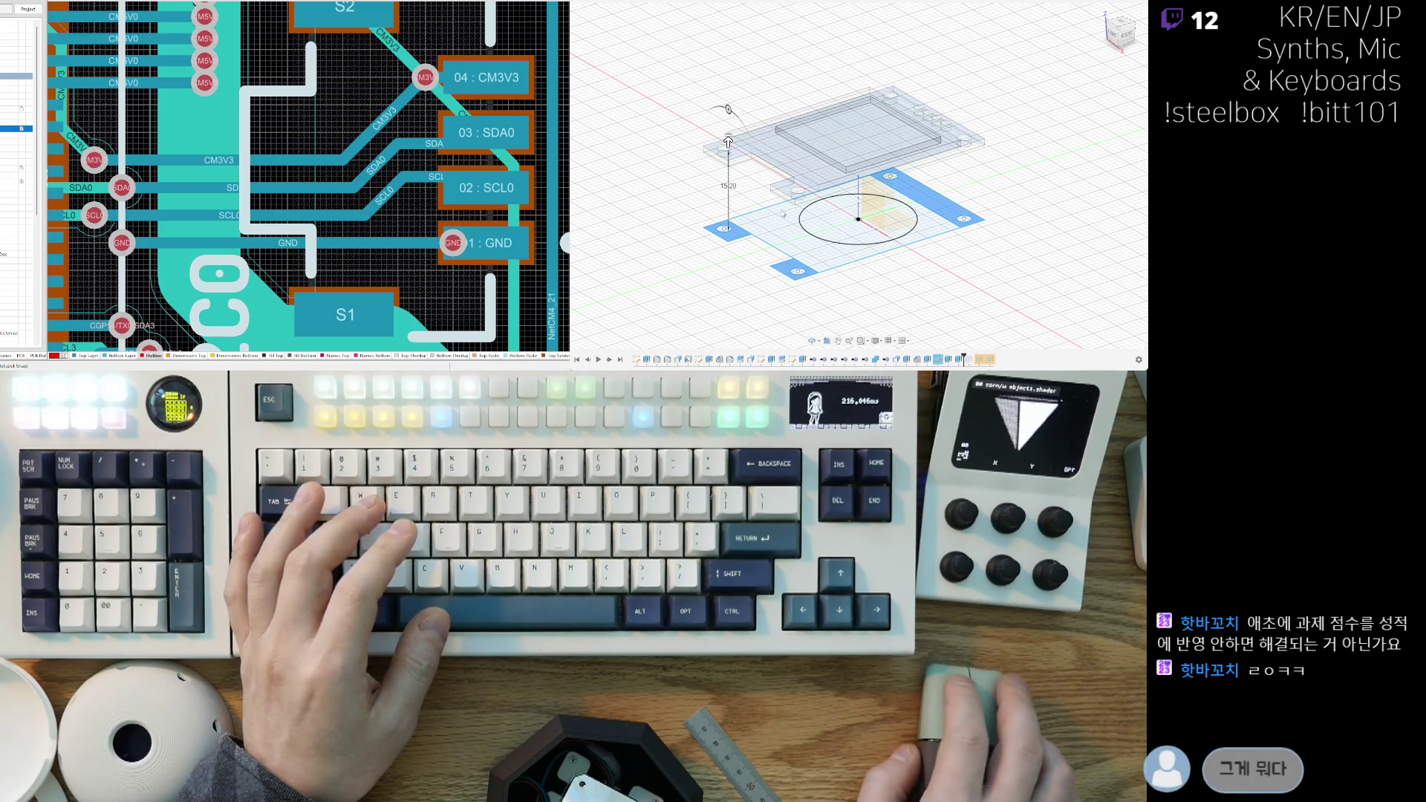
{"action": "mouse_move", "coordinate": [741, 169]}
{"action": "middle_mouse_down"}
{"action": "mouse_move", "coordinate": [817, 178]}
{"action": "mouse_move", "coordinate": [852, 204]}
{"action": "mouse_move", "coordinate": [797, 33]}
{"action": "middle_mouse_up"}
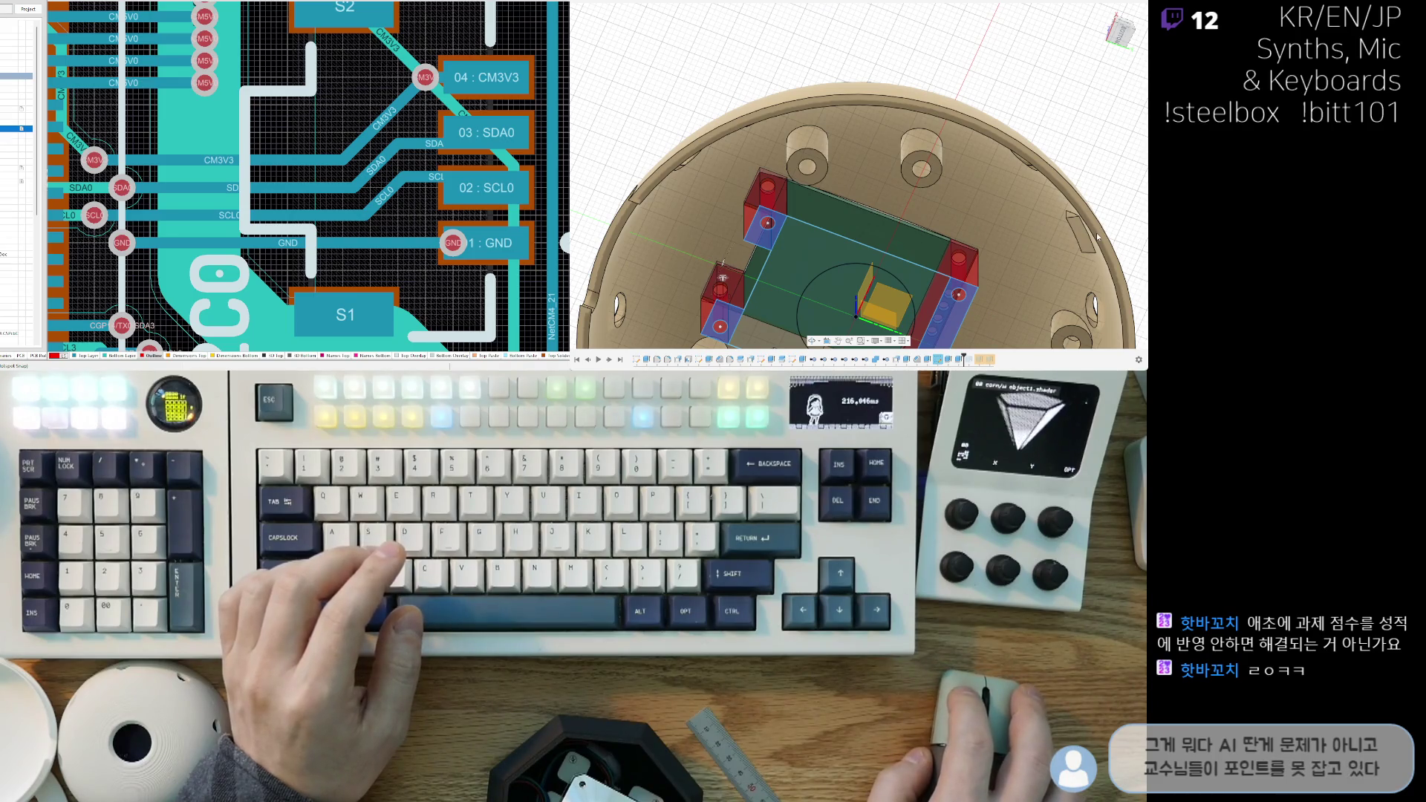
{"action": "key", "text": "ctrl+z"}
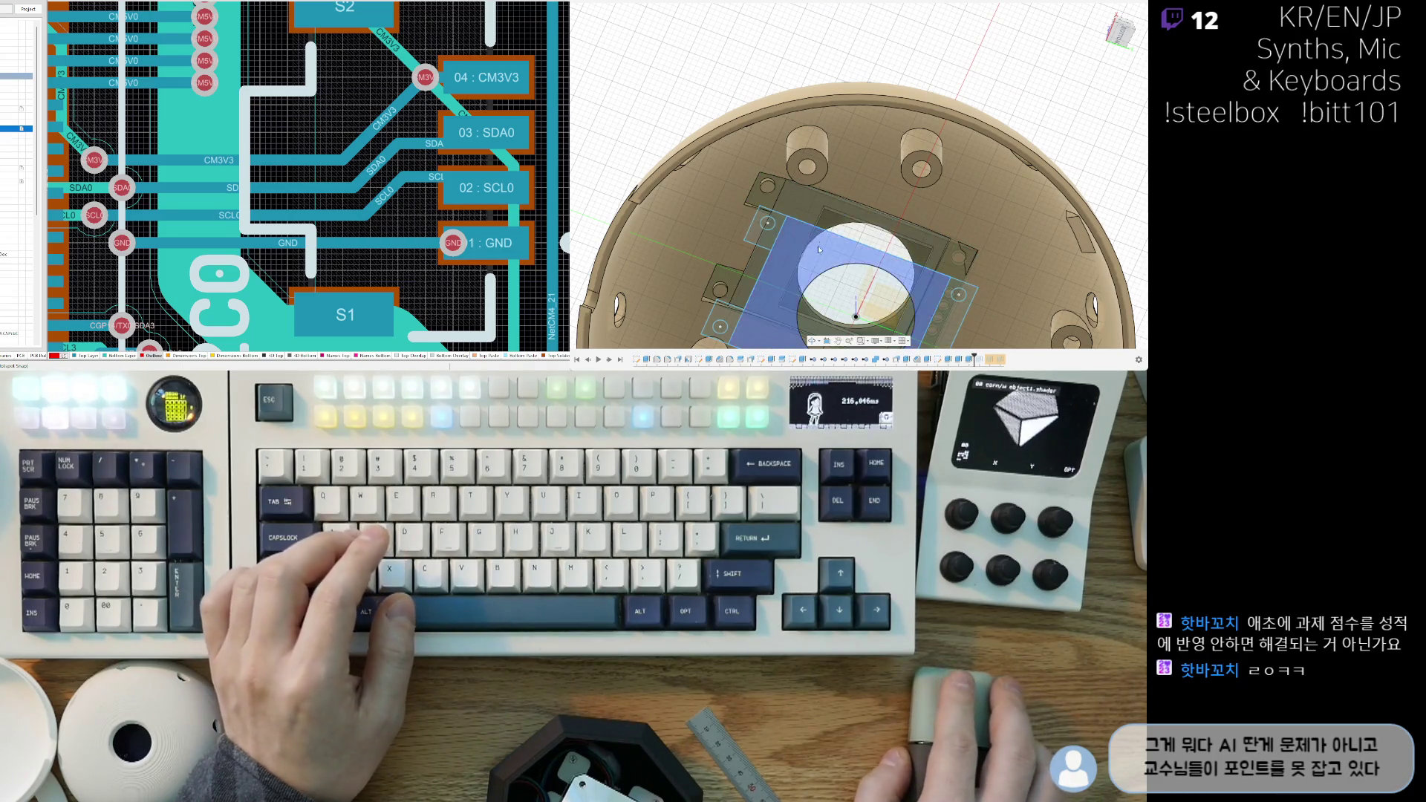
{"action": "mouse_move", "coordinate": [829, 183]}
{"action": "middle_mouse_down", "text": "shift"}
{"action": "mouse_move", "coordinate": [868, 172]}
{"action": "mouse_move", "coordinate": [880, 275]}
{"action": "mouse_move", "coordinate": [931, 237]}
{"action": "middle_mouse_up", "text": "shift"}
{"action": "scroll", "coordinate": [948, 225], "scroll_direction": "up", "scroll_amount": 5}
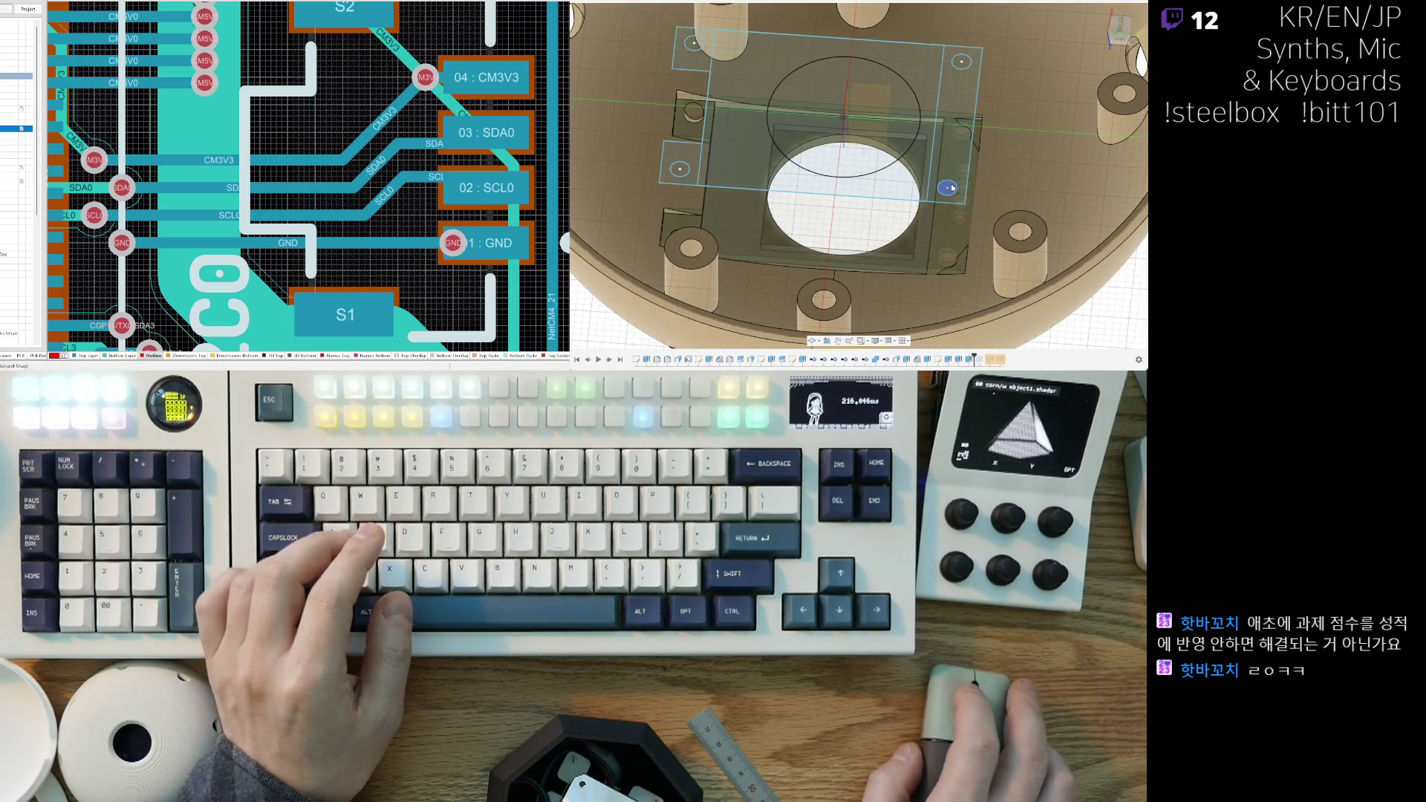
{"action": "left_click", "coordinate": [952, 188]}
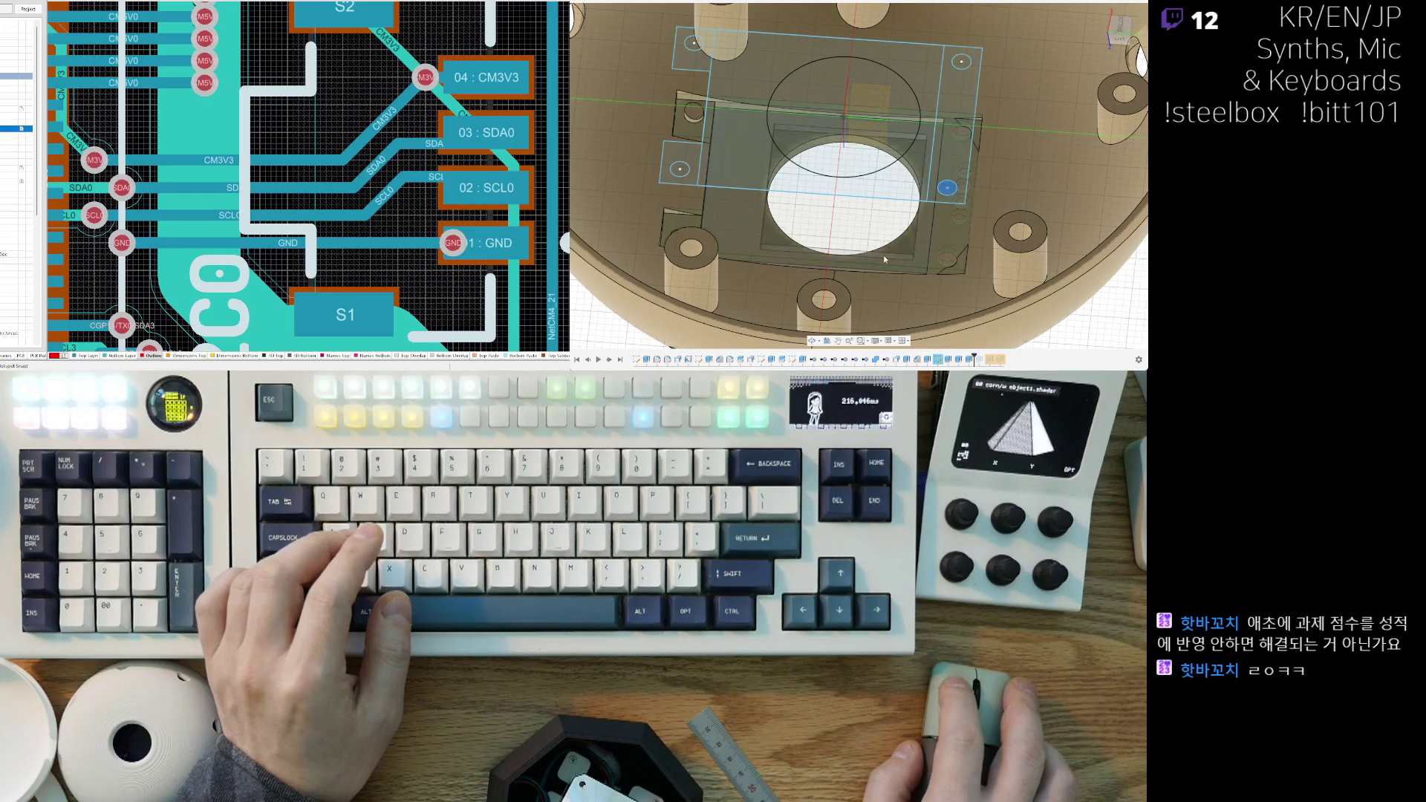
{"action": "middle_click_drag", "start_coordinate": [884, 255], "coordinate": [1006, 260]}
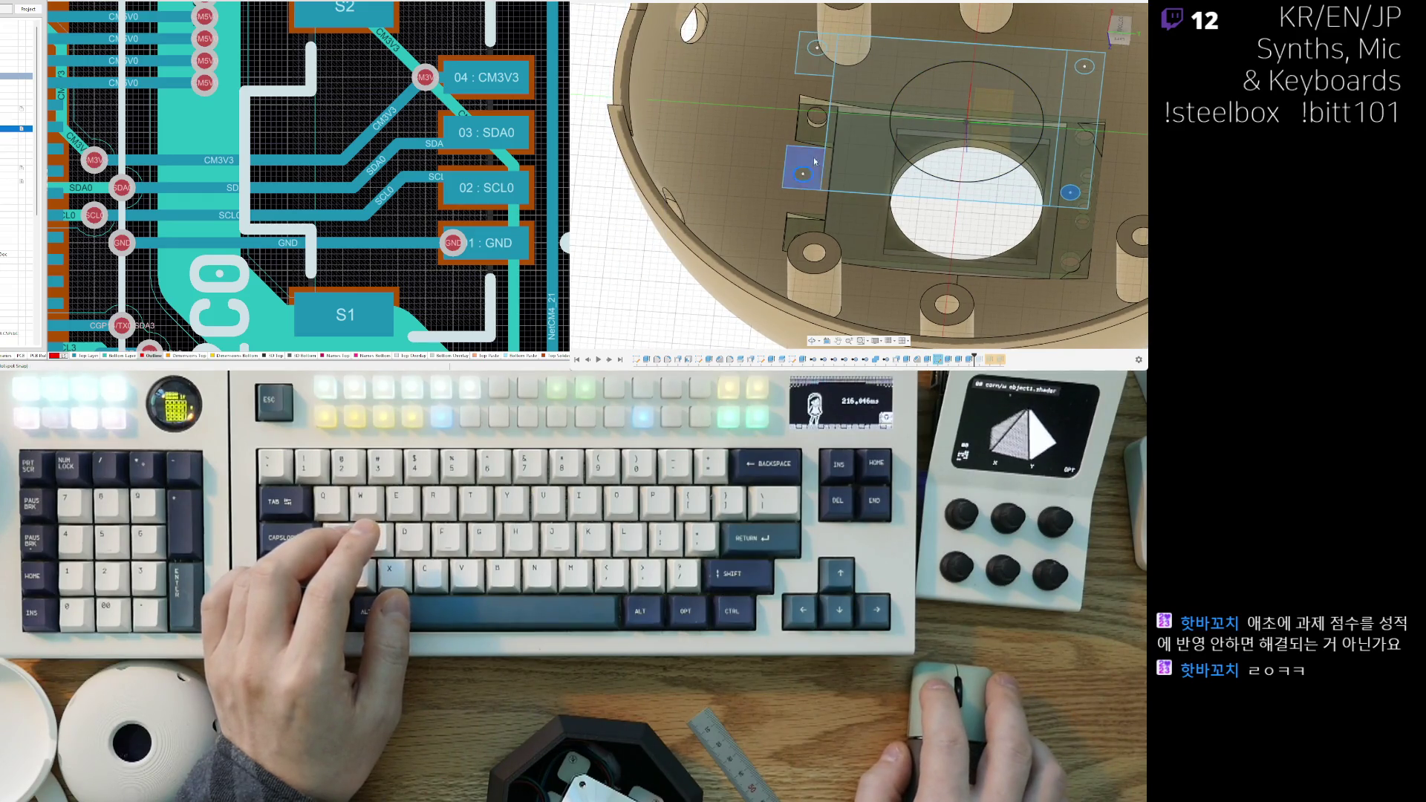
{"action": "left_click", "coordinate": [817, 47]}
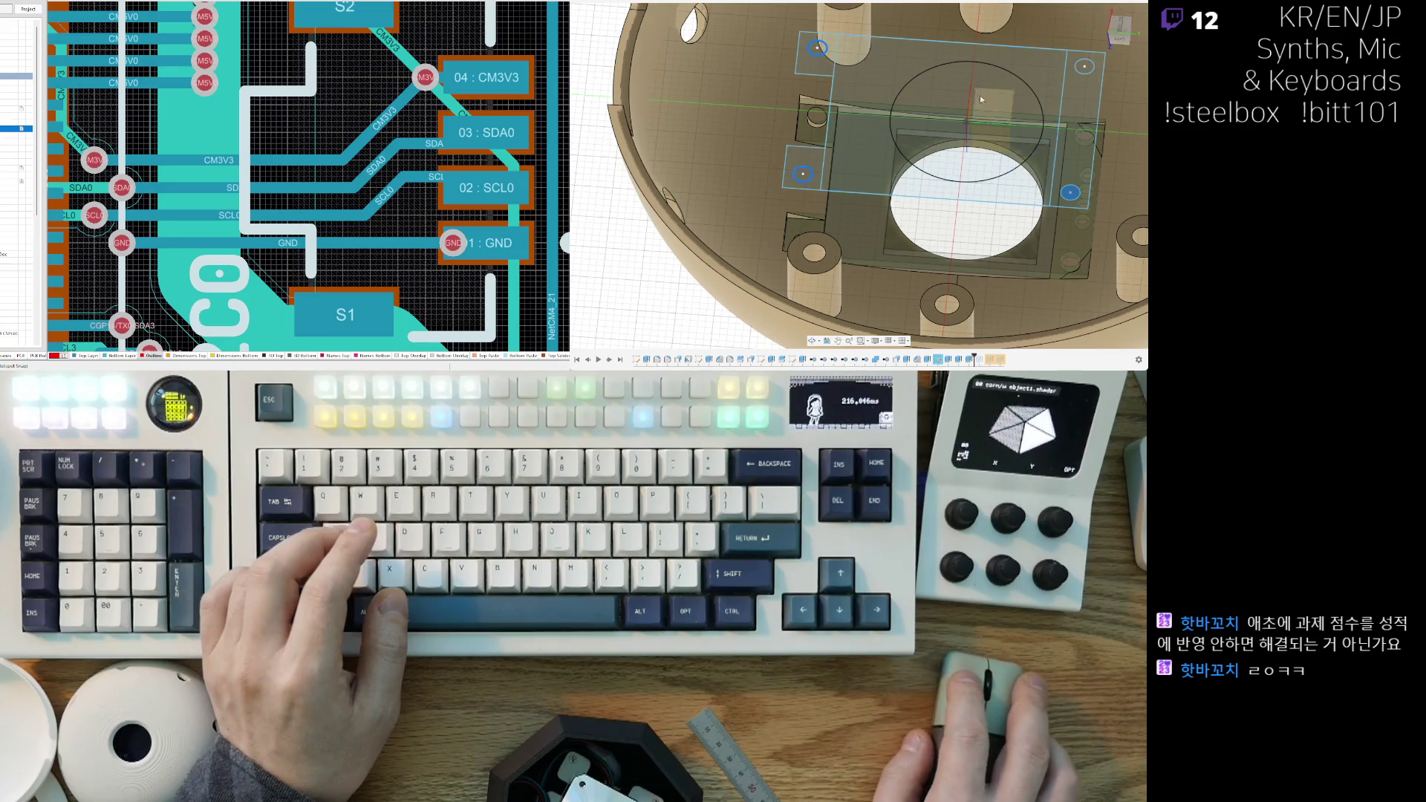
{"action": "scroll", "coordinate": [901, 174], "scroll_direction": "down", "scroll_amount": 3}
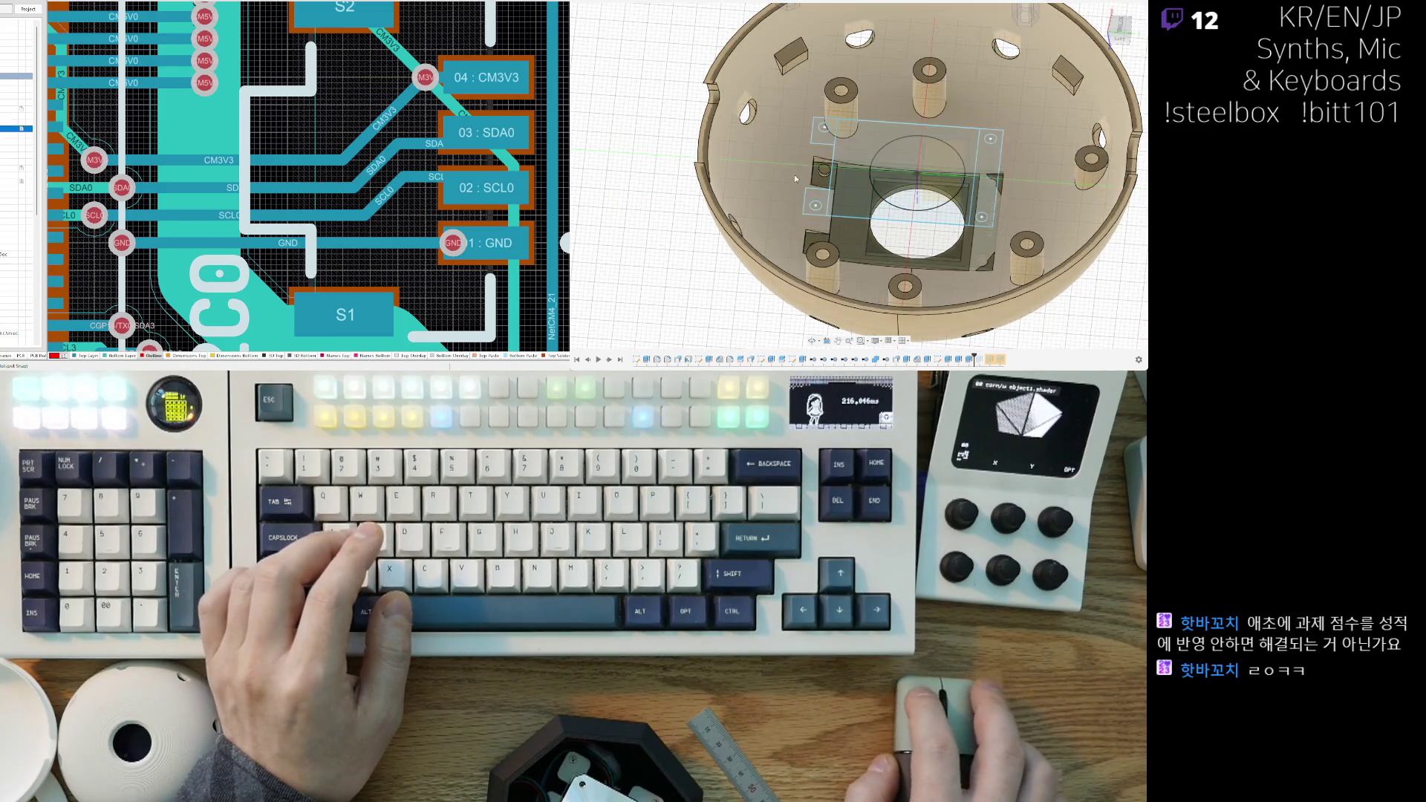
{"action": "scroll", "coordinate": [822, 128], "scroll_direction": "up", "scroll_amount": 3}
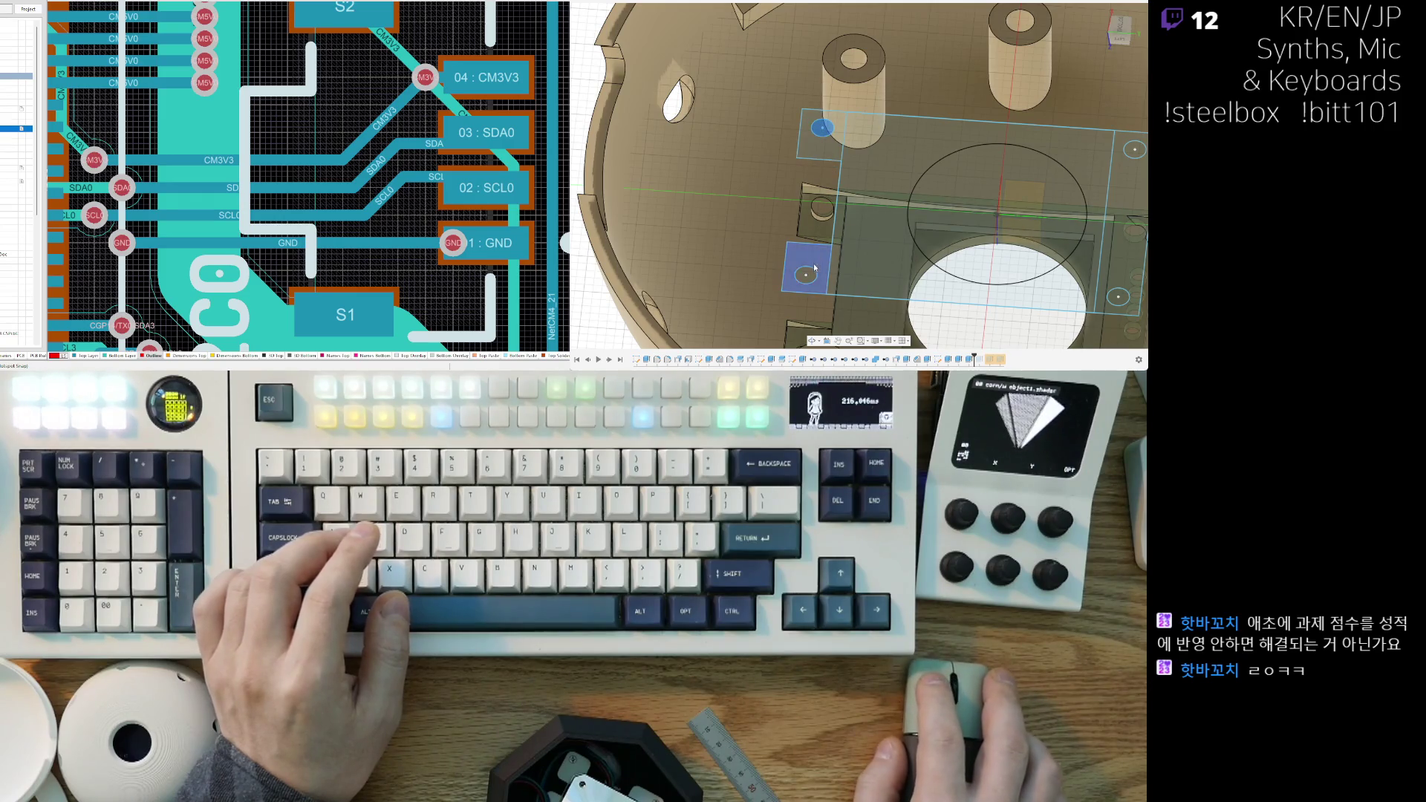
Step: Select the mount plate's corner points and create small cylindrical pins at all four
{"action": "middle_click_drag", "start_coordinate": [812, 281], "coordinate": [647, 243]}
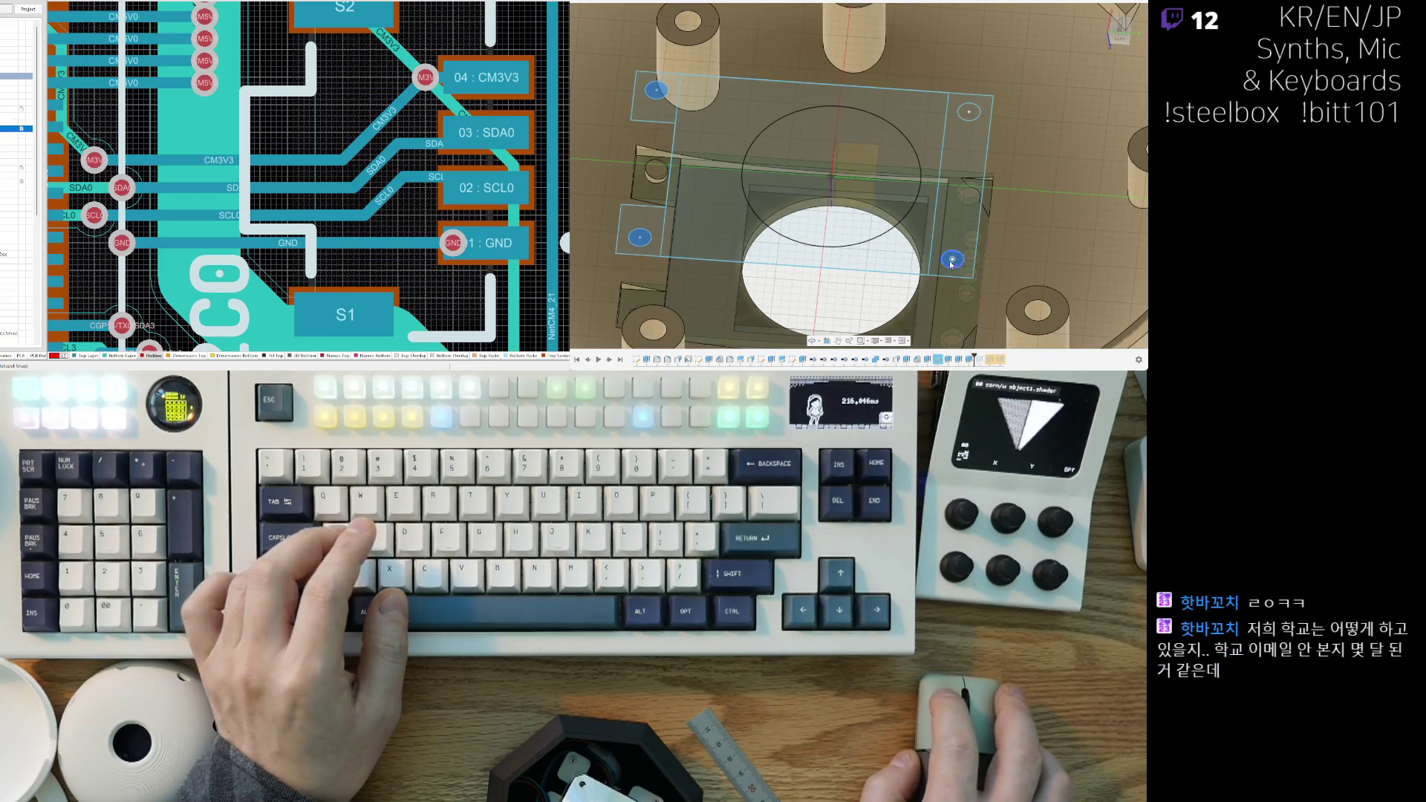
{"action": "left_click", "coordinate": [975, 116]}
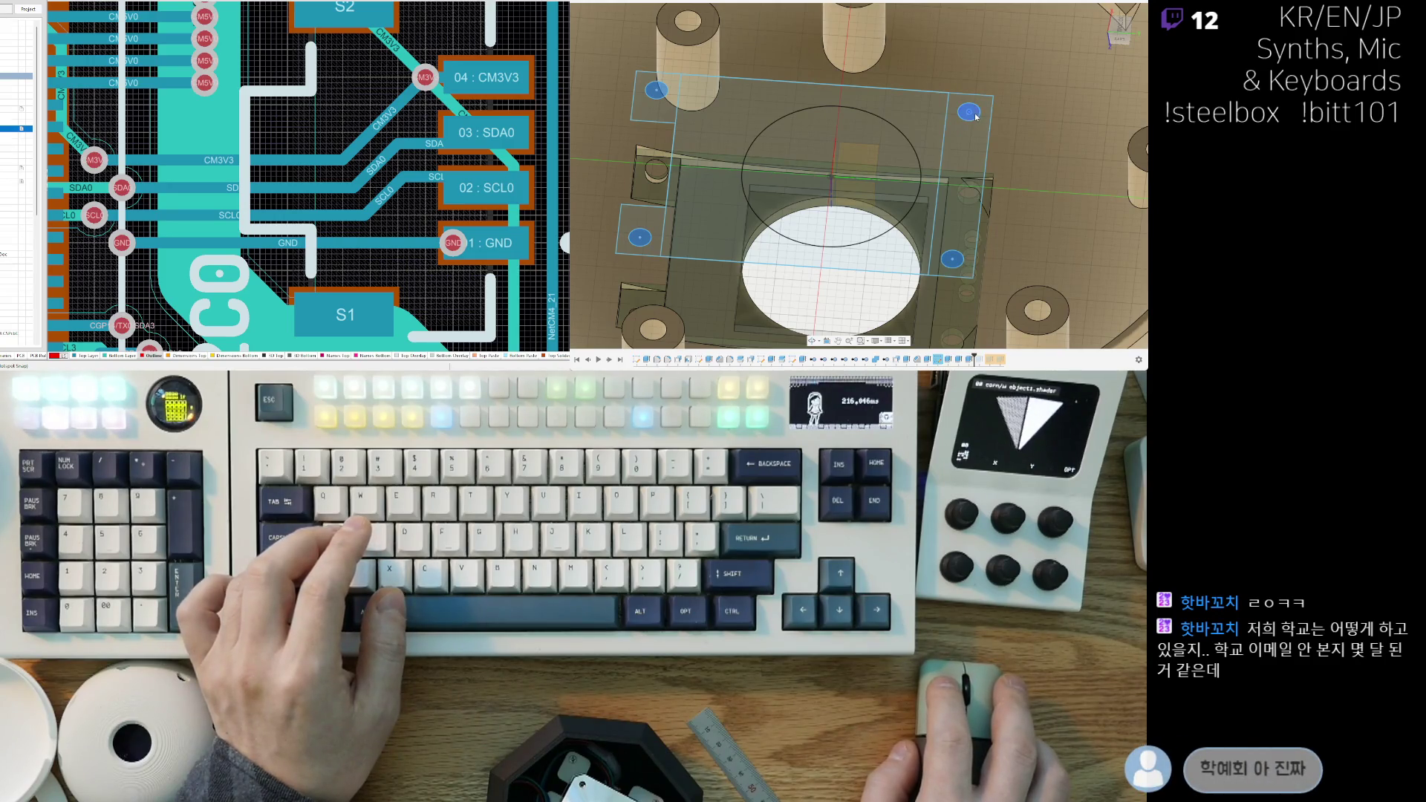
{"action": "scroll", "coordinate": [957, 127], "scroll_direction": "down", "scroll_amount": 5}
{"action": "mouse_move", "coordinate": [958, 130]}
{"action": "middle_mouse_down", "text": "shift"}
{"action": "mouse_move", "coordinate": [964, 292]}
{"action": "mouse_move", "coordinate": [906, 240]}
{"action": "middle_mouse_up", "text": "shift"}
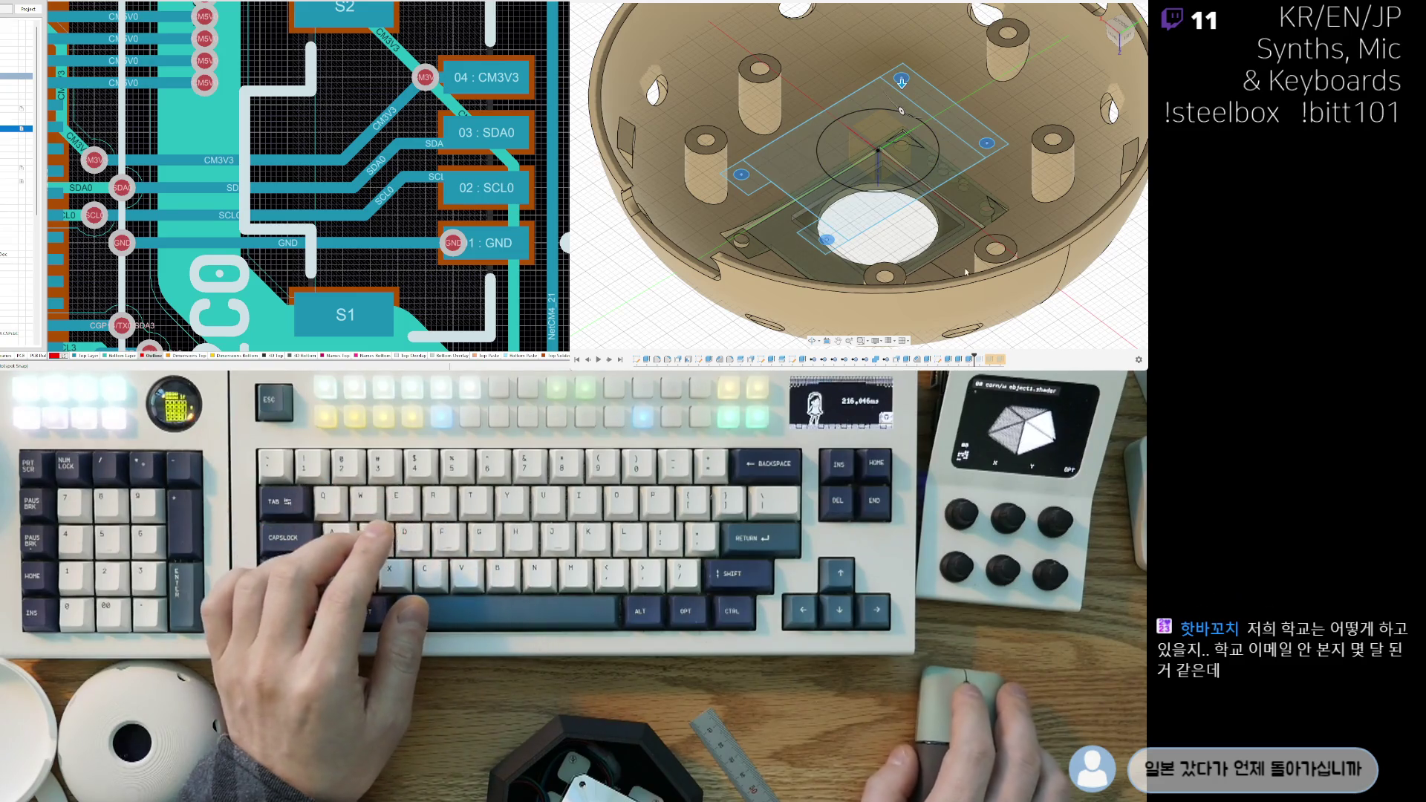
{"action": "middle_click_drag", "start_coordinate": [988, 263], "coordinate": [921, 251], "text": "shift"}
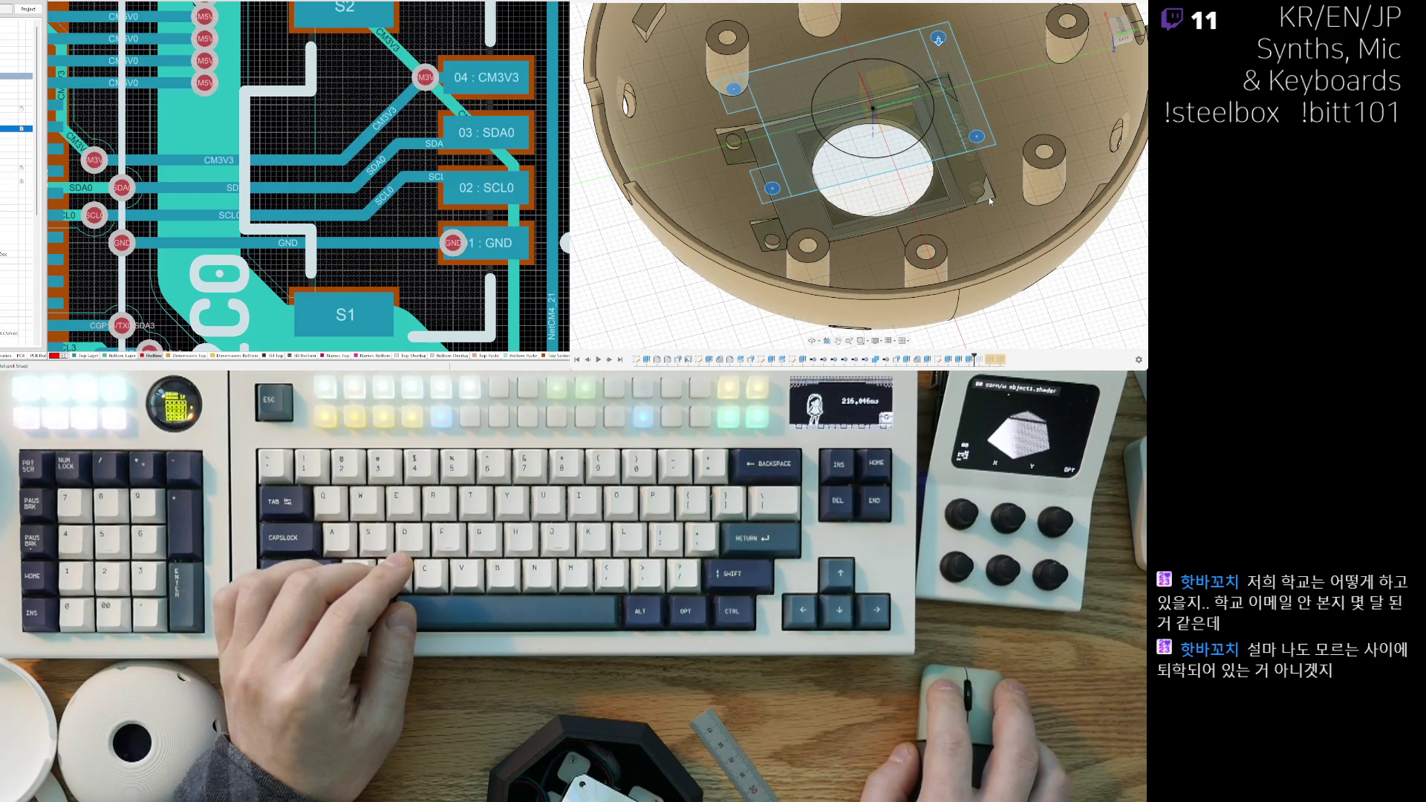
{"action": "left_click", "coordinate": [988, 199]}
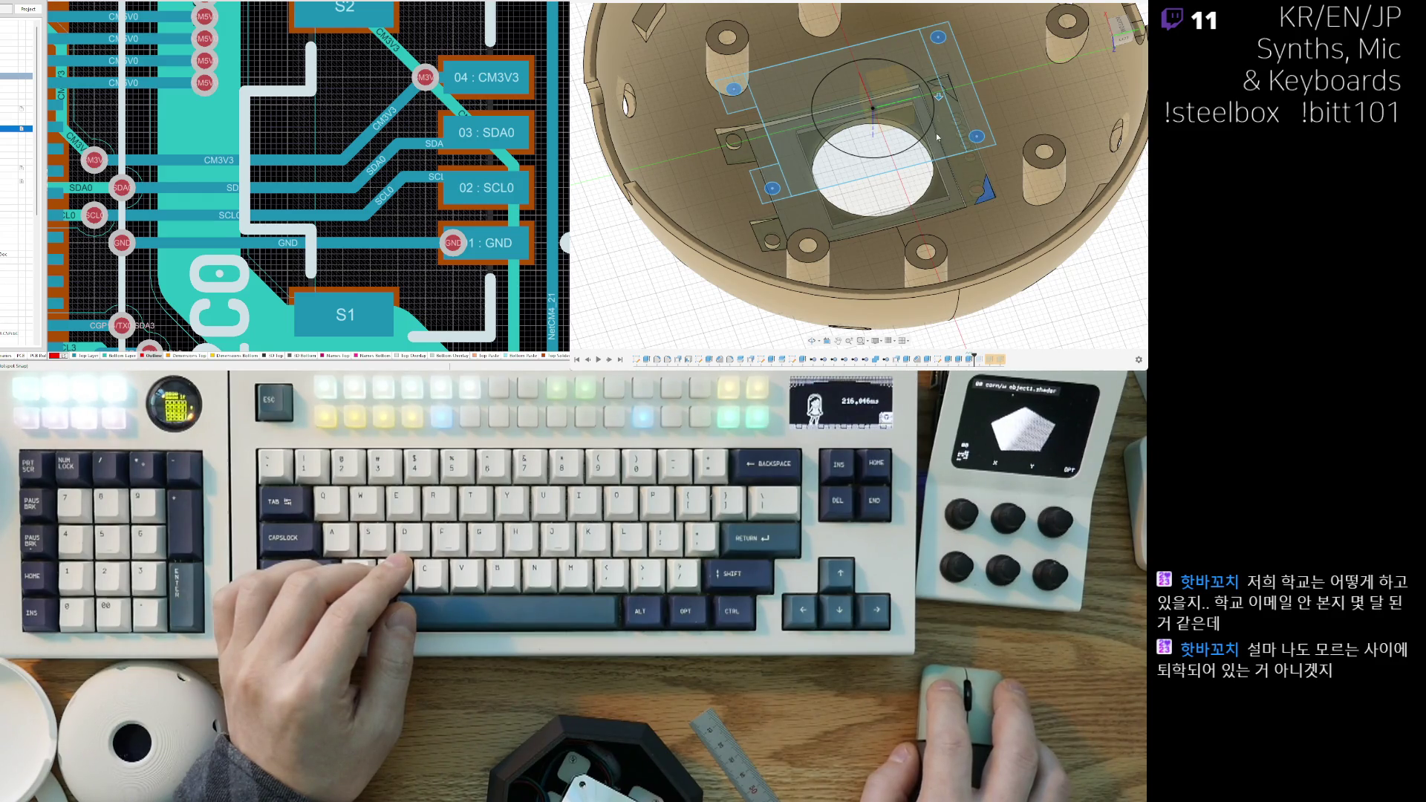
{"action": "left_click", "coordinate": [938, 91]}
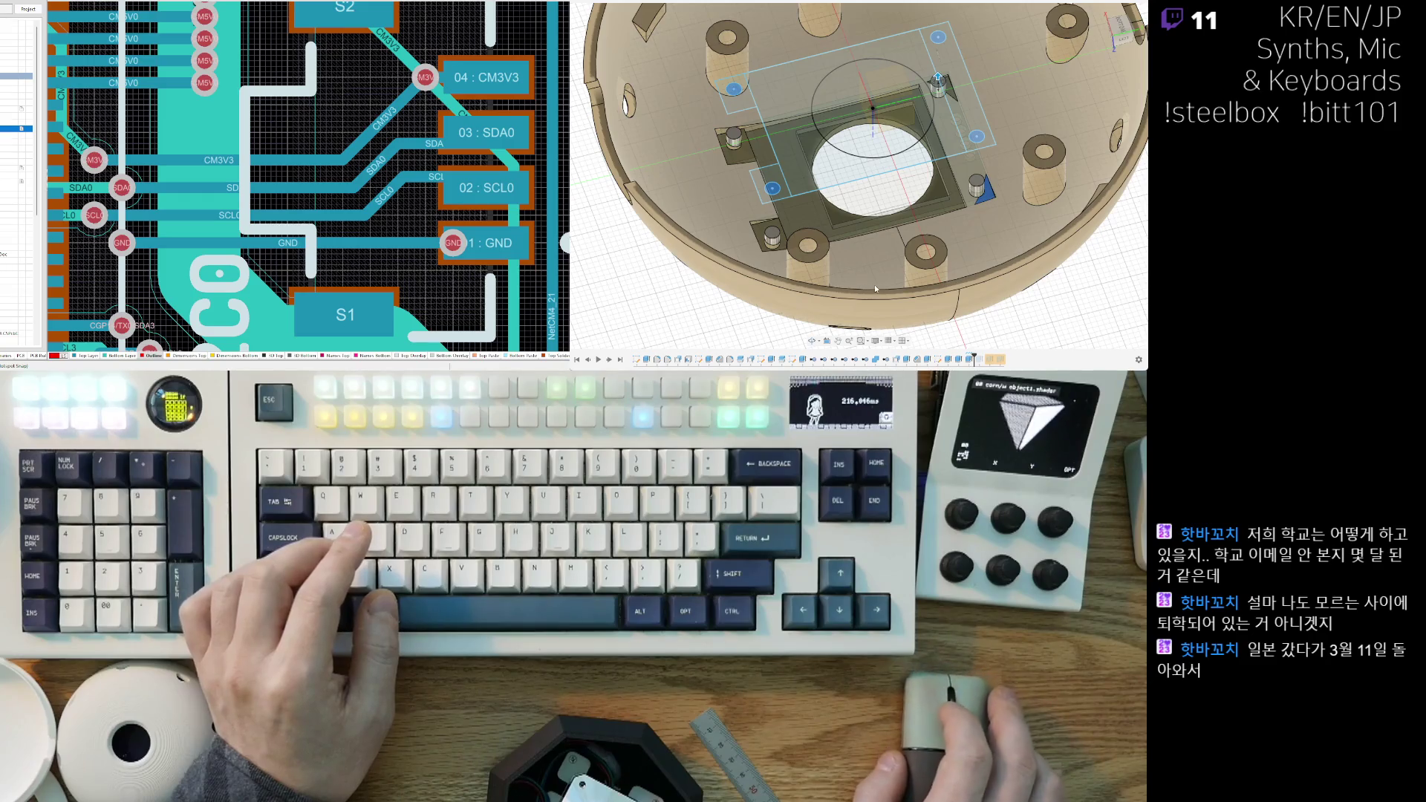
{"action": "middle_click_drag", "start_coordinate": [874, 288], "coordinate": [918, 281]}
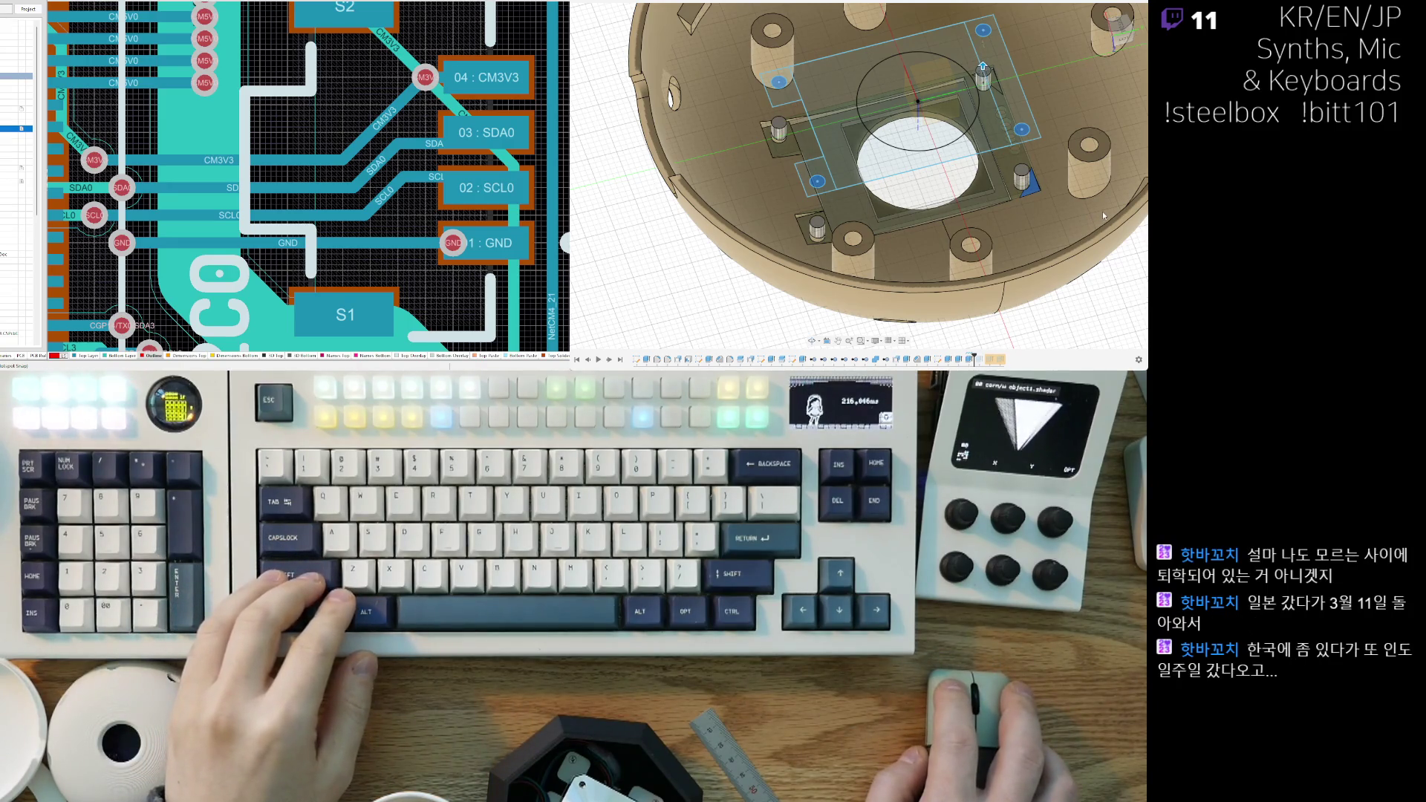
{"action": "mouse_move", "coordinate": [913, 149]}
{"action": "middle_mouse_down", "text": "shift"}
{"action": "mouse_move", "coordinate": [891, 193]}
{"action": "mouse_move", "coordinate": [630, 301]}
{"action": "middle_mouse_up", "text": "shift"}
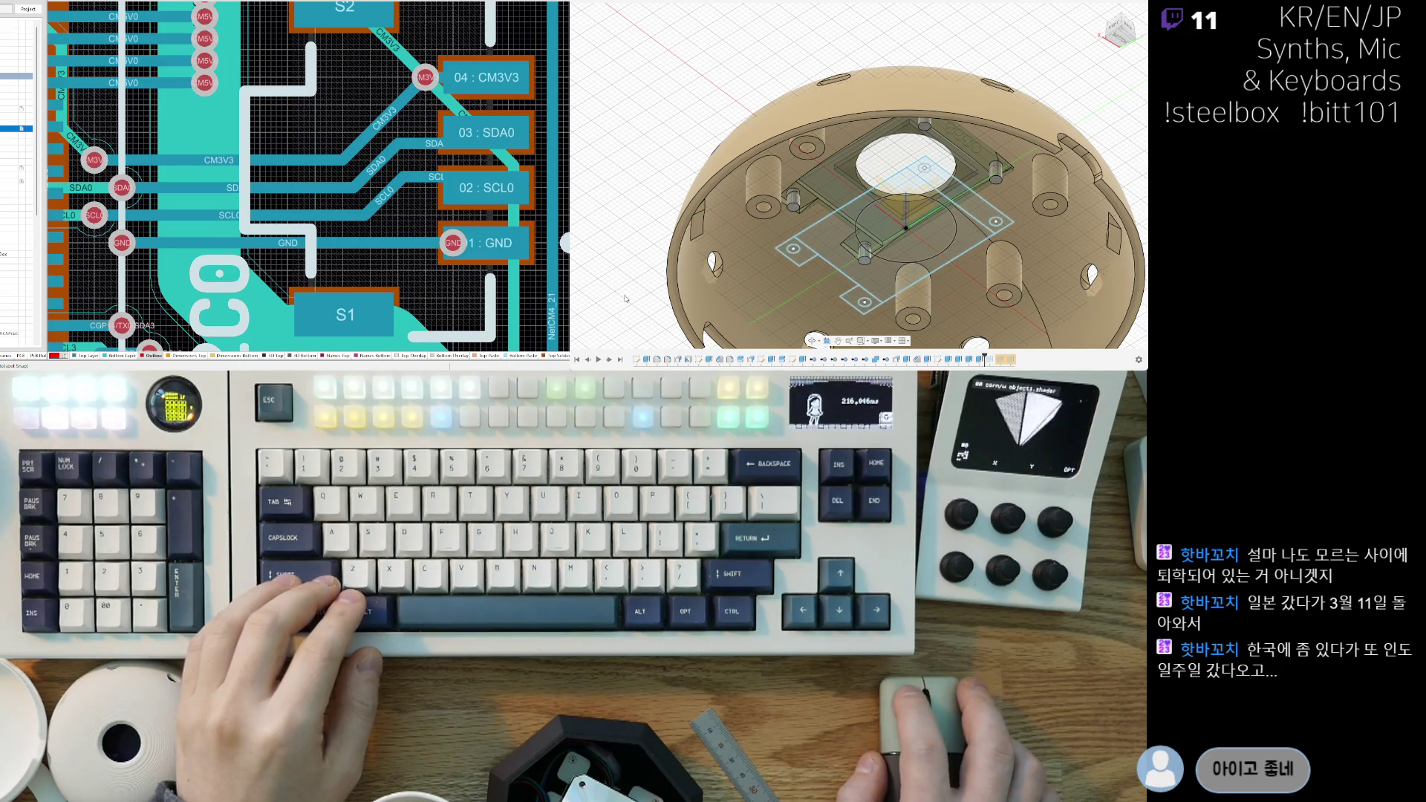
{"action": "mouse_move", "coordinate": [625, 299]}
{"action": "middle_mouse_down", "text": "shift"}
{"action": "mouse_move", "coordinate": [982, 338]}
{"action": "mouse_move", "coordinate": [779, 327]}
{"action": "mouse_move", "coordinate": [850, 205]}
{"action": "mouse_move", "coordinate": [891, 236]}
{"action": "middle_mouse_up", "text": "shift"}
{"action": "scroll", "coordinate": [851, 204], "scroll_direction": "up", "scroll_amount": 5}
{"action": "scroll", "coordinate": [891, 236], "scroll_direction": "up", "scroll_amount": 3}
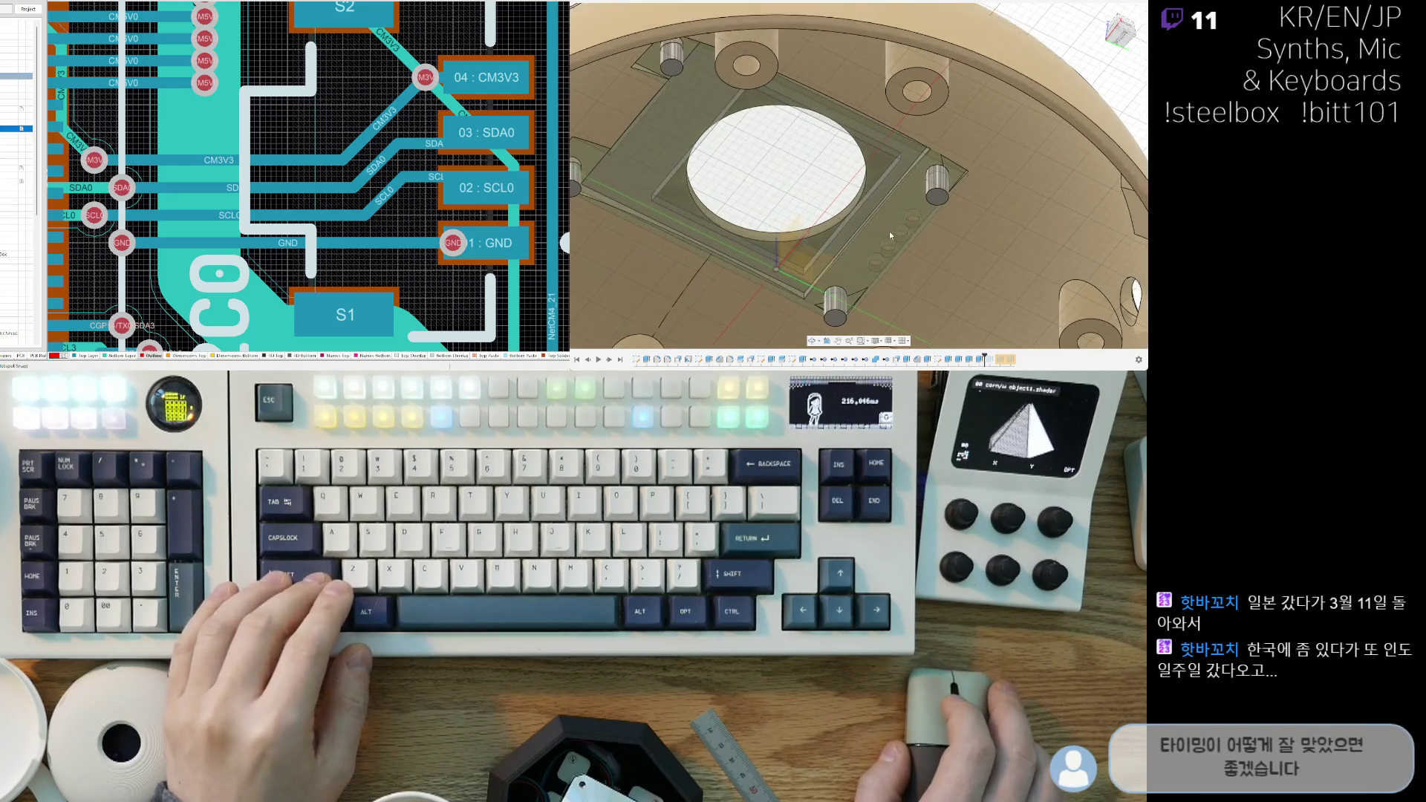
{"action": "scroll", "coordinate": [891, 234], "scroll_direction": "down", "scroll_amount": 2}
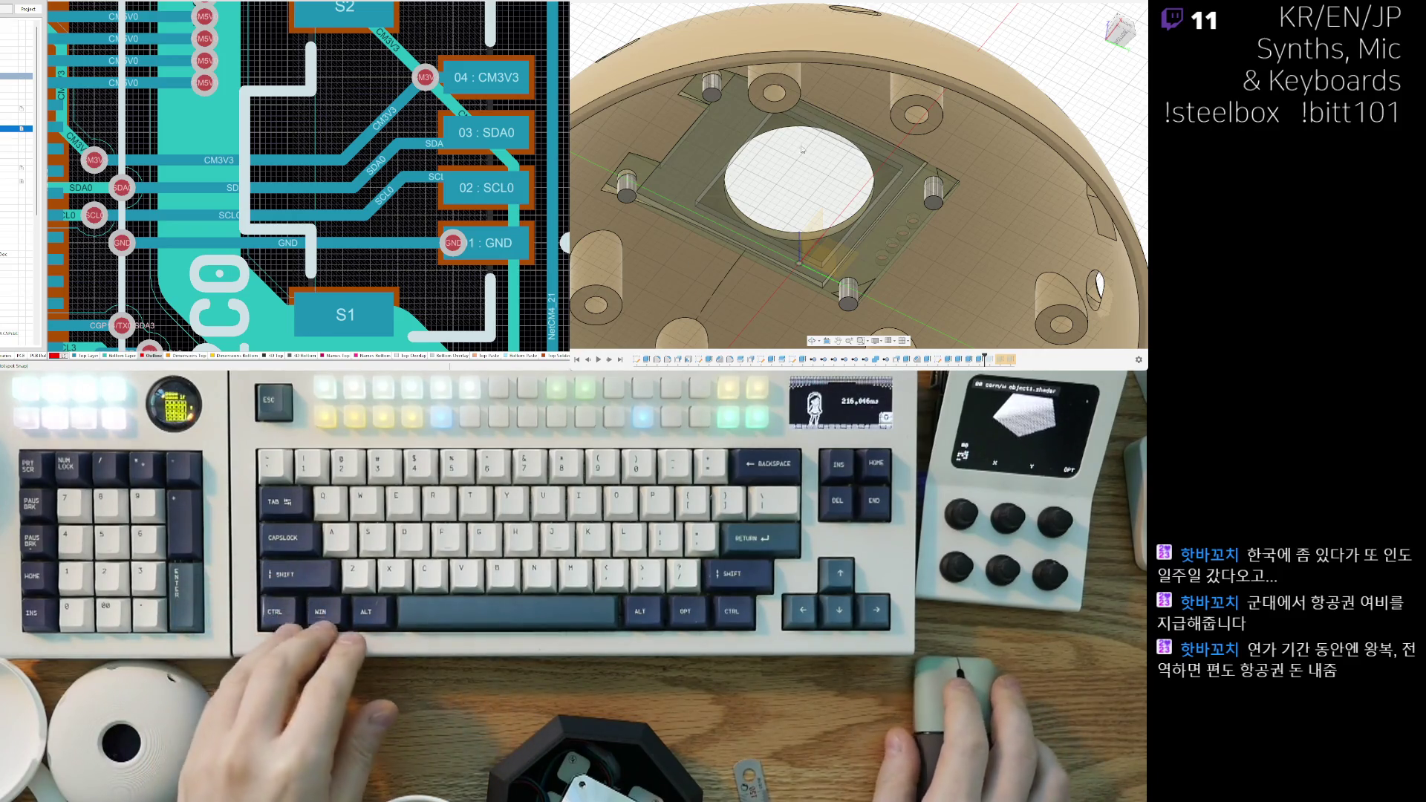
{"action": "mouse_move", "coordinate": [850, 162]}
{"action": "middle_mouse_down", "text": "shift"}
{"action": "mouse_move", "coordinate": [643, 269]}
{"action": "mouse_move", "coordinate": [871, 251]}
{"action": "middle_mouse_up", "text": "shift"}
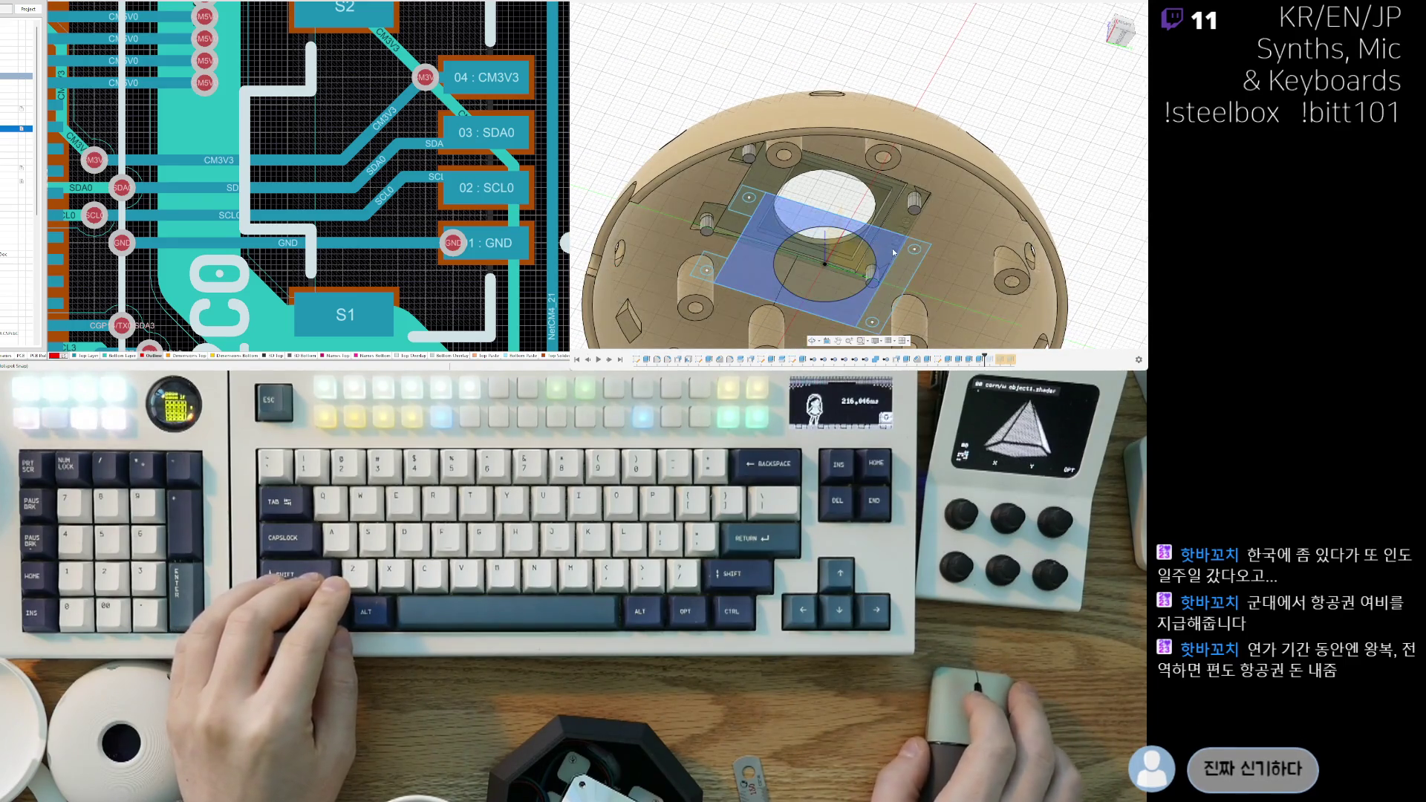
{"action": "middle_click_drag", "start_coordinate": [900, 280], "coordinate": [939, 297], "text": "shift"}
{"action": "left_click", "coordinate": [780, 293]}
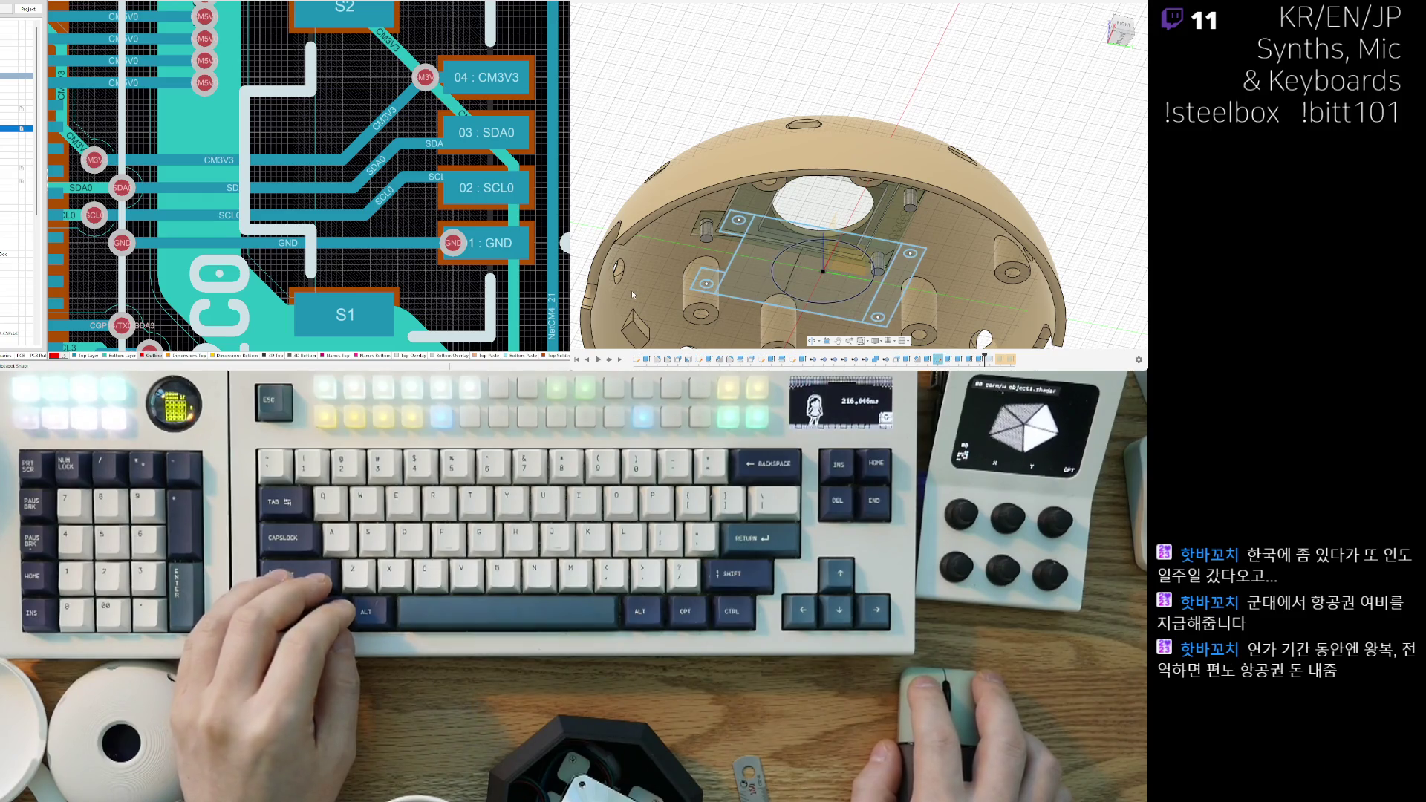
{"action": "scroll", "coordinate": [771, 227], "scroll_direction": "up", "scroll_amount": 10}
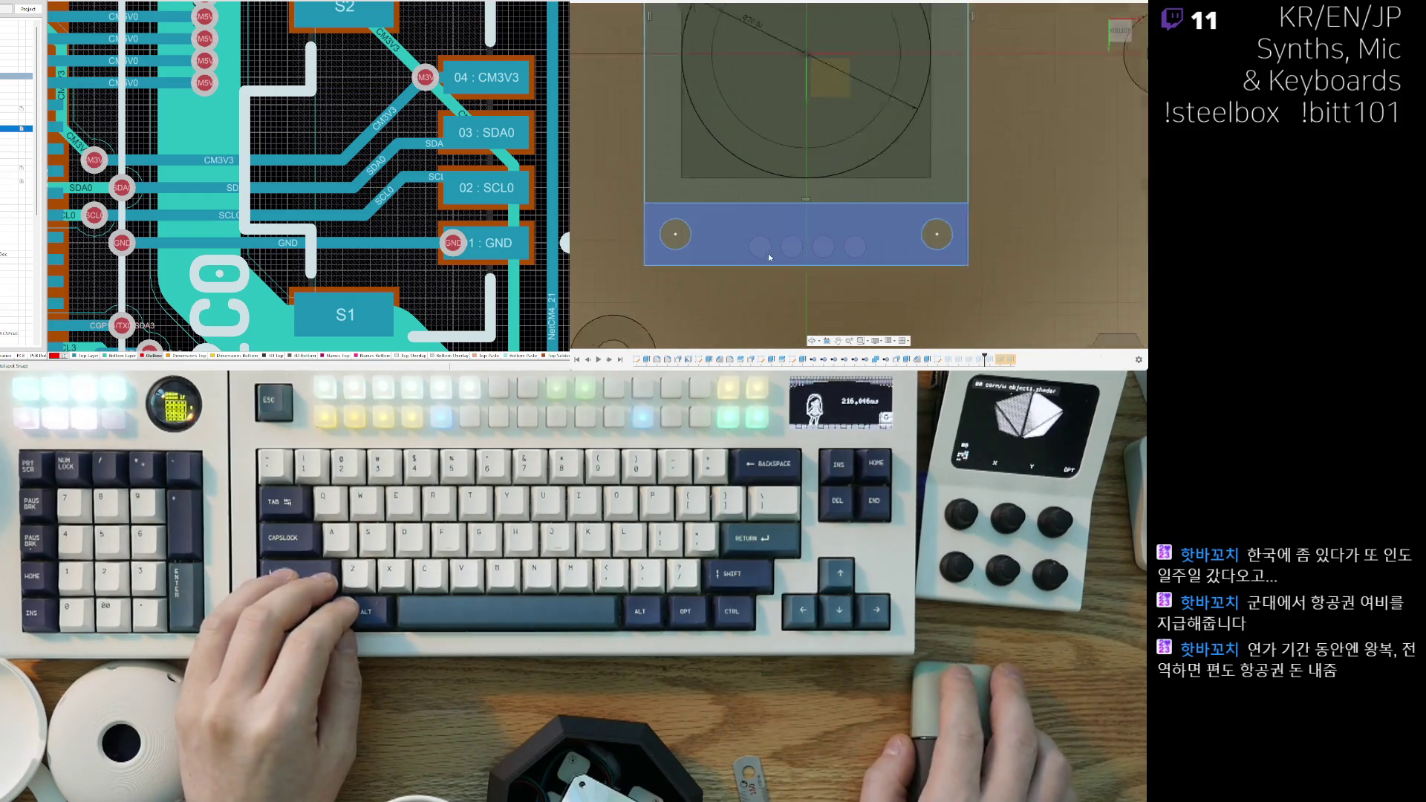
Step: Select the four small hole circles in the sketch strip as profiles
{"action": "scroll", "coordinate": [781, 276], "scroll_direction": "up", "scroll_amount": 2}
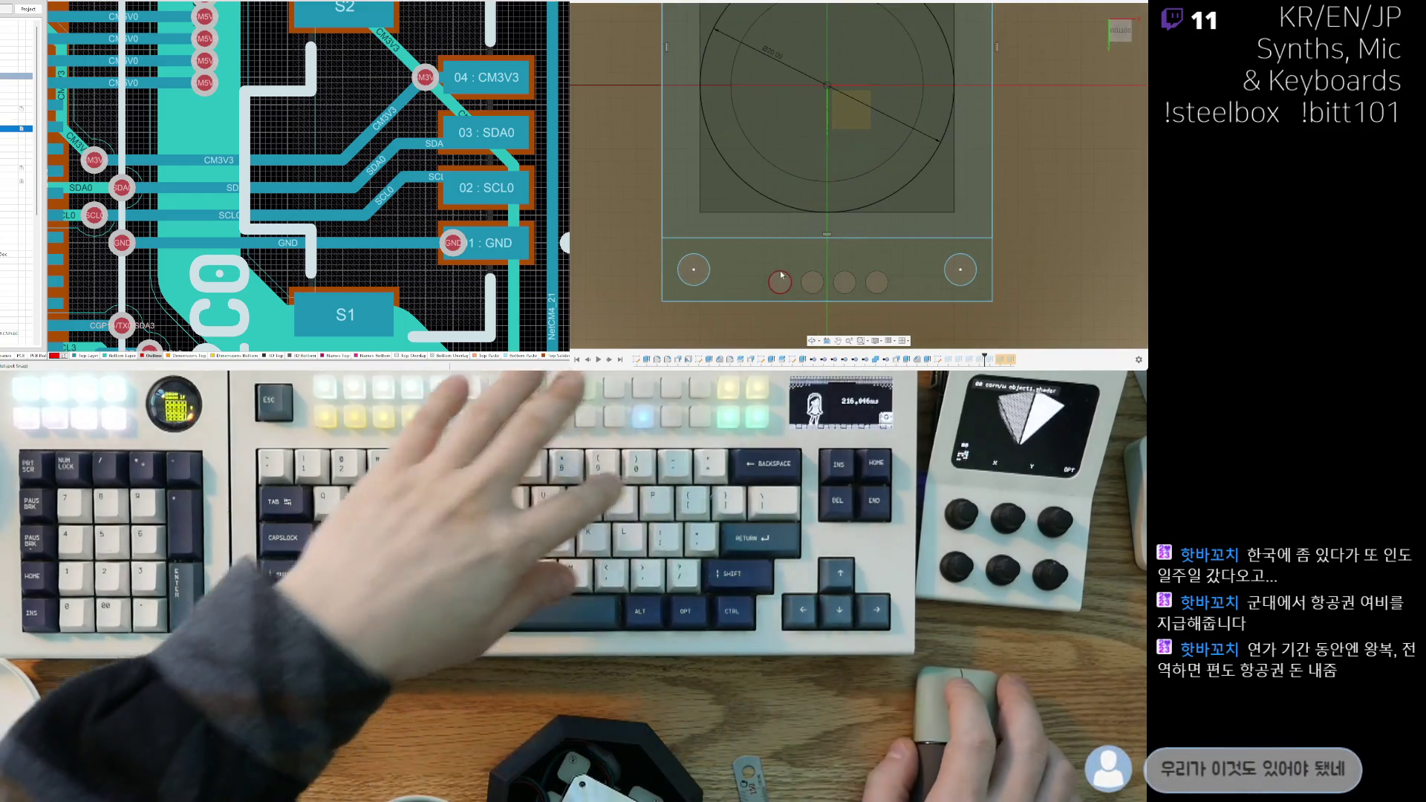
{"action": "left_click", "coordinate": [813, 276]}
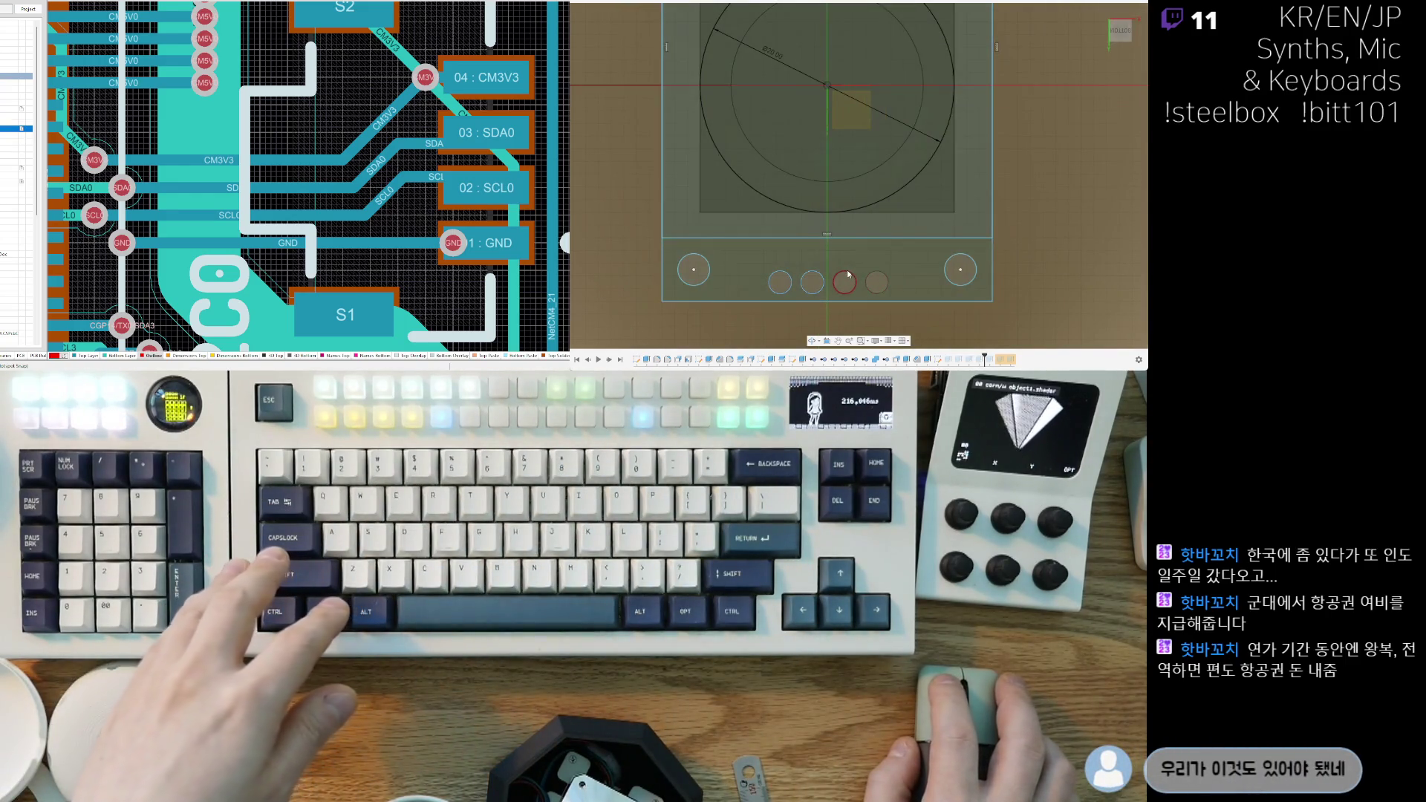
{"action": "left_click", "coordinate": [1000, 115]}
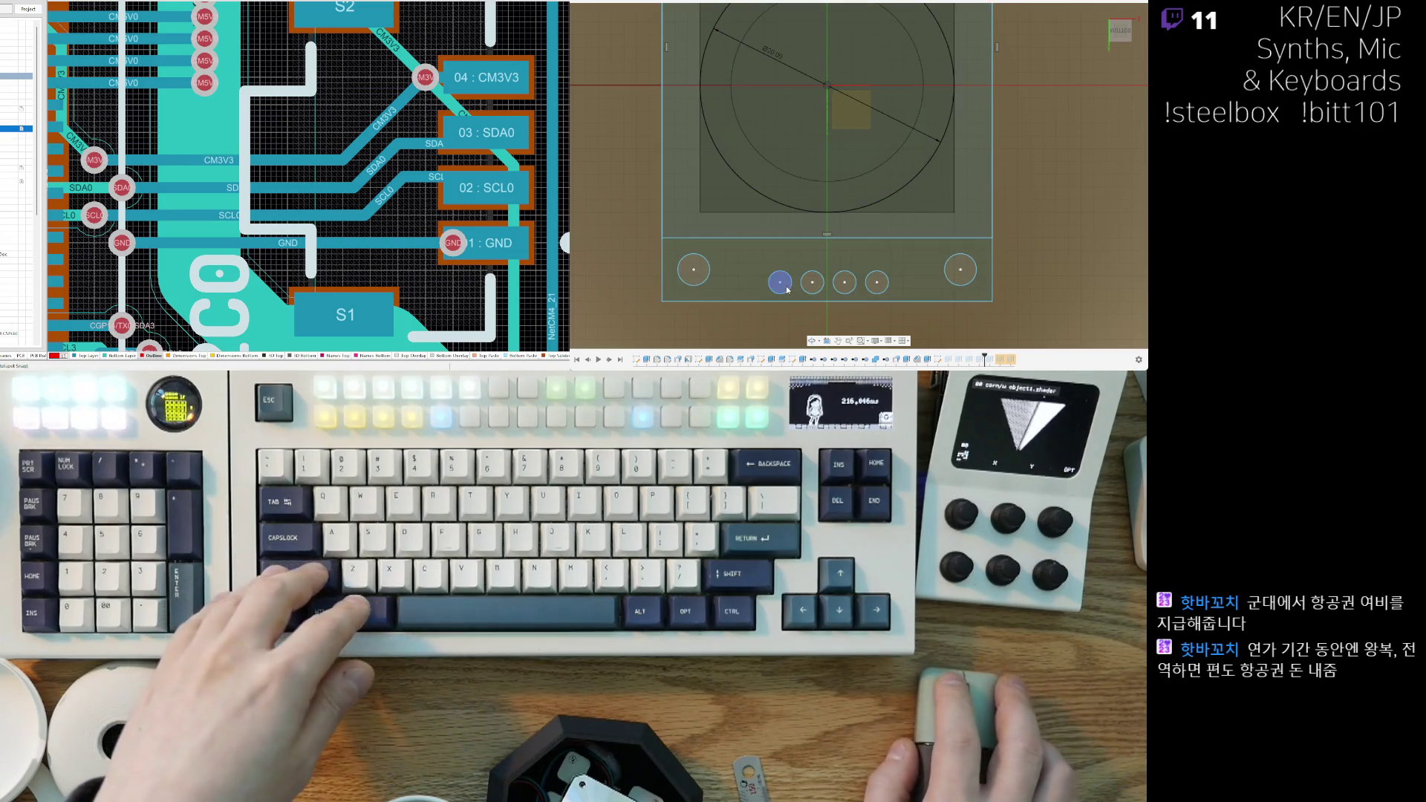
{"action": "left_click", "coordinate": [814, 290]}
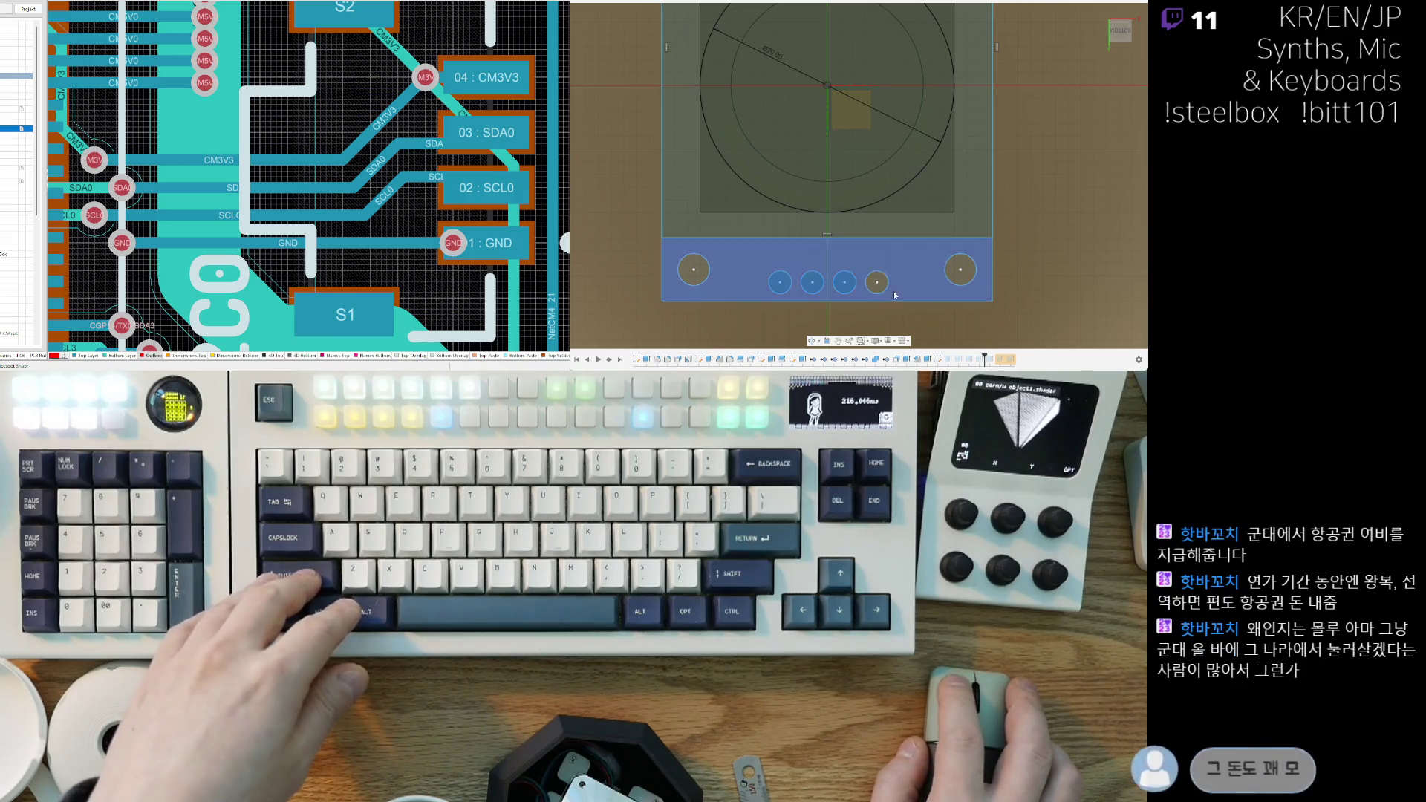
{"action": "left_click", "coordinate": [877, 282]}
{"action": "scroll", "coordinate": [928, 283], "scroll_direction": "down", "scroll_amount": 3}
{"action": "left_click", "coordinate": [846, 223]}
{"action": "middle_click_drag", "start_coordinate": [844, 218], "coordinate": [798, 256], "text": "shift"}
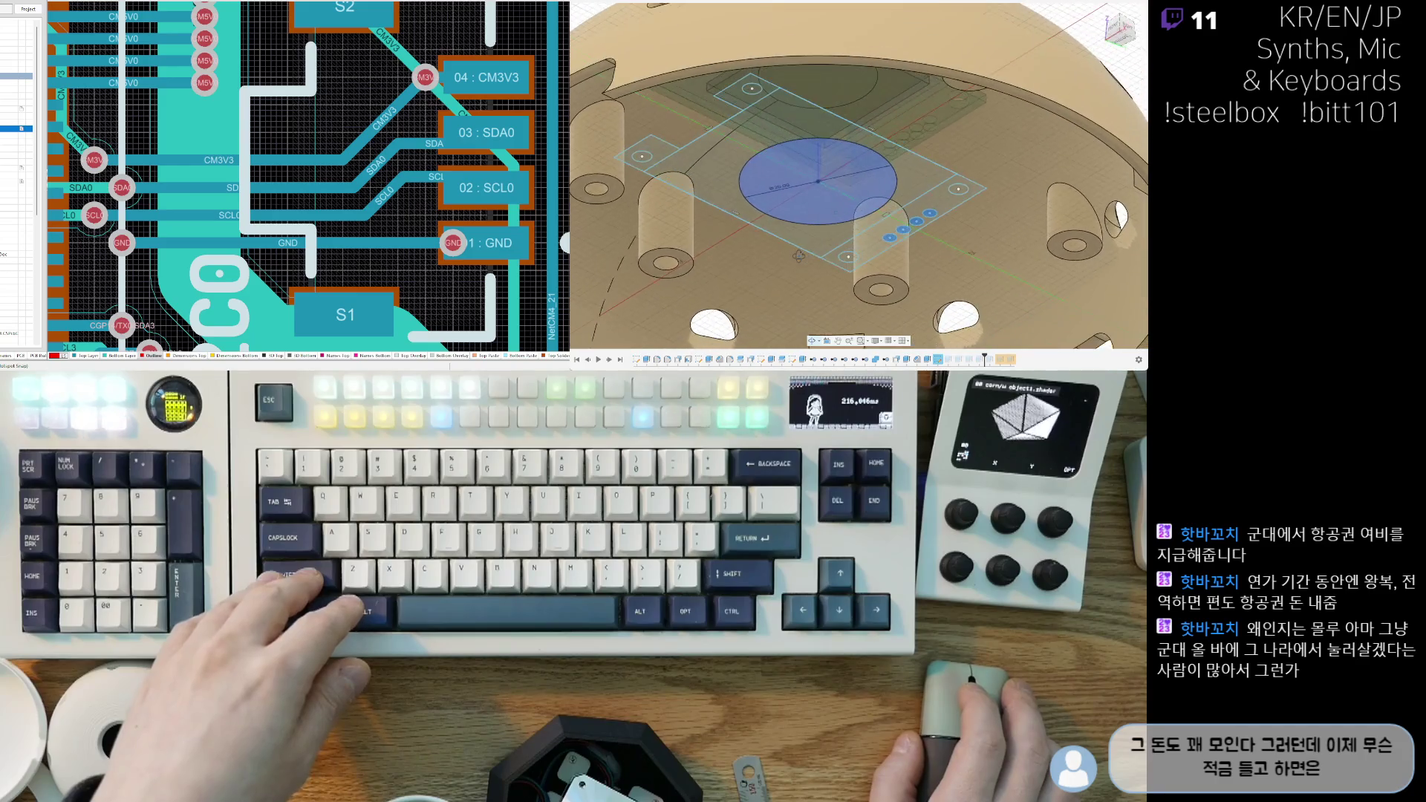
Step: Deselect the large circle and preview an extrude of only the small hole profiles
{"action": "left_click", "coordinate": [865, 210], "text": "shift"}
{"action": "middle_click_drag", "start_coordinate": [865, 223], "coordinate": [847, 290], "text": "shift"}
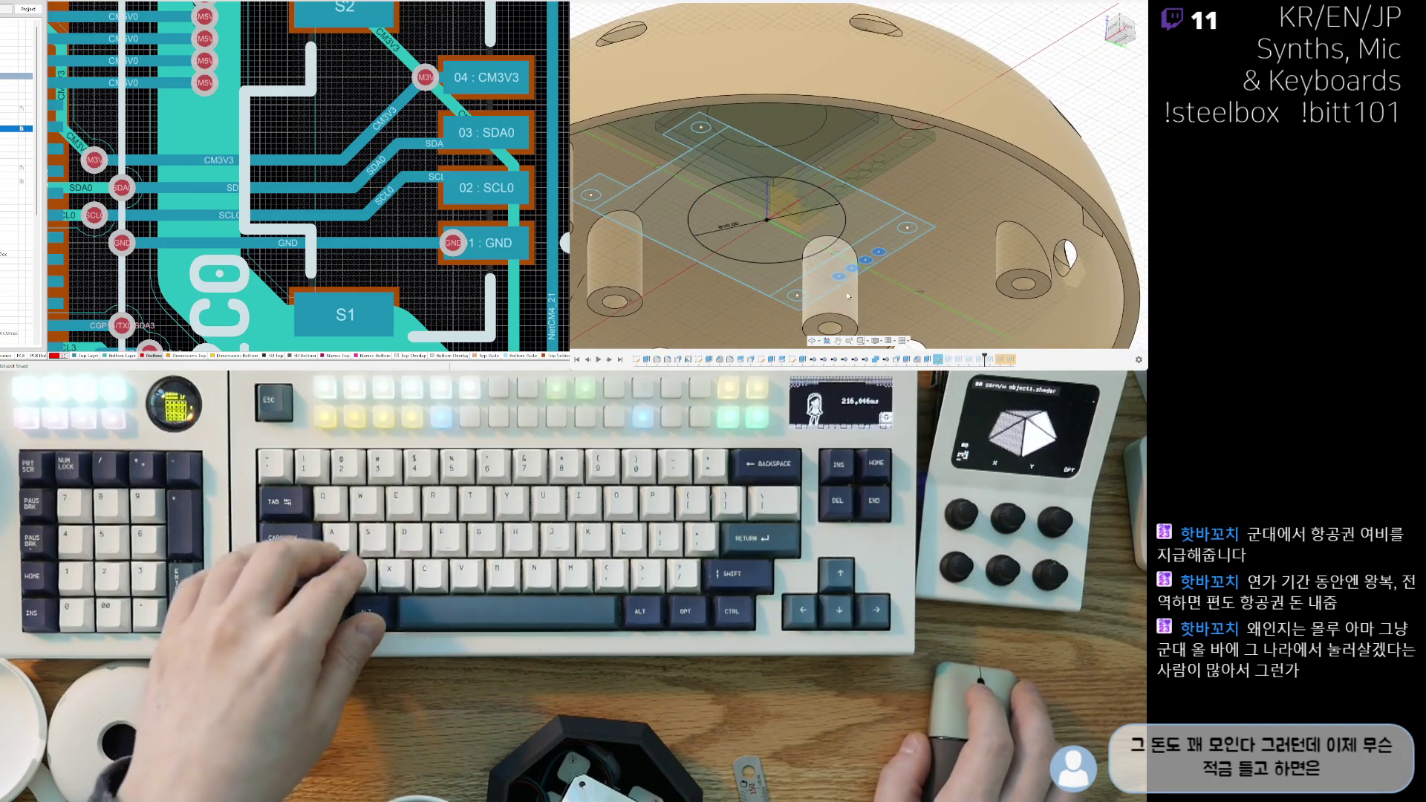
{"action": "key", "text": "e"}
{"action": "middle_click_drag", "start_coordinate": [952, 207], "coordinate": [789, 233], "text": "shift"}
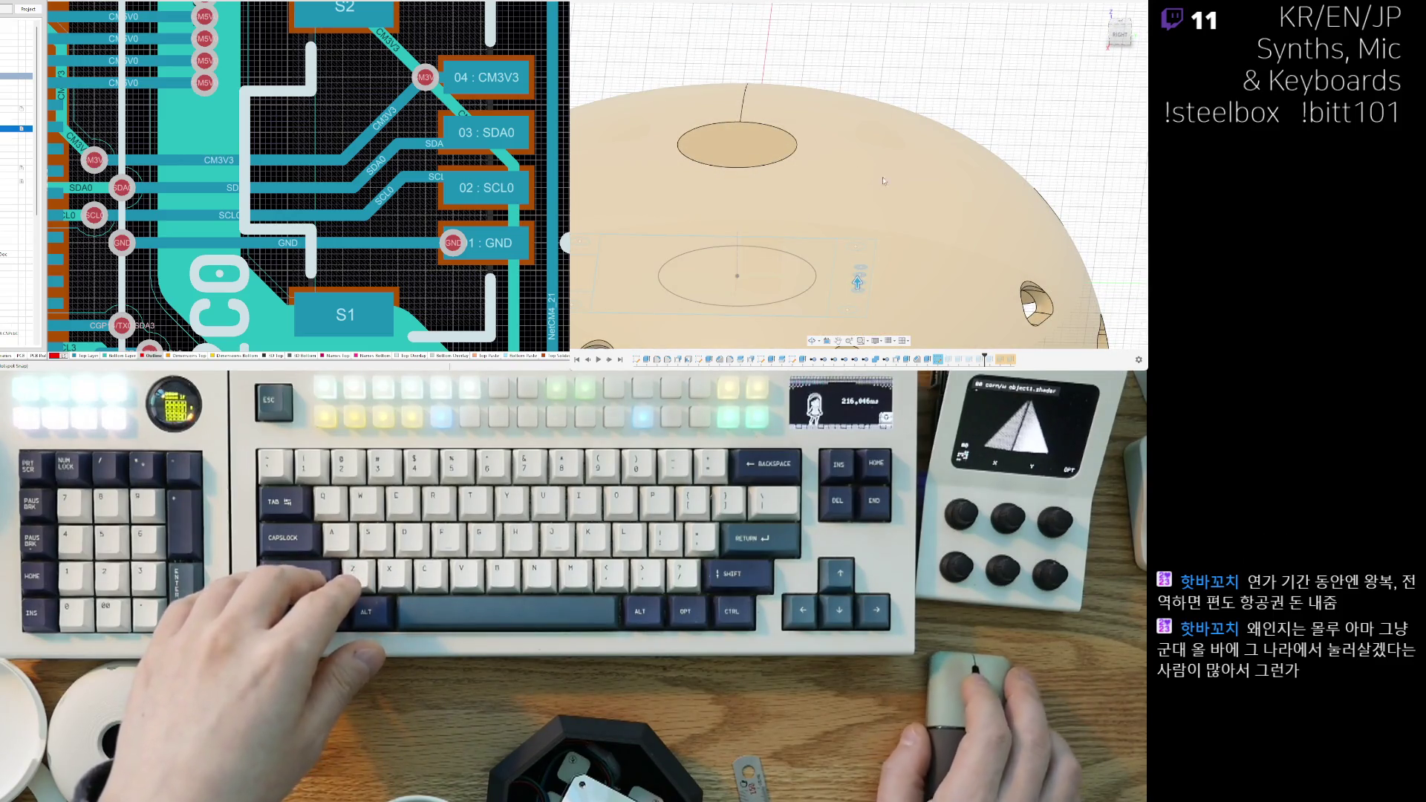
{"action": "scroll", "coordinate": [888, 170], "scroll_direction": "down", "scroll_amount": 3}
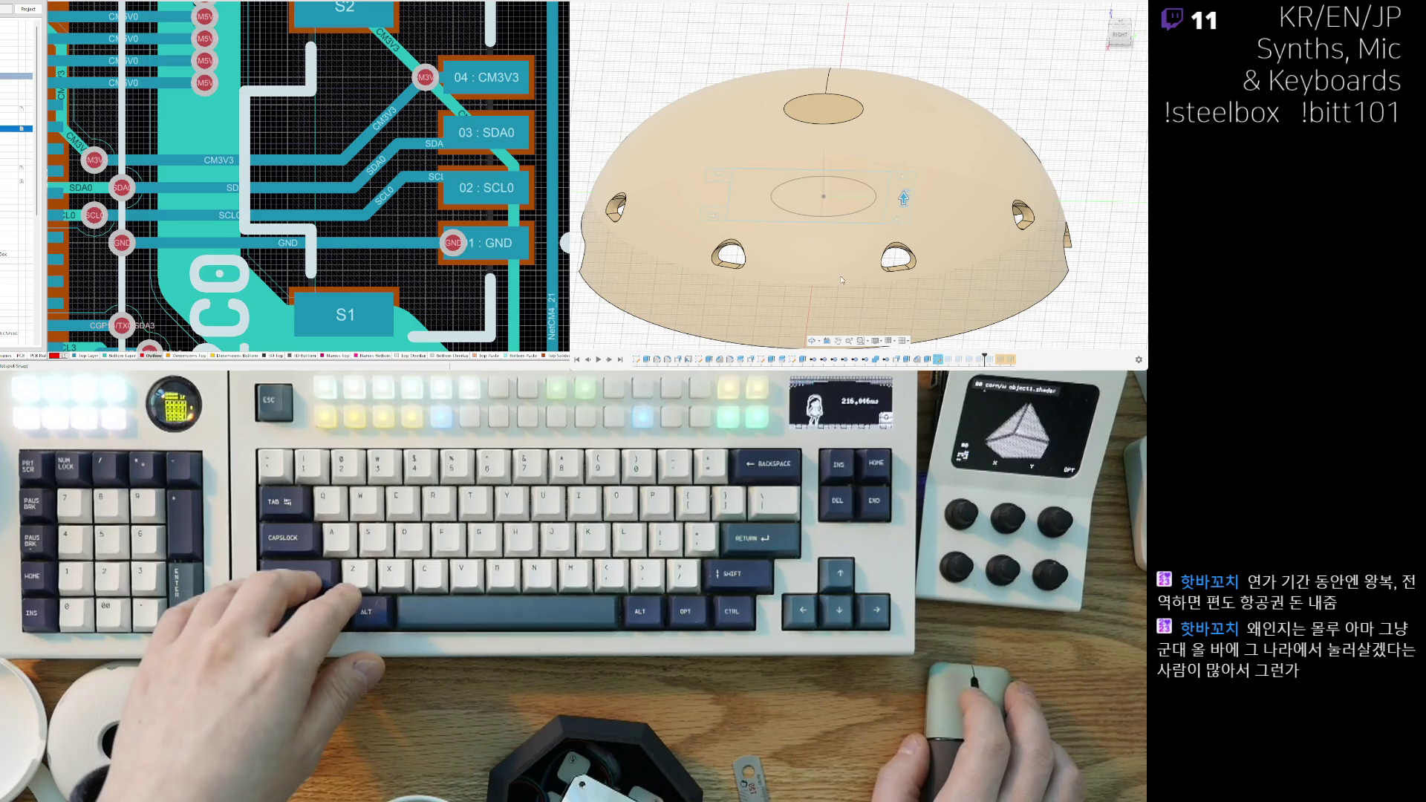
Step: Inspect the holed board strip and dome from below and above, toggling the dome body's visibility
{"action": "mouse_move", "coordinate": [847, 251]}
{"action": "middle_mouse_down", "text": "shift"}
{"action": "mouse_move", "coordinate": [913, 62]}
{"action": "mouse_move", "coordinate": [966, 200]}
{"action": "middle_mouse_up", "text": "shift"}
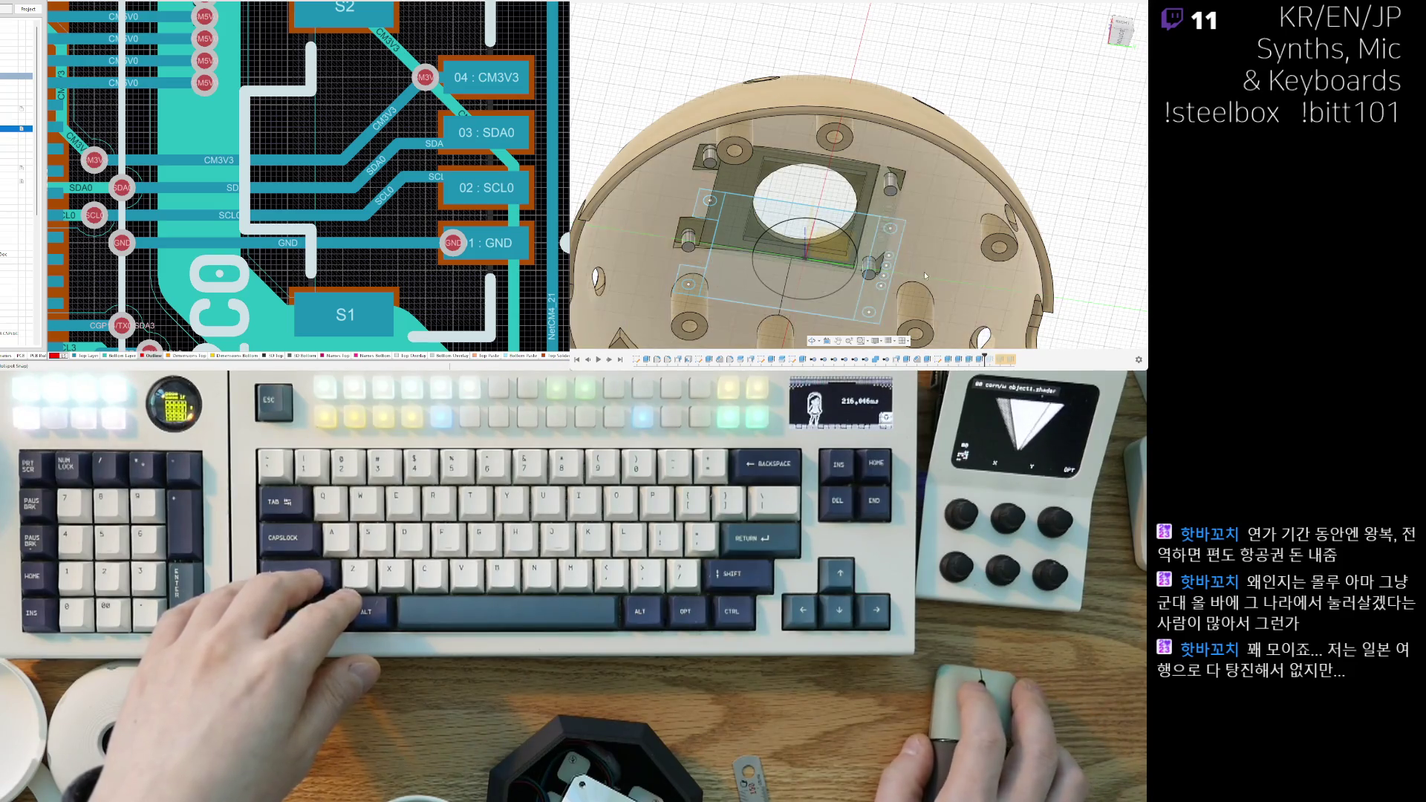
{"action": "scroll", "coordinate": [922, 274], "scroll_direction": "up", "scroll_amount": 5}
{"action": "mouse_move", "coordinate": [920, 275]}
{"action": "middle_mouse_down", "text": "shift"}
{"action": "mouse_move", "coordinate": [902, 297]}
{"action": "mouse_move", "coordinate": [848, 205]}
{"action": "middle_mouse_up", "text": "shift"}
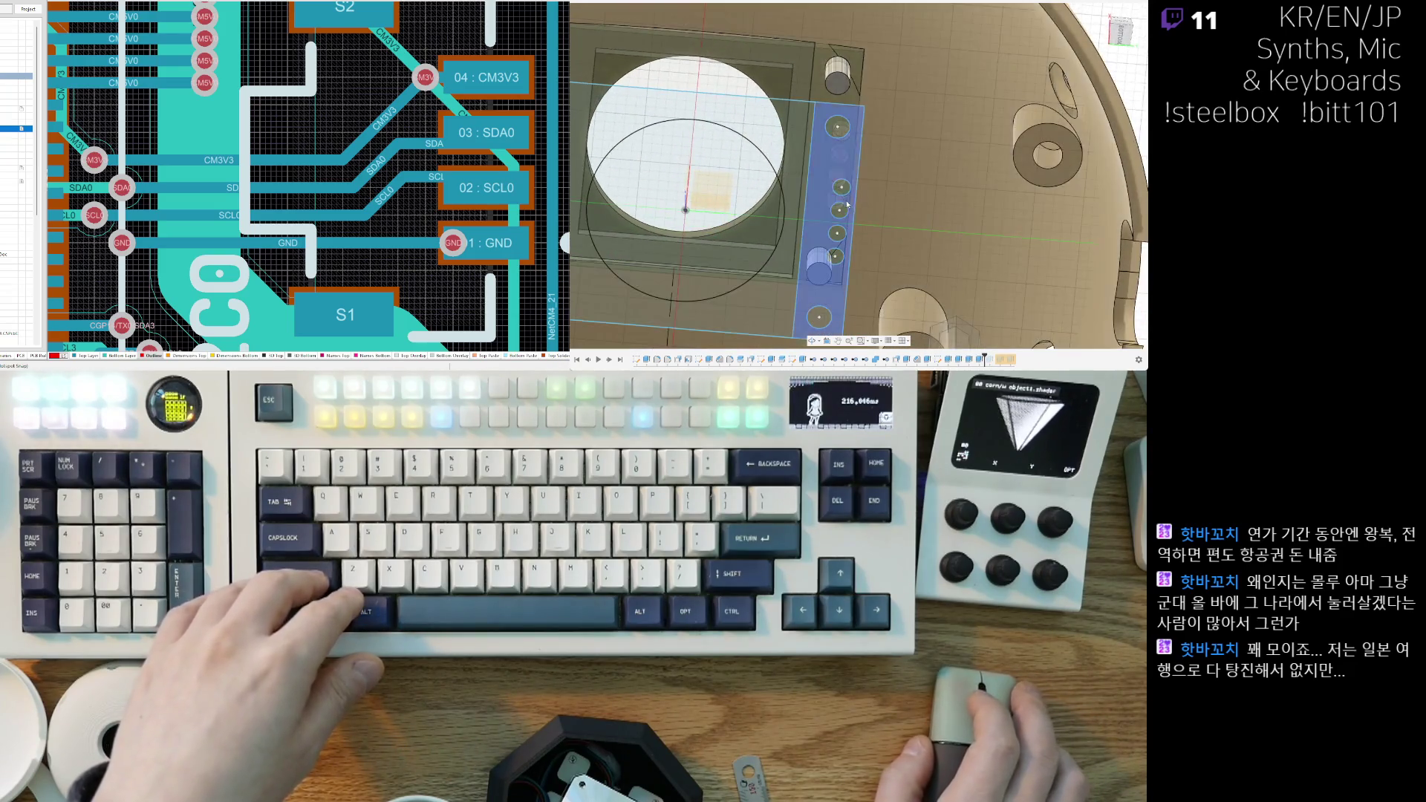
{"action": "scroll", "coordinate": [847, 192], "scroll_direction": "up", "scroll_amount": 3}
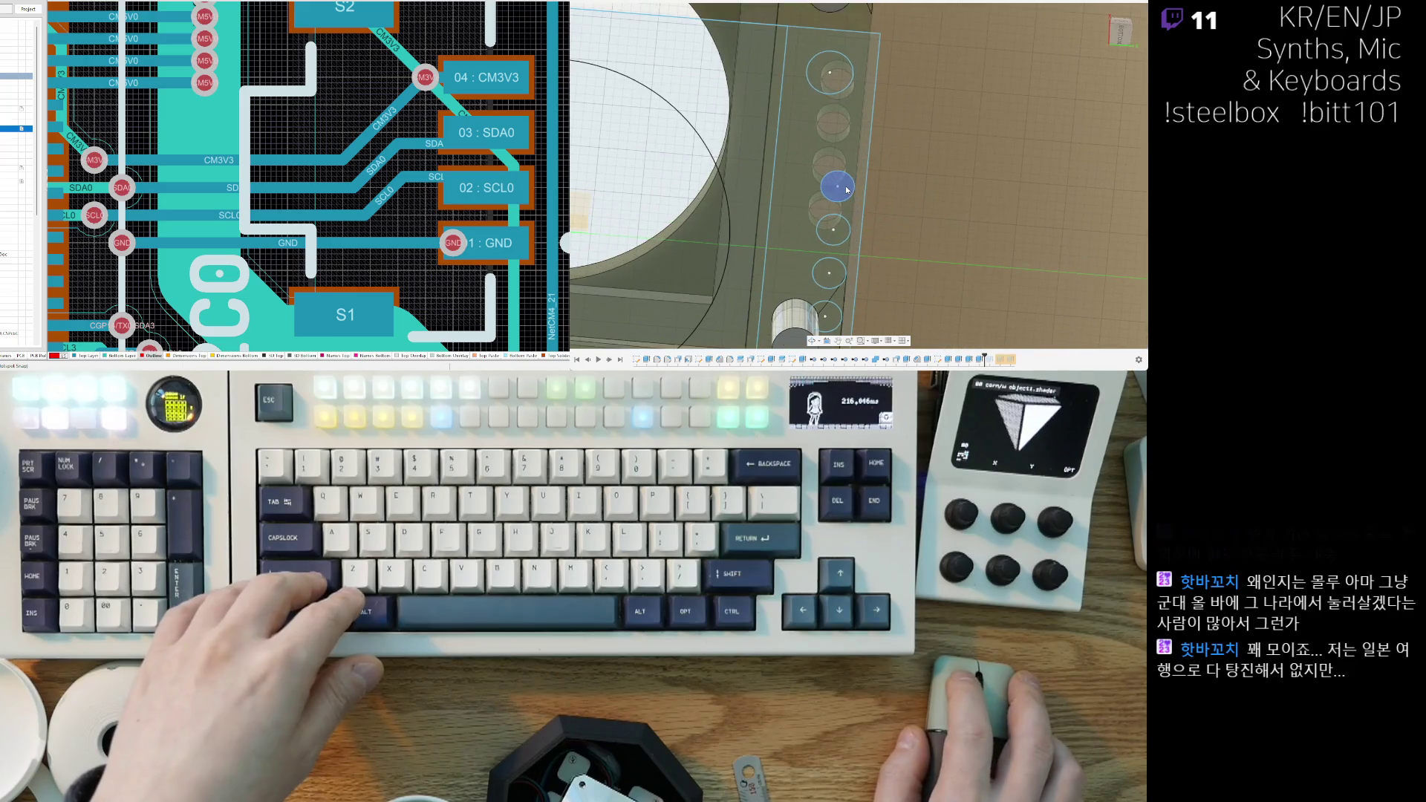
{"action": "left_click", "coordinate": [846, 230]}
{"action": "scroll", "coordinate": [853, 232], "scroll_direction": "down", "scroll_amount": 3}
{"action": "mouse_move", "coordinate": [856, 231]}
{"action": "middle_mouse_down", "text": "shift"}
{"action": "mouse_move", "coordinate": [906, 243]}
{"action": "mouse_move", "coordinate": [921, 193]}
{"action": "mouse_move", "coordinate": [629, 118]}
{"action": "middle_mouse_up", "text": "shift"}
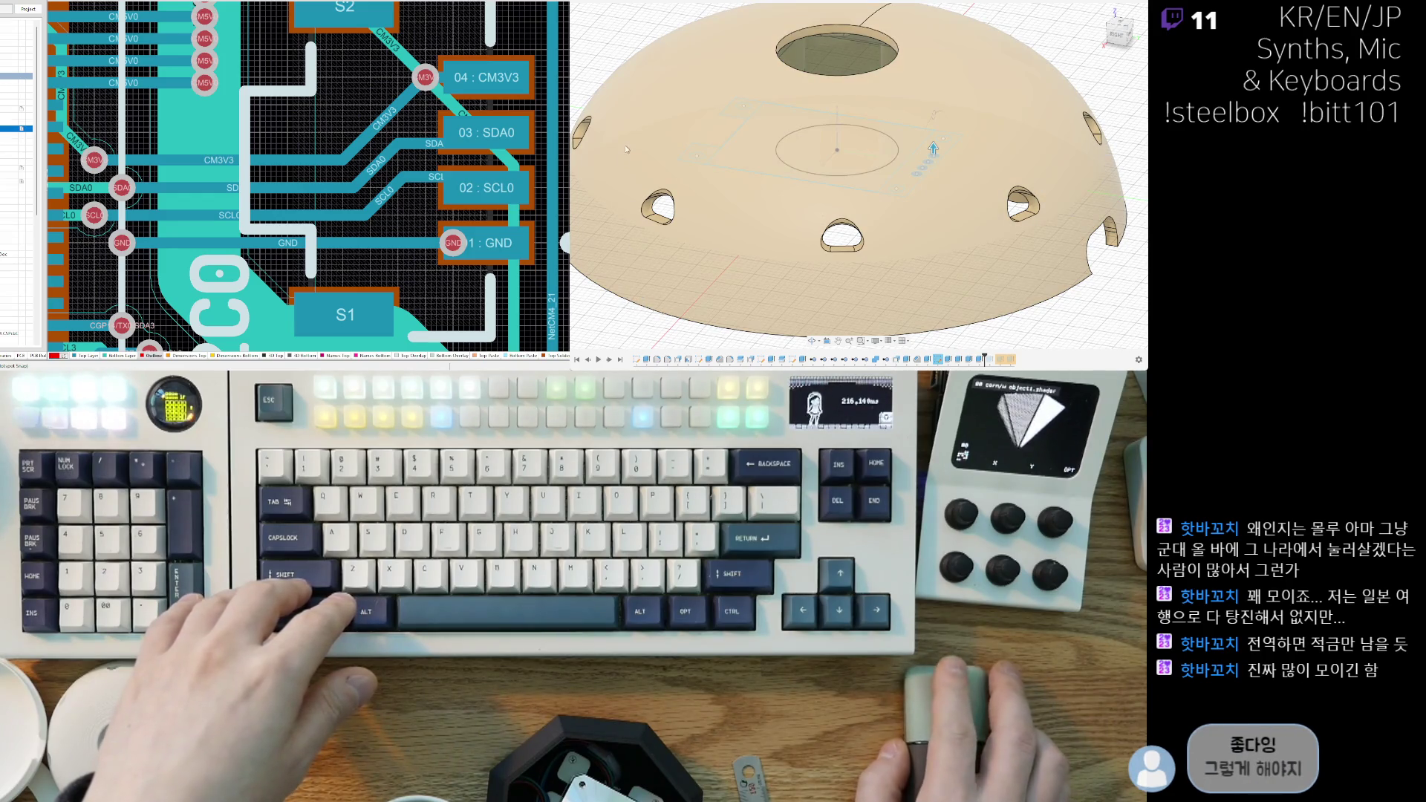
{"action": "key", "text": "v"}
{"action": "scroll", "coordinate": [965, 156], "scroll_direction": "up", "scroll_amount": 2}
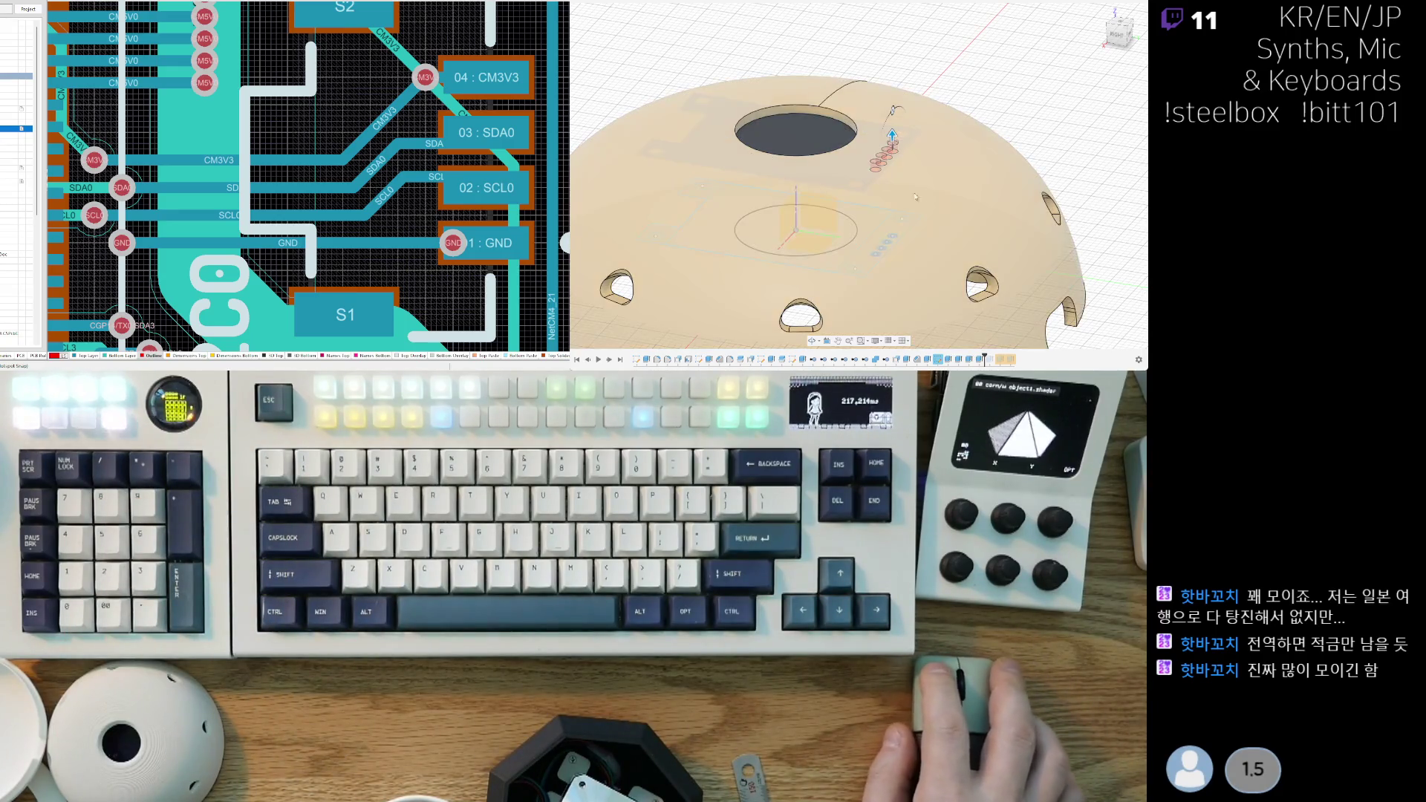
{"action": "middle_click_drag", "start_coordinate": [900, 189], "coordinate": [1092, 215], "text": "shift"}
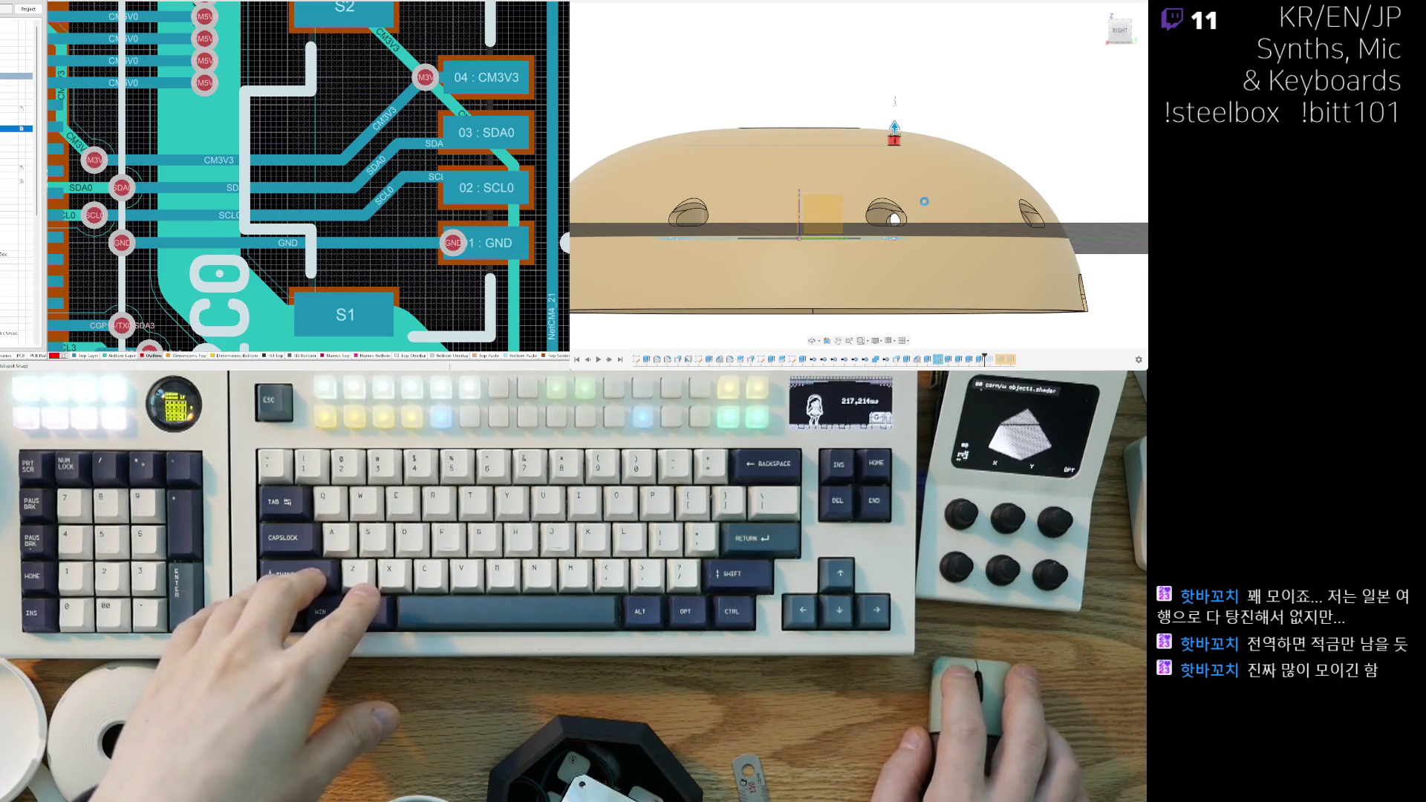
{"action": "middle_click_drag", "start_coordinate": [893, 242], "coordinate": [925, 234], "text": "shift"}
{"action": "scroll", "coordinate": [934, 231], "scroll_direction": "up", "scroll_amount": 5}
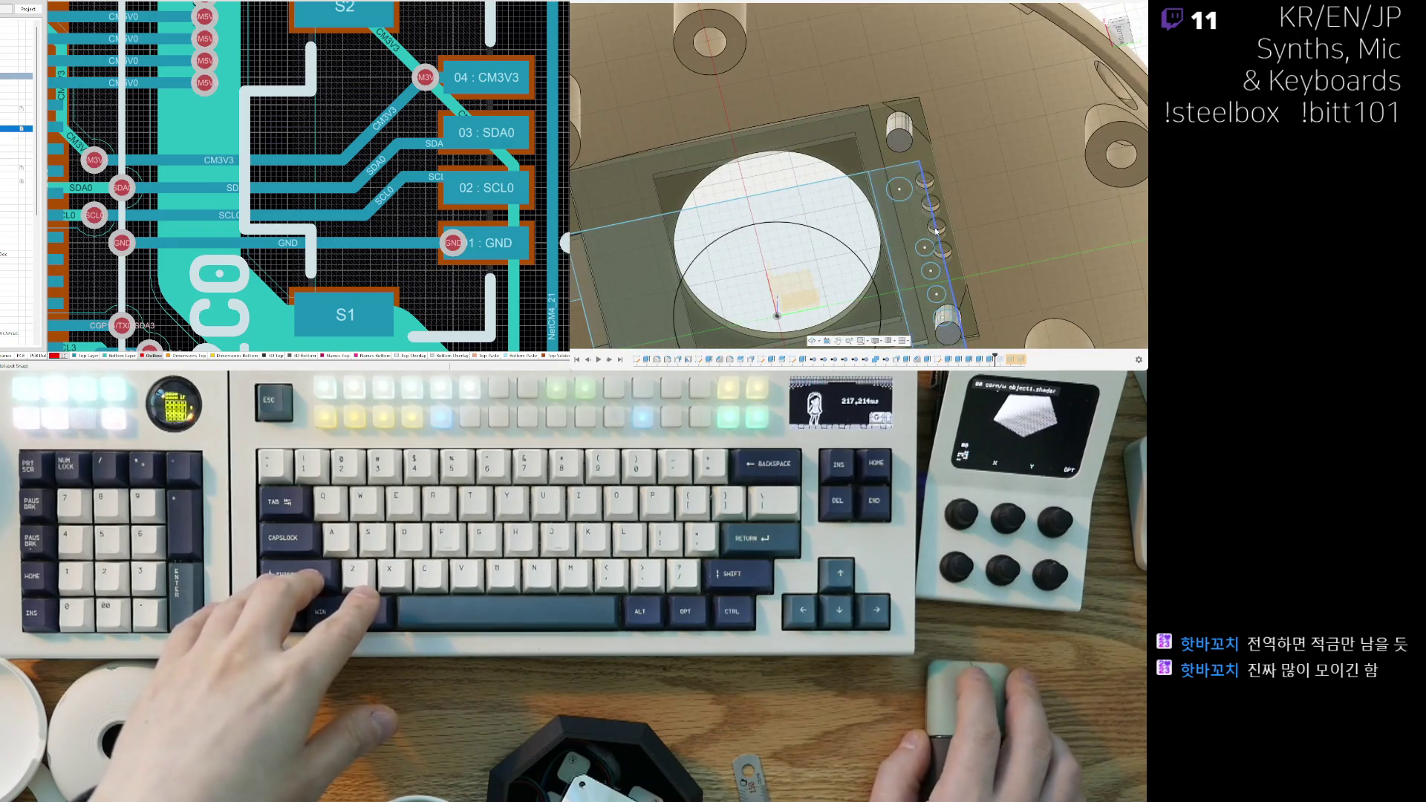
{"action": "scroll", "coordinate": [934, 231], "scroll_direction": "up", "scroll_amount": 2}
{"action": "scroll", "coordinate": [936, 228], "scroll_direction": "down", "scroll_amount": 4}
{"action": "scroll", "coordinate": [940, 223], "scroll_direction": "up", "scroll_amount": 3}
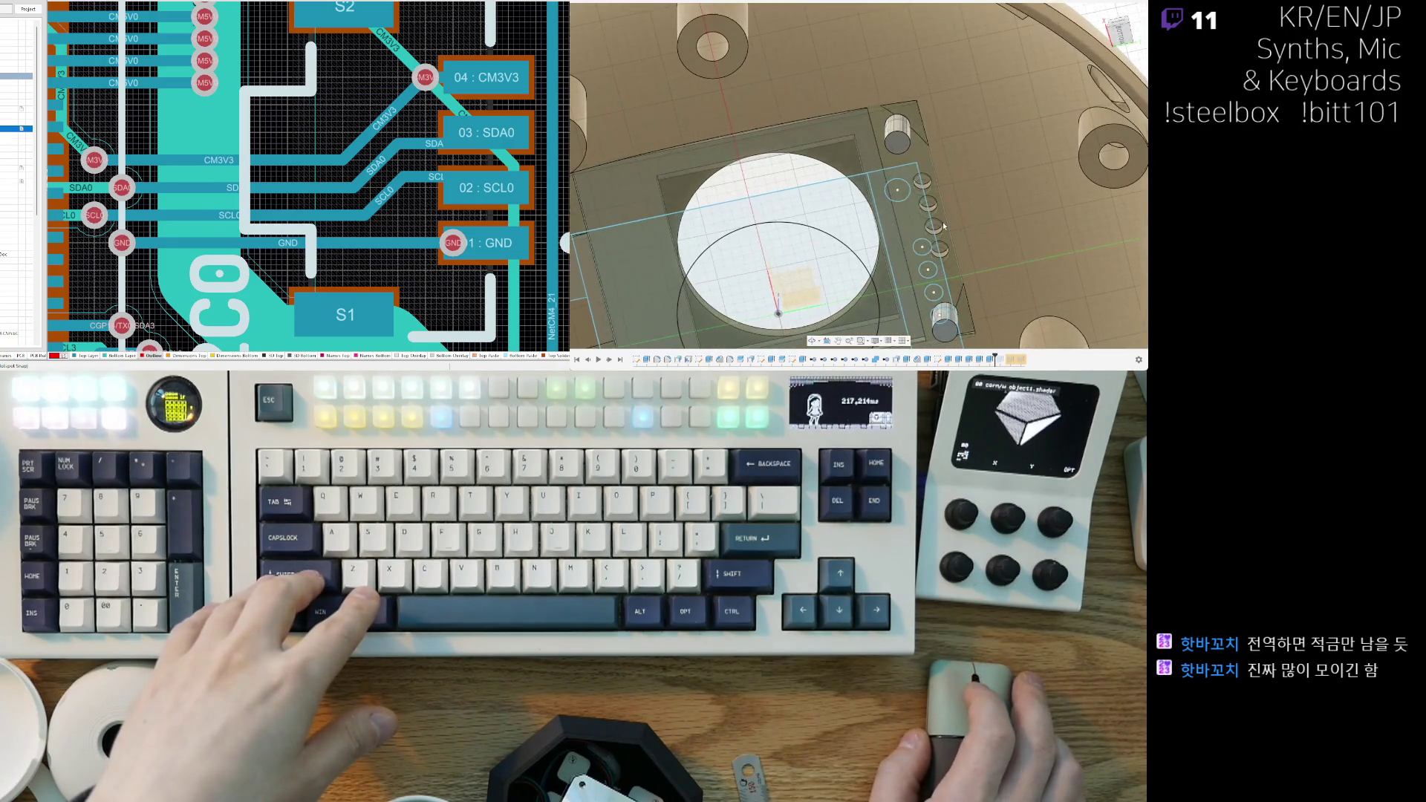
{"action": "middle_click_drag", "start_coordinate": [943, 221], "coordinate": [902, 193], "text": "shift"}
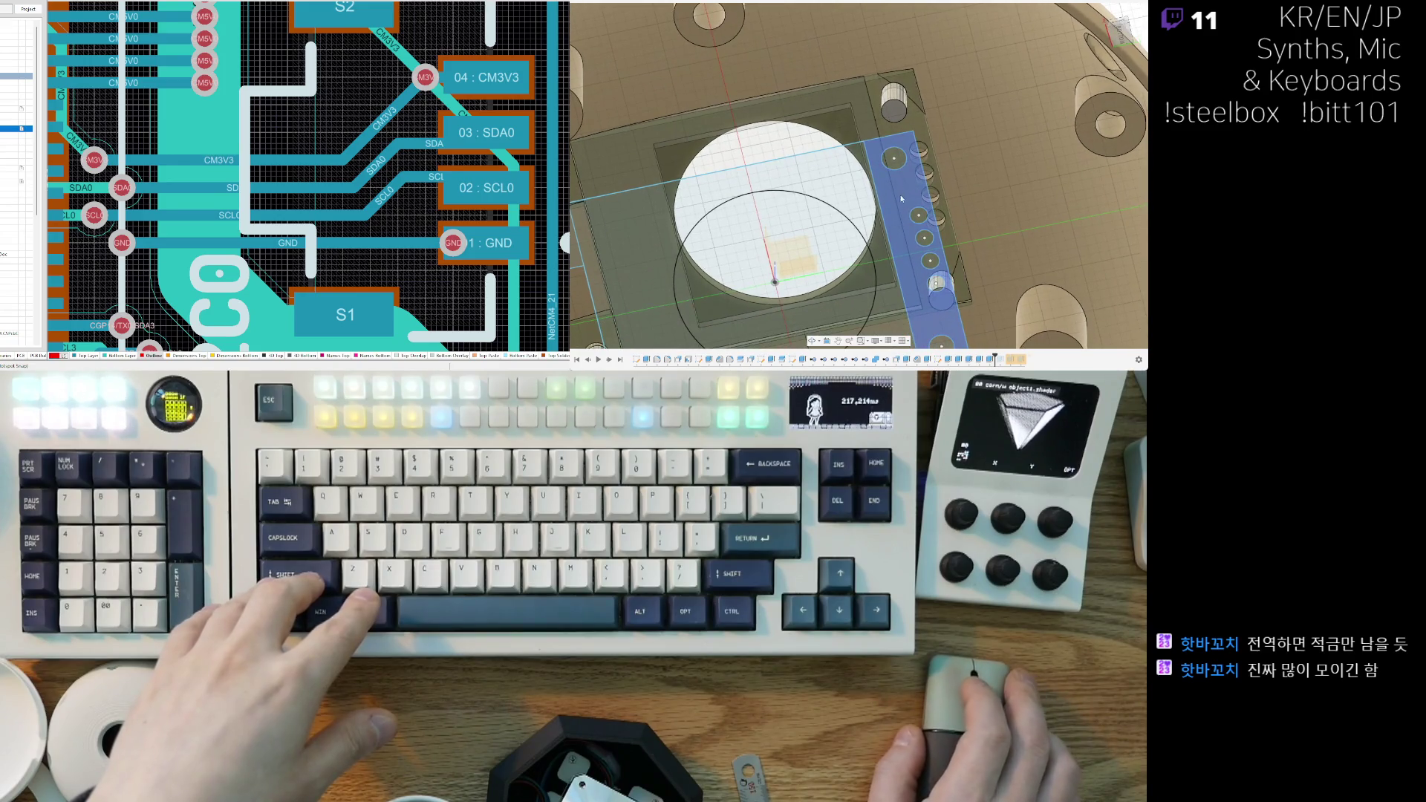
{"action": "scroll", "coordinate": [899, 198], "scroll_direction": "down", "scroll_amount": 3}
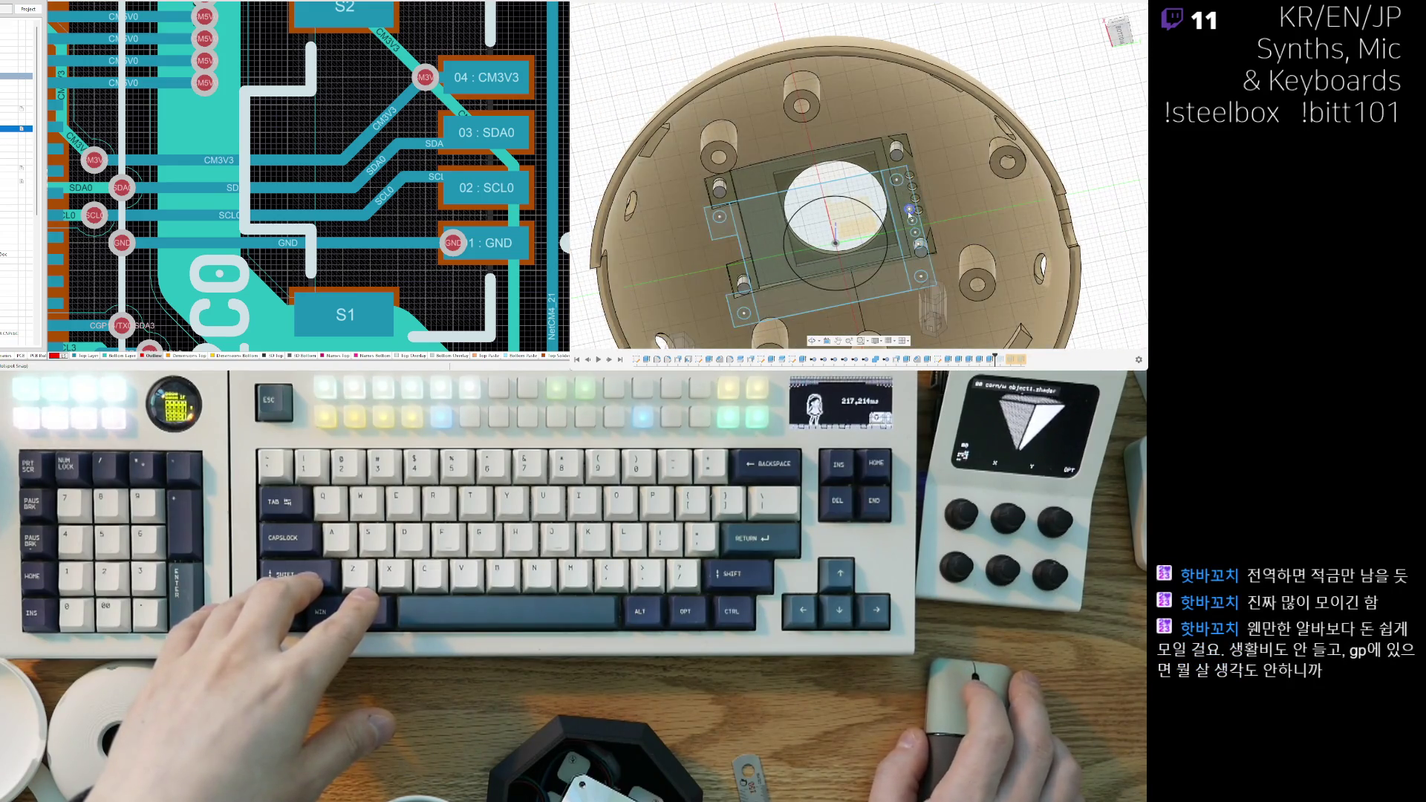
{"action": "scroll", "coordinate": [899, 208], "scroll_direction": "up", "scroll_amount": 2}
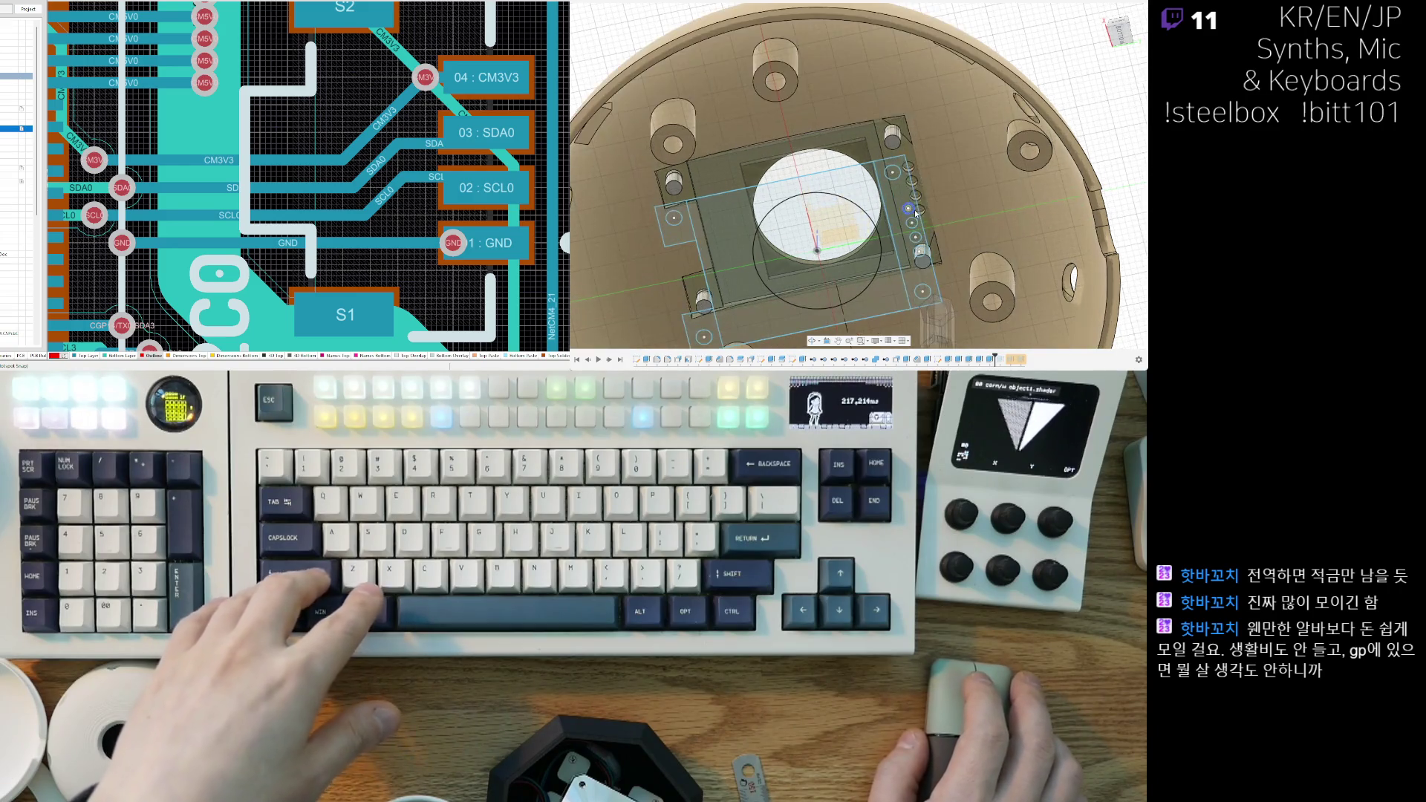
{"action": "scroll", "coordinate": [898, 210], "scroll_direction": "up", "scroll_amount": 2}
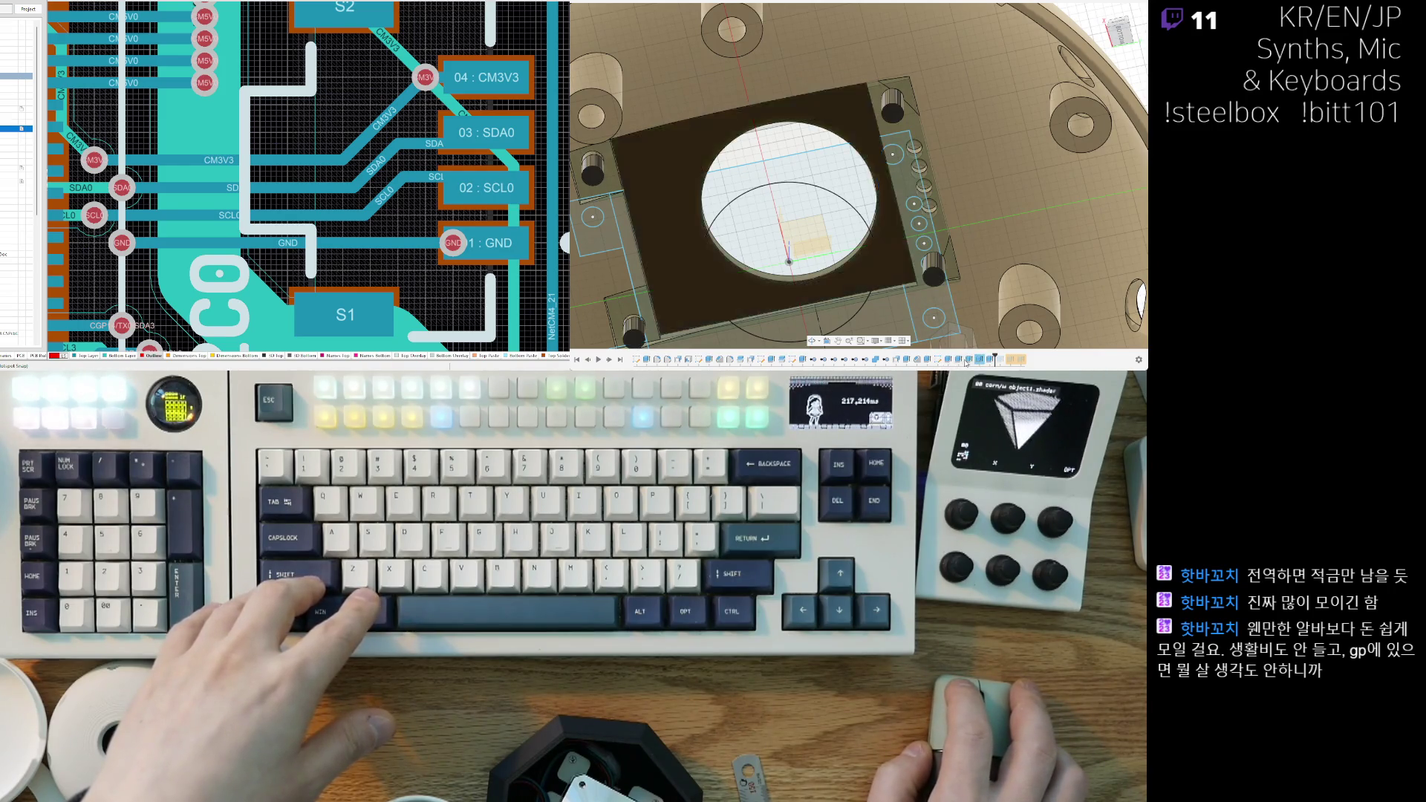
{"action": "middle_click_drag", "start_coordinate": [936, 298], "coordinate": [930, 207], "text": "shift"}
{"action": "left_click", "coordinate": [907, 189]}
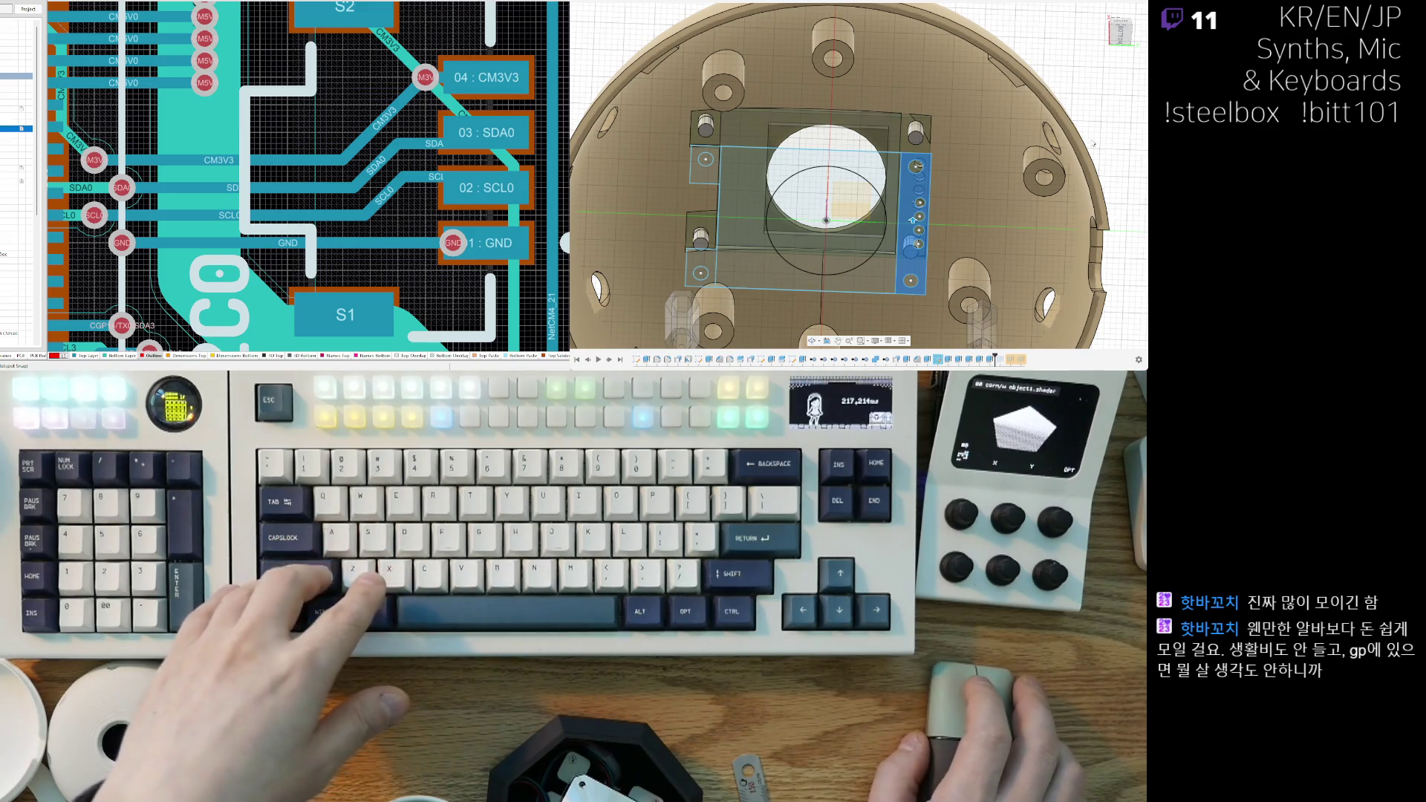
{"action": "mouse_move", "coordinate": [1088, 125]}
{"action": "middle_mouse_down", "text": "shift"}
{"action": "mouse_move", "coordinate": [1069, 148]}
{"action": "mouse_move", "coordinate": [991, 154]}
{"action": "mouse_move", "coordinate": [830, 137]}
{"action": "mouse_move", "coordinate": [867, 149]}
{"action": "middle_mouse_up", "text": "shift"}
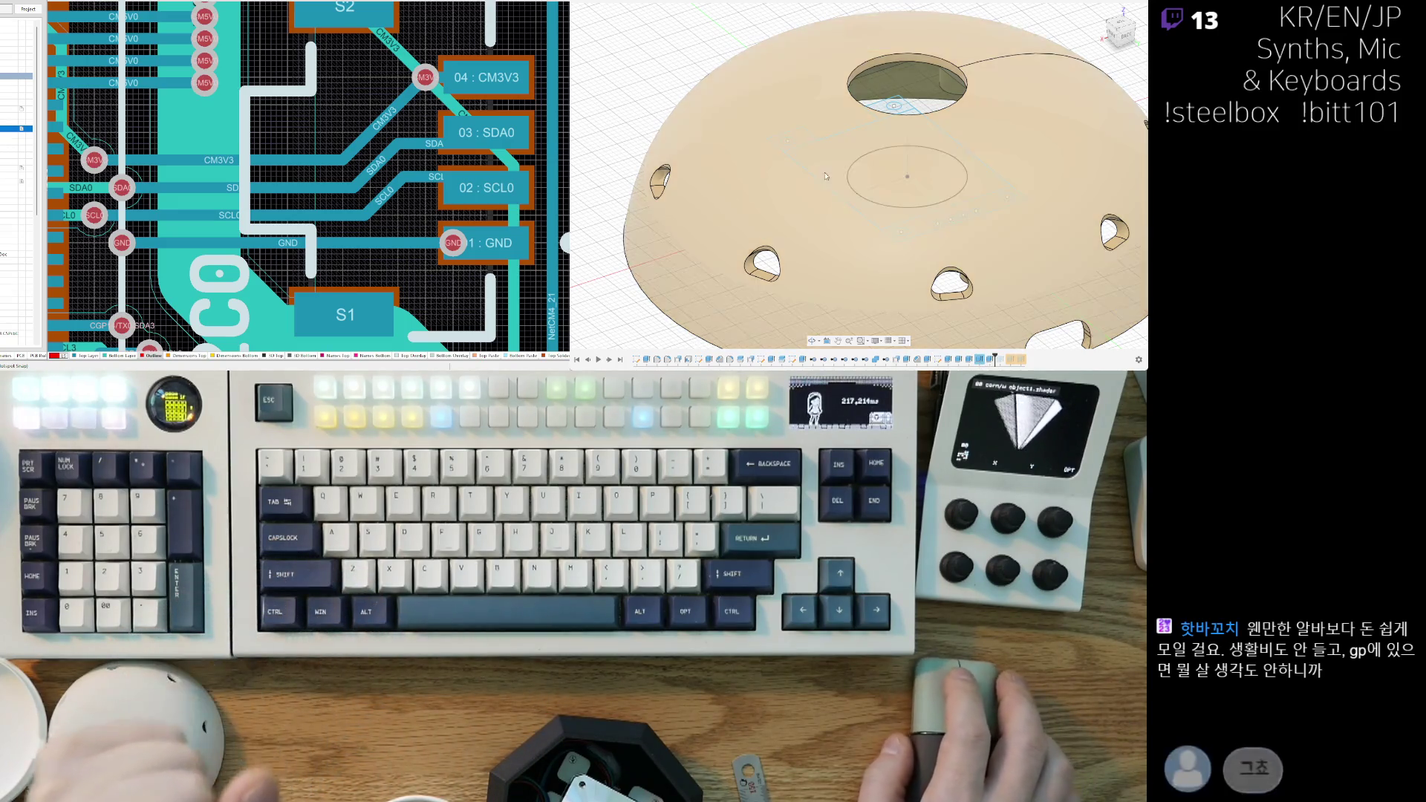
{"action": "scroll", "coordinate": [826, 214], "scroll_direction": "down", "scroll_amount": 3}
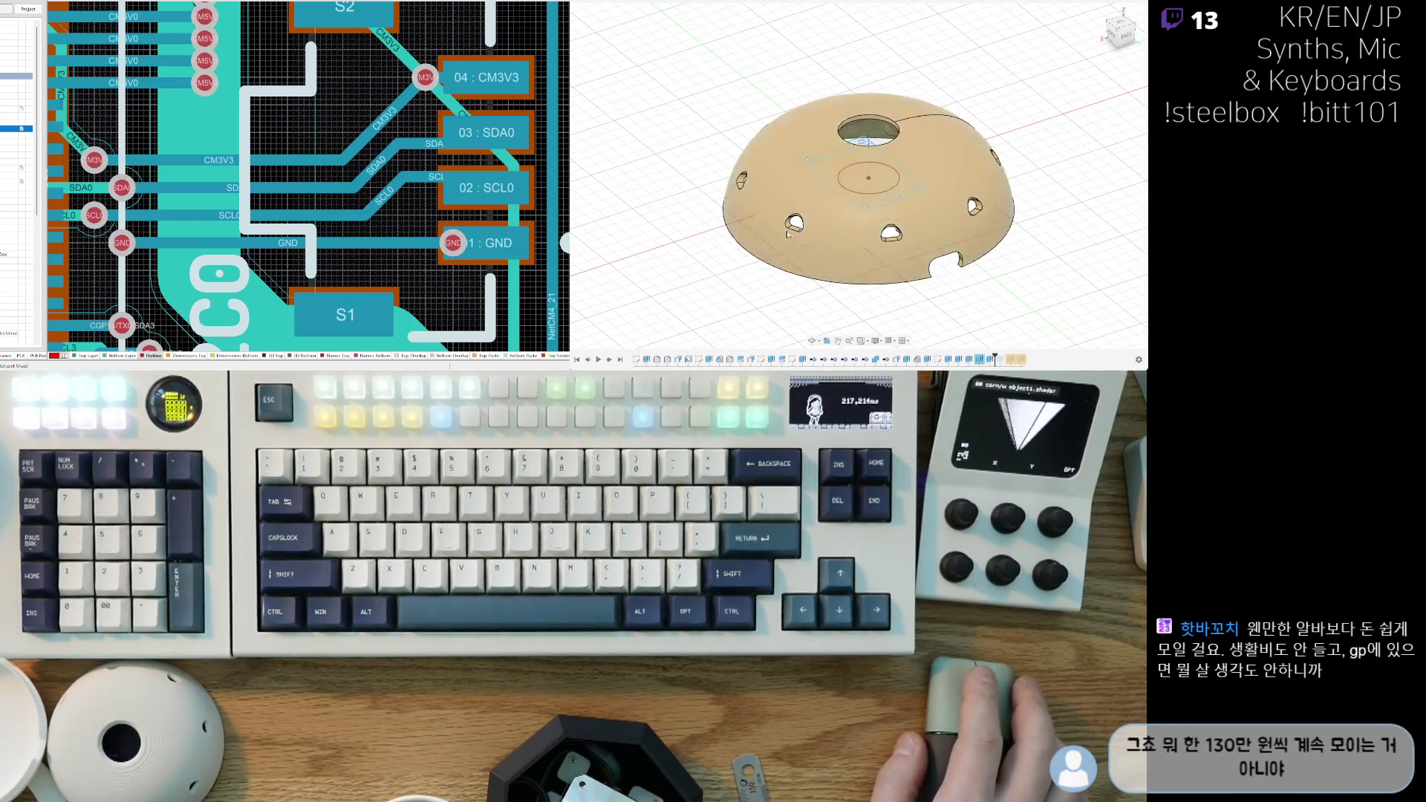
{"action": "key", "text": "v"}
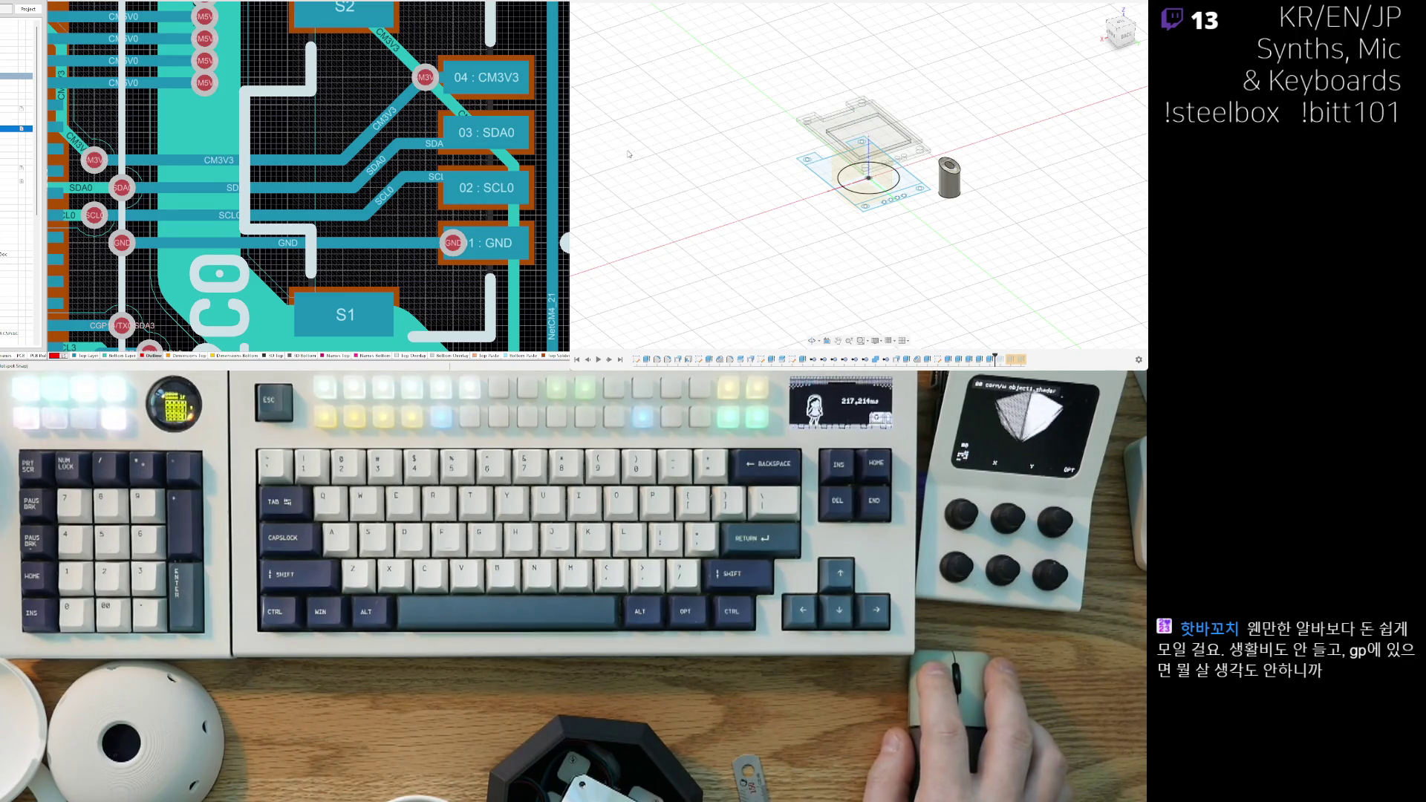
{"action": "key", "text": "ctrl+z"}
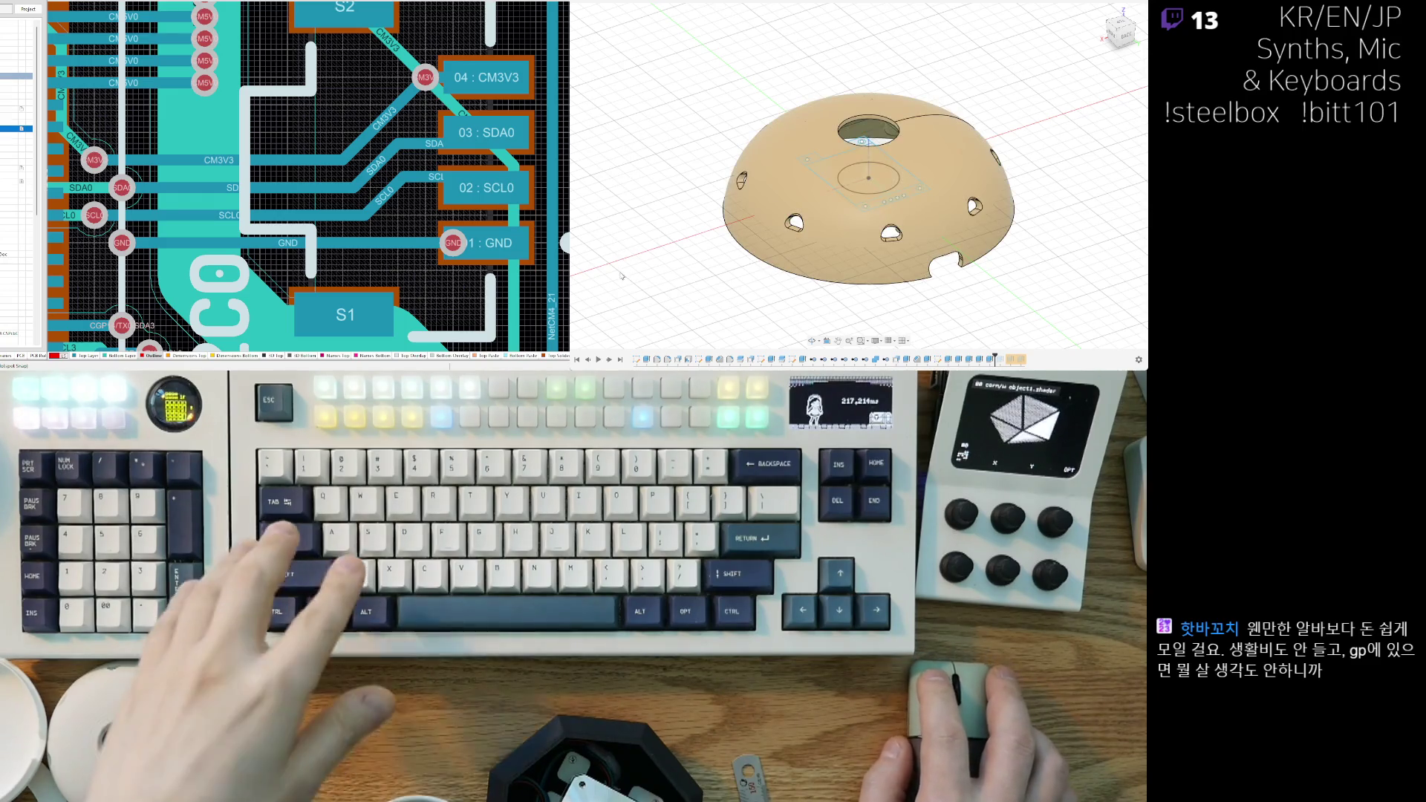
{"action": "middle_click_drag", "start_coordinate": [621, 260], "coordinate": [624, 223], "text": "shift"}
{"action": "middle_click_drag", "start_coordinate": [831, 257], "coordinate": [832, 219], "text": "shift"}
{"action": "scroll", "coordinate": [832, 219], "scroll_direction": "up", "scroll_amount": 5}
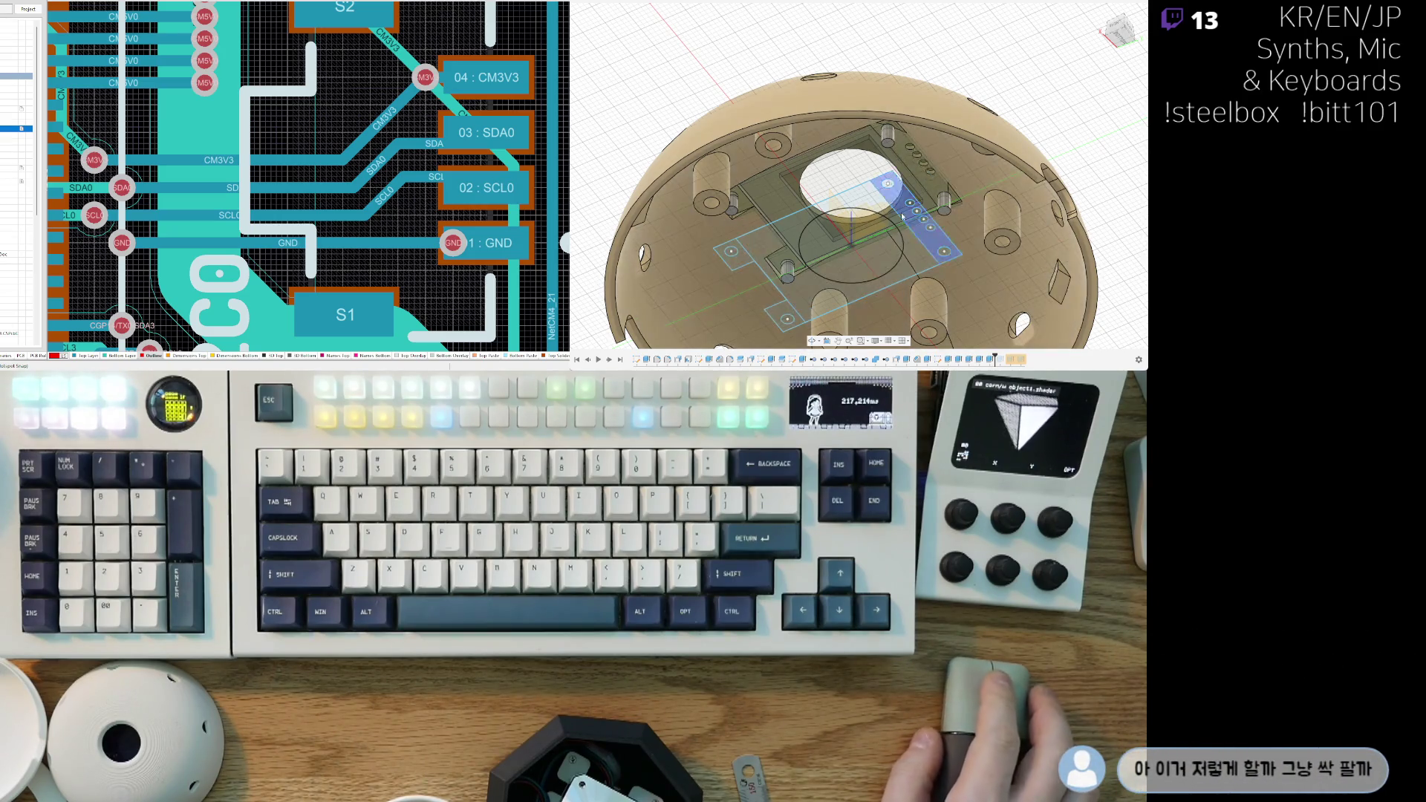
{"action": "left_click", "coordinate": [857, 227]}
{"action": "mouse_move", "coordinate": [857, 227]}
{"action": "middle_mouse_down", "text": "shift"}
{"action": "mouse_move", "coordinate": [893, 250]}
{"action": "mouse_move", "coordinate": [1040, 195]}
{"action": "mouse_move", "coordinate": [953, 130]}
{"action": "middle_mouse_up", "text": "shift"}
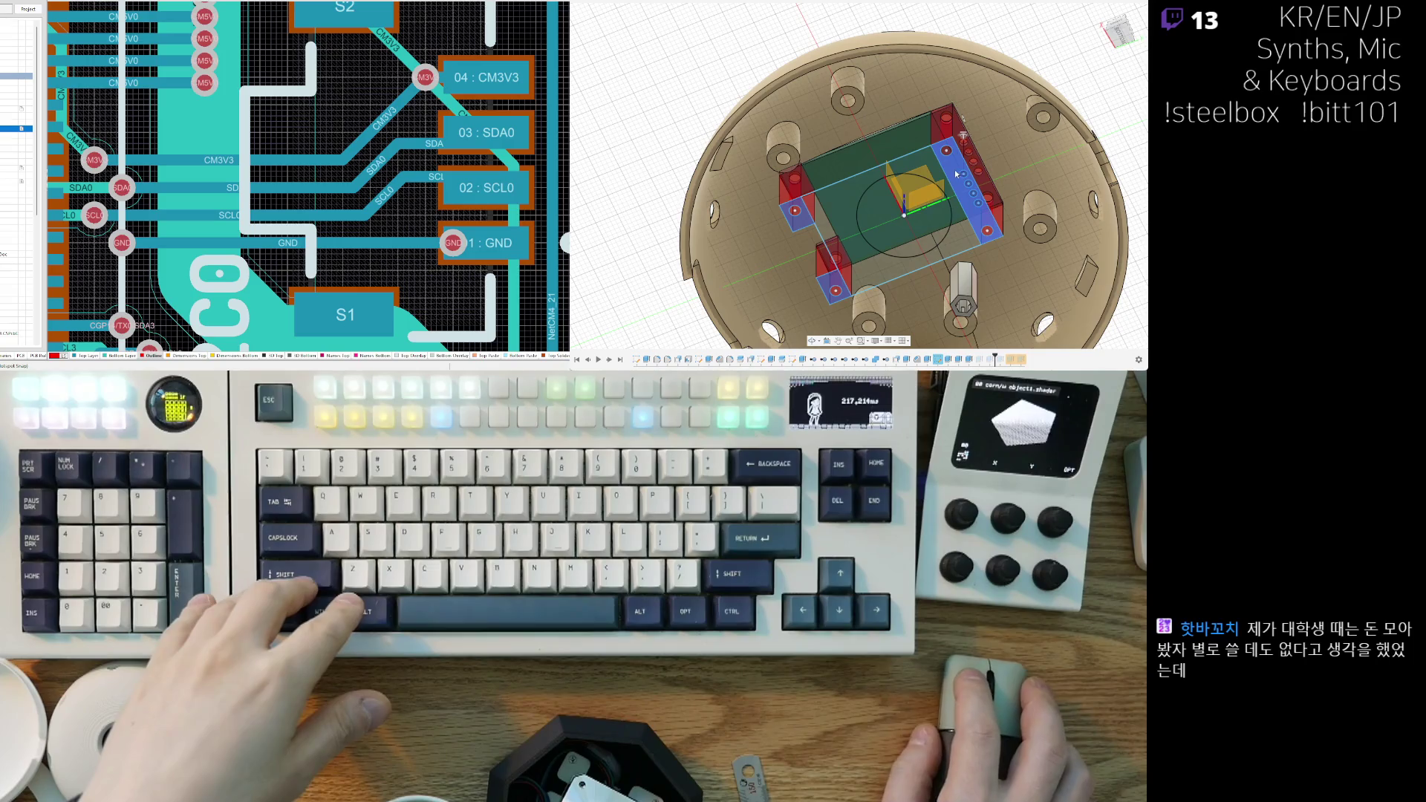
{"action": "scroll", "coordinate": [946, 210], "scroll_direction": "up", "scroll_amount": 5}
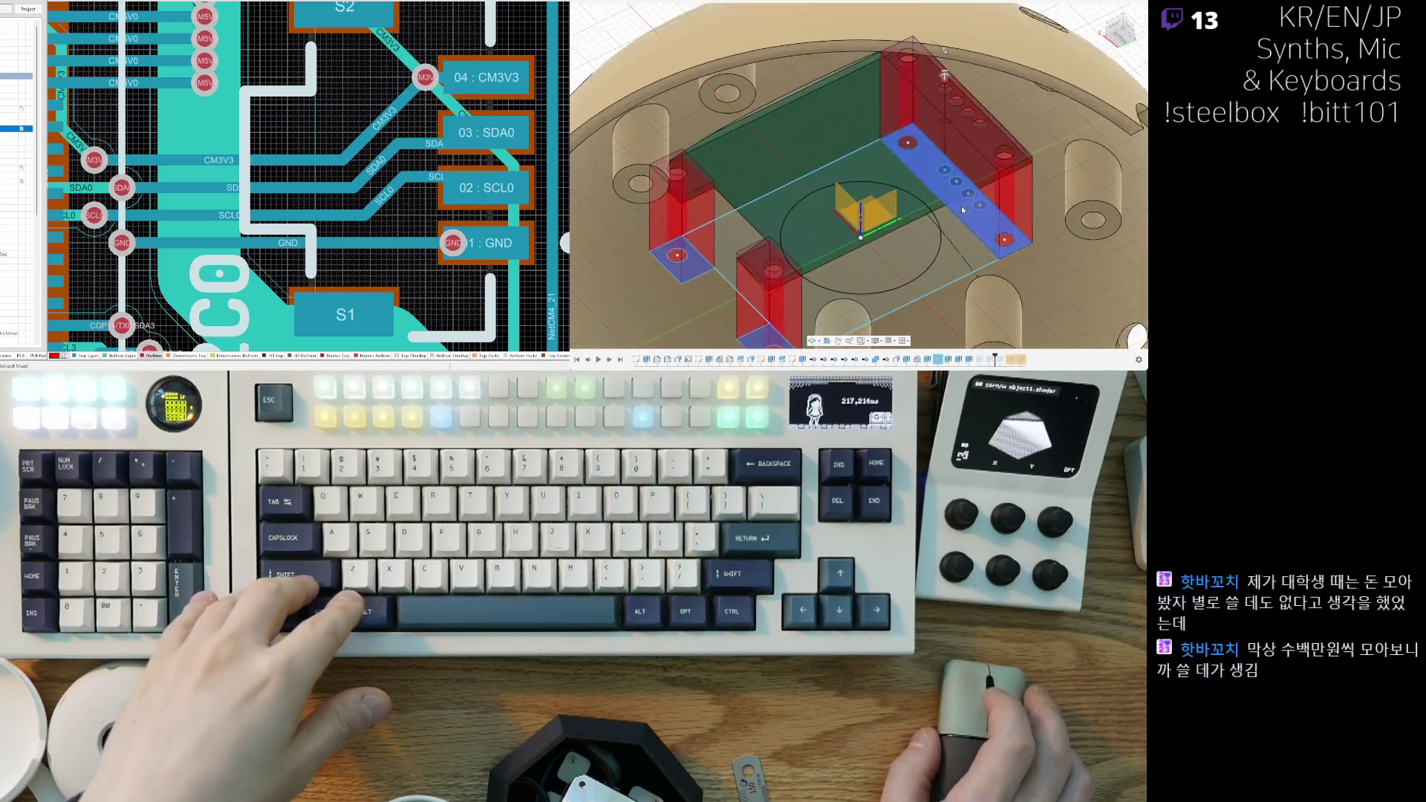
{"action": "scroll", "coordinate": [960, 206], "scroll_direction": "up", "scroll_amount": 1}
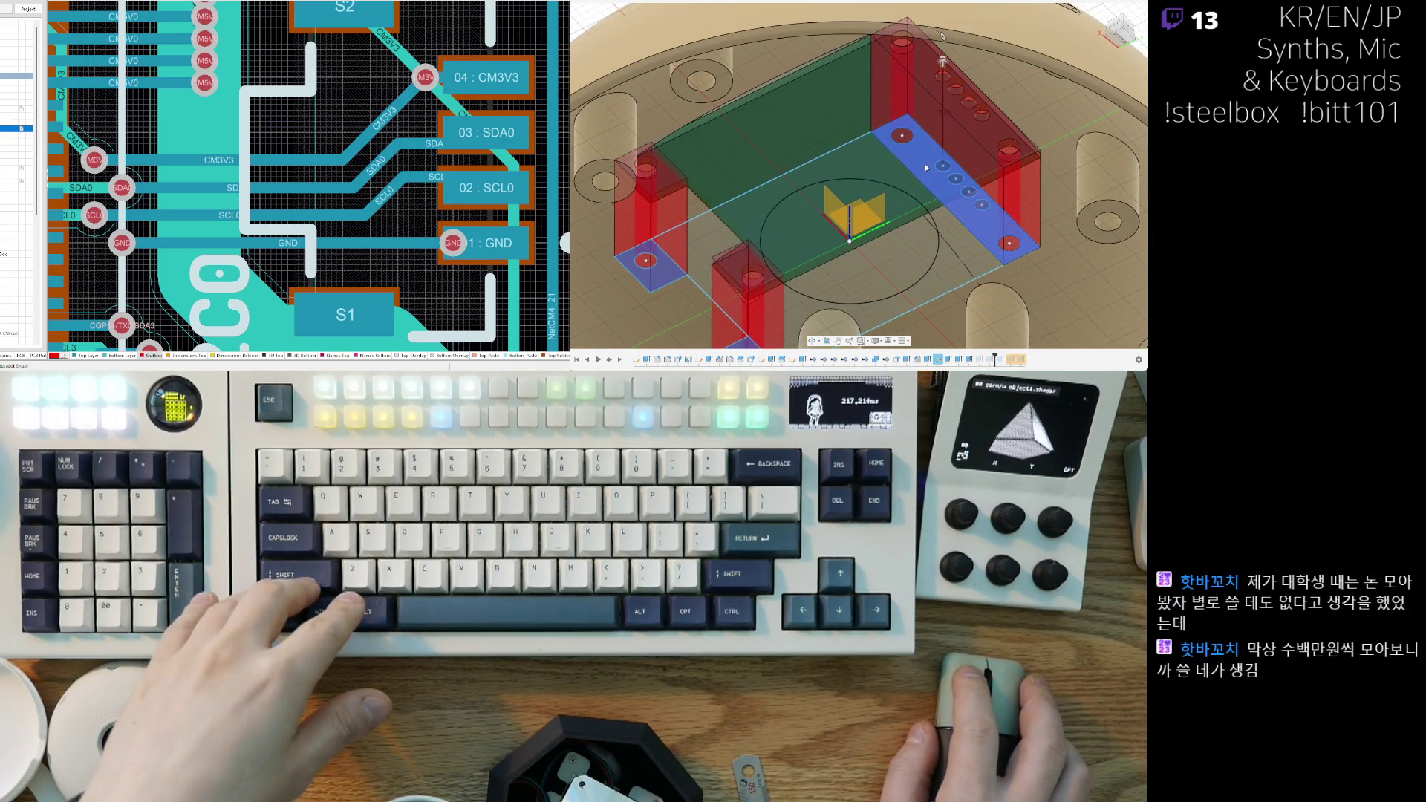
{"action": "scroll", "coordinate": [937, 186], "scroll_direction": "down", "scroll_amount": 2}
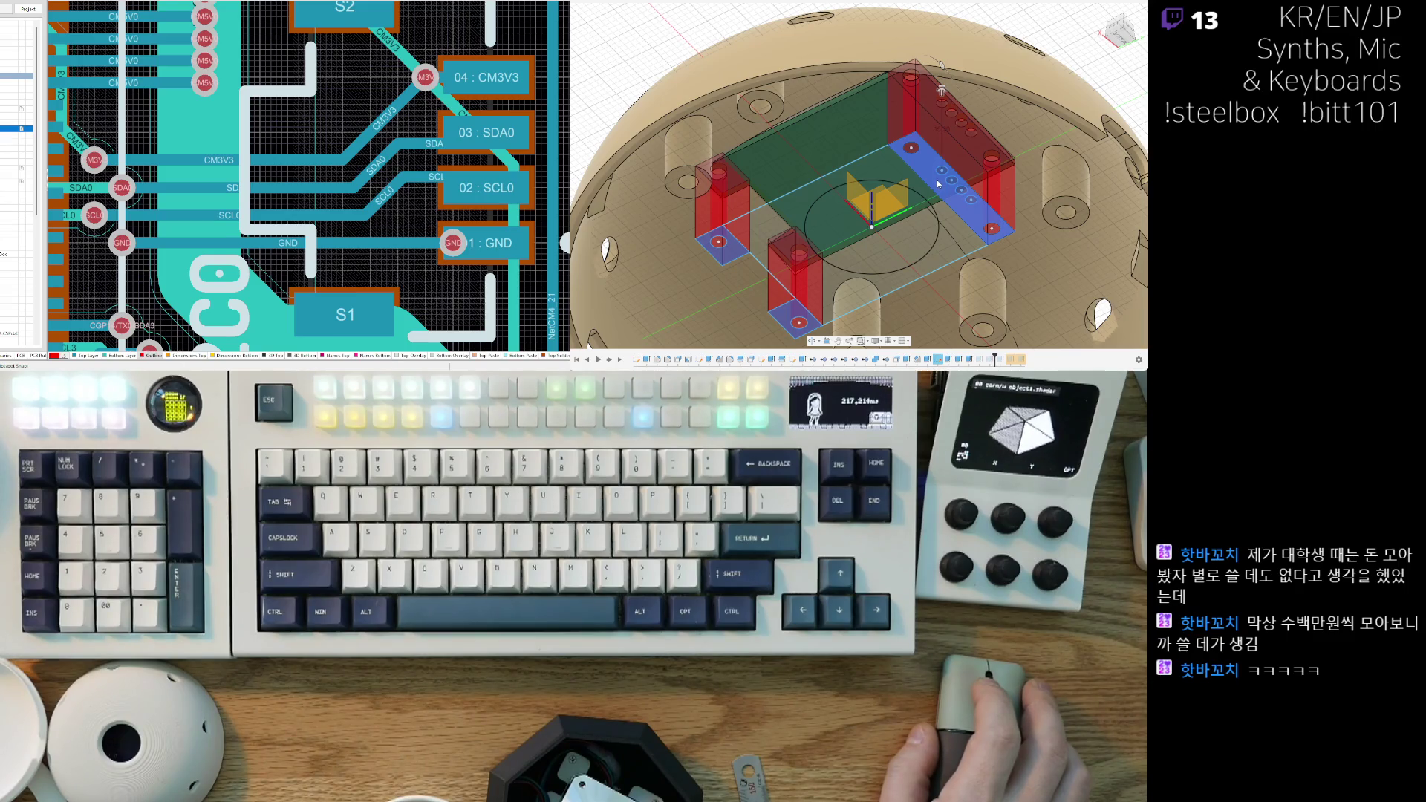
{"action": "scroll", "coordinate": [942, 183], "scroll_direction": "down", "scroll_amount": 1}
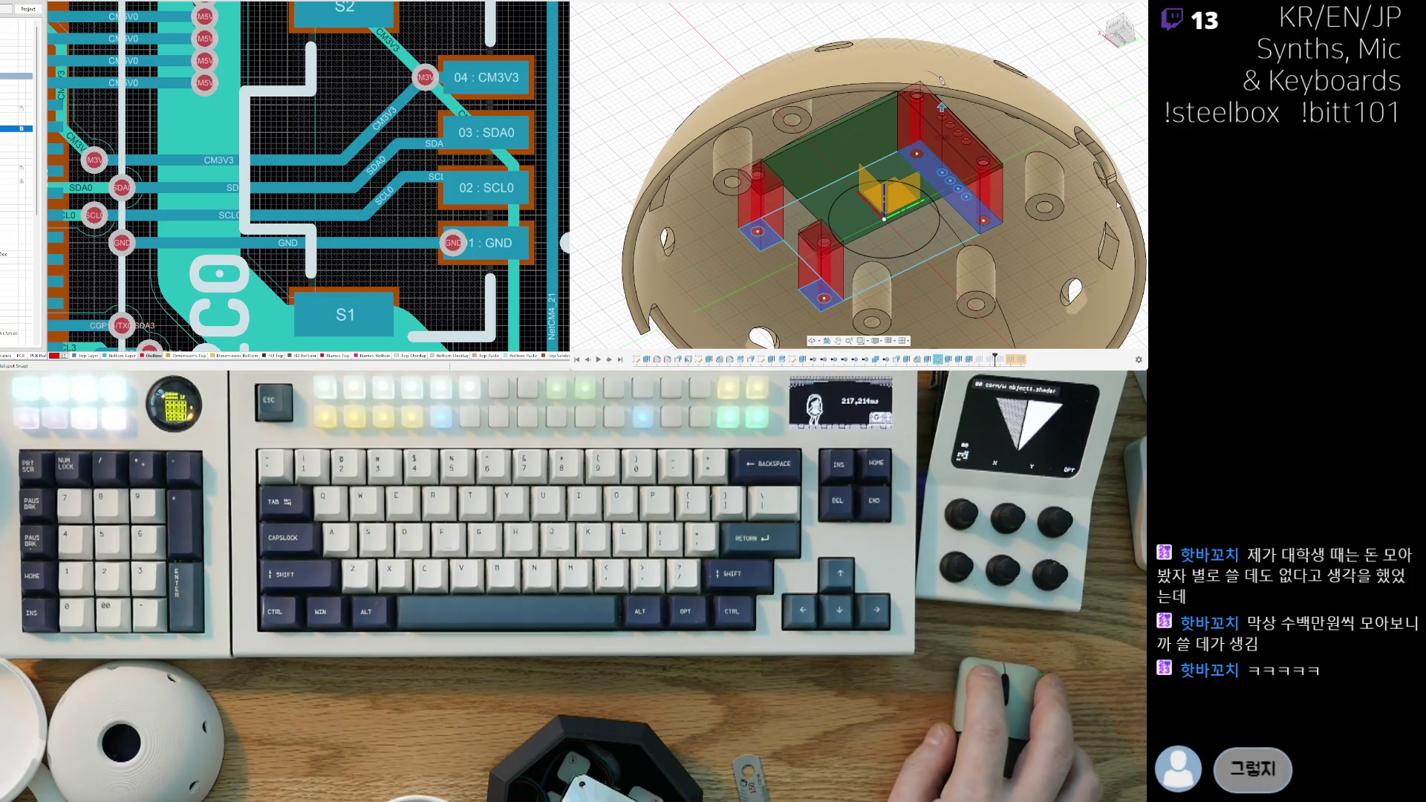
{"action": "key", "text": "Return"}
{"action": "scroll", "coordinate": [880, 219], "scroll_direction": "up", "scroll_amount": 4}
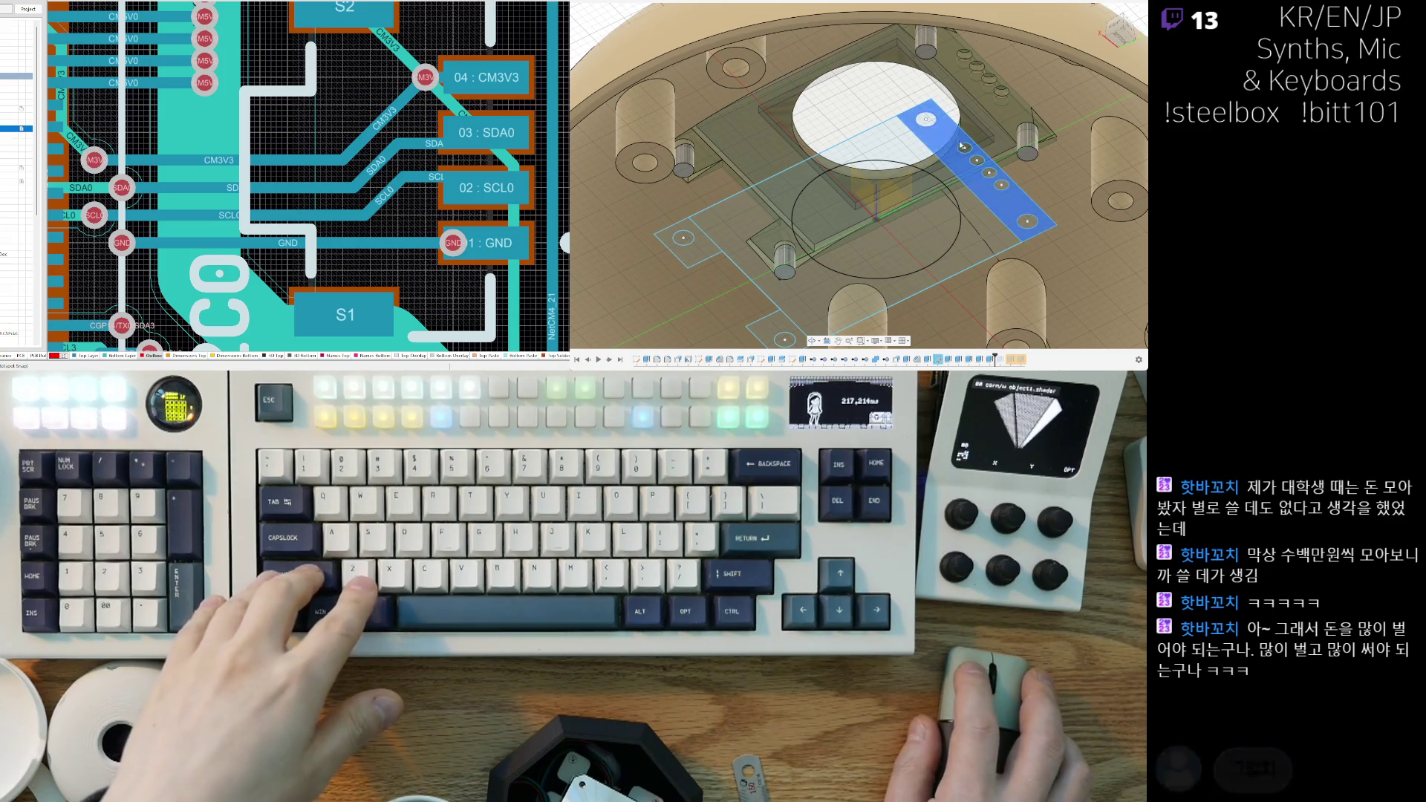
{"action": "scroll", "coordinate": [969, 147], "scroll_direction": "up", "scroll_amount": 3}
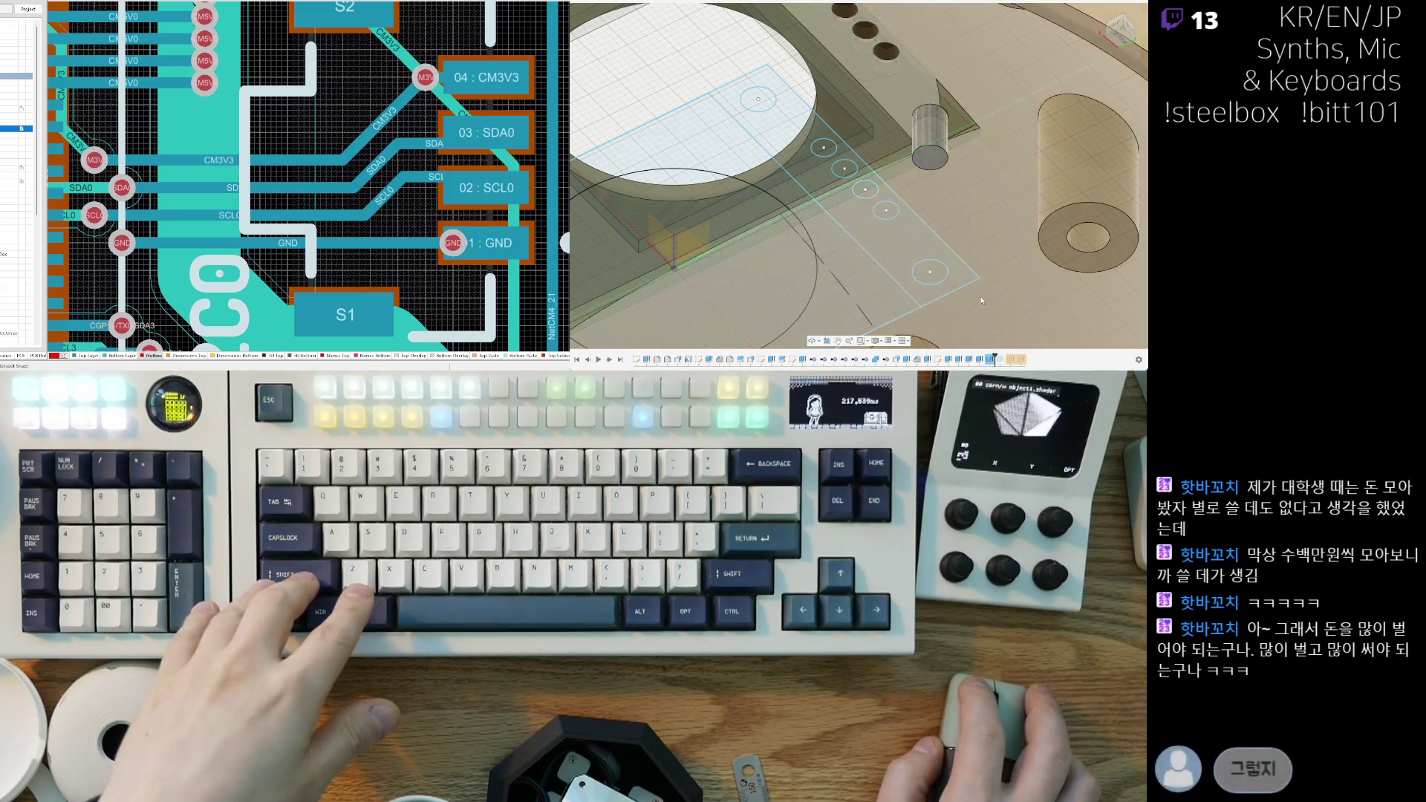
{"action": "scroll", "coordinate": [973, 354], "scroll_direction": "down", "scroll_amount": 3}
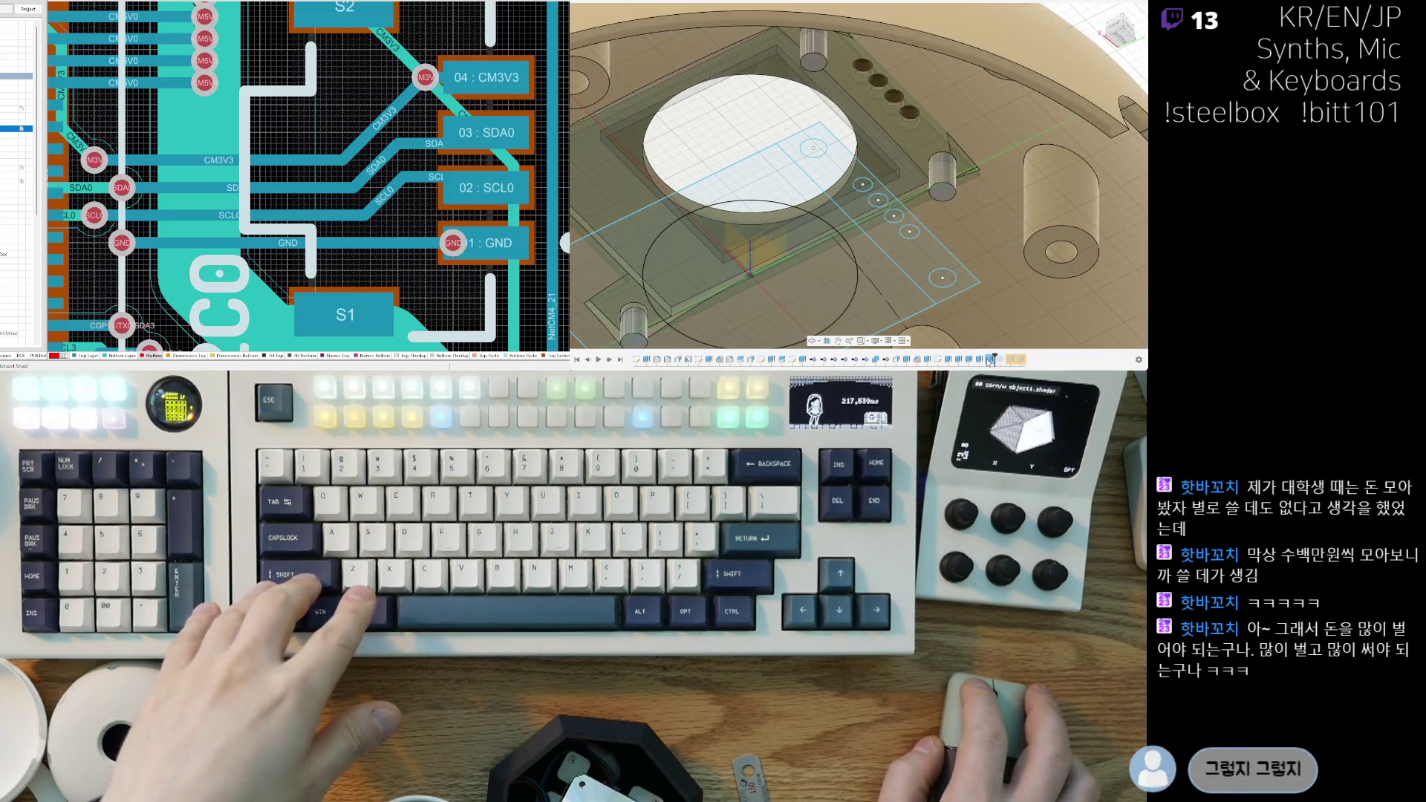
{"action": "left_click", "coordinate": [919, 254]}
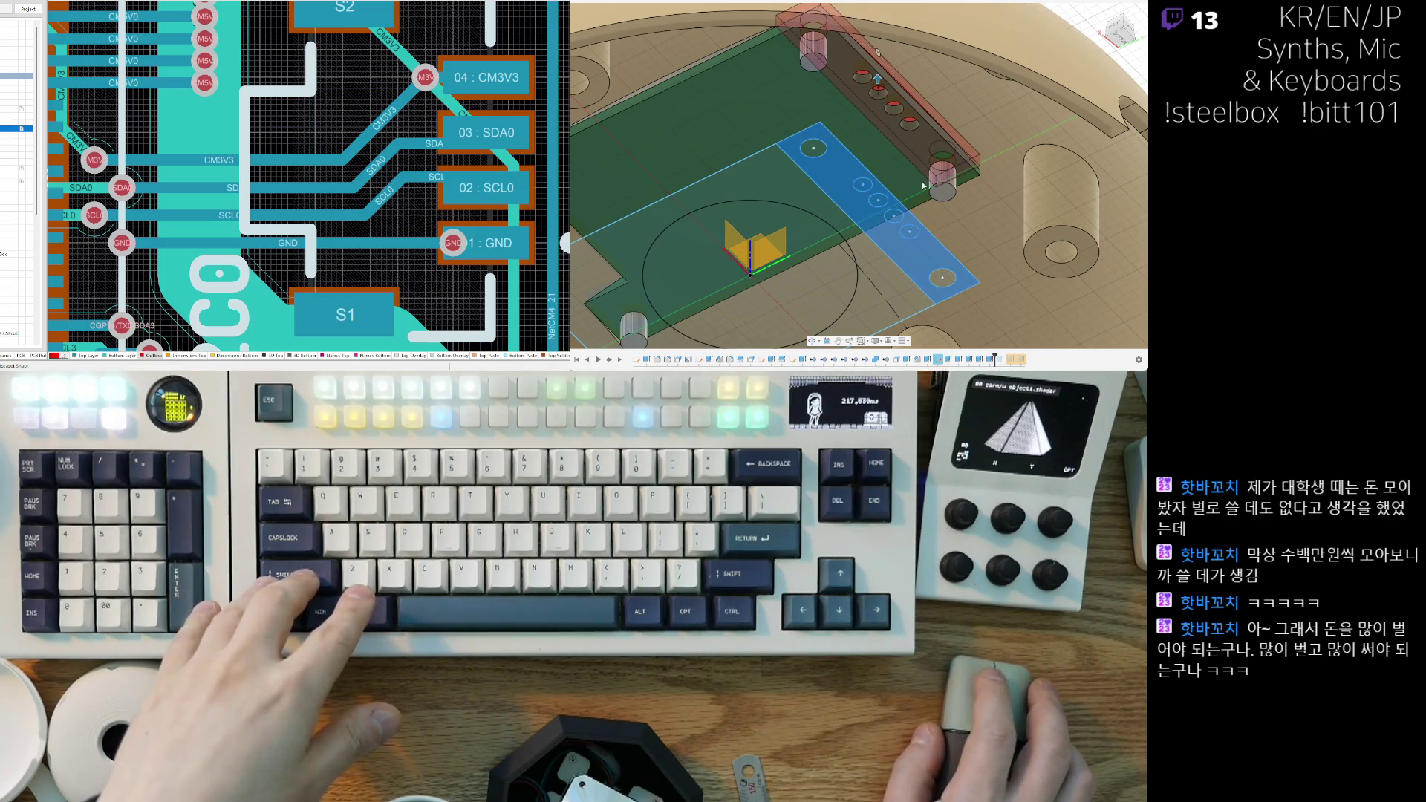
{"action": "scroll", "coordinate": [878, 201], "scroll_direction": "down", "scroll_amount": 3}
{"action": "mouse_move", "coordinate": [879, 200]}
{"action": "middle_mouse_down", "text": "shift"}
{"action": "mouse_move", "coordinate": [883, 178]}
{"action": "mouse_move", "coordinate": [972, 247]}
{"action": "mouse_move", "coordinate": [1104, 239]}
{"action": "middle_mouse_up", "text": "shift"}
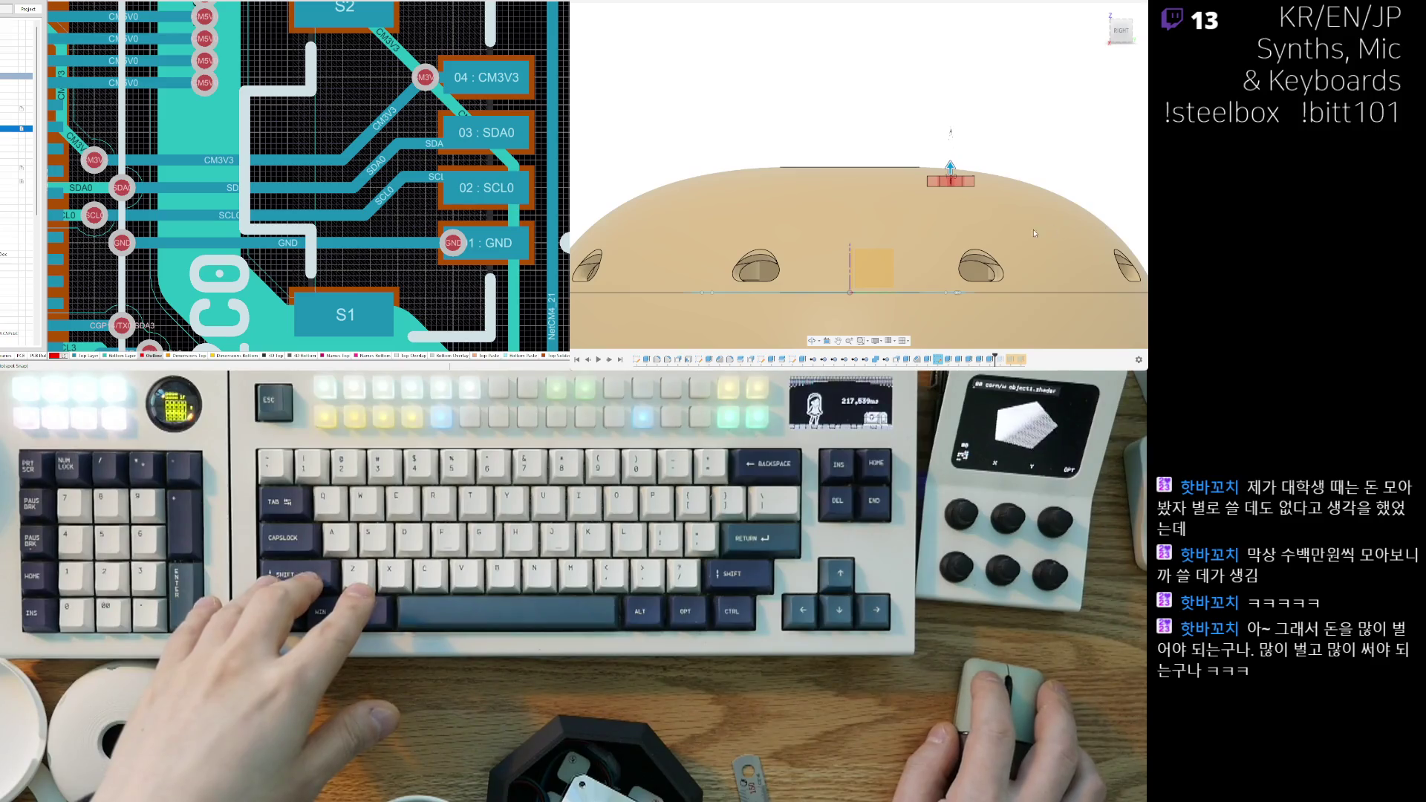
Step: Zoom to the mount plate and edit its sketch of the outline rectangle and hole circles
{"action": "mouse_move", "coordinate": [1045, 234]}
{"action": "middle_mouse_down", "text": "shift"}
{"action": "mouse_move", "coordinate": [965, 297]}
{"action": "mouse_move", "coordinate": [889, 228]}
{"action": "mouse_move", "coordinate": [937, 191]}
{"action": "mouse_move", "coordinate": [913, 196]}
{"action": "mouse_move", "coordinate": [895, 232]}
{"action": "middle_mouse_up", "text": "shift"}
{"action": "scroll", "coordinate": [889, 228], "scroll_direction": "down", "scroll_amount": 3}
{"action": "scroll", "coordinate": [937, 191], "scroll_direction": "up", "scroll_amount": 3}
{"action": "scroll", "coordinate": [937, 190], "scroll_direction": "down", "scroll_amount": 5}
{"action": "scroll", "coordinate": [895, 232], "scroll_direction": "up", "scroll_amount": 3}
{"action": "scroll", "coordinate": [888, 230], "scroll_direction": "down", "scroll_amount": 2}
{"action": "scroll", "coordinate": [879, 229], "scroll_direction": "up", "scroll_amount": 4}
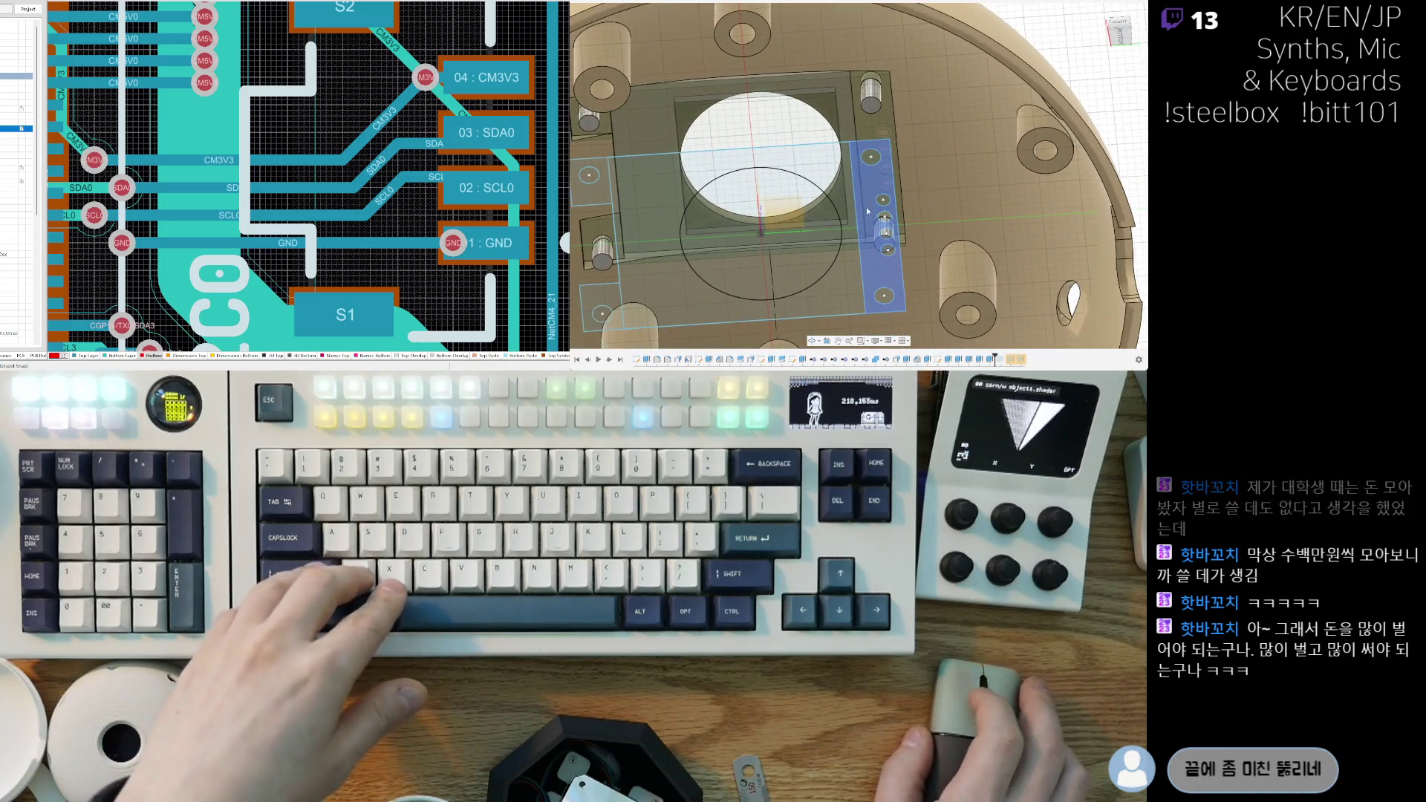
{"action": "scroll", "coordinate": [878, 226], "scroll_direction": "up", "scroll_amount": 2}
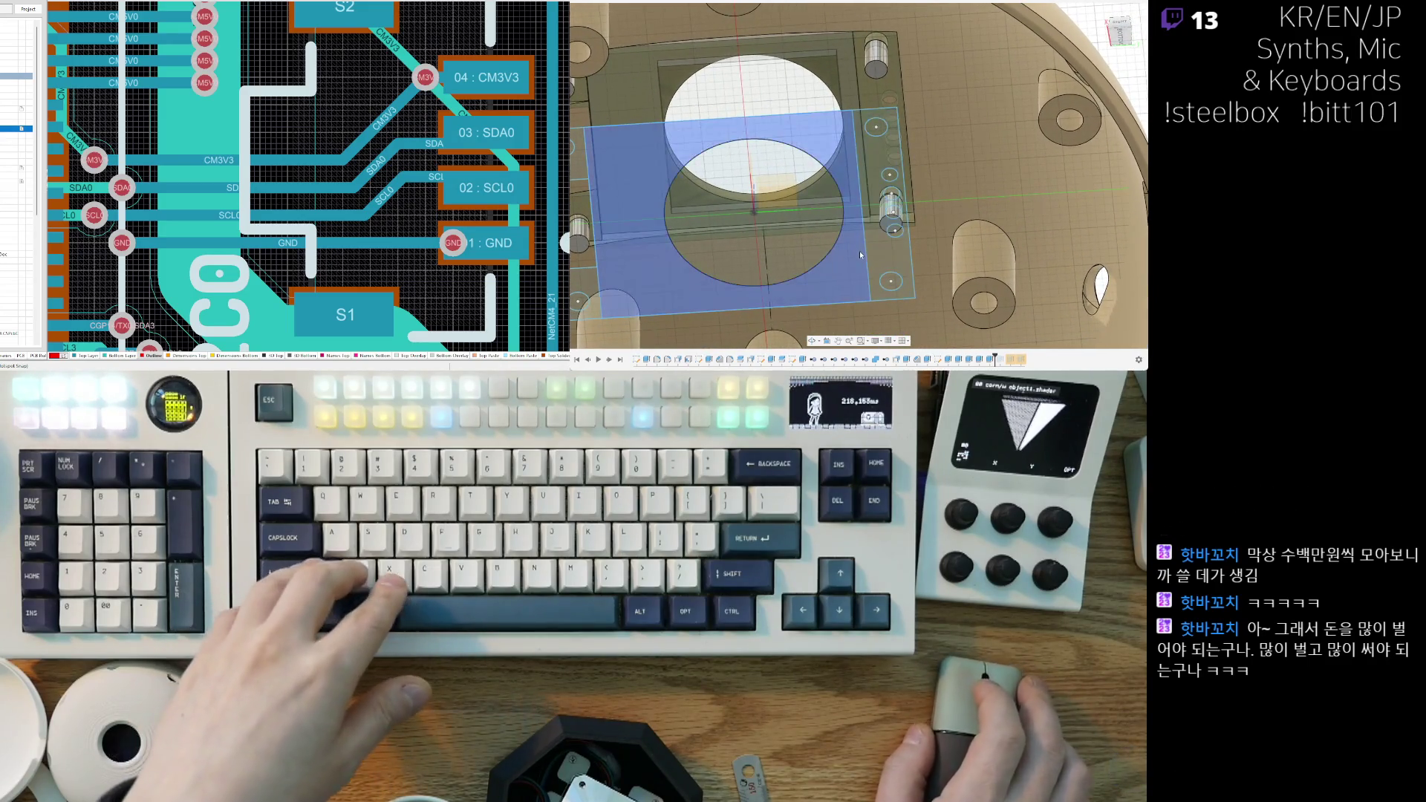
{"action": "scroll", "coordinate": [860, 255], "scroll_direction": "down", "scroll_amount": 3}
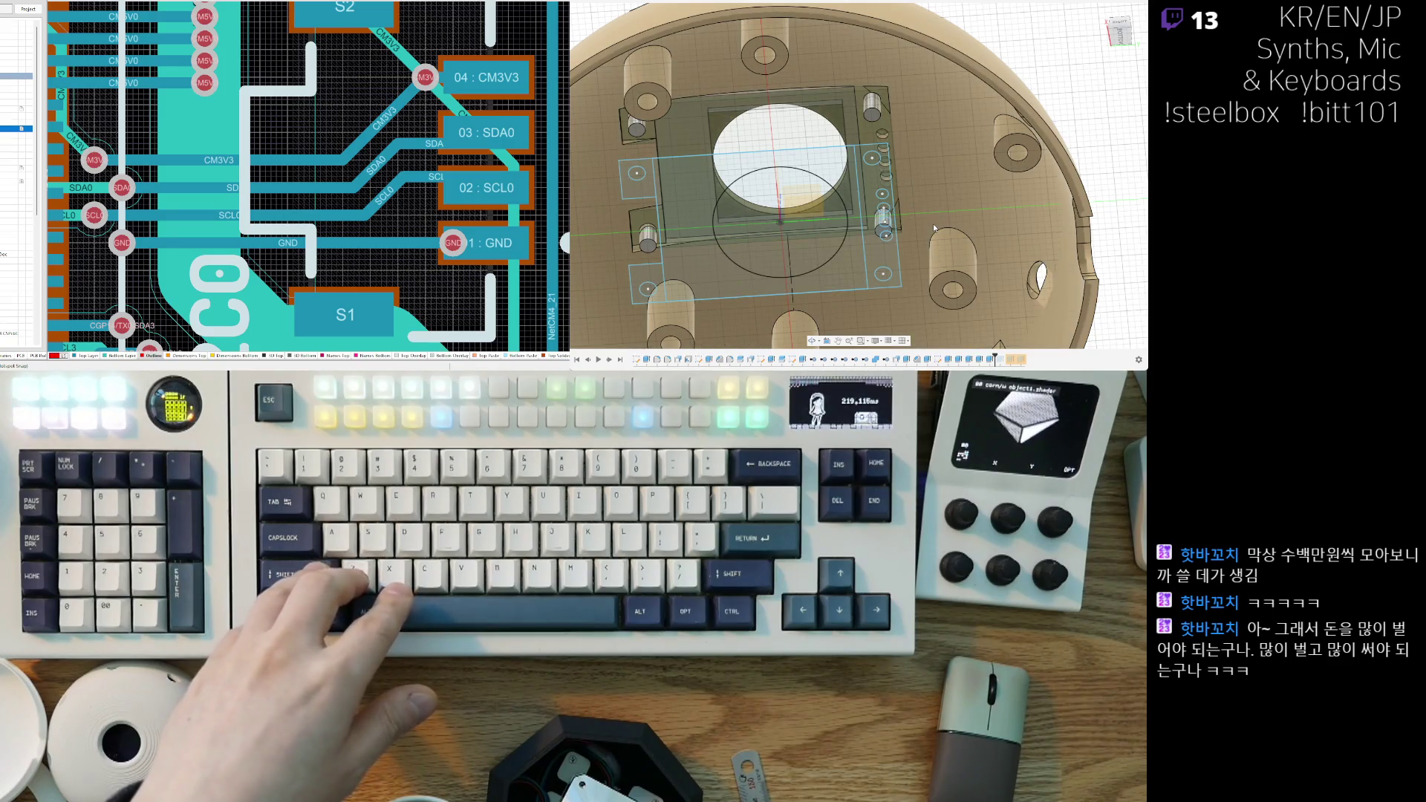
{"action": "double_click", "coordinate": [928, 360]}
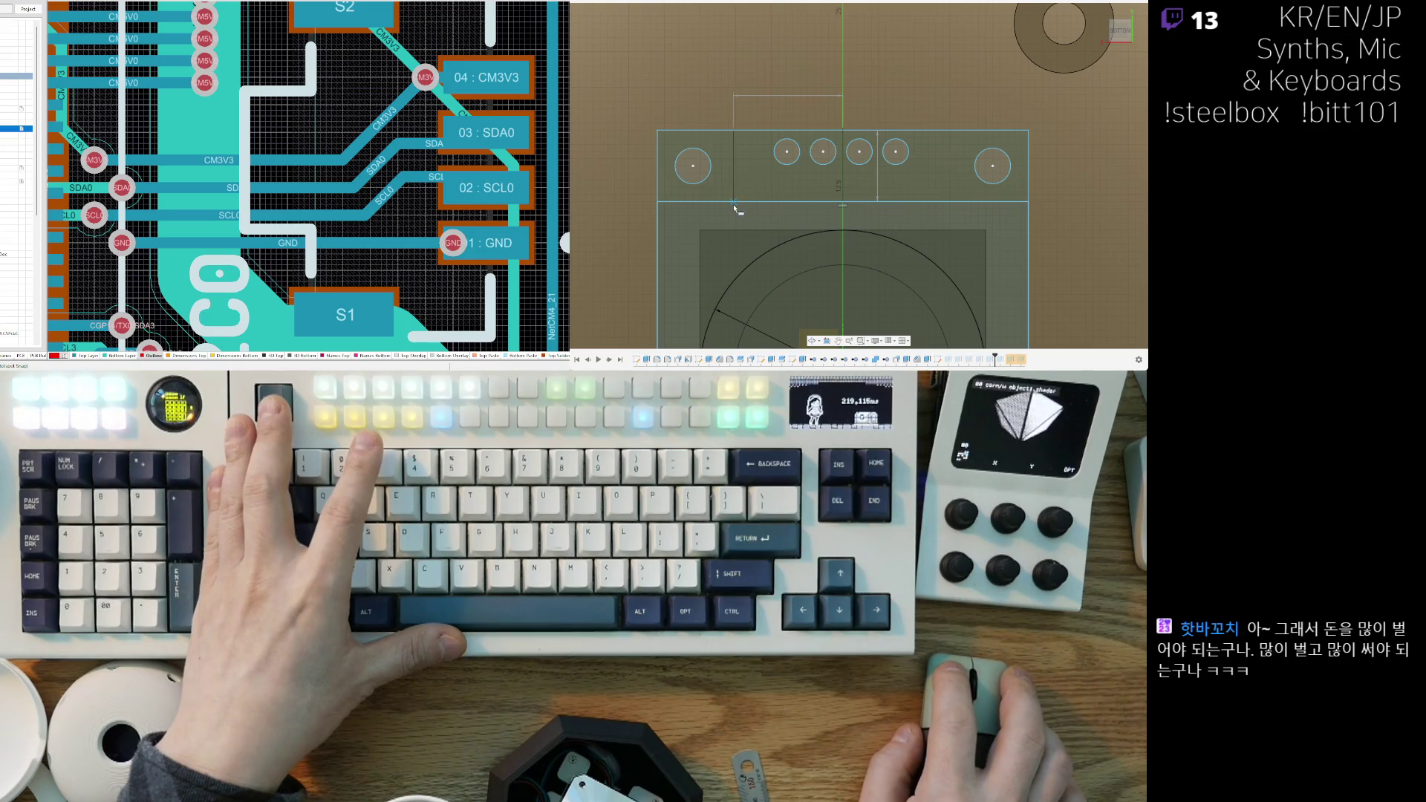
Step: Cancel the pending sketch commands and nudge the strip rectangle's right edge slightly left
{"action": "middle_click_drag", "start_coordinate": [734, 209], "coordinate": [782, 211]}
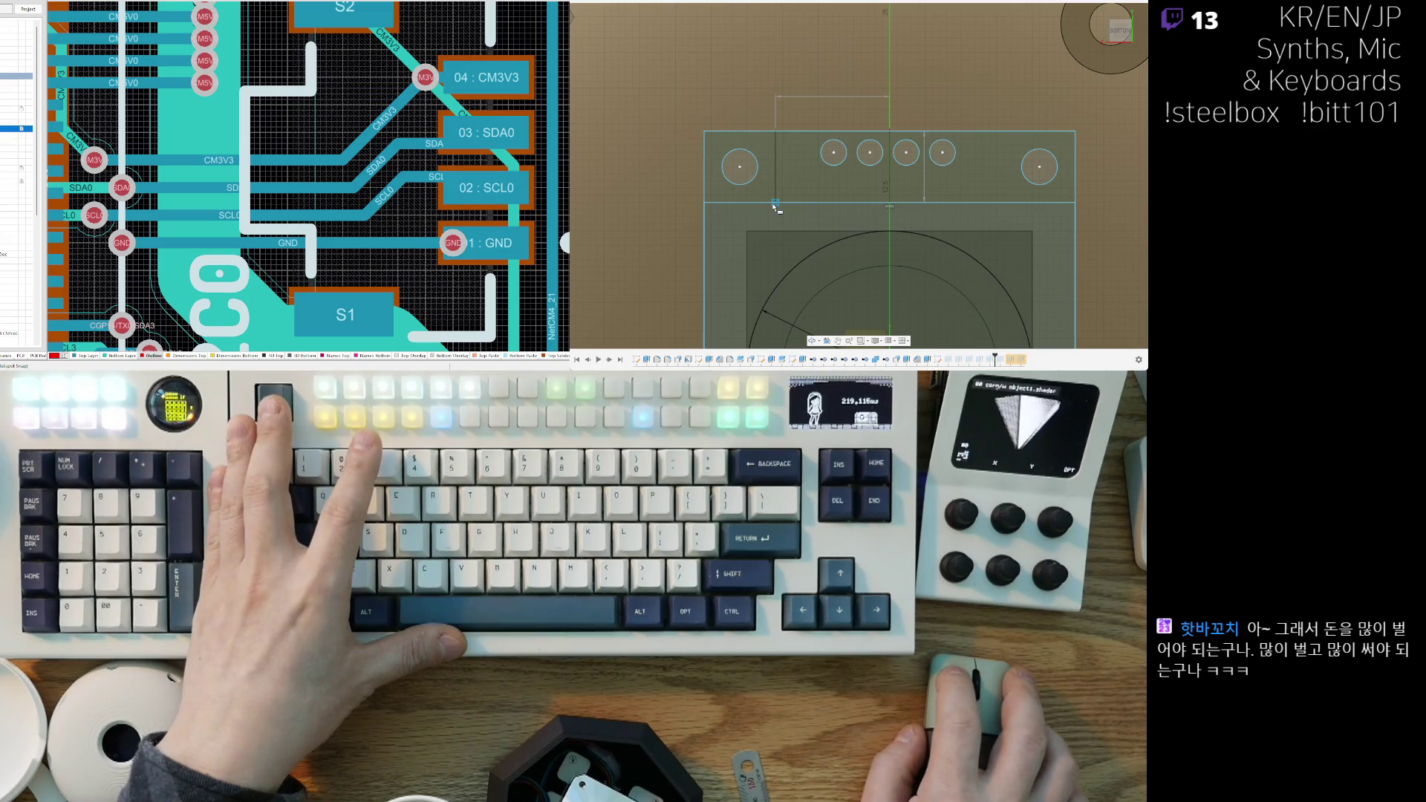
{"action": "key", "text": "Escape"}
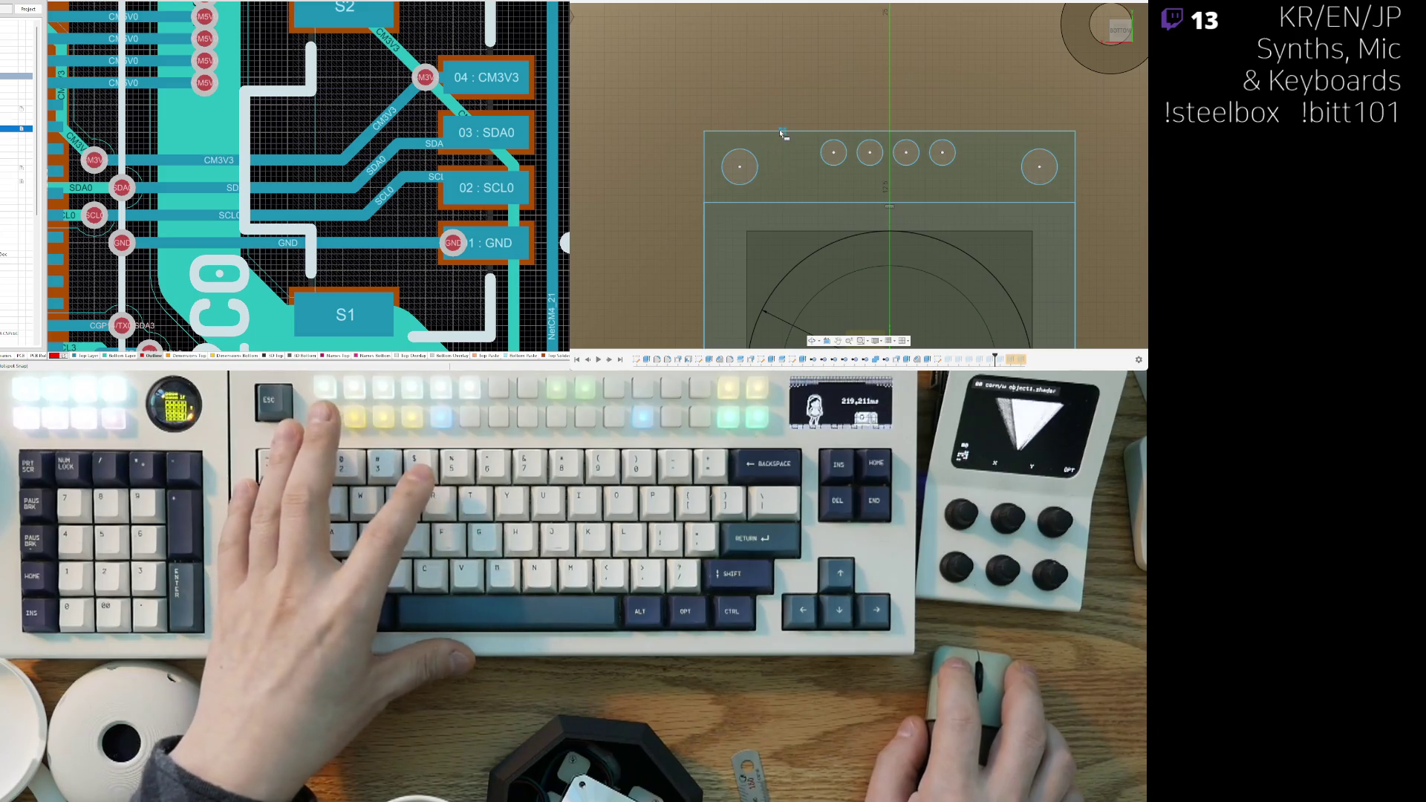
{"action": "middle_click_drag", "start_coordinate": [927, 195], "coordinate": [869, 204]}
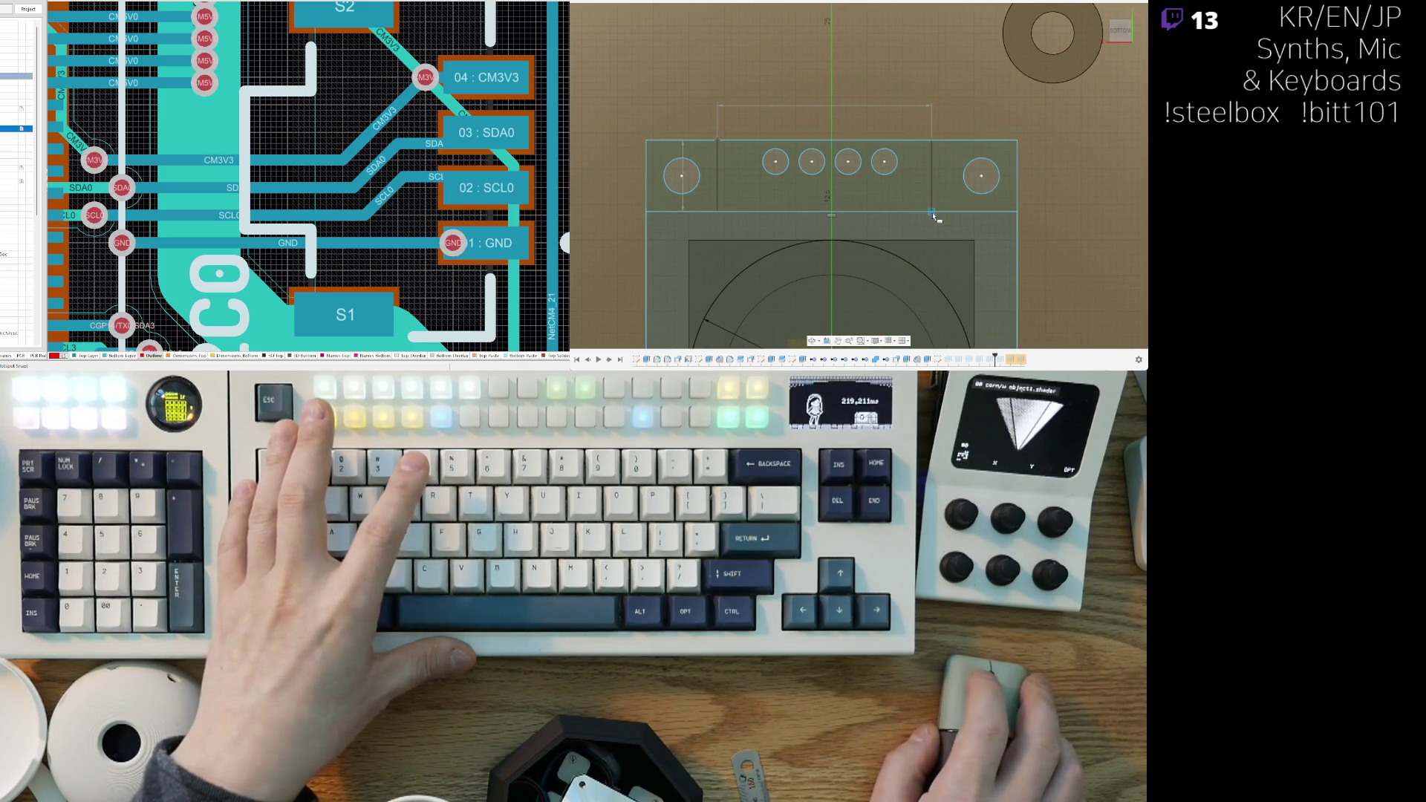
{"action": "left_click_drag", "start_coordinate": [955, 215], "coordinate": [947, 219]}
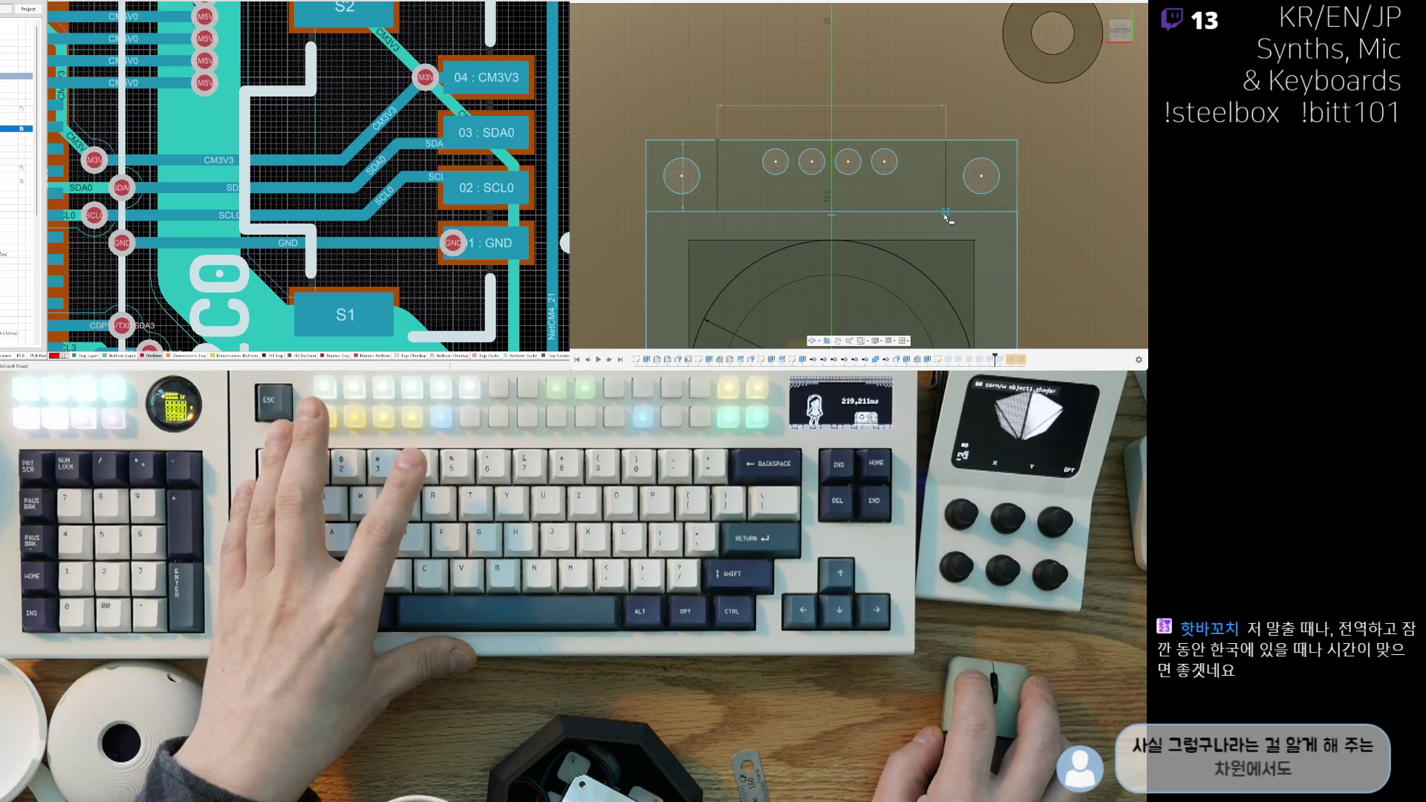
{"action": "middle_click_drag", "start_coordinate": [945, 216], "coordinate": [956, 211]}
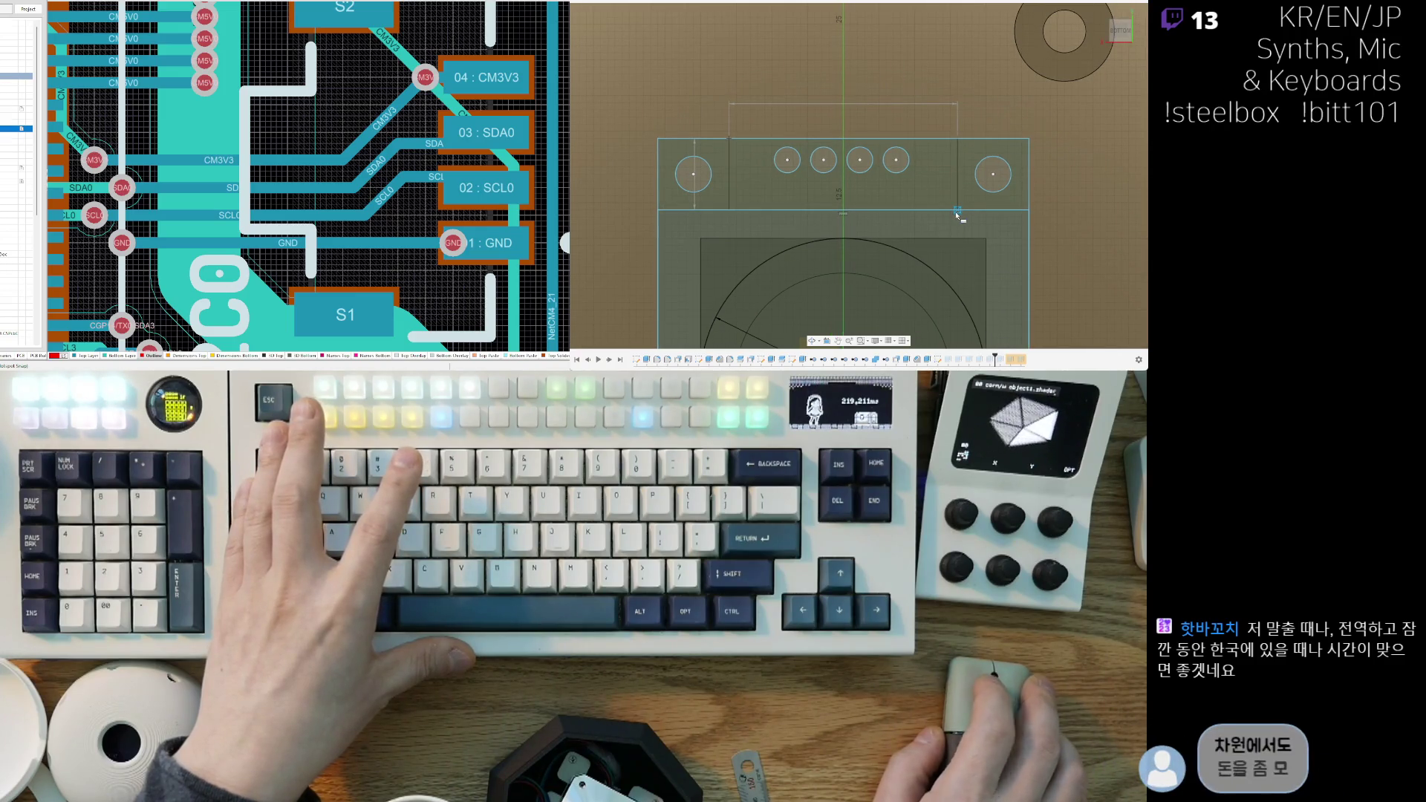
{"action": "left_click_drag", "start_coordinate": [957, 215], "coordinate": [975, 221]}
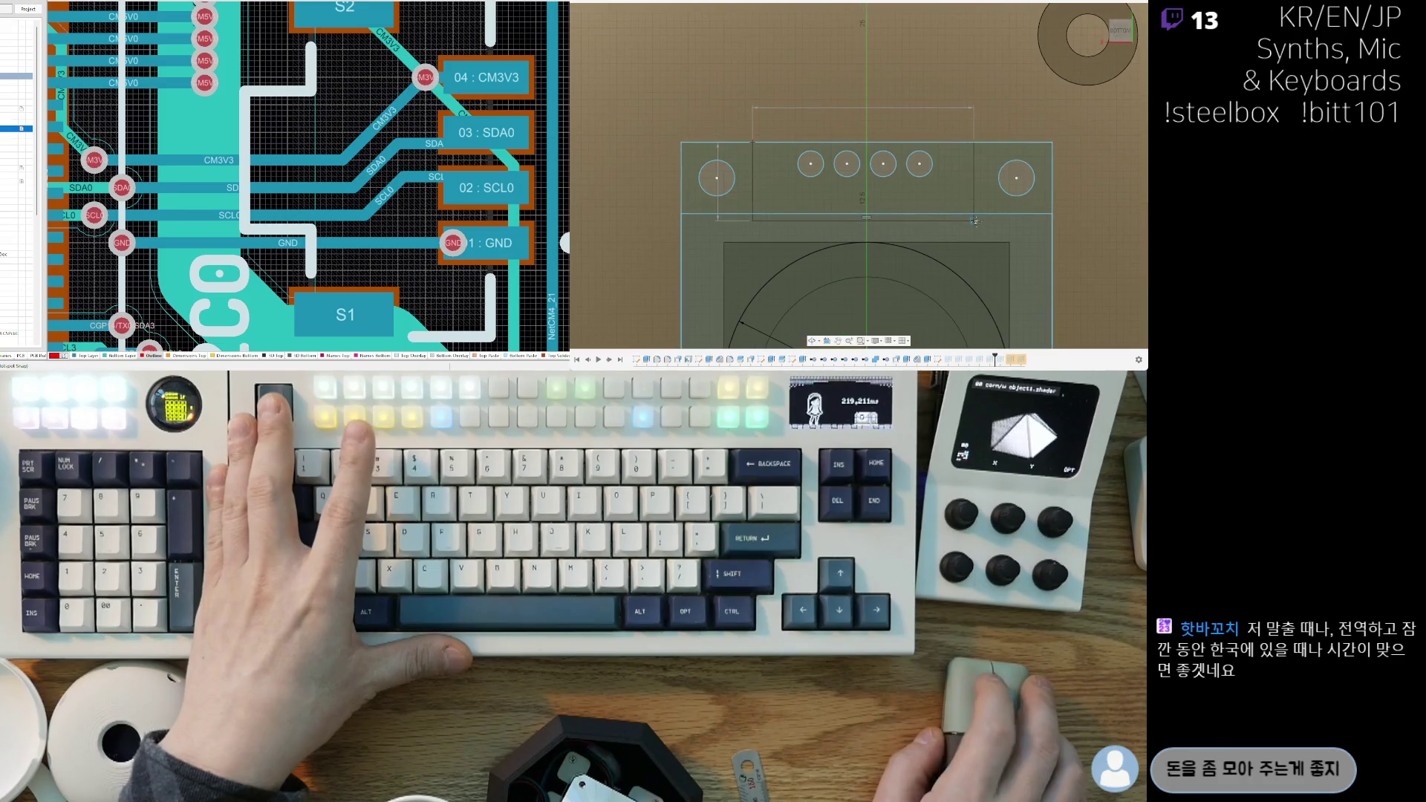
{"action": "key", "text": "Escape"}
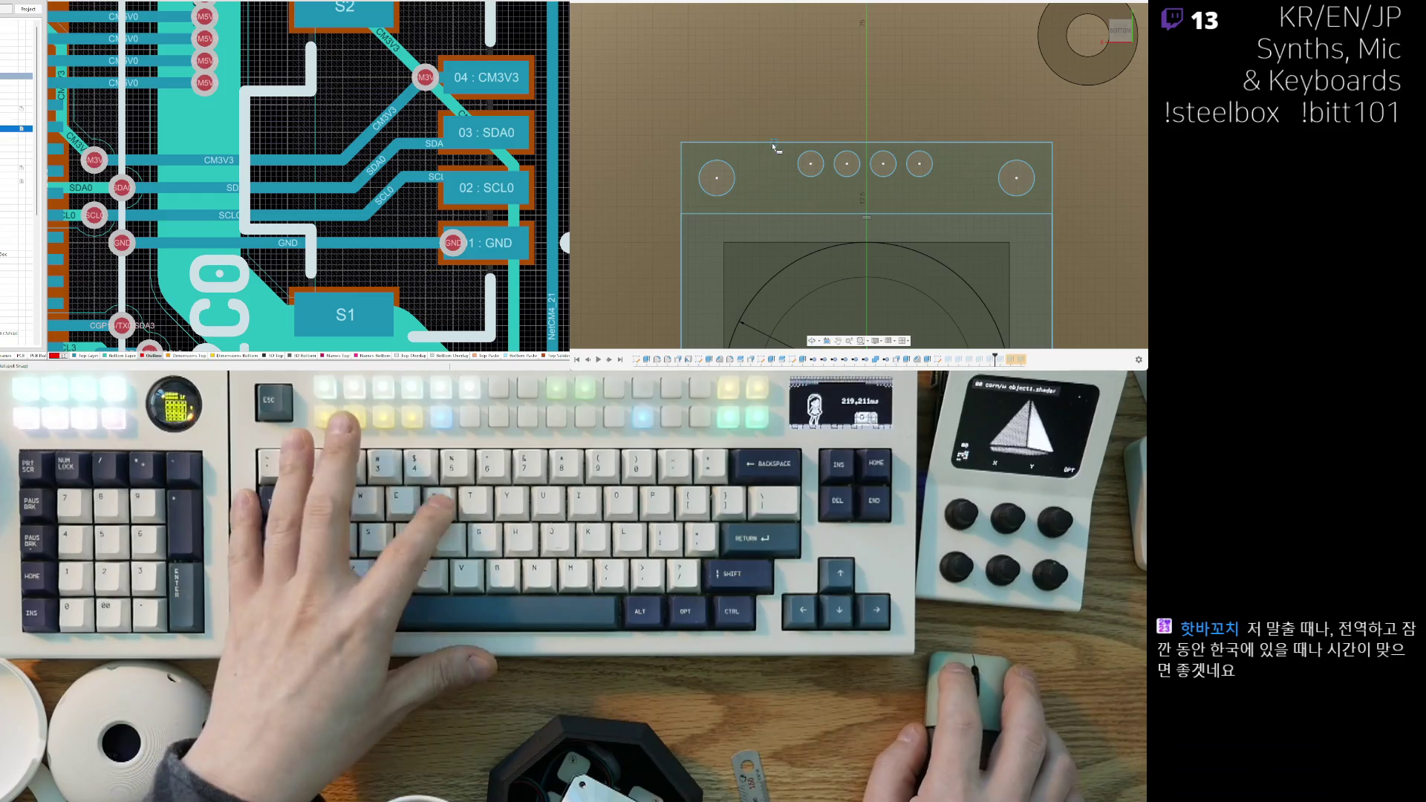
Step: Stretch the rectangle's corner and right edge outward to enclose the four small header holes
{"action": "left_click_drag", "start_coordinate": [839, 212], "coordinate": [947, 221]}
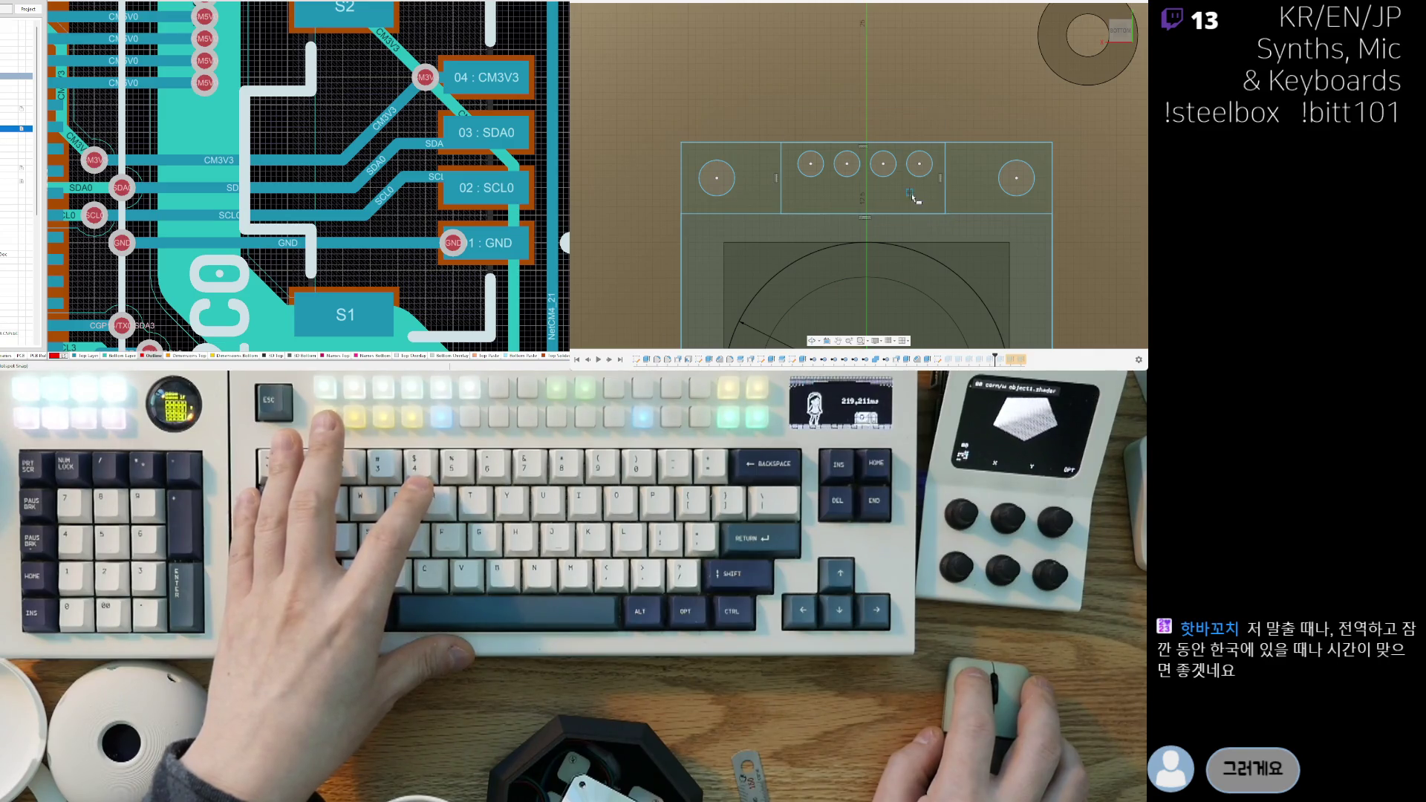
{"action": "scroll", "coordinate": [913, 197], "scroll_direction": "down", "scroll_amount": 3}
{"action": "scroll", "coordinate": [823, 210], "scroll_direction": "up", "scroll_amount": 3}
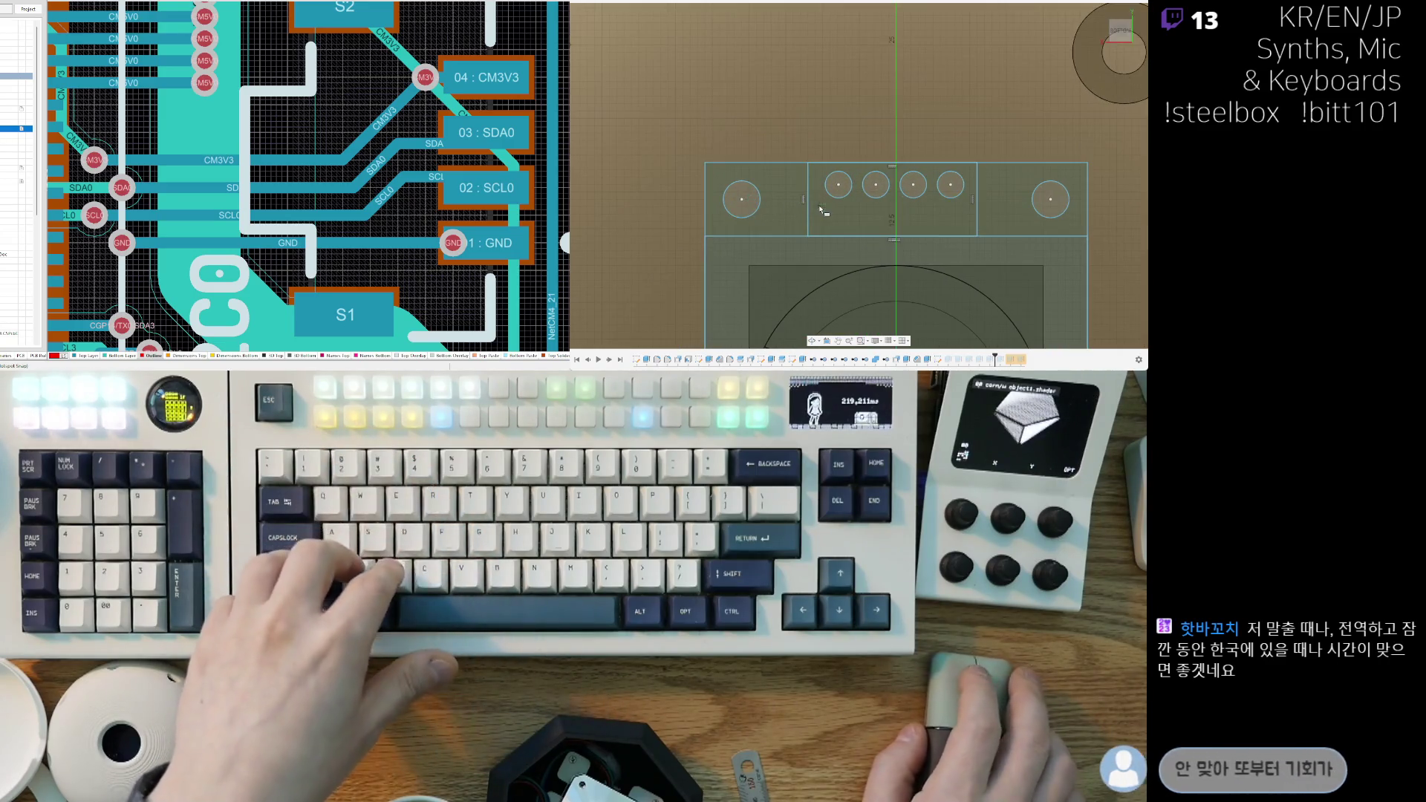
{"action": "middle_click_drag", "start_coordinate": [776, 189], "coordinate": [739, 179]}
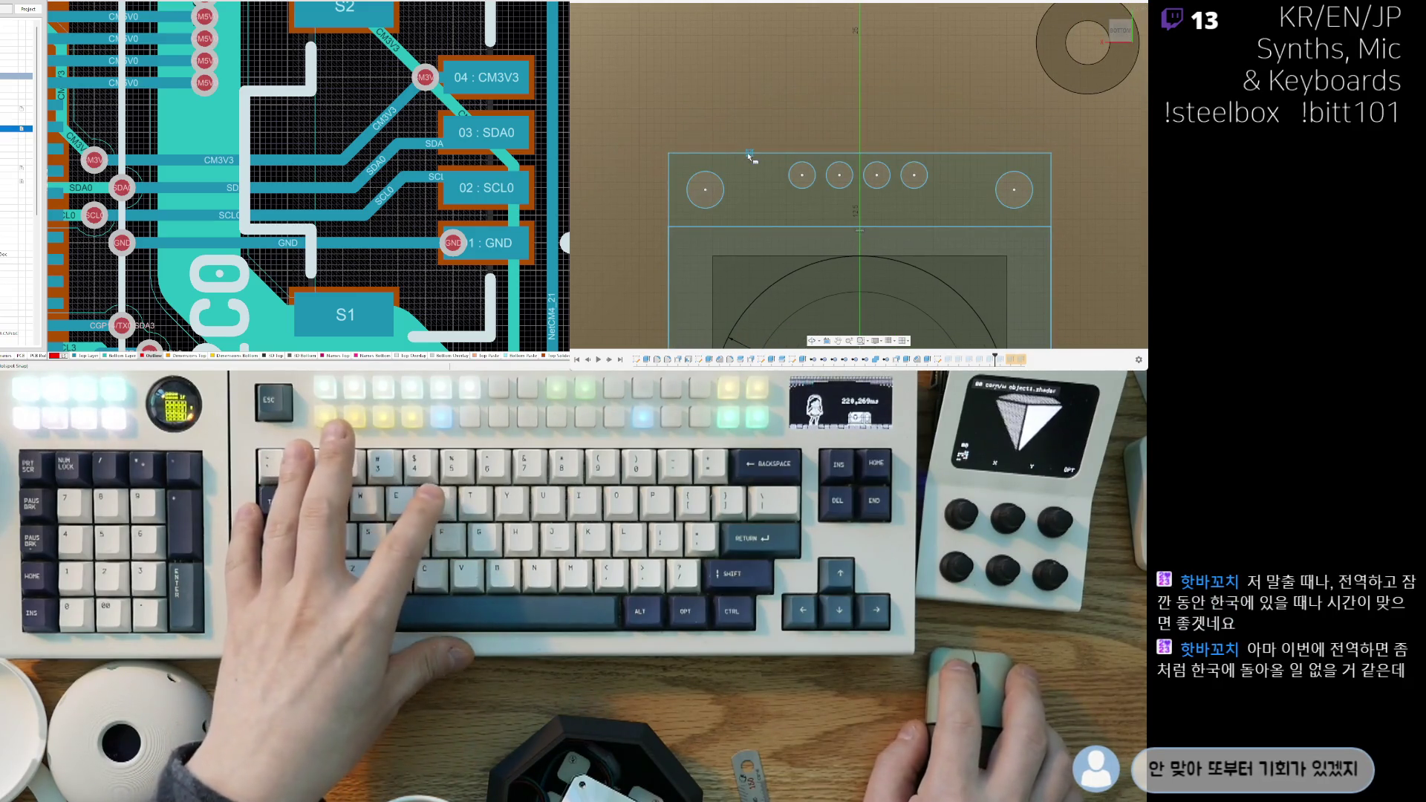
{"action": "left_click_drag", "start_coordinate": [945, 219], "coordinate": [972, 222]}
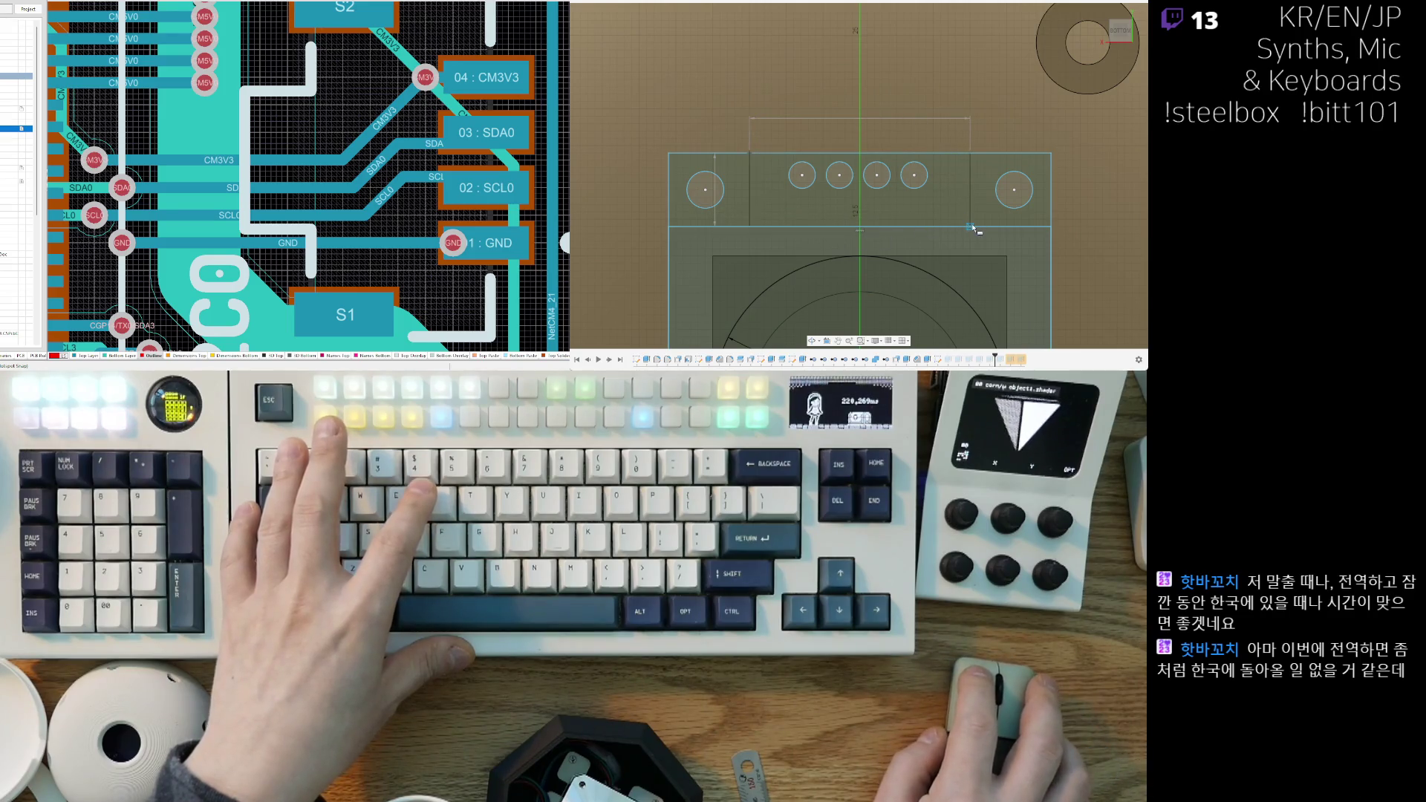
{"action": "scroll", "coordinate": [972, 229], "scroll_direction": "down", "scroll_amount": 2}
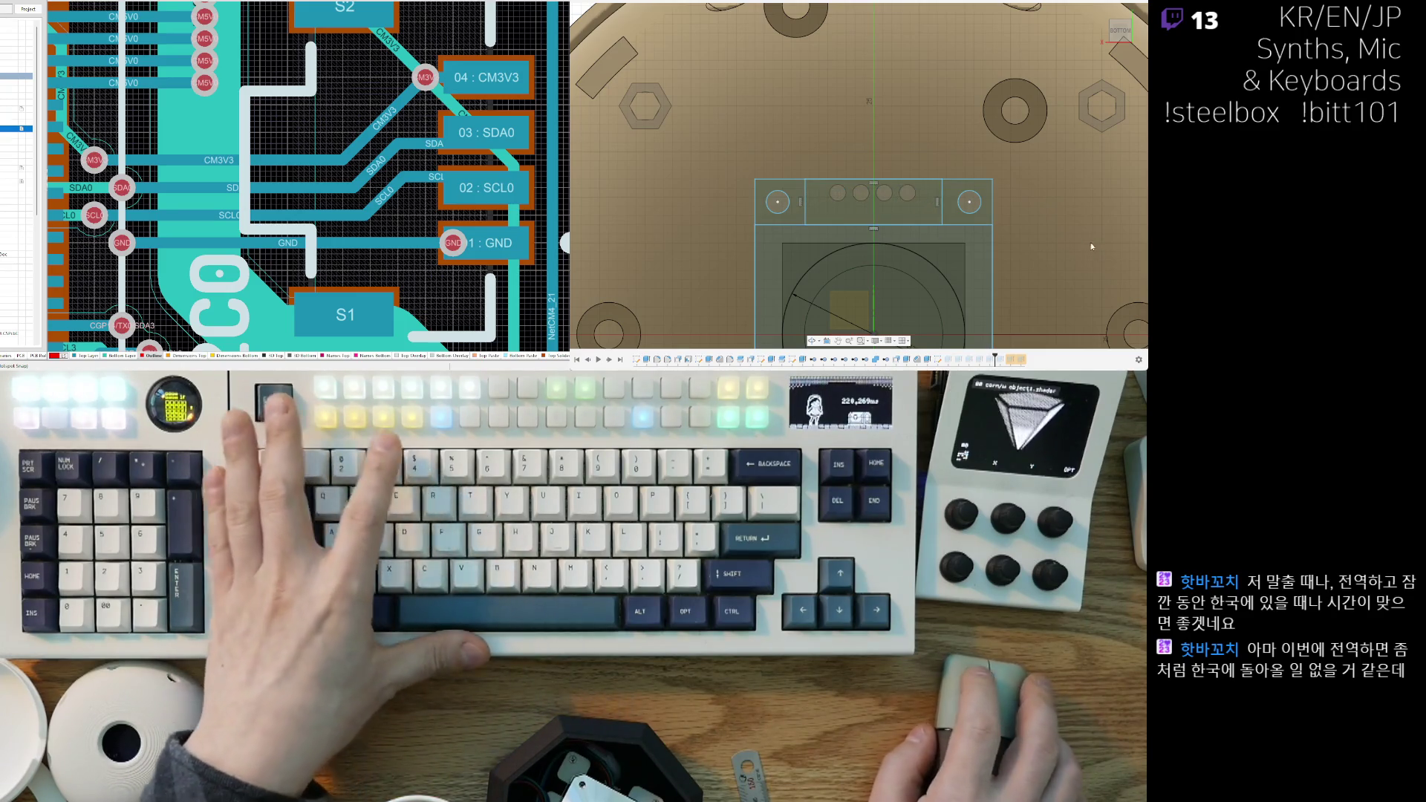
Step: Exit the sketch tool and finish the mount-plate sketch
{"action": "key", "text": "Escape"}
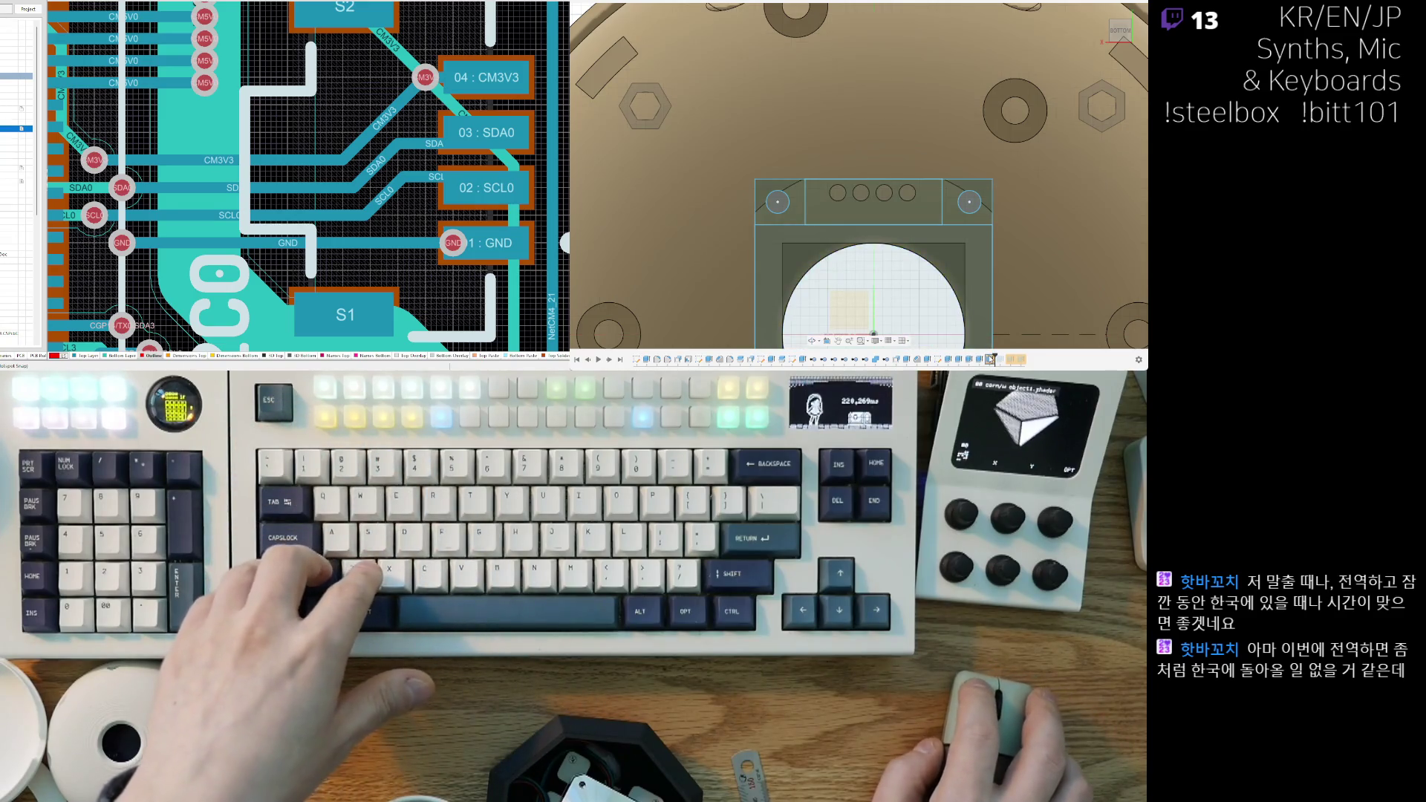
{"action": "middle_click_drag", "start_coordinate": [983, 343], "coordinate": [988, 317], "text": "shift"}
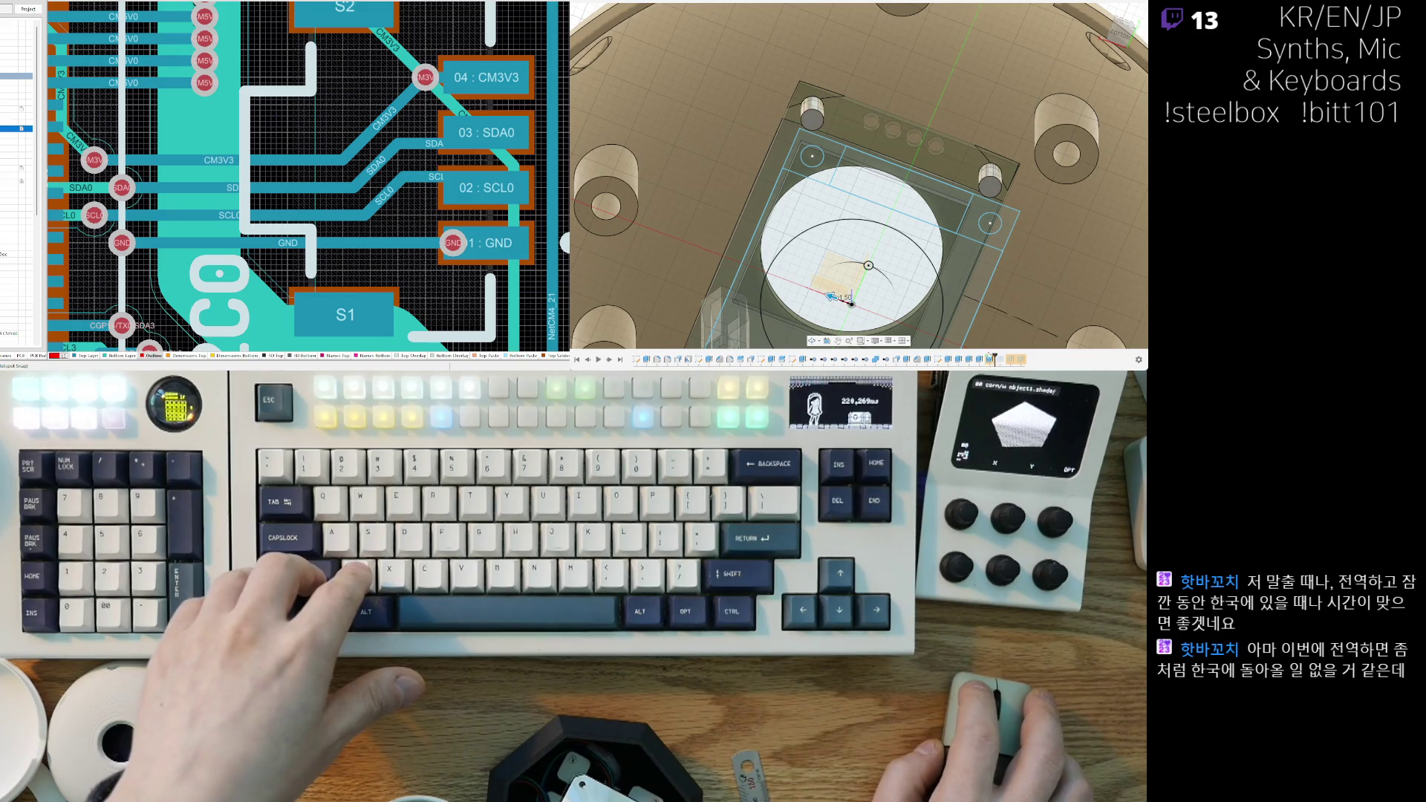
{"action": "key", "text": "Escape"}
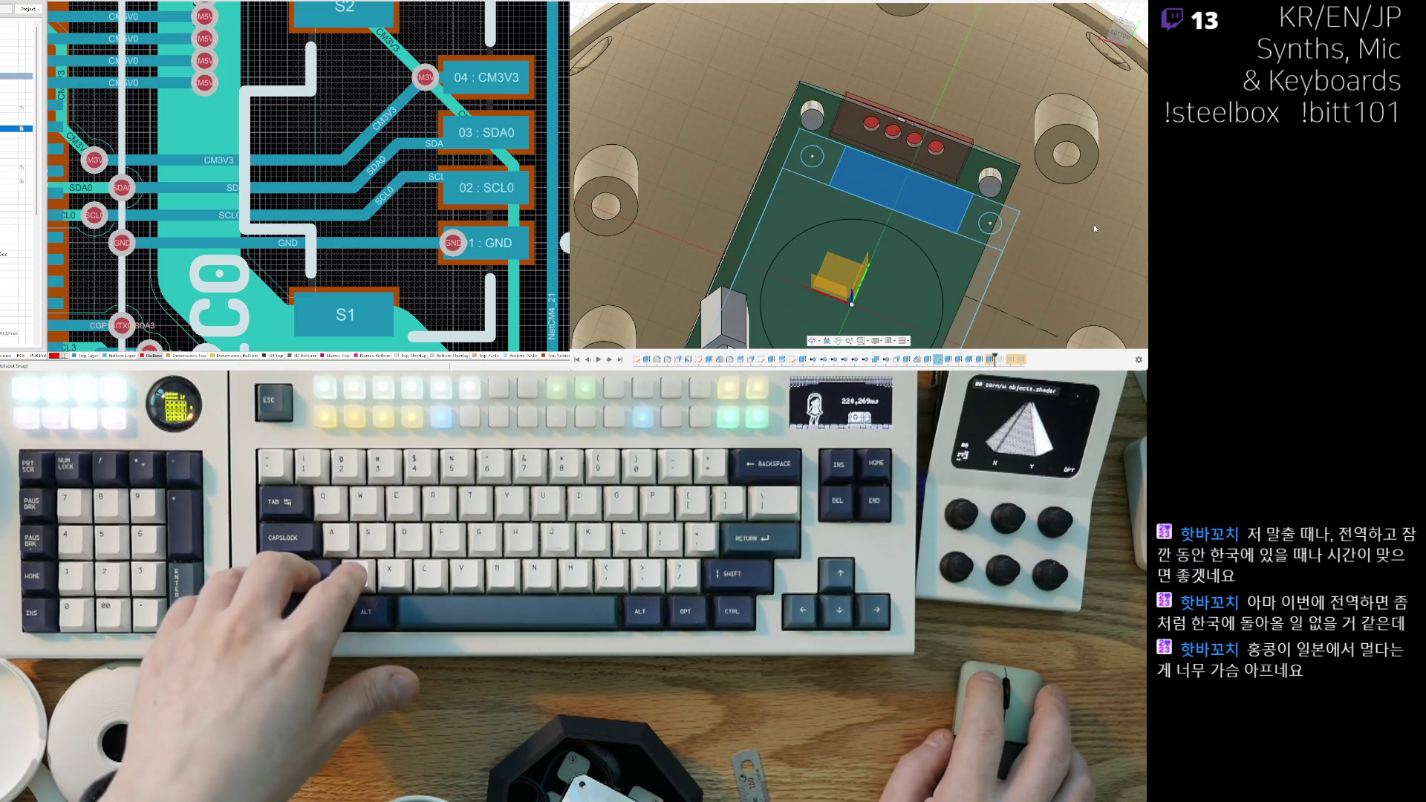
Step: Inspect the display board and its standoffs from top-down and tilted views of the dome
{"action": "scroll", "coordinate": [1094, 229], "scroll_direction": "down", "scroll_amount": 5}
{"action": "middle_click_drag", "start_coordinate": [1094, 229], "coordinate": [1084, 304], "text": "shift"}
{"action": "mouse_move", "coordinate": [891, 186]}
{"action": "middle_mouse_down", "text": "shift"}
{"action": "mouse_move", "coordinate": [937, 147]}
{"action": "mouse_move", "coordinate": [950, 236]}
{"action": "mouse_move", "coordinate": [929, 262]}
{"action": "mouse_move", "coordinate": [935, 223]}
{"action": "middle_mouse_up", "text": "shift"}
{"action": "scroll", "coordinate": [937, 146], "scroll_direction": "up", "scroll_amount": 5}
{"action": "scroll", "coordinate": [935, 151], "scroll_direction": "down", "scroll_amount": 5}
{"action": "scroll", "coordinate": [976, 164], "scroll_direction": "up", "scroll_amount": 6}
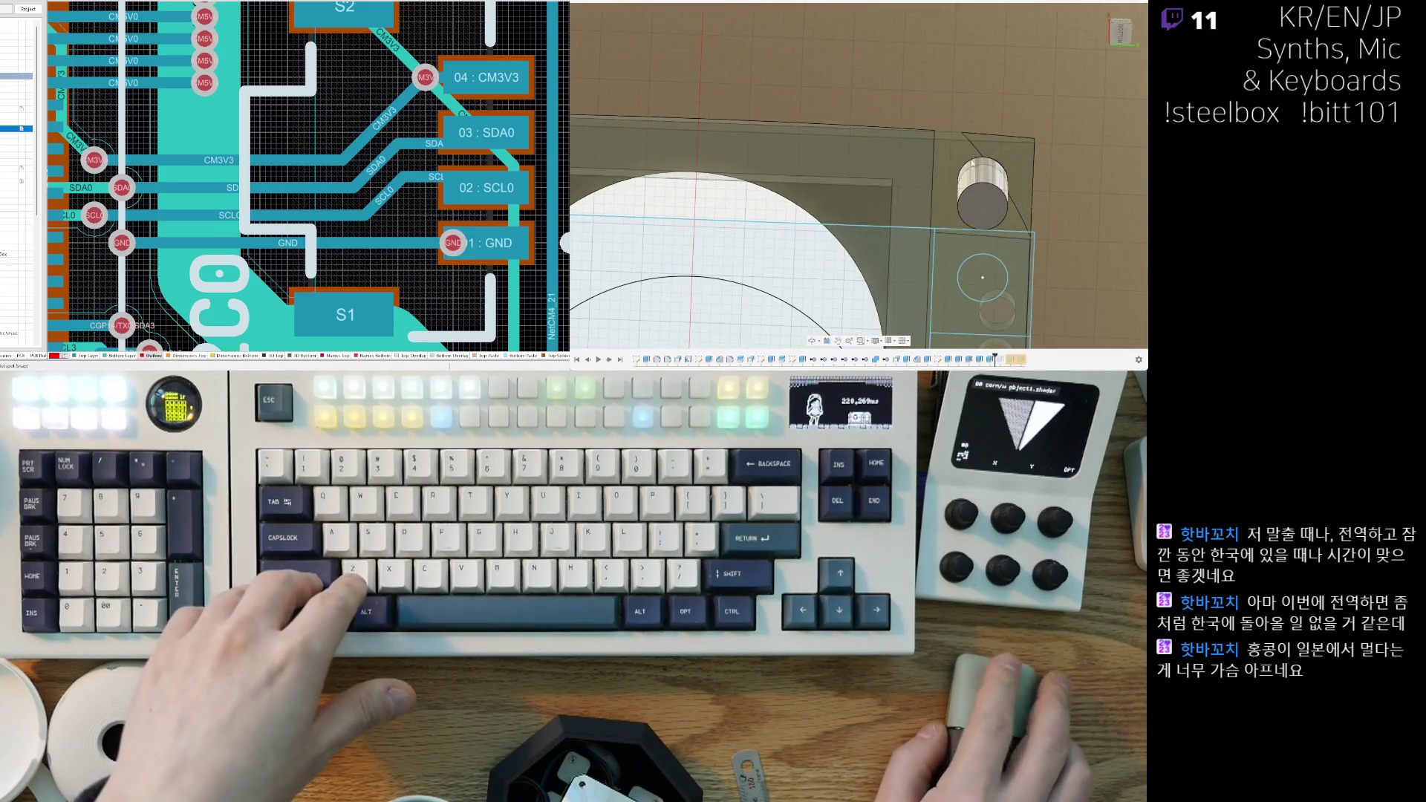
{"action": "scroll", "coordinate": [976, 163], "scroll_direction": "down", "scroll_amount": 8}
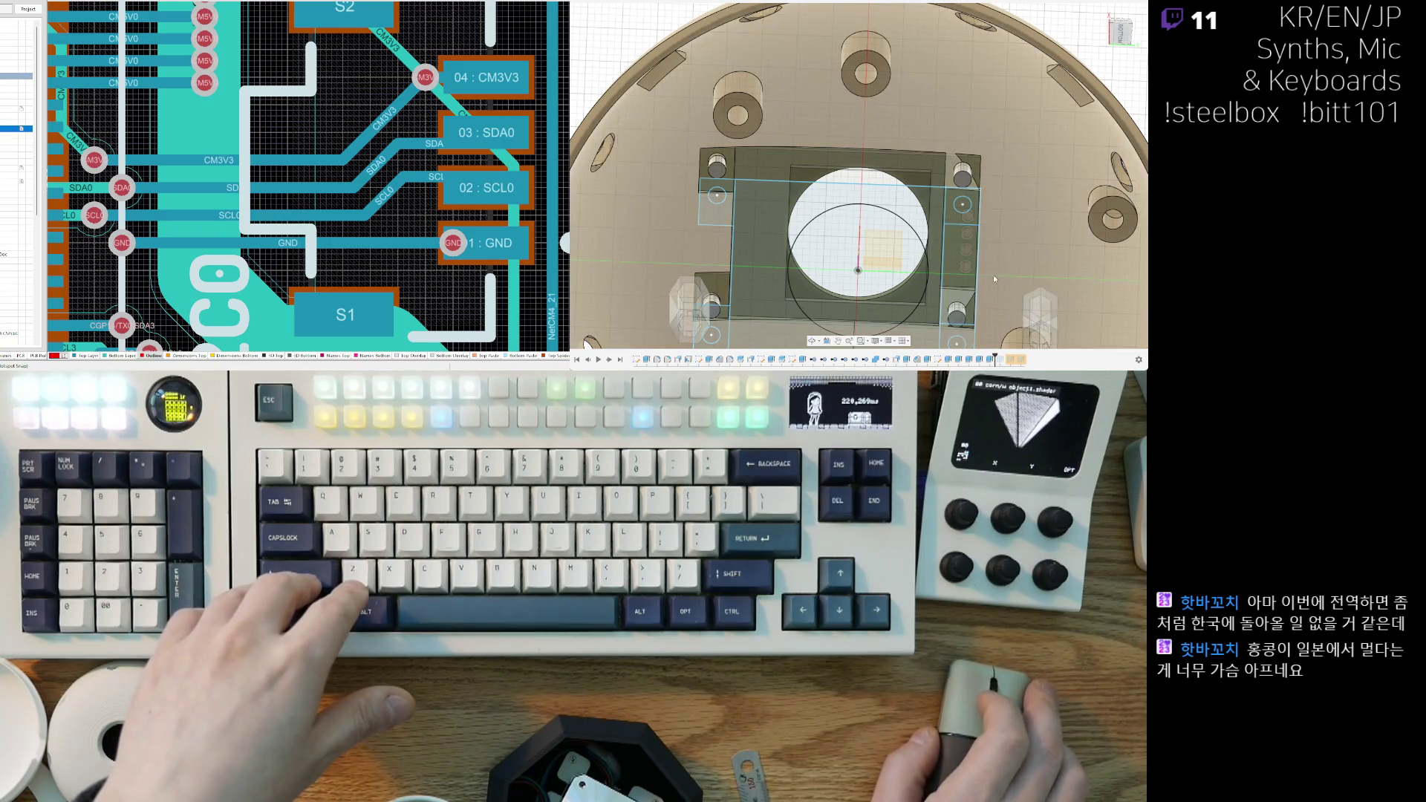
{"action": "scroll", "coordinate": [1002, 275], "scroll_direction": "down", "scroll_amount": 5}
{"action": "middle_click_drag", "start_coordinate": [994, 281], "coordinate": [876, 191], "text": "shift"}
{"action": "scroll", "coordinate": [835, 256], "scroll_direction": "up", "scroll_amount": 8}
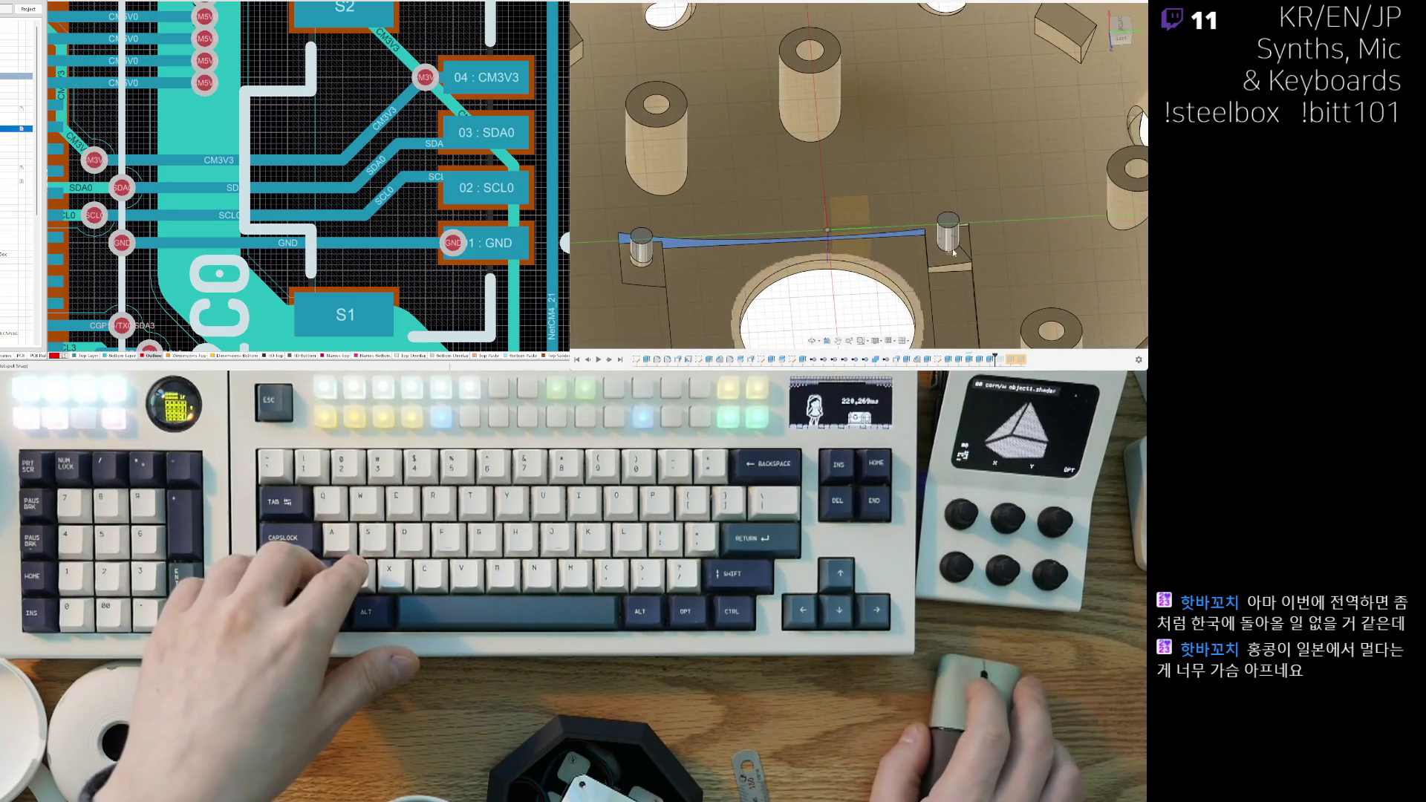
{"action": "scroll", "coordinate": [964, 234], "scroll_direction": "up", "scroll_amount": 5}
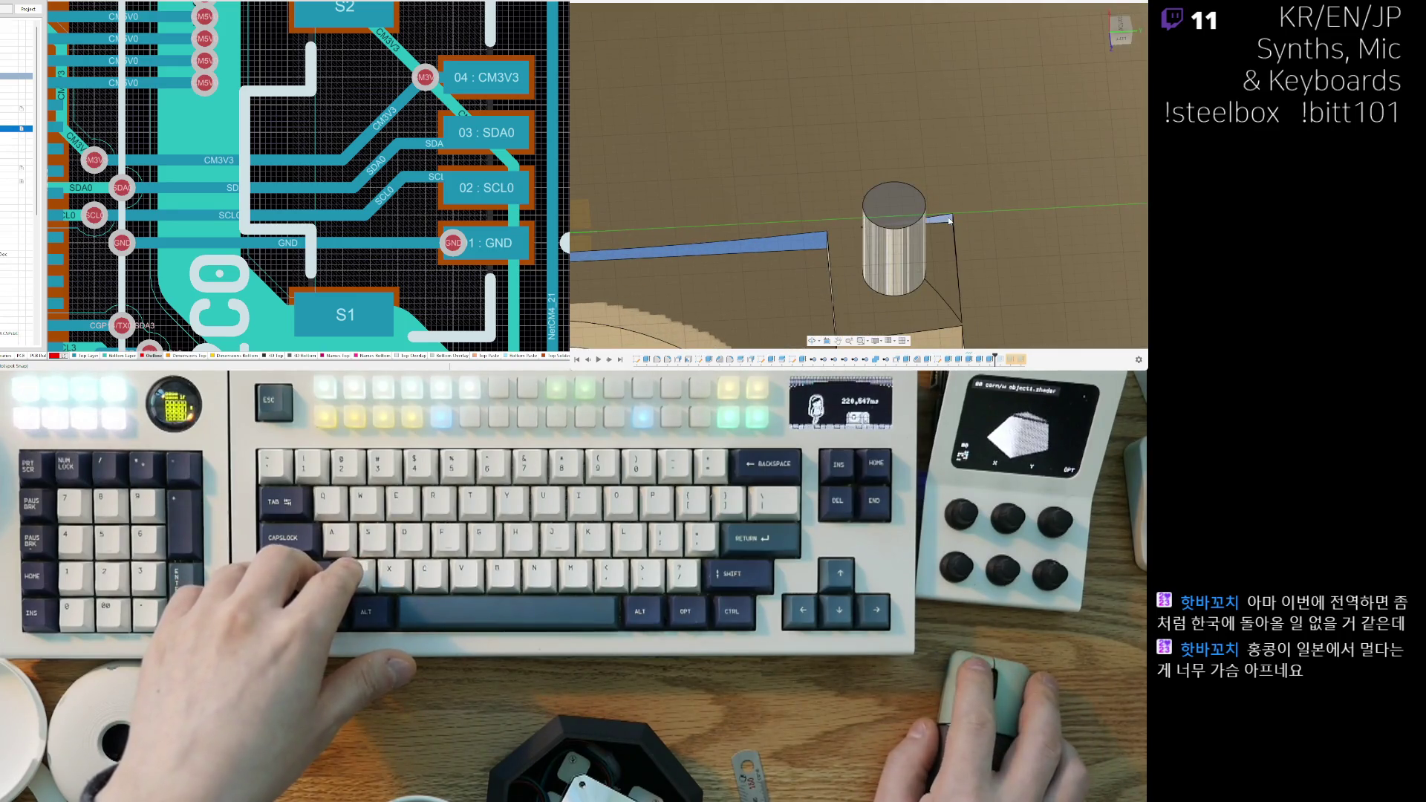
{"action": "mouse_move", "coordinate": [931, 286]}
{"action": "middle_mouse_down", "text": "shift"}
{"action": "mouse_move", "coordinate": [859, 204]}
{"action": "mouse_move", "coordinate": [877, 226]}
{"action": "mouse_move", "coordinate": [686, 239]}
{"action": "mouse_move", "coordinate": [875, 211]}
{"action": "middle_mouse_up", "text": "shift"}
{"action": "scroll", "coordinate": [859, 204], "scroll_direction": "up", "scroll_amount": 3}
{"action": "scroll", "coordinate": [876, 220], "scroll_direction": "down", "scroll_amount": 5}
{"action": "scroll", "coordinate": [875, 211], "scroll_direction": "up", "scroll_amount": 2}
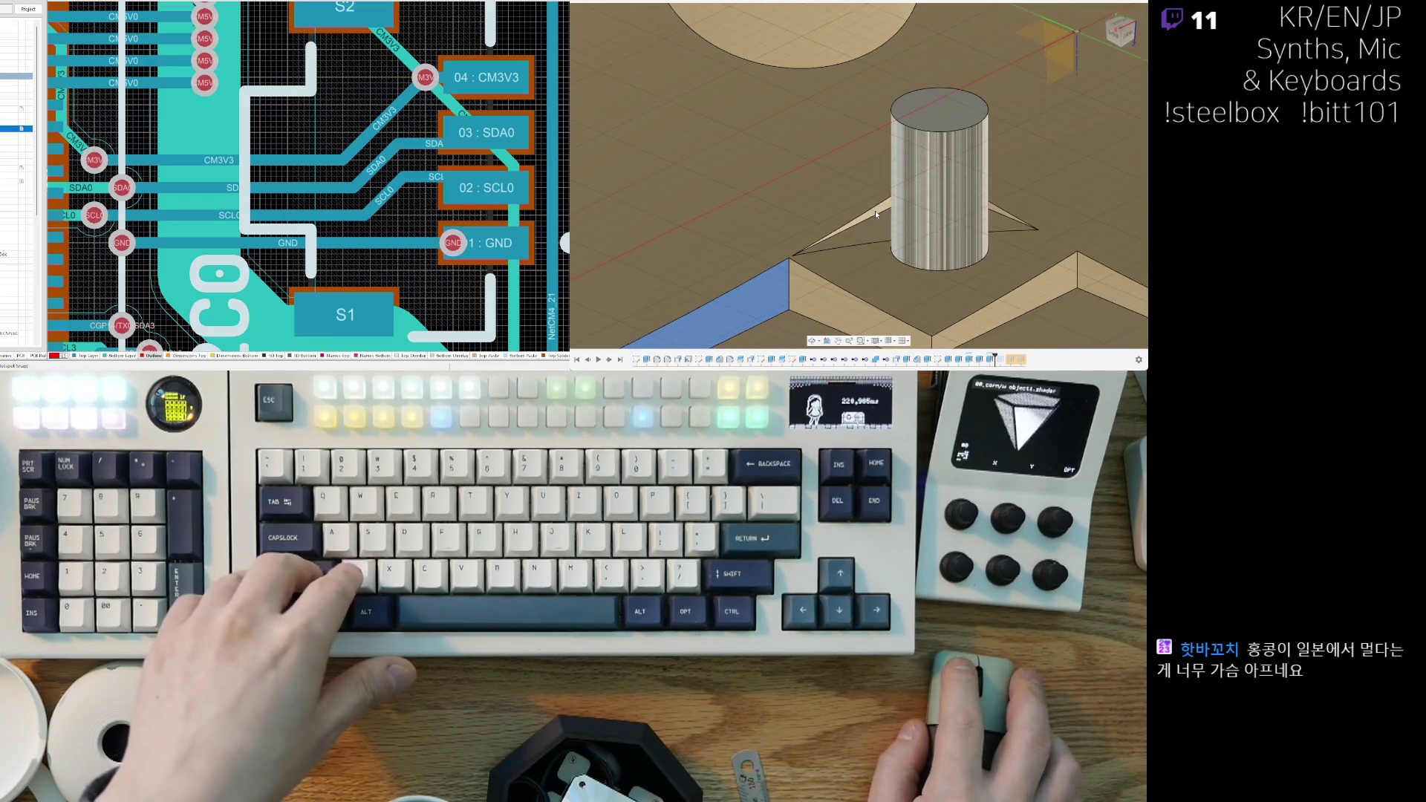
{"action": "scroll", "coordinate": [944, 204], "scroll_direction": "up", "scroll_amount": 5}
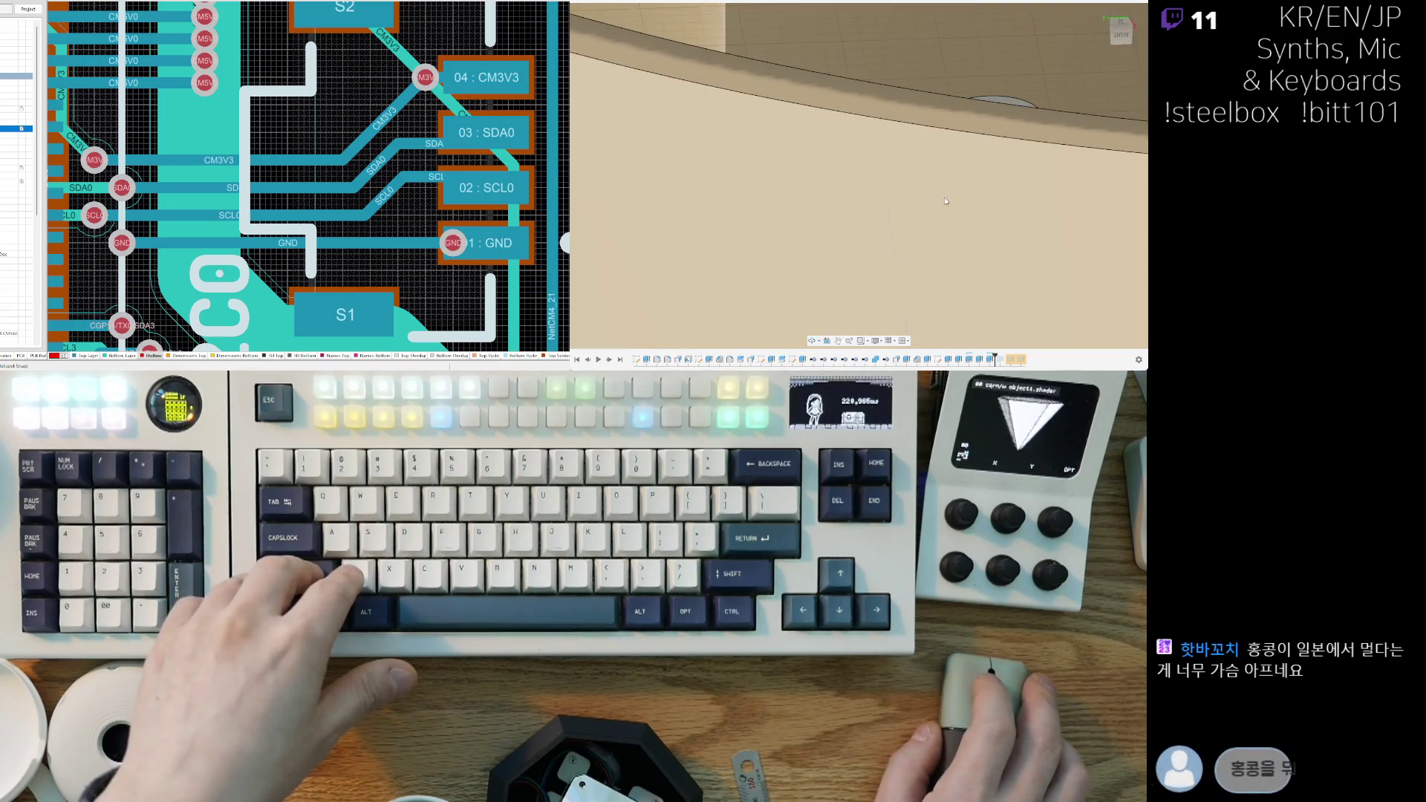
{"action": "scroll", "coordinate": [944, 204], "scroll_direction": "down", "scroll_amount": 5}
{"action": "mouse_move", "coordinate": [1007, 135]}
{"action": "middle_mouse_down", "text": "shift"}
{"action": "mouse_move", "coordinate": [830, 252]}
{"action": "mouse_move", "coordinate": [960, 161]}
{"action": "middle_mouse_up", "text": "shift"}
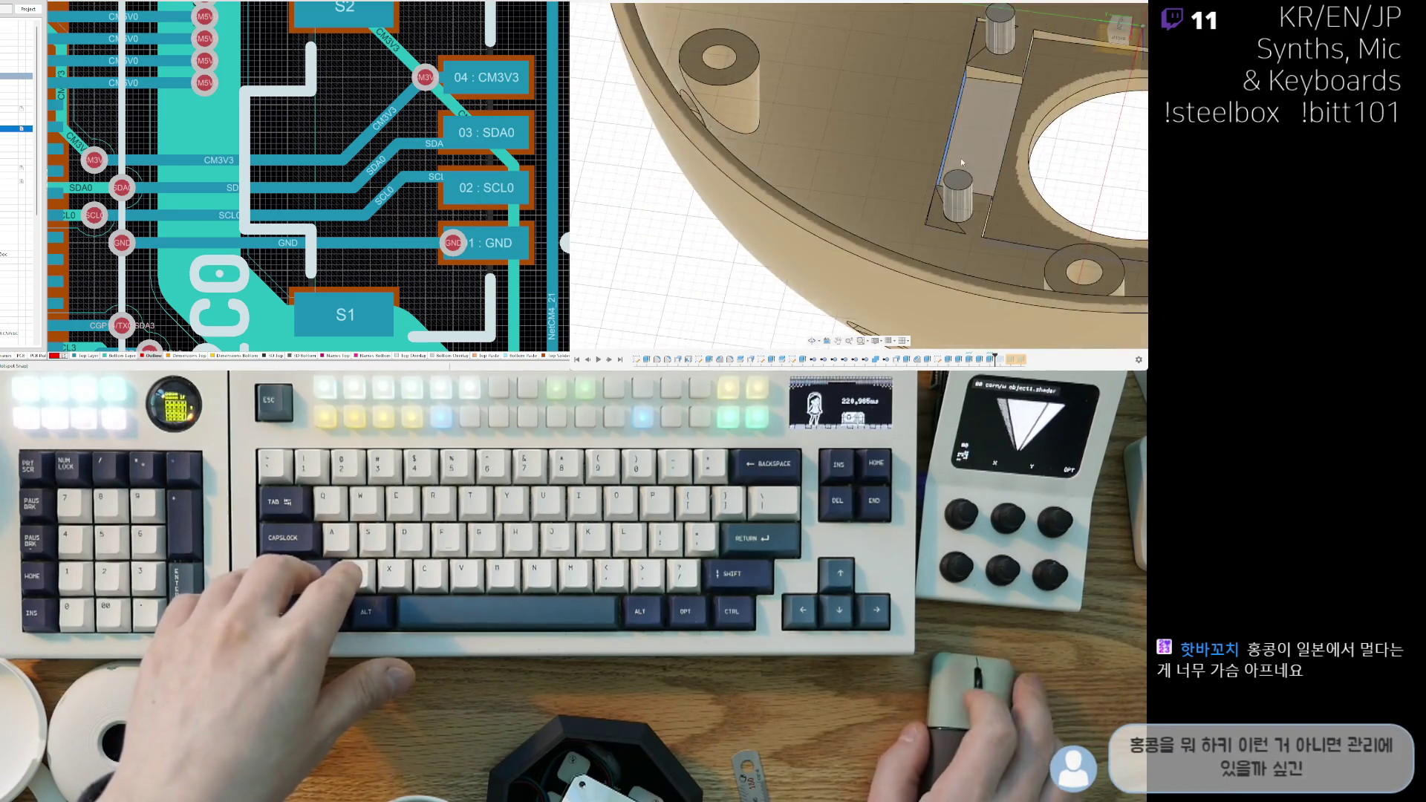
{"action": "scroll", "coordinate": [961, 161], "scroll_direction": "up", "scroll_amount": 5}
{"action": "mouse_move", "coordinate": [763, 93]}
{"action": "middle_mouse_down", "text": "shift"}
{"action": "mouse_move", "coordinate": [867, 194]}
{"action": "mouse_move", "coordinate": [745, 261]}
{"action": "mouse_move", "coordinate": [768, 250]}
{"action": "mouse_move", "coordinate": [761, 237]}
{"action": "middle_mouse_up", "text": "shift"}
{"action": "left_click", "coordinate": [755, 224], "text": "shift"}
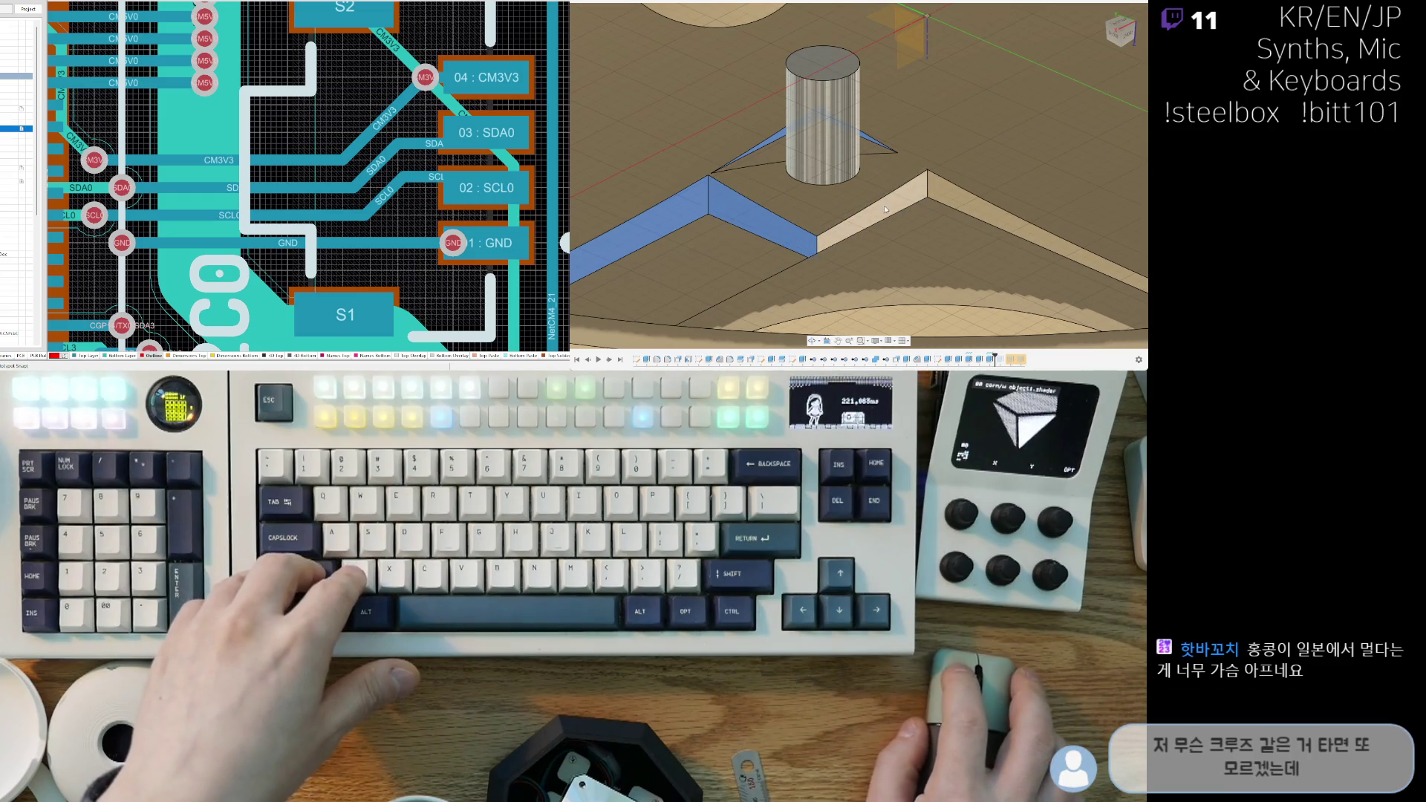
{"action": "mouse_move", "coordinate": [942, 208]}
{"action": "middle_mouse_down", "text": "shift"}
{"action": "mouse_move", "coordinate": [845, 169]}
{"action": "mouse_move", "coordinate": [797, 47]}
{"action": "mouse_move", "coordinate": [985, 121]}
{"action": "mouse_move", "coordinate": [941, 152]}
{"action": "middle_mouse_up", "text": "shift"}
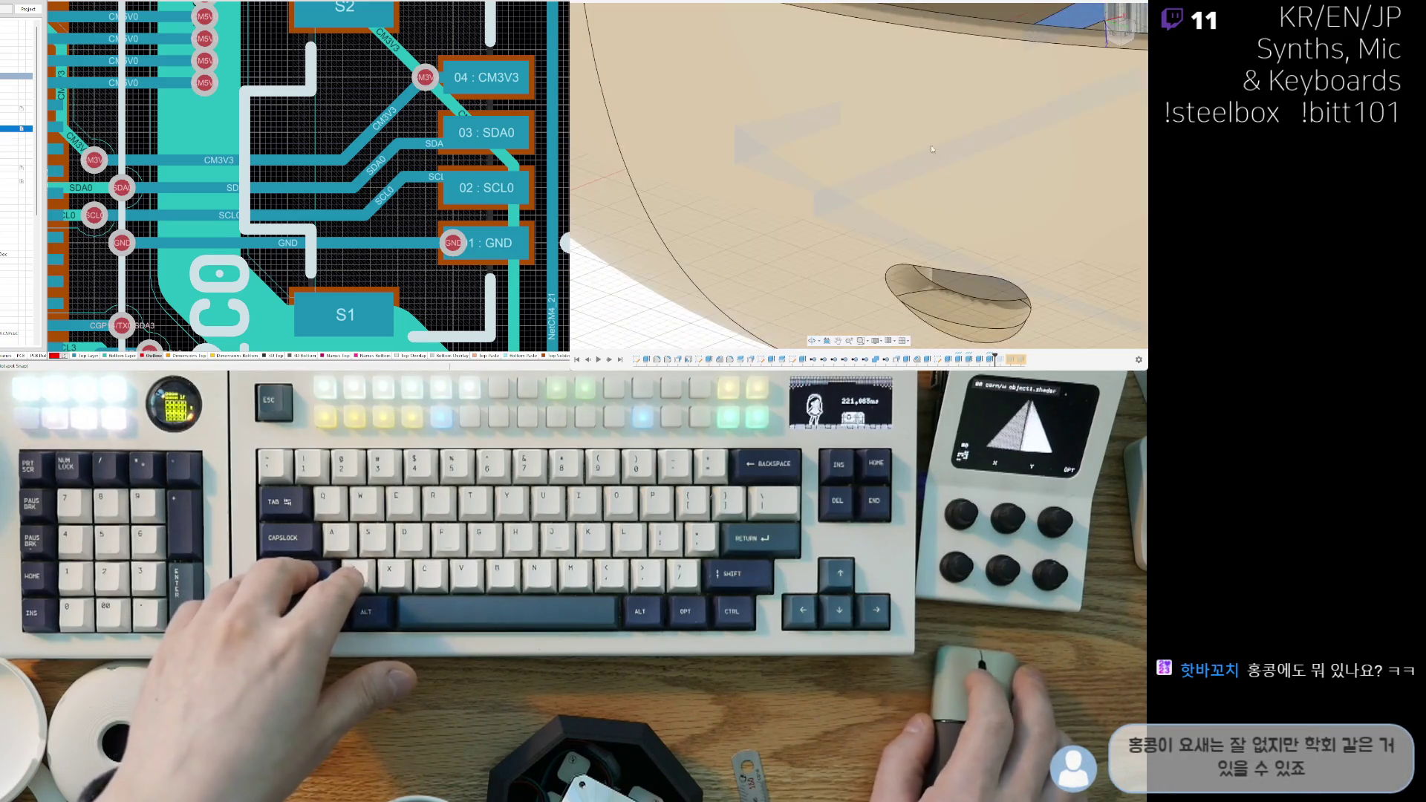
{"action": "mouse_move", "coordinate": [899, 81]}
{"action": "middle_mouse_down", "text": "shift"}
{"action": "mouse_move", "coordinate": [837, 124]}
{"action": "mouse_move", "coordinate": [776, 230]}
{"action": "mouse_move", "coordinate": [814, 154]}
{"action": "middle_mouse_up", "text": "shift"}
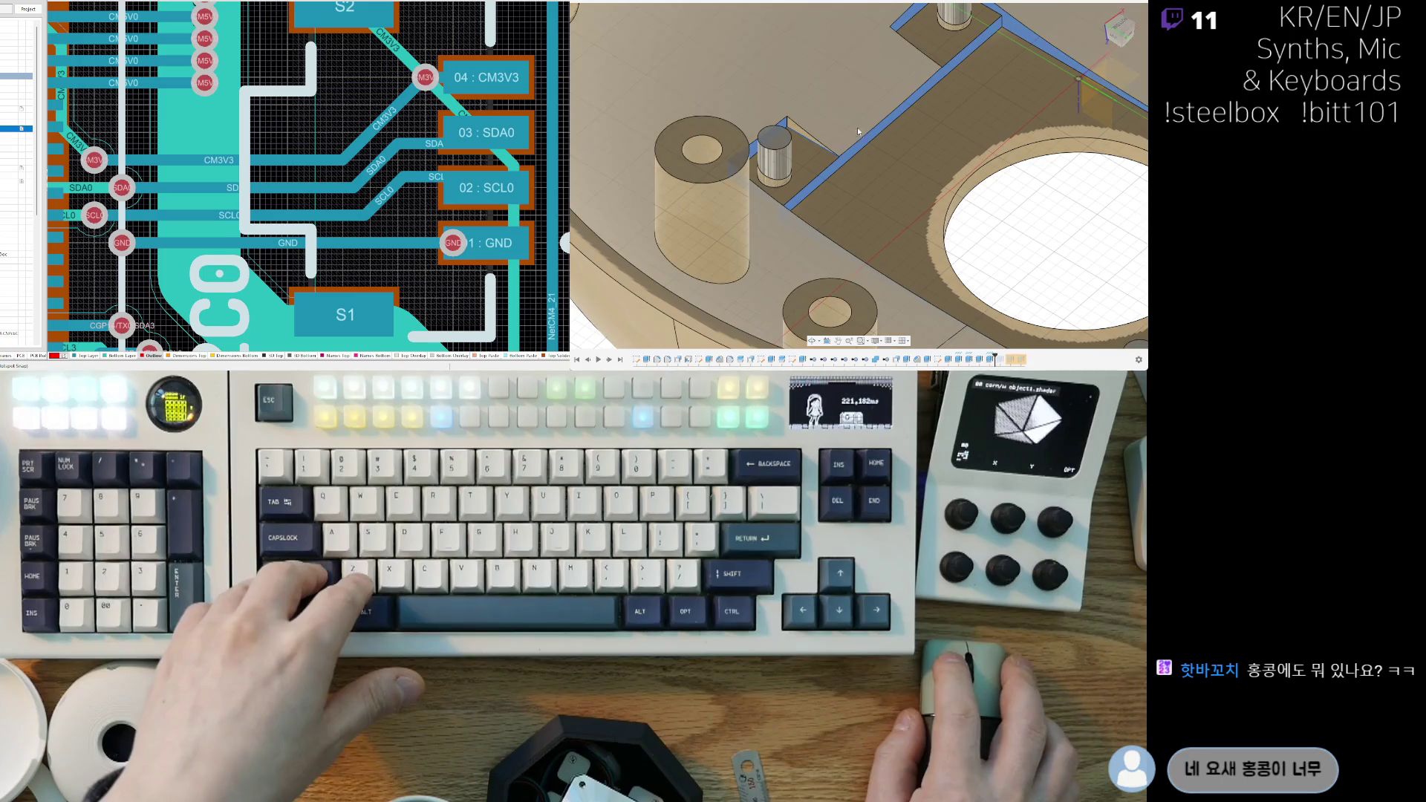
{"action": "scroll", "coordinate": [798, 134], "scroll_direction": "up", "scroll_amount": 3}
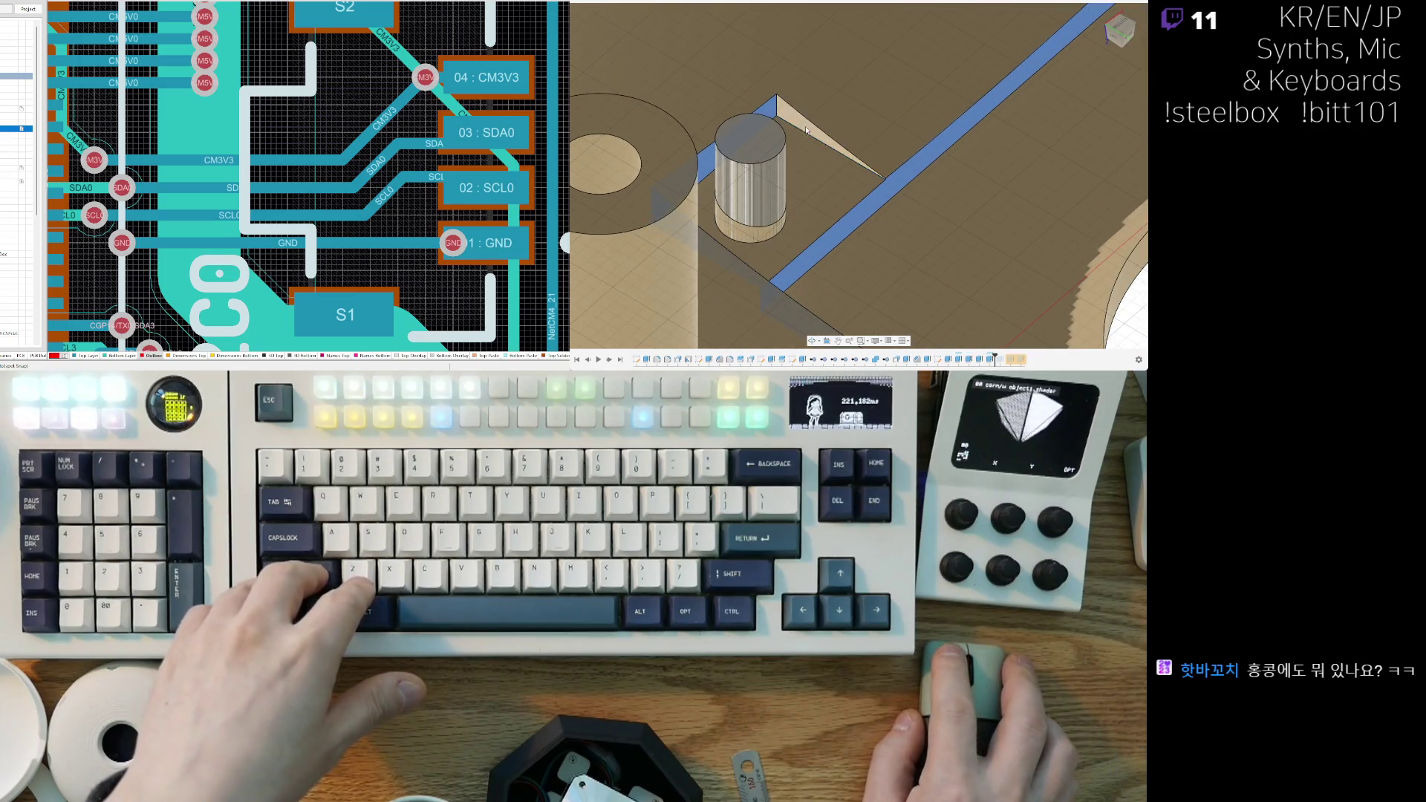
{"action": "scroll", "coordinate": [805, 122], "scroll_direction": "down", "scroll_amount": 5}
{"action": "middle_click_drag", "start_coordinate": [989, 122], "coordinate": [1013, 144], "text": "shift"}
{"action": "scroll", "coordinate": [1080, 158], "scroll_direction": "up", "scroll_amount": 5}
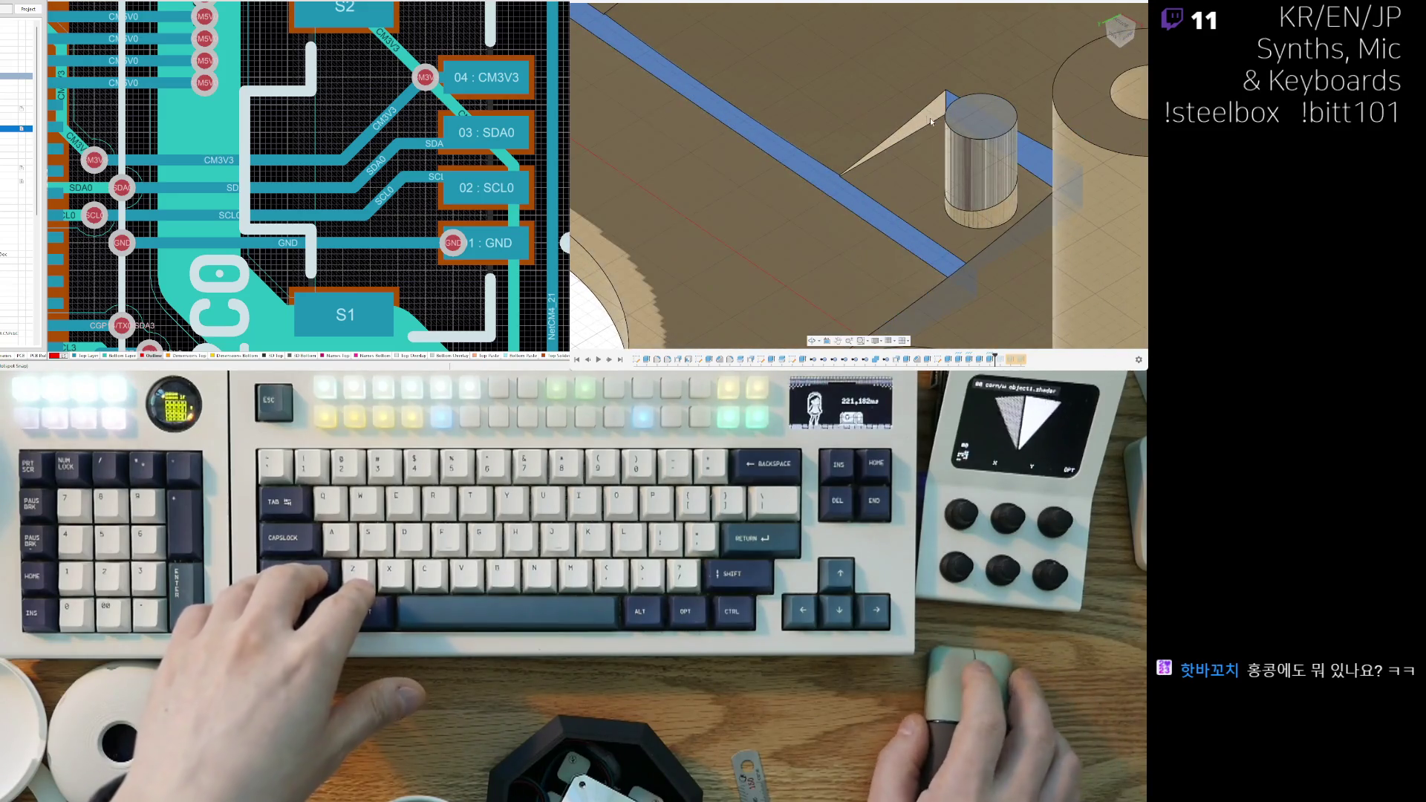
{"action": "scroll", "coordinate": [924, 121], "scroll_direction": "down", "scroll_amount": 6}
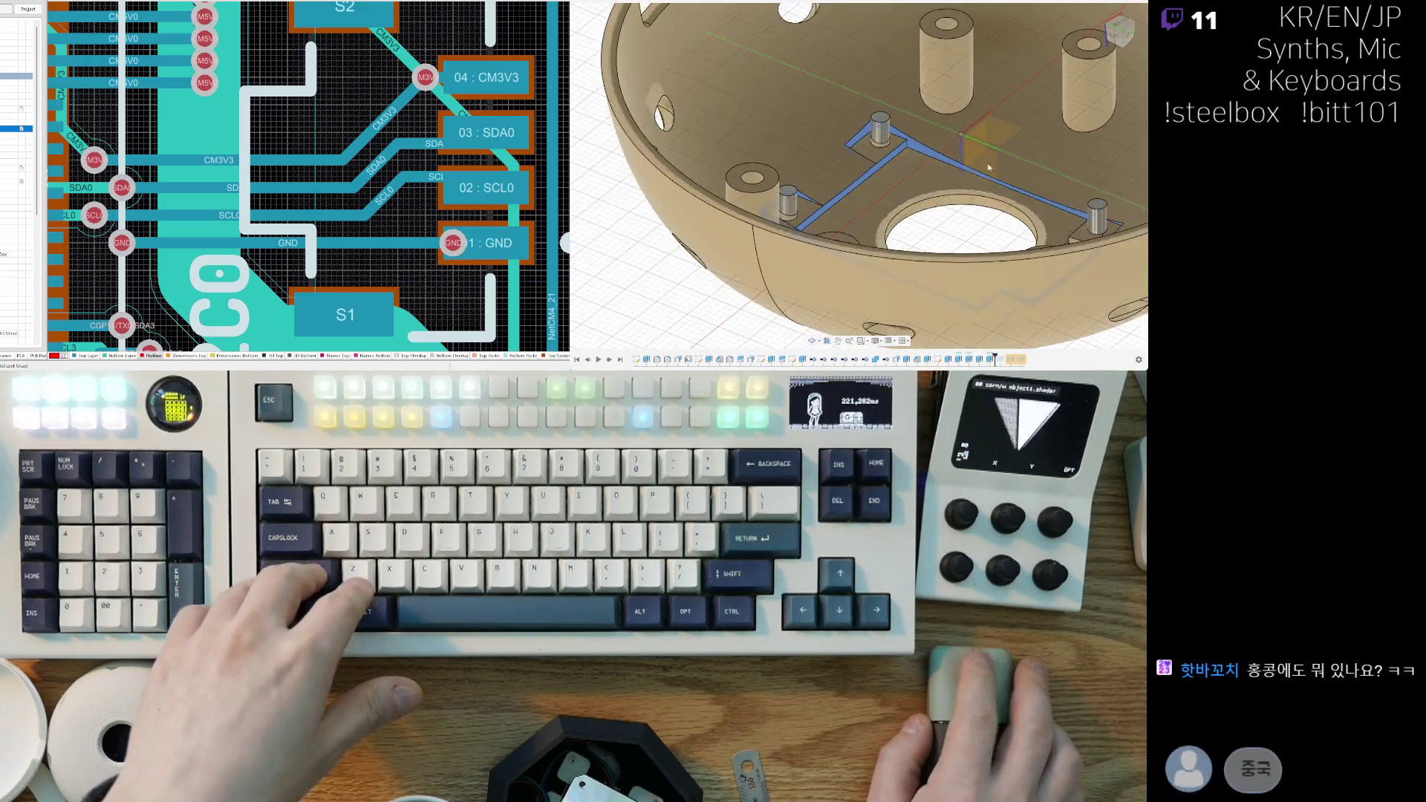
Step: Inspect the boss, ledge and central plate hole from above and diagonally
{"action": "mouse_move", "coordinate": [907, 158]}
{"action": "middle_mouse_down", "text": "shift"}
{"action": "mouse_move", "coordinate": [876, 169]}
{"action": "mouse_move", "coordinate": [949, 112]}
{"action": "mouse_move", "coordinate": [876, 165]}
{"action": "mouse_move", "coordinate": [817, 170]}
{"action": "mouse_move", "coordinate": [937, 153]}
{"action": "mouse_move", "coordinate": [861, 137]}
{"action": "mouse_move", "coordinate": [839, 152]}
{"action": "middle_mouse_up", "text": "shift"}
{"action": "scroll", "coordinate": [870, 170], "scroll_direction": "up", "scroll_amount": 6}
{"action": "scroll", "coordinate": [934, 159], "scroll_direction": "down", "scroll_amount": 5}
{"action": "scroll", "coordinate": [817, 170], "scroll_direction": "down", "scroll_amount": 5}
{"action": "scroll", "coordinate": [943, 160], "scroll_direction": "down", "scroll_amount": 3}
{"action": "scroll", "coordinate": [893, 118], "scroll_direction": "up", "scroll_amount": 5}
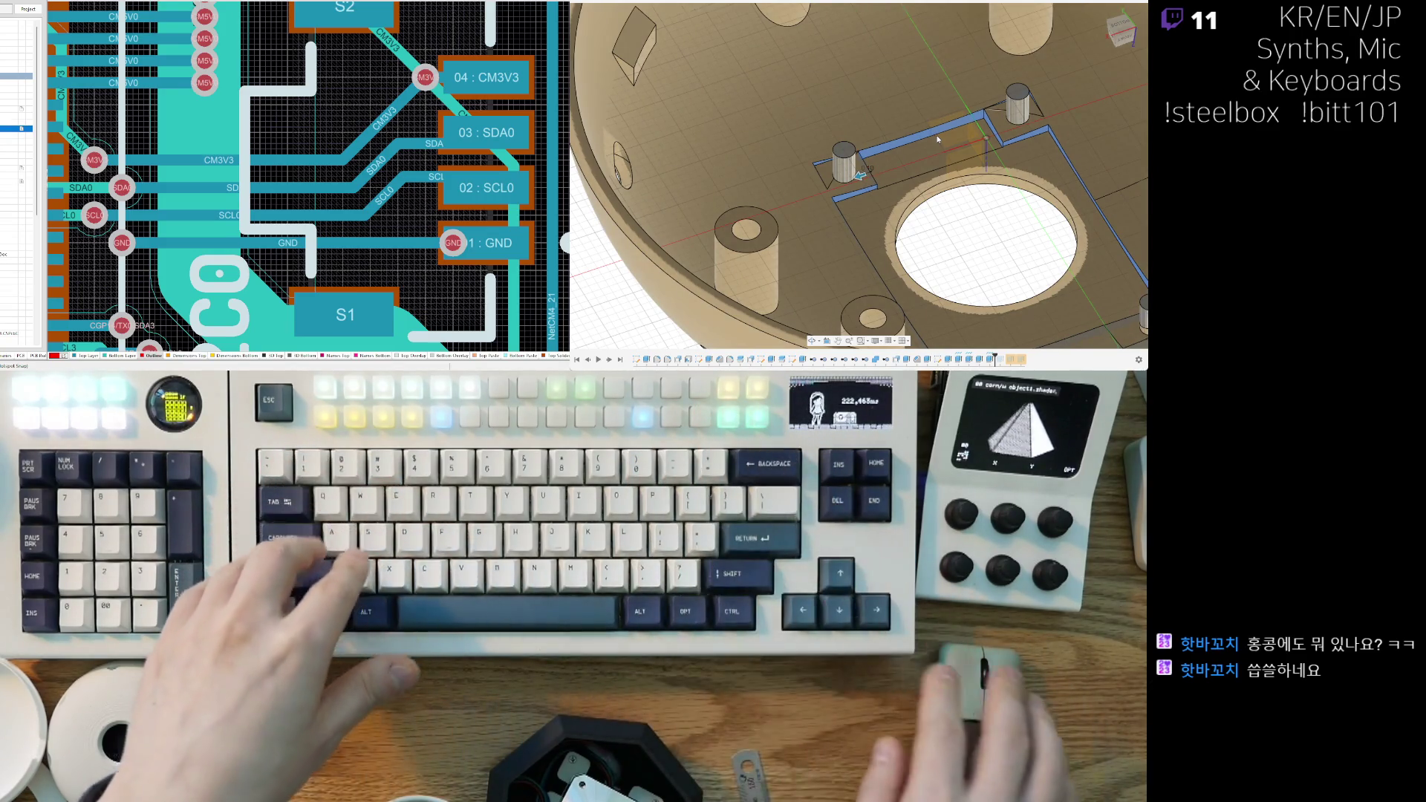
{"action": "scroll", "coordinate": [885, 274], "scroll_direction": "down", "scroll_amount": 3}
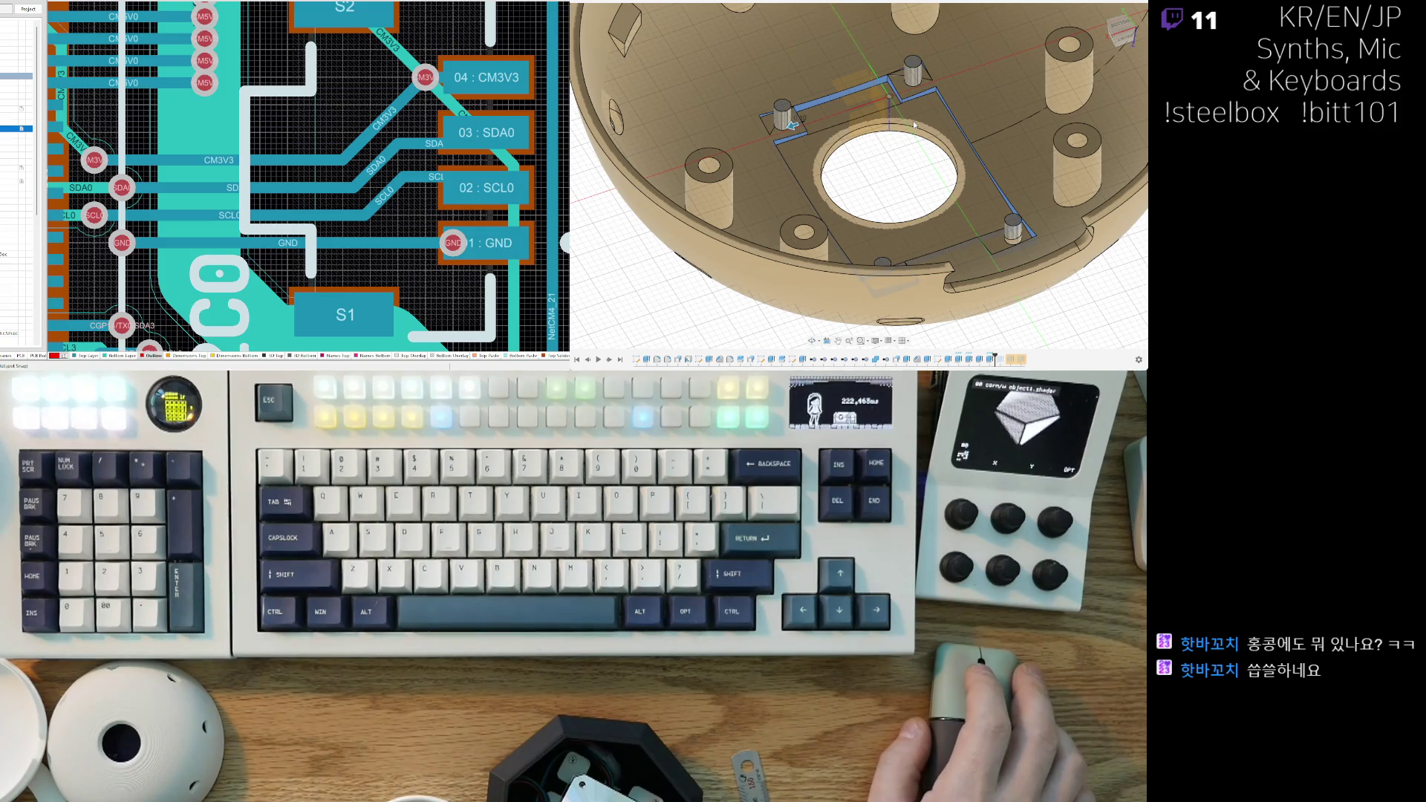
{"action": "scroll", "coordinate": [841, 119], "scroll_direction": "up", "scroll_amount": 5}
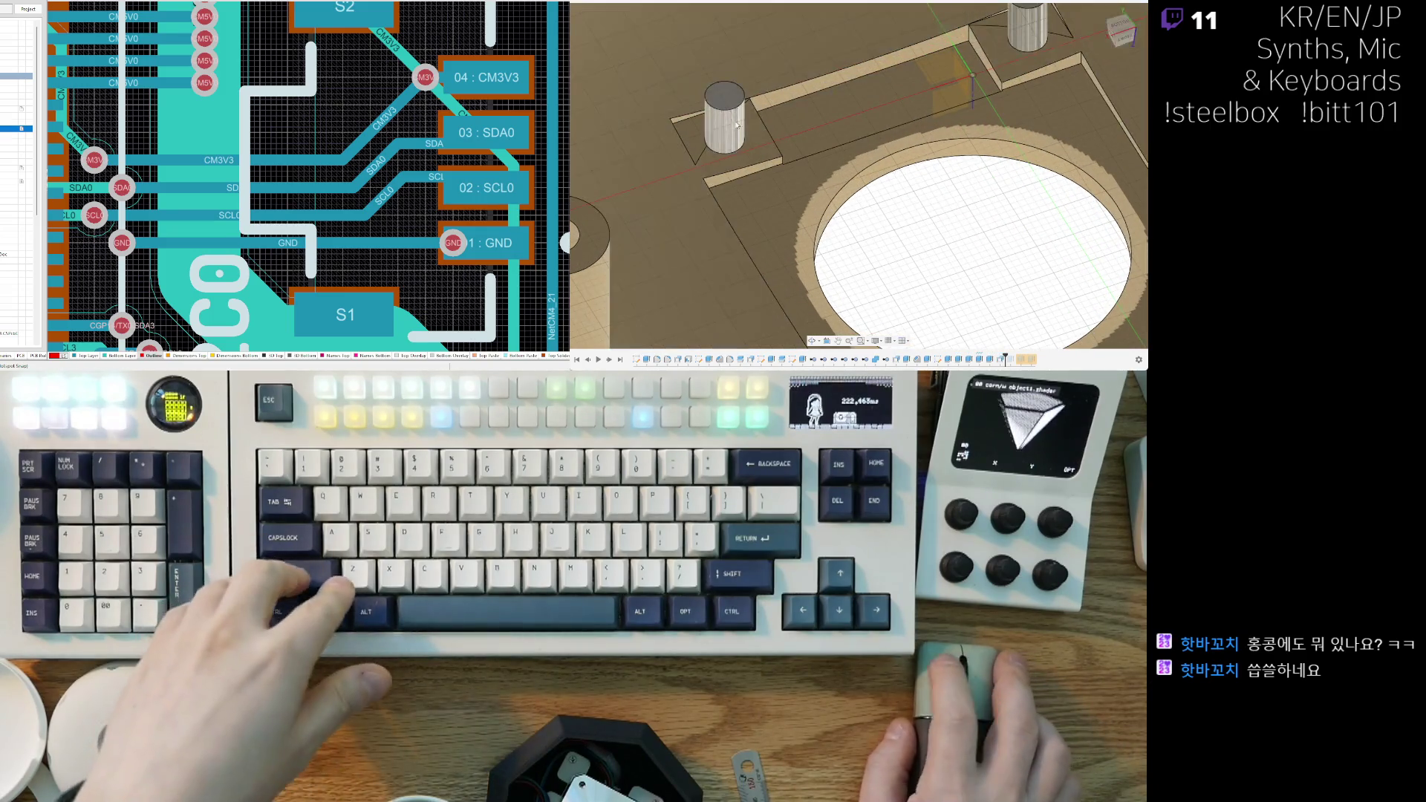
{"action": "middle_click_drag", "start_coordinate": [915, 221], "coordinate": [887, 29], "text": "shift"}
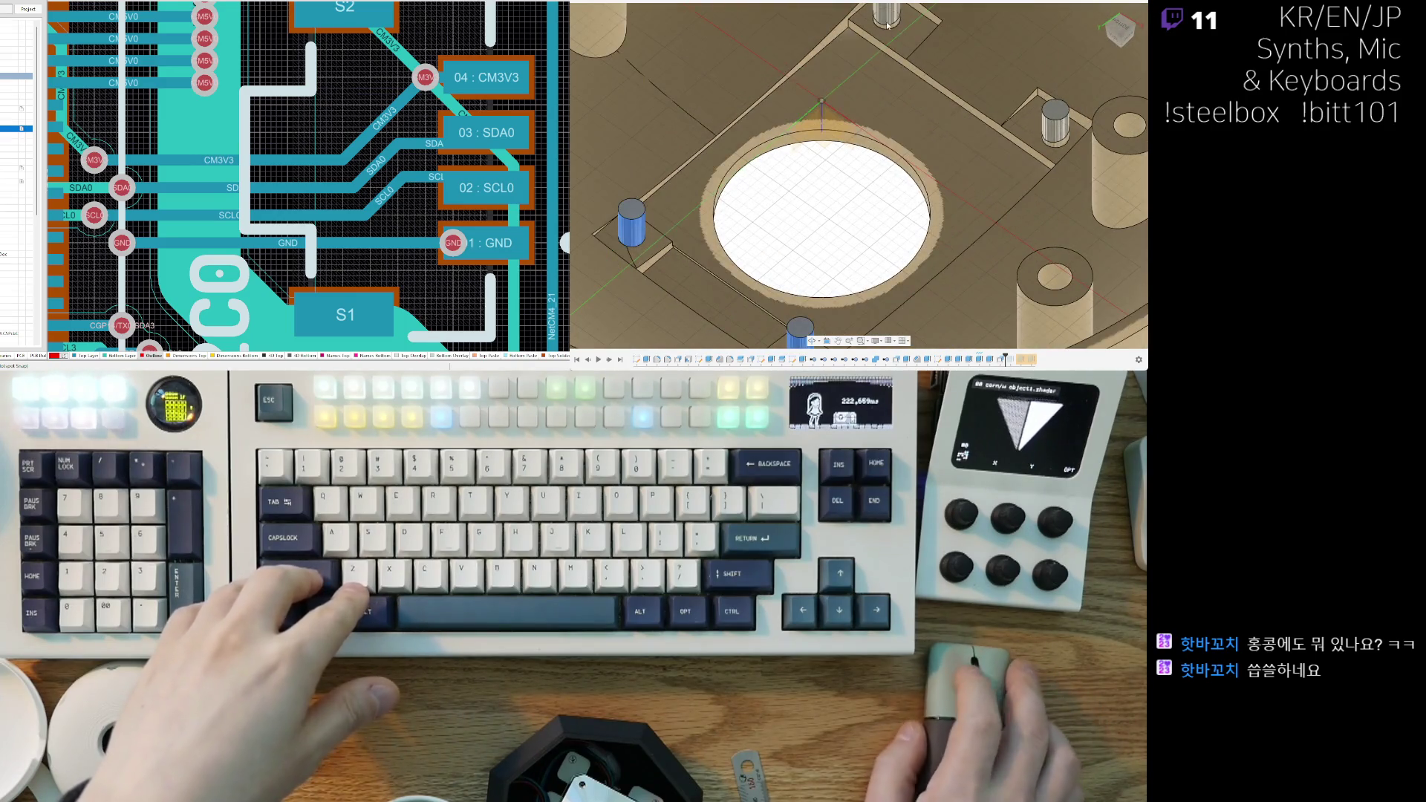
{"action": "scroll", "coordinate": [867, 199], "scroll_direction": "down", "scroll_amount": 5}
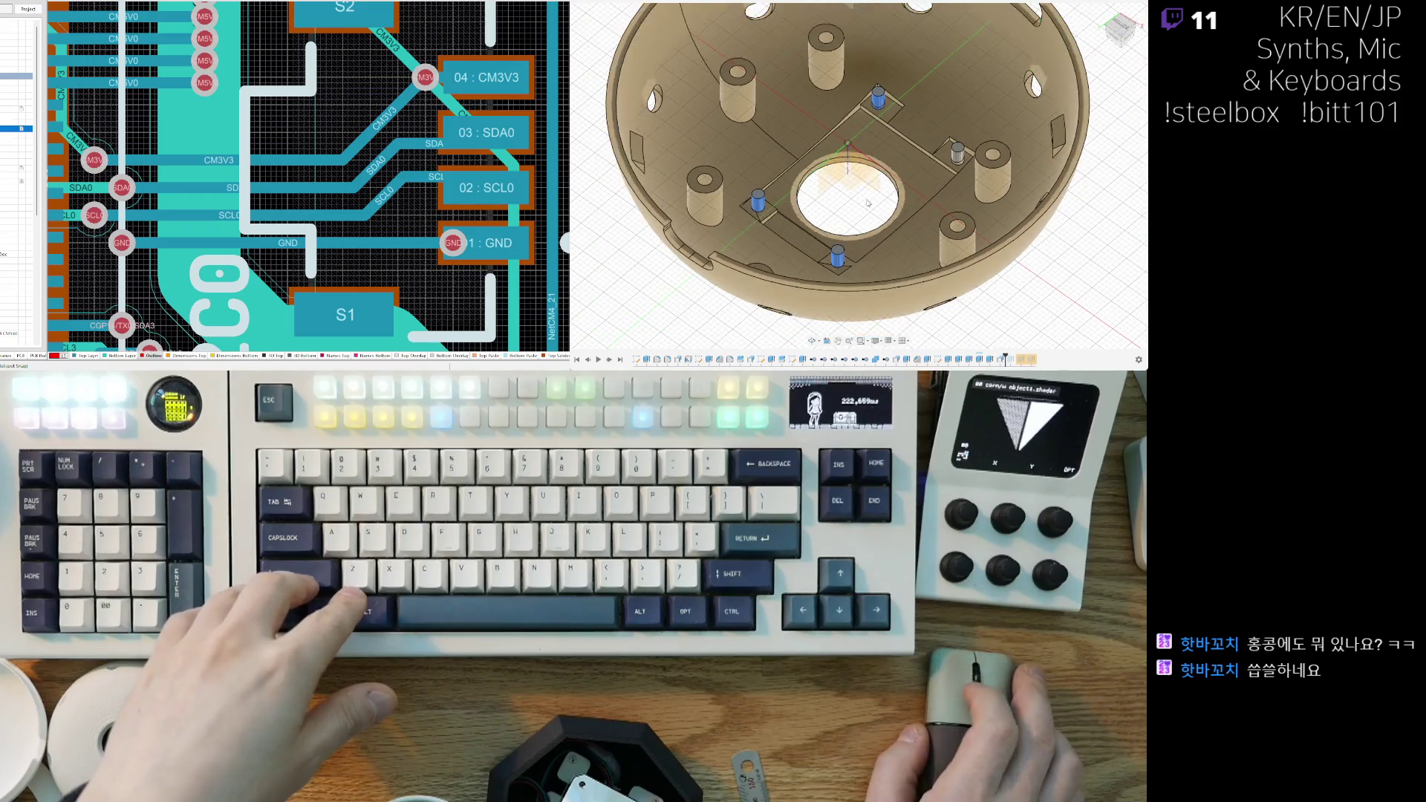
Step: Select the enclosure body and add a flat plate covering the pocket between the four pins
{"action": "left_click", "coordinate": [647, 76]}
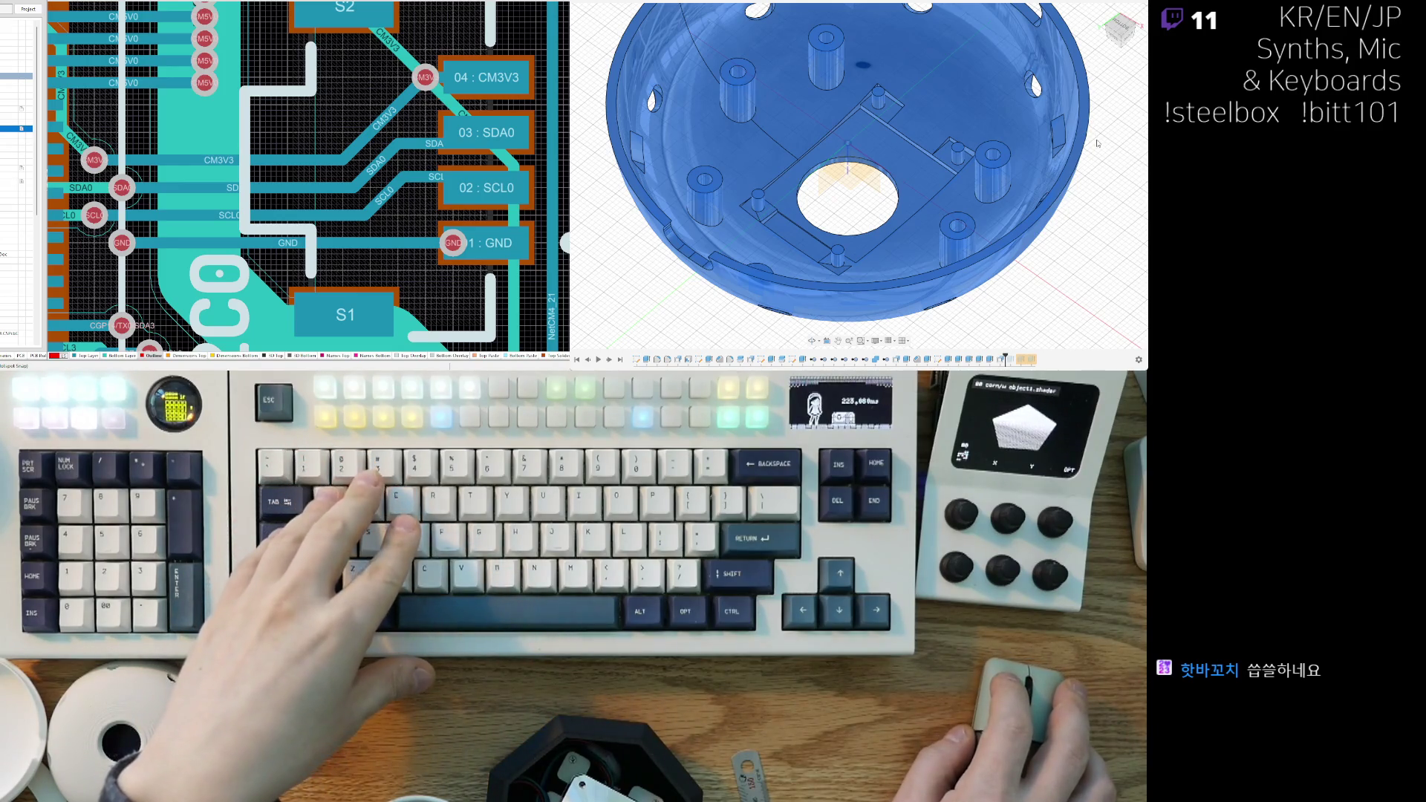
{"action": "key", "text": "Return"}
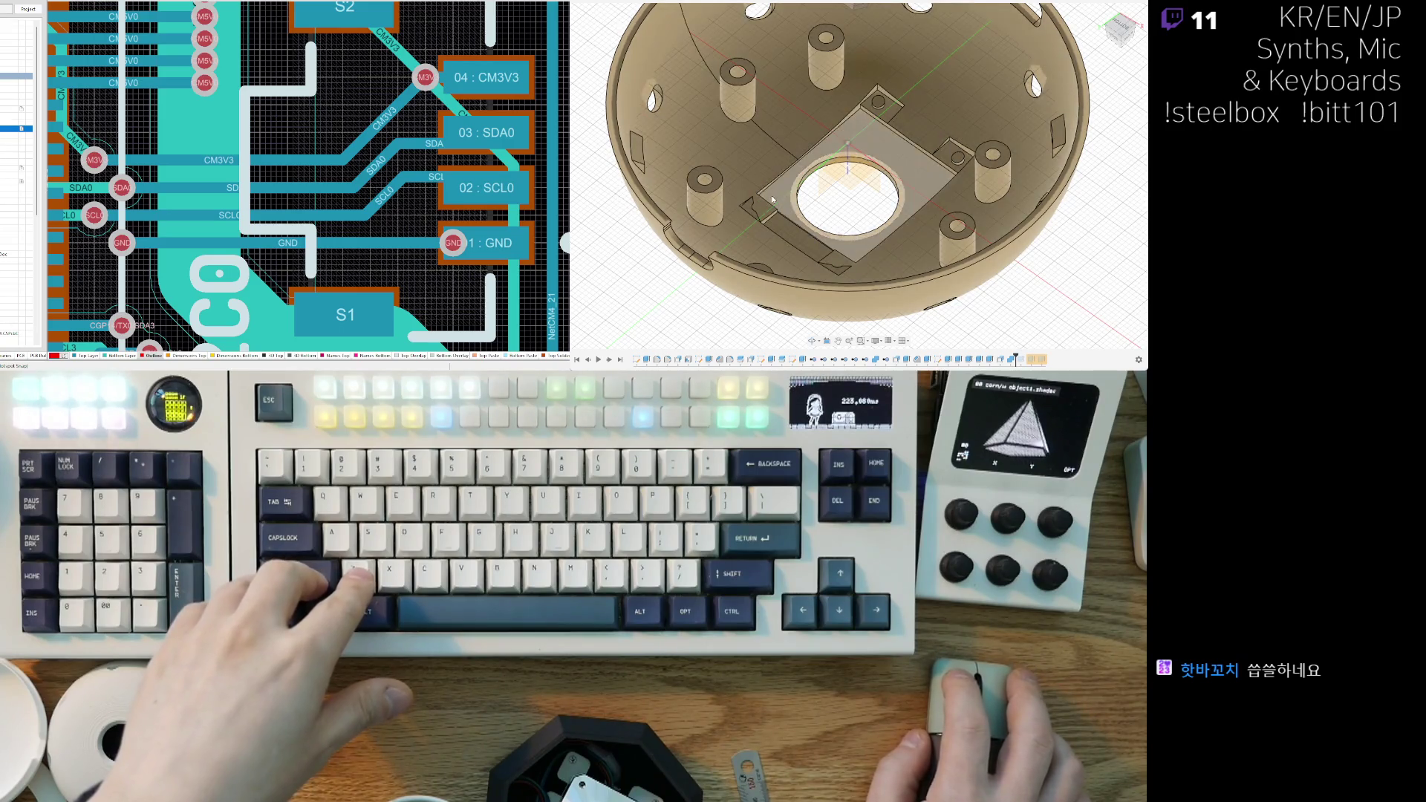
{"action": "mouse_move", "coordinate": [628, 78]}
{"action": "middle_mouse_down", "text": "shift"}
{"action": "mouse_move", "coordinate": [672, 96]}
{"action": "mouse_move", "coordinate": [652, 225]}
{"action": "middle_mouse_up", "text": "shift"}
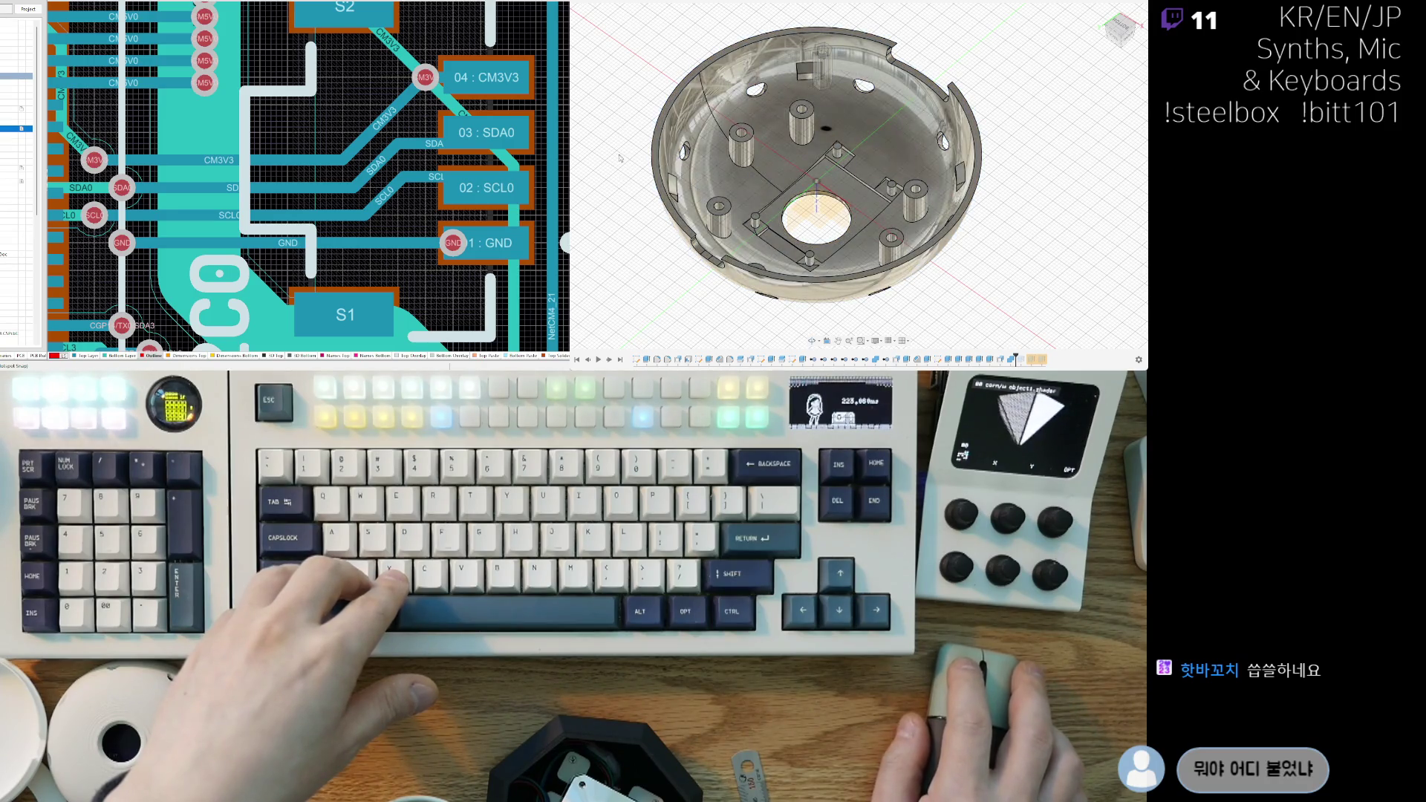
Step: Hide and re-show the enclosure shell, then select and deselect it so it displays solid
{"action": "key", "text": "v"}
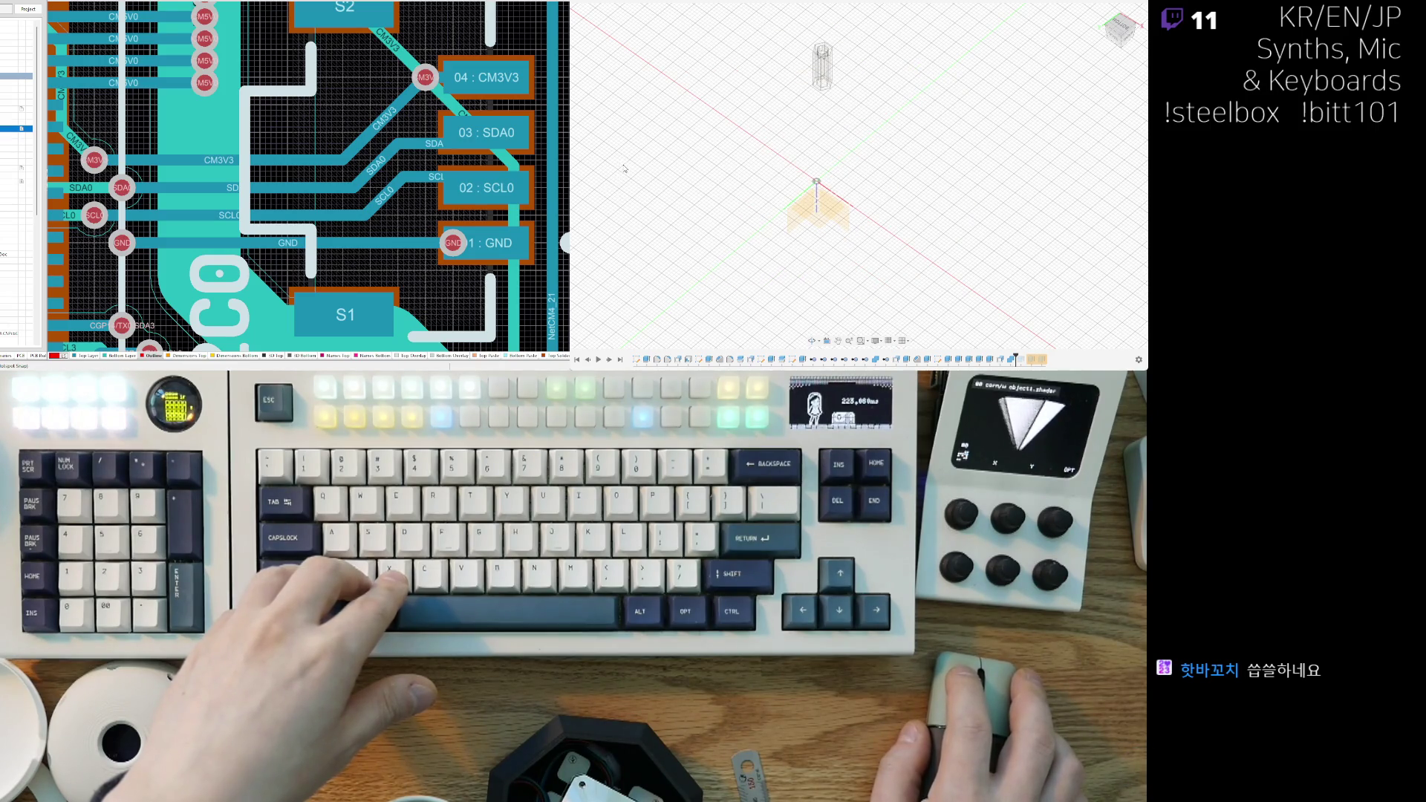
{"action": "key", "text": "v"}
{"action": "middle_click_drag", "start_coordinate": [647, 179], "coordinate": [677, 190], "text": "shift"}
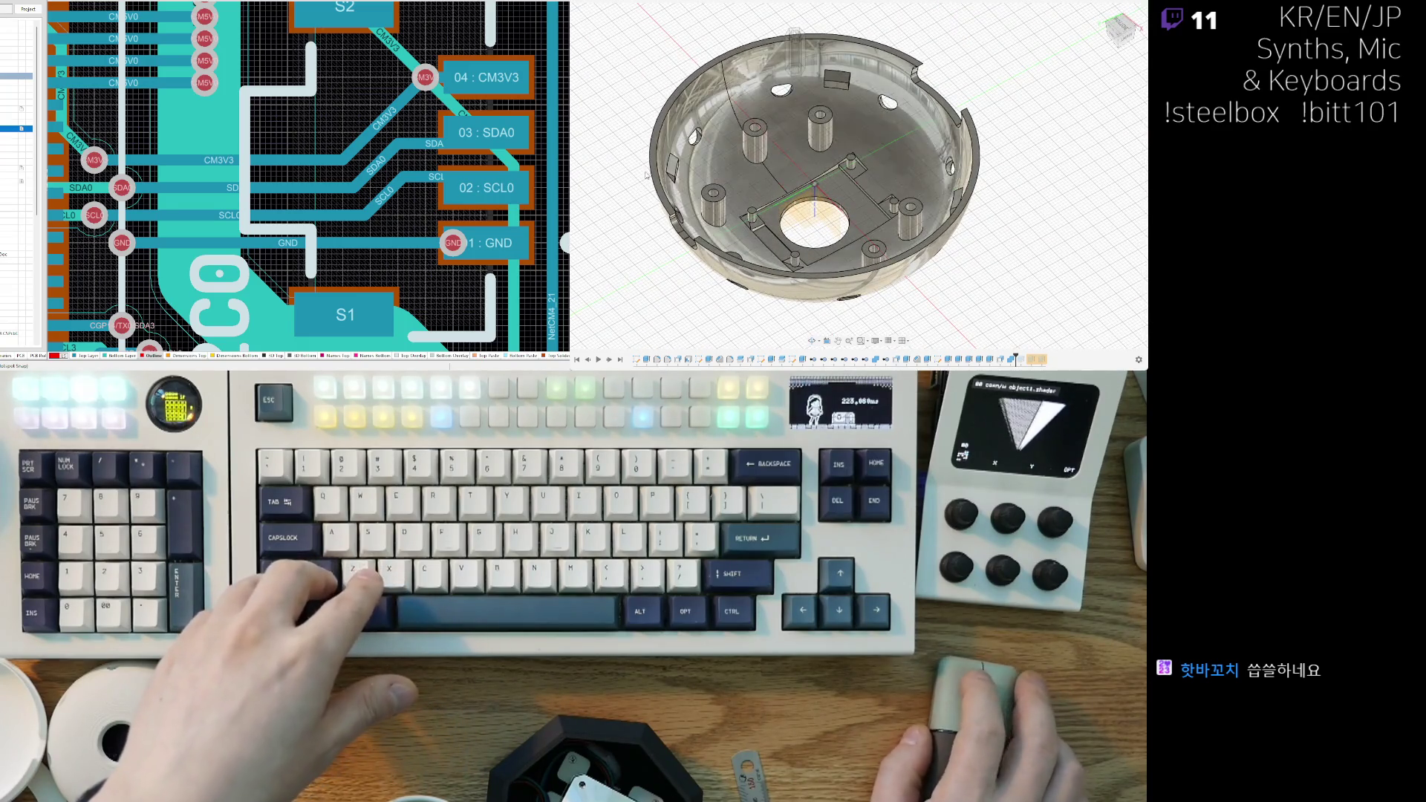
{"action": "left_click", "coordinate": [860, 240]}
{"action": "mouse_move", "coordinate": [988, 255]}
{"action": "middle_mouse_down", "text": "shift"}
{"action": "mouse_move", "coordinate": [1007, 258]}
{"action": "mouse_move", "coordinate": [990, 256]}
{"action": "middle_mouse_up", "text": "shift"}
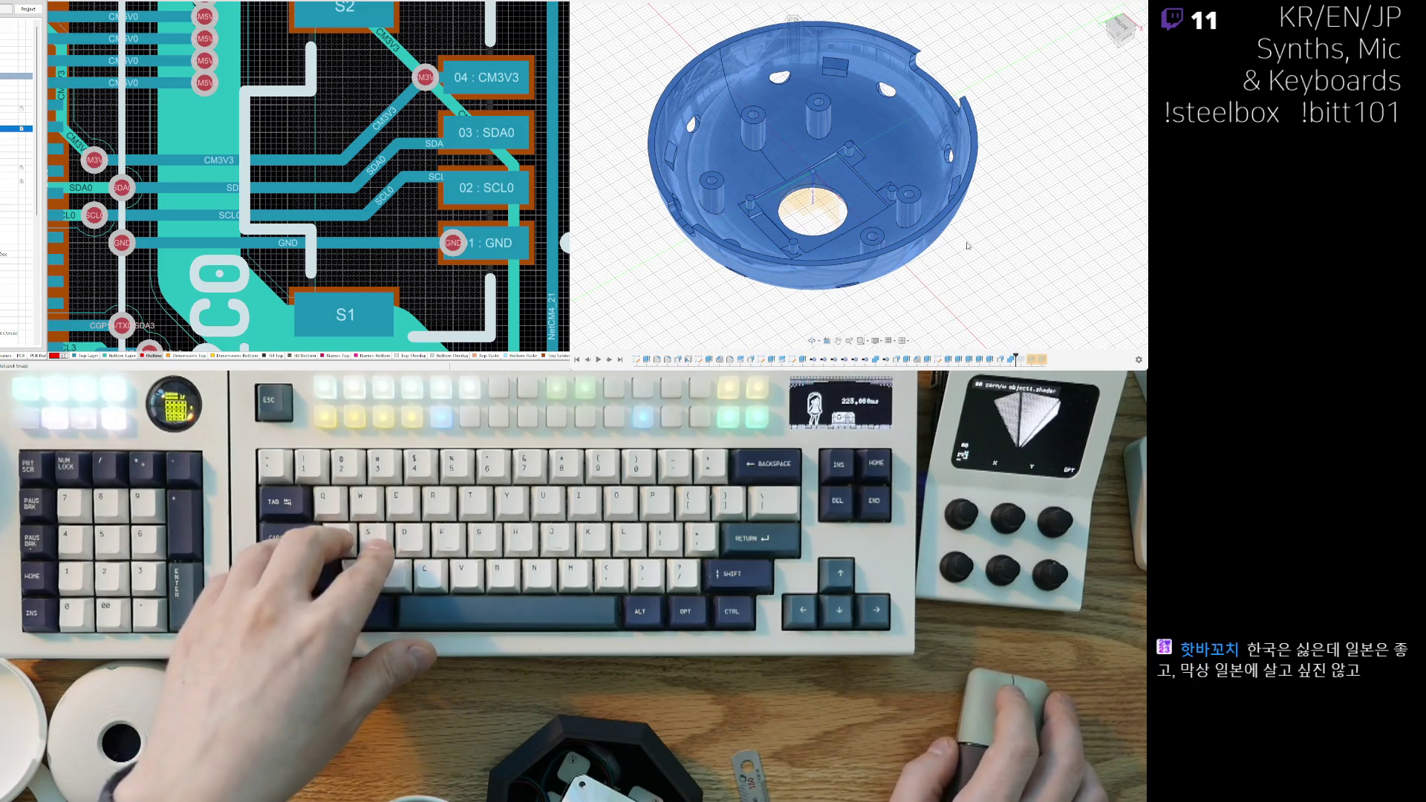
{"action": "middle_click_drag", "start_coordinate": [940, 184], "coordinate": [1062, 154], "text": "shift"}
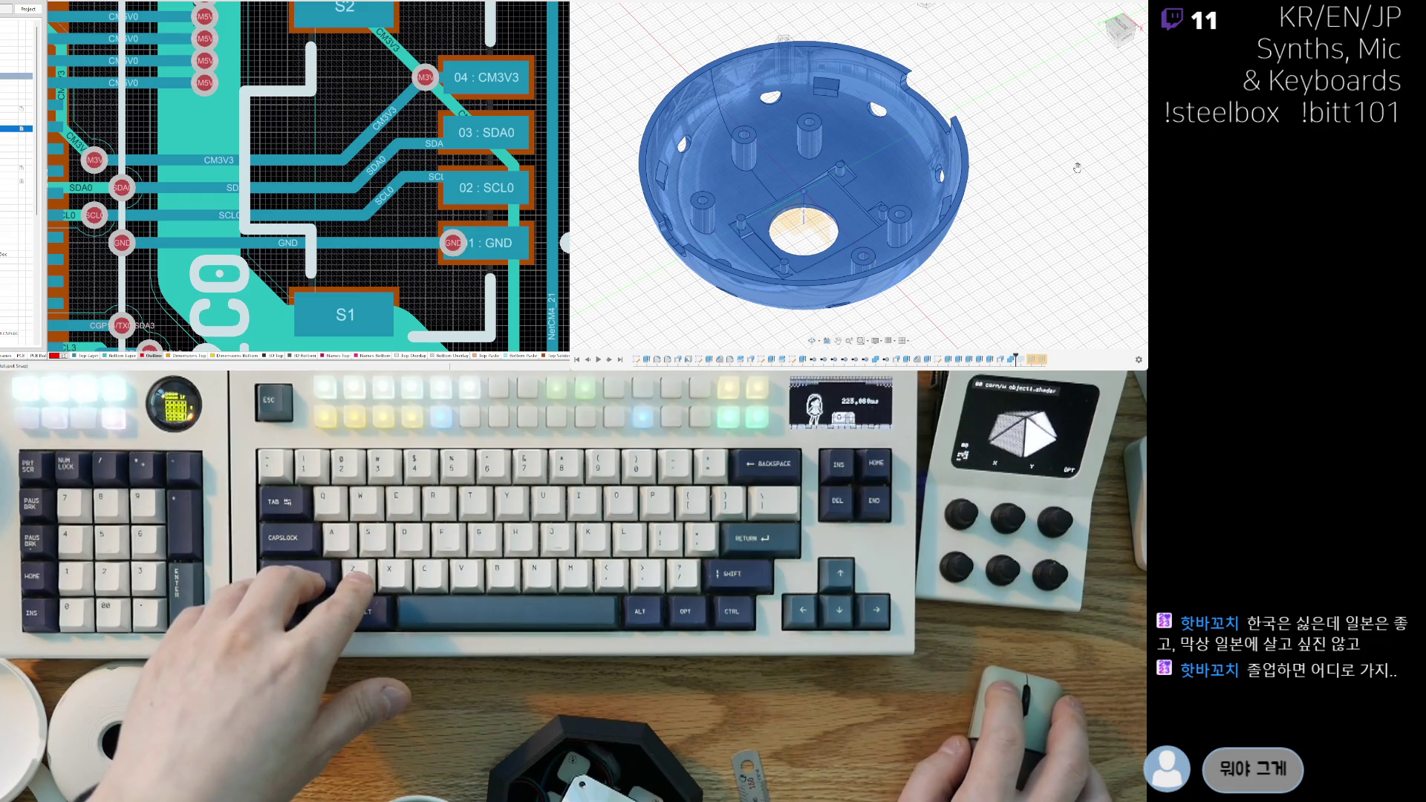
{"action": "left_click", "coordinate": [897, 143]}
{"action": "scroll", "coordinate": [854, 222], "scroll_direction": "down", "scroll_amount": 3}
{"action": "mouse_move", "coordinate": [854, 223]}
{"action": "middle_mouse_down", "text": "shift"}
{"action": "mouse_move", "coordinate": [832, 311]}
{"action": "mouse_move", "coordinate": [824, 237]}
{"action": "middle_mouse_up", "text": "shift"}
{"action": "scroll", "coordinate": [825, 238], "scroll_direction": "up", "scroll_amount": 5}
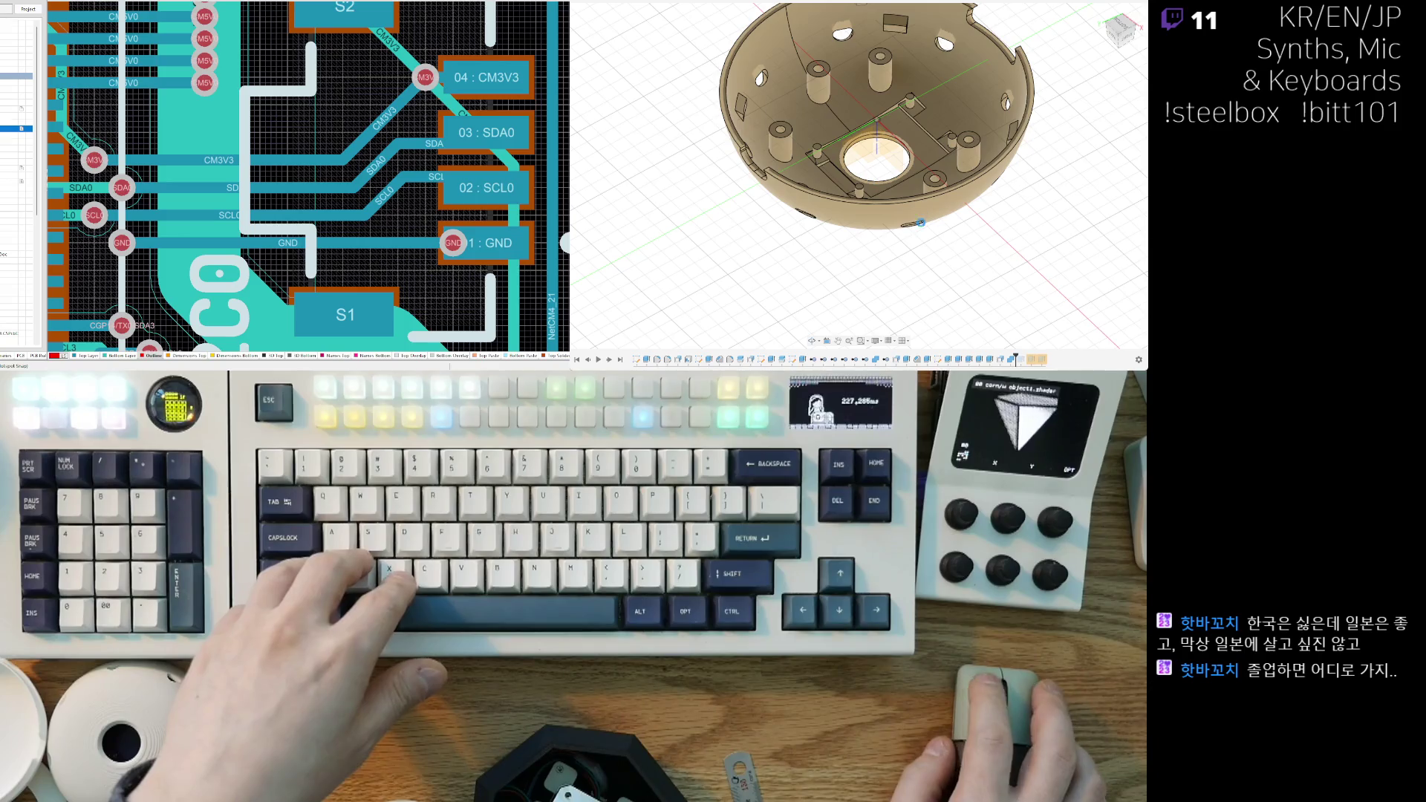
Step: Select the left and lower pins and the plate face between them, then delete the plate face
{"action": "scroll", "coordinate": [832, 132], "scroll_direction": "up", "scroll_amount": 5}
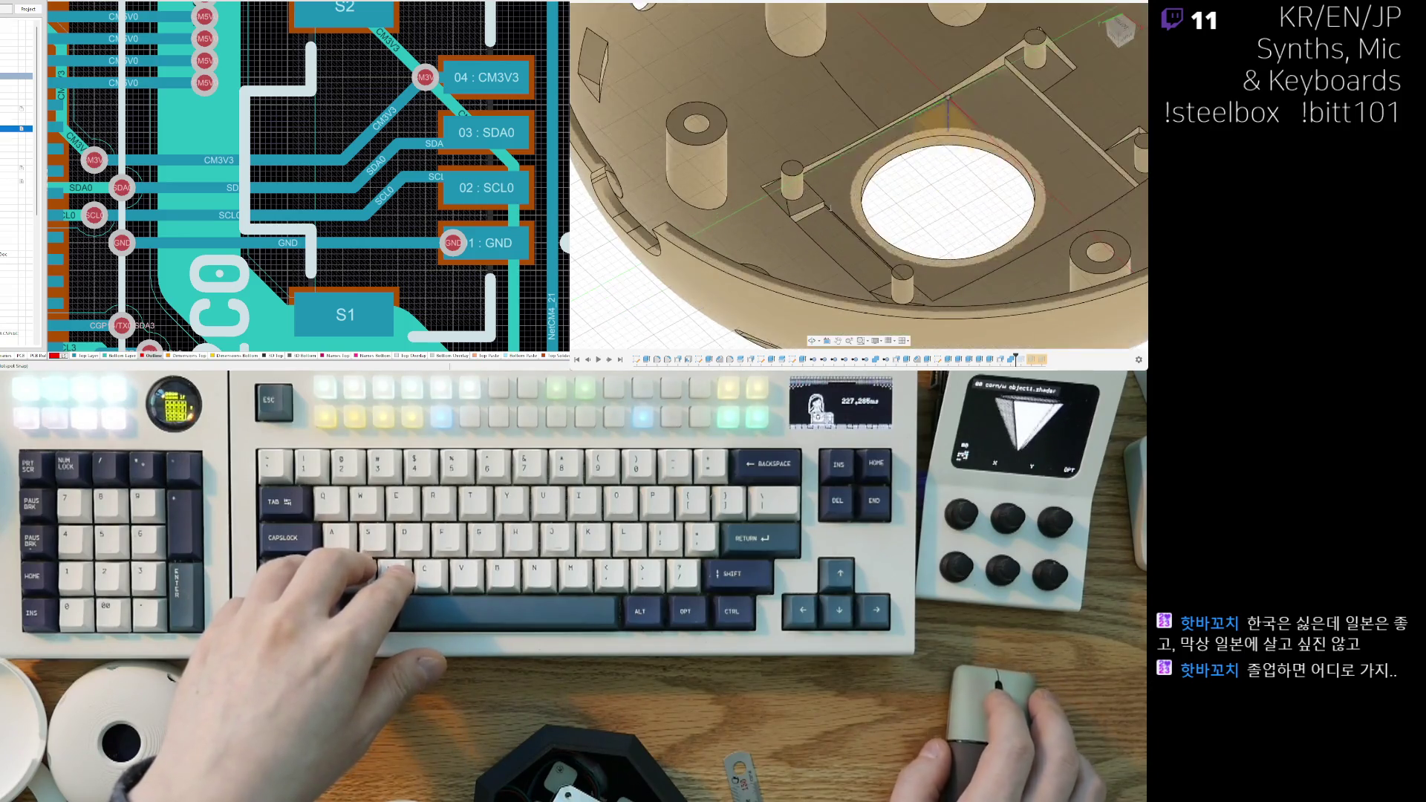
{"action": "left_click", "coordinate": [902, 286], "text": "ctrl"}
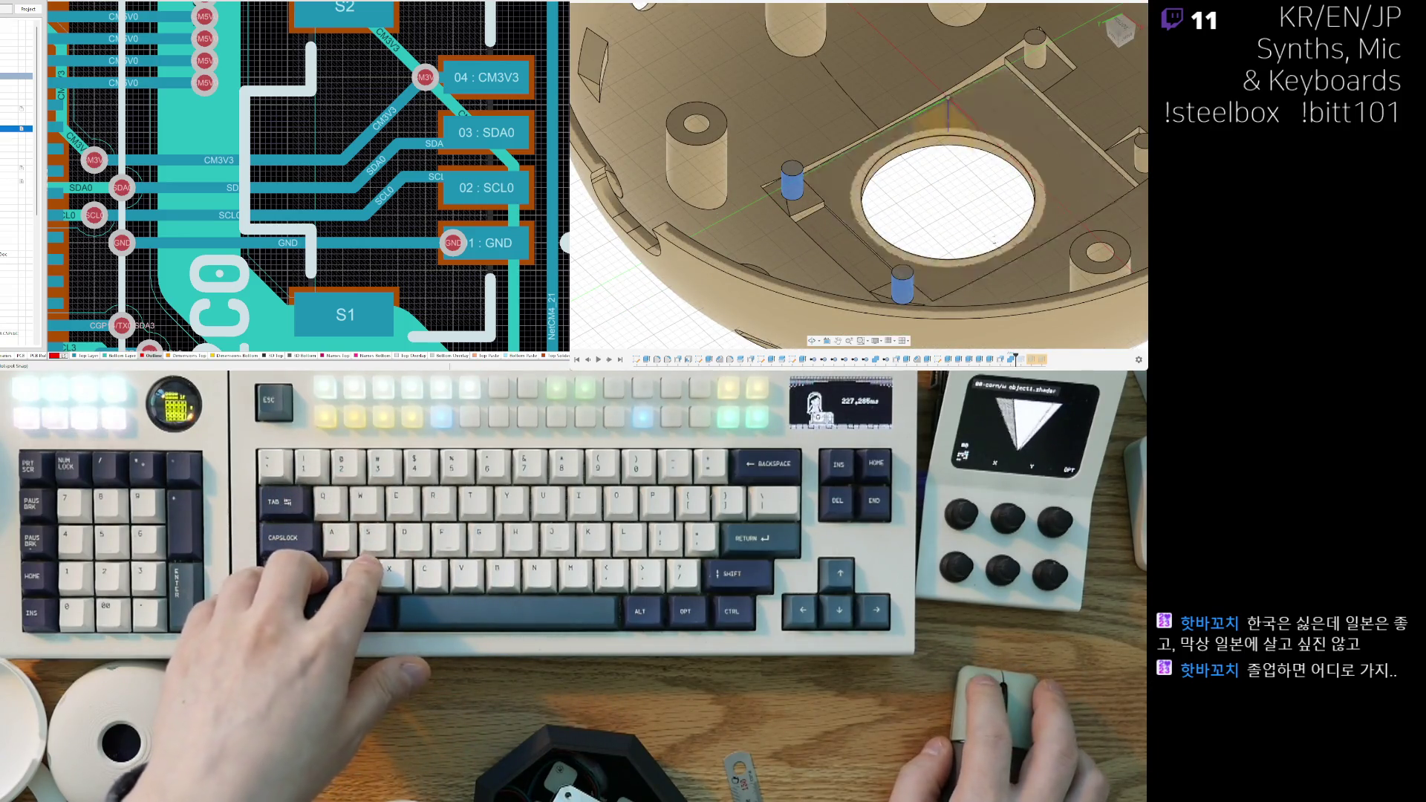
{"action": "middle_click_drag", "start_coordinate": [1038, 58], "coordinate": [965, 57]}
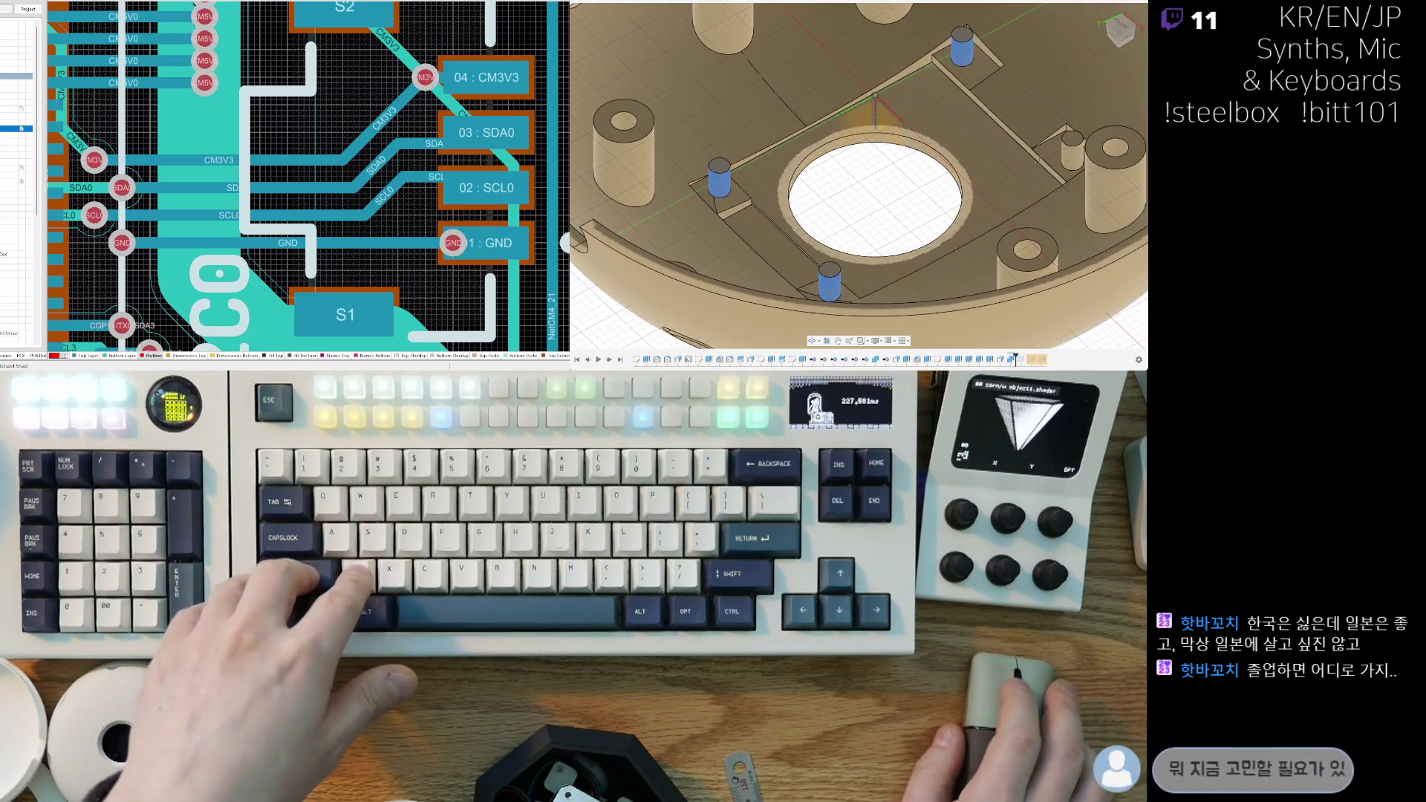
{"action": "scroll", "coordinate": [849, 180], "scroll_direction": "down", "scroll_amount": 2}
{"action": "left_click", "coordinate": [848, 180]}
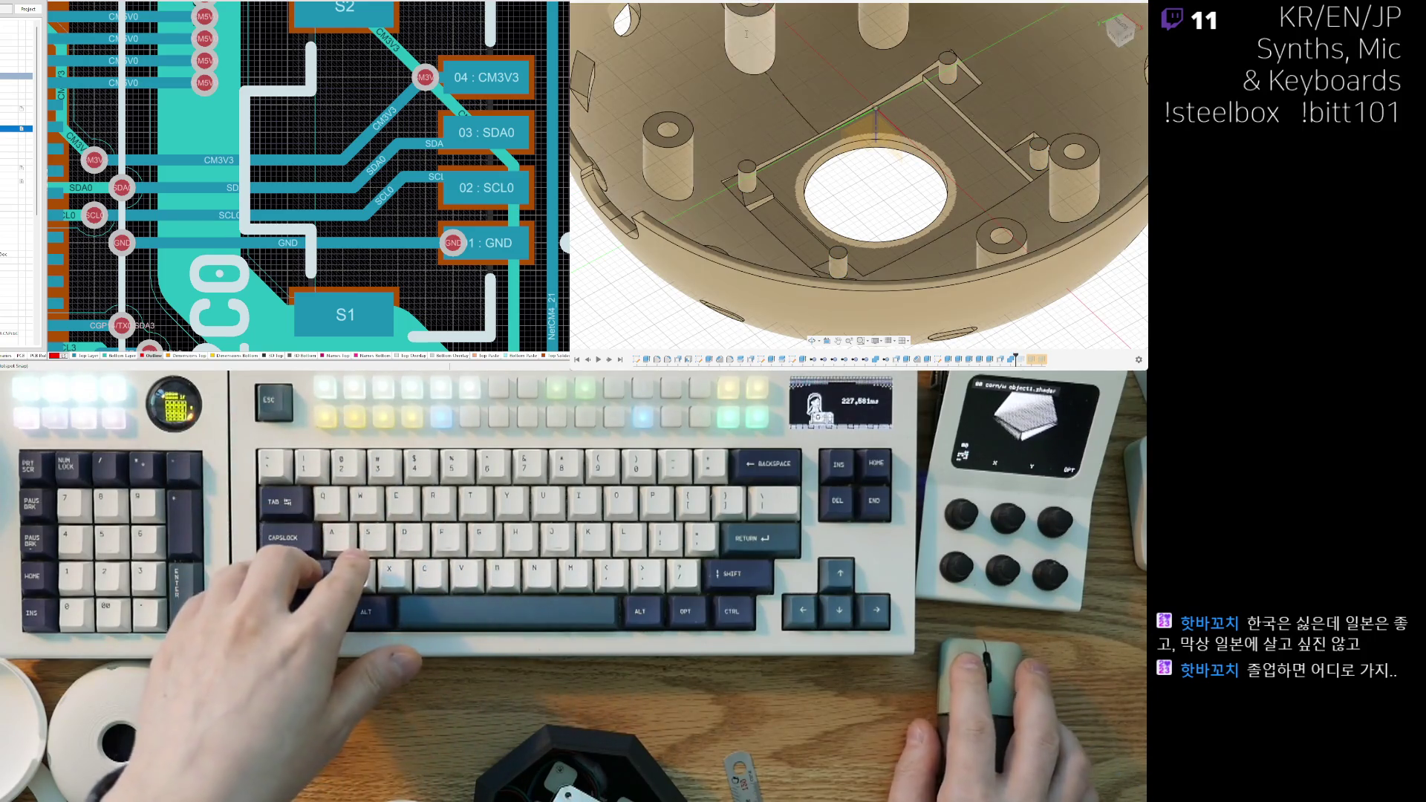
{"action": "left_click", "coordinate": [755, 171]}
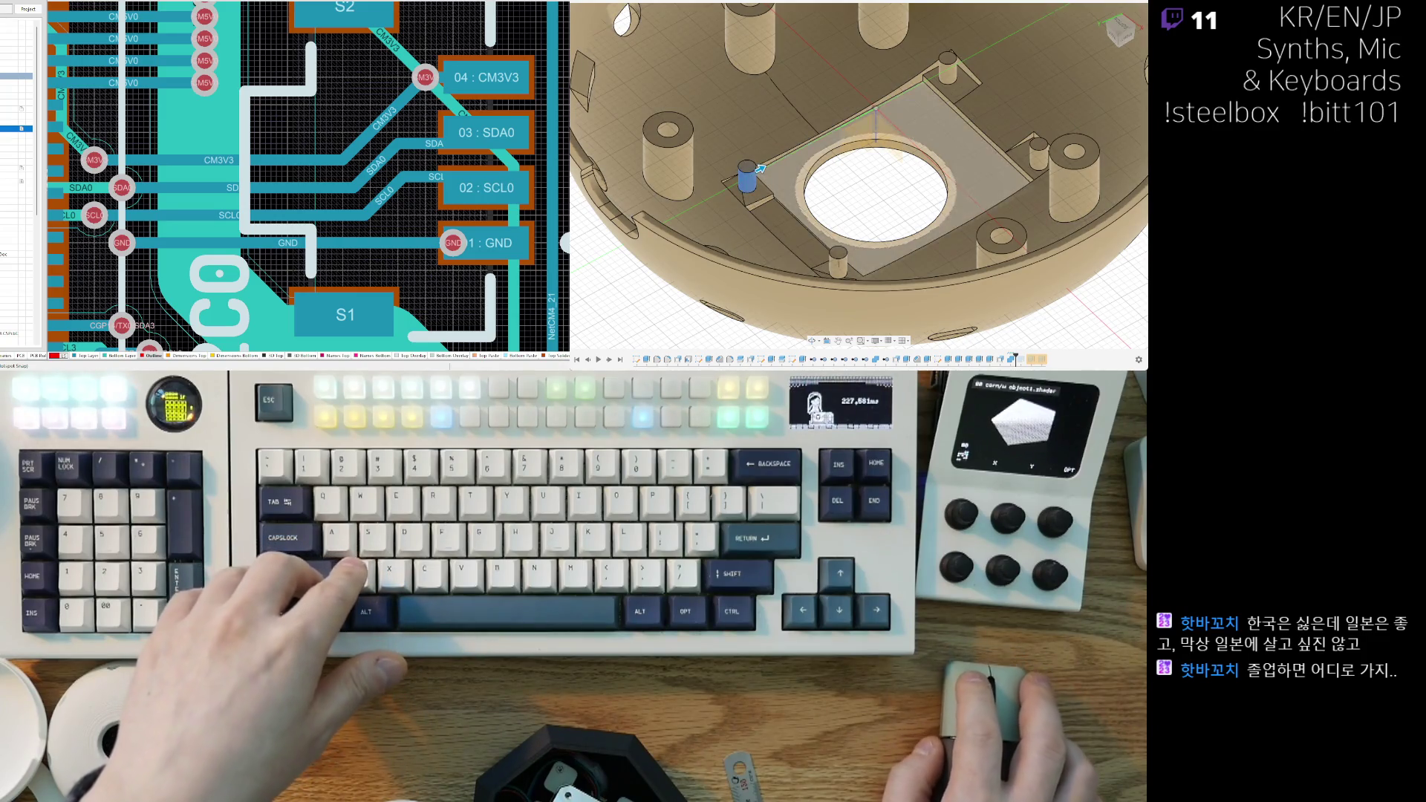
{"action": "left_click", "coordinate": [847, 256]}
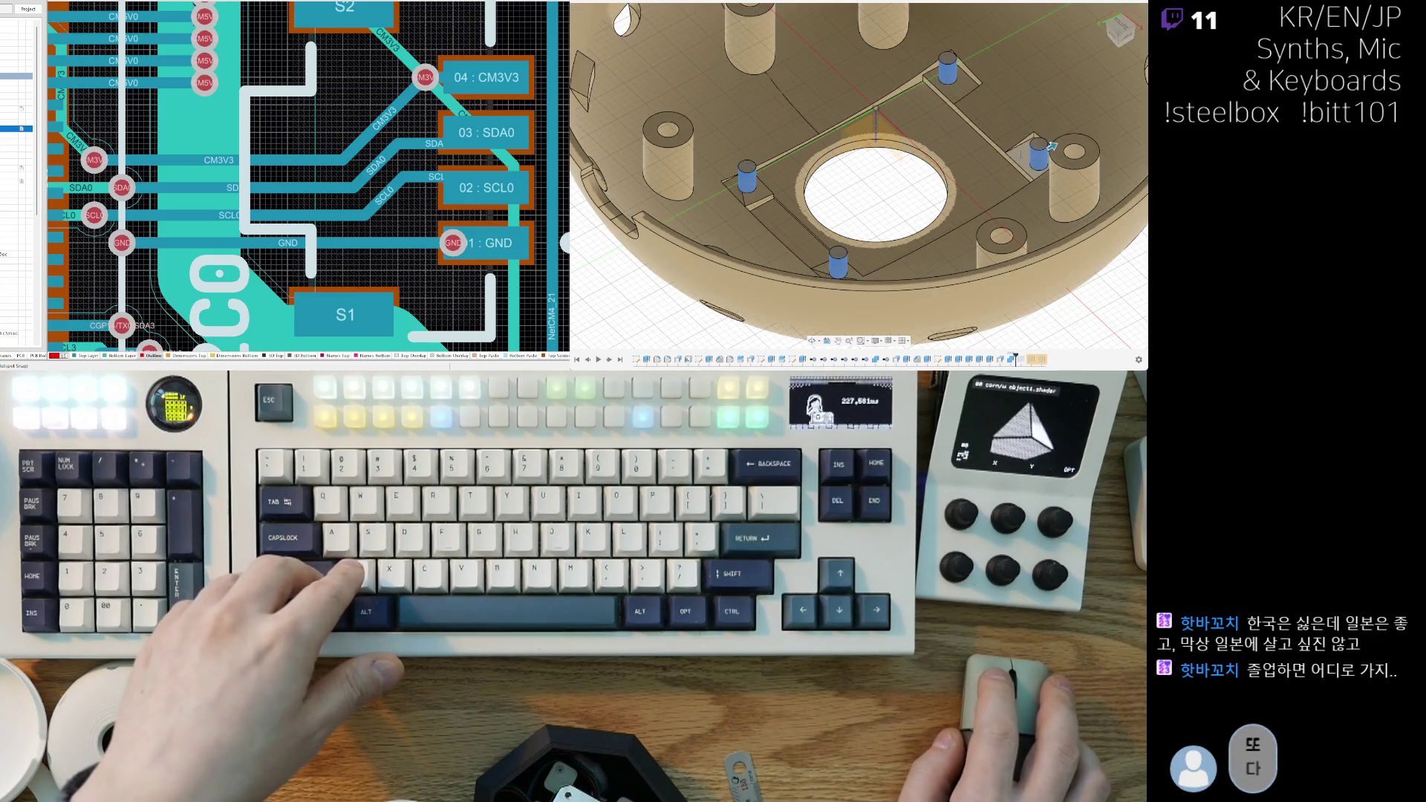
{"action": "left_click", "coordinate": [1049, 145]}
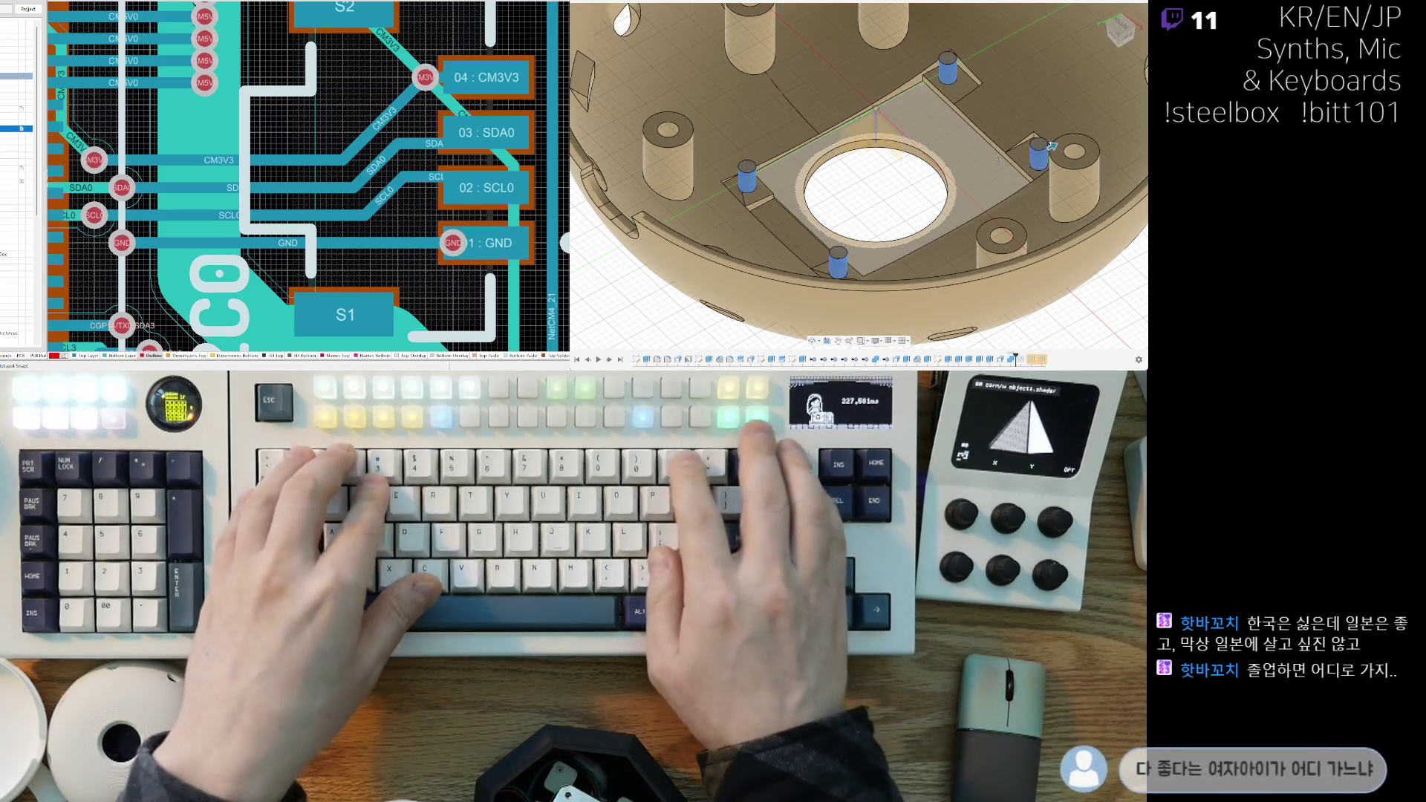
{"action": "key", "text": "Delete"}
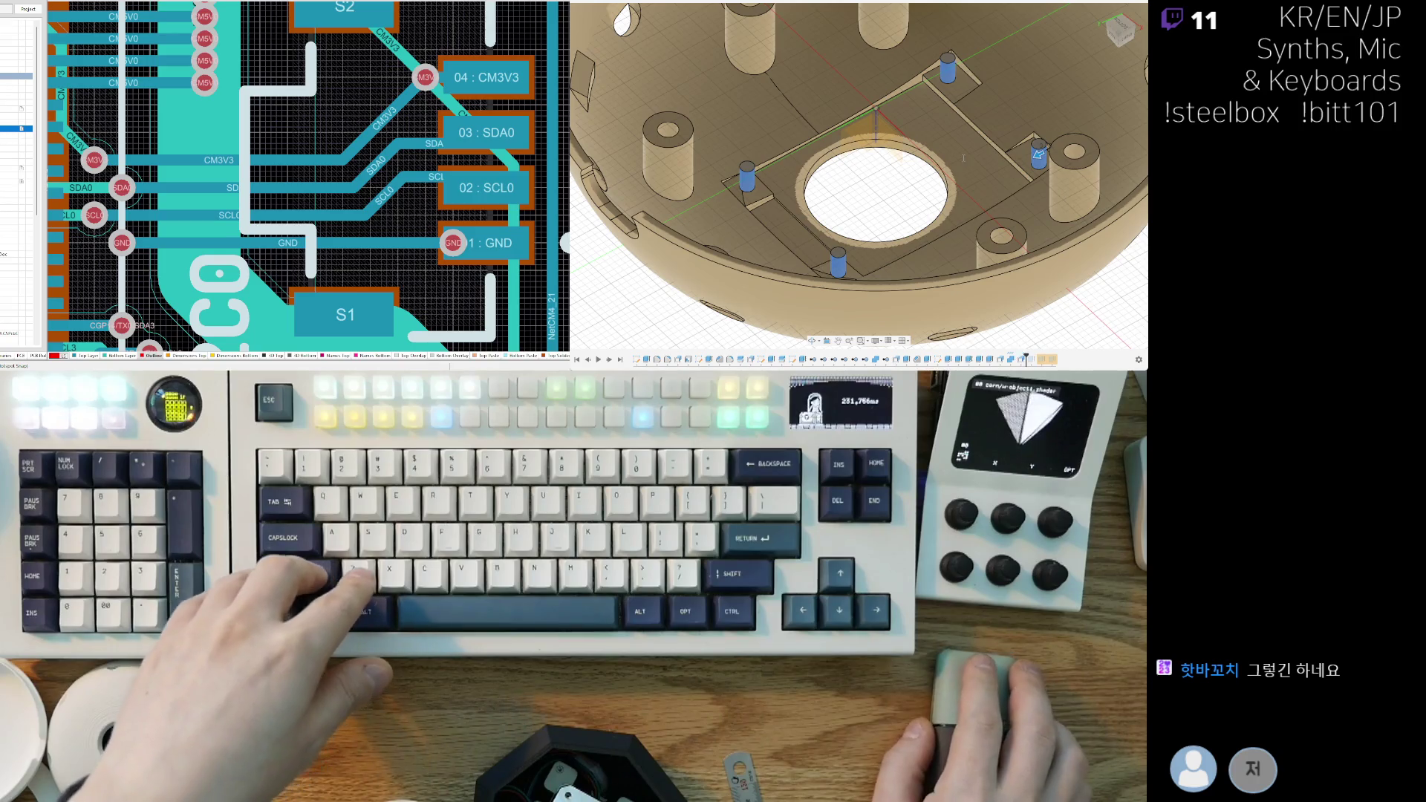
Step: Zoom in on the dome's top hole and undo the outer ring feature around its rim
{"action": "scroll", "coordinate": [1038, 154], "scroll_direction": "down", "scroll_amount": 5}
{"action": "mouse_move", "coordinate": [1038, 154]}
{"action": "middle_mouse_down", "text": "shift"}
{"action": "mouse_move", "coordinate": [923, 242]}
{"action": "mouse_move", "coordinate": [958, 244]}
{"action": "mouse_move", "coordinate": [866, 251]}
{"action": "mouse_move", "coordinate": [862, 215]}
{"action": "middle_mouse_up", "text": "shift"}
{"action": "scroll", "coordinate": [898, 186], "scroll_direction": "up", "scroll_amount": 3}
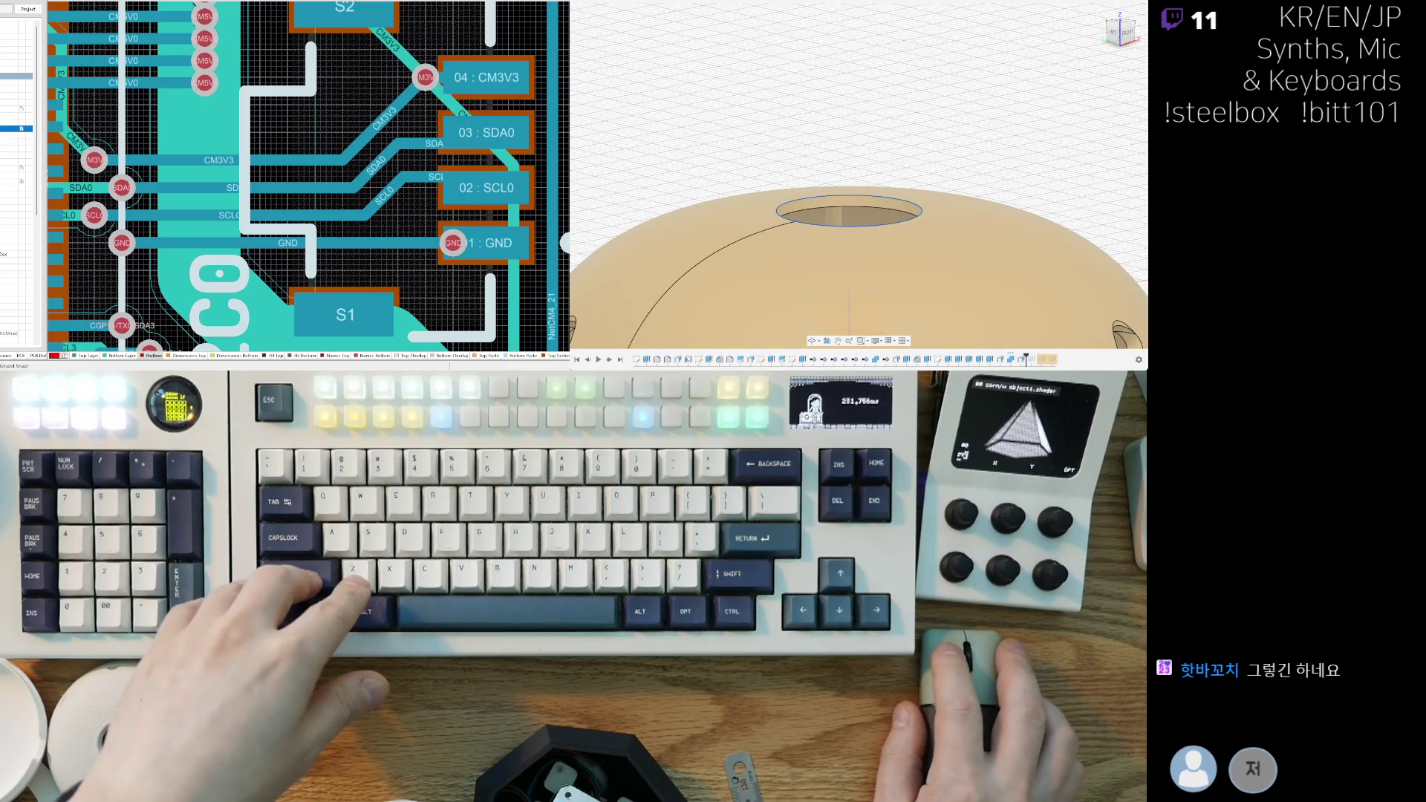
{"action": "scroll", "coordinate": [849, 189], "scroll_direction": "up", "scroll_amount": 4}
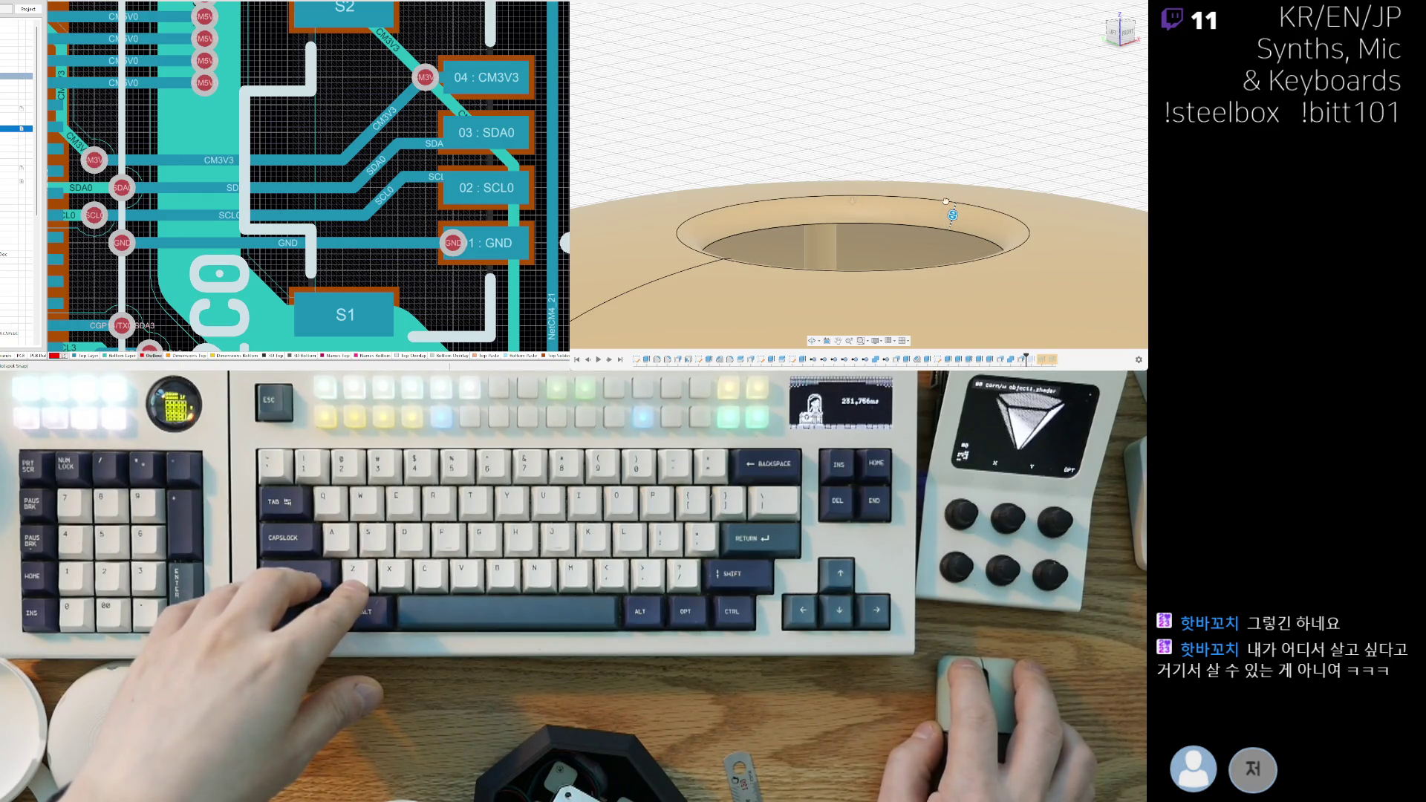
{"action": "middle_click_drag", "start_coordinate": [818, 134], "coordinate": [891, 147], "text": "shift"}
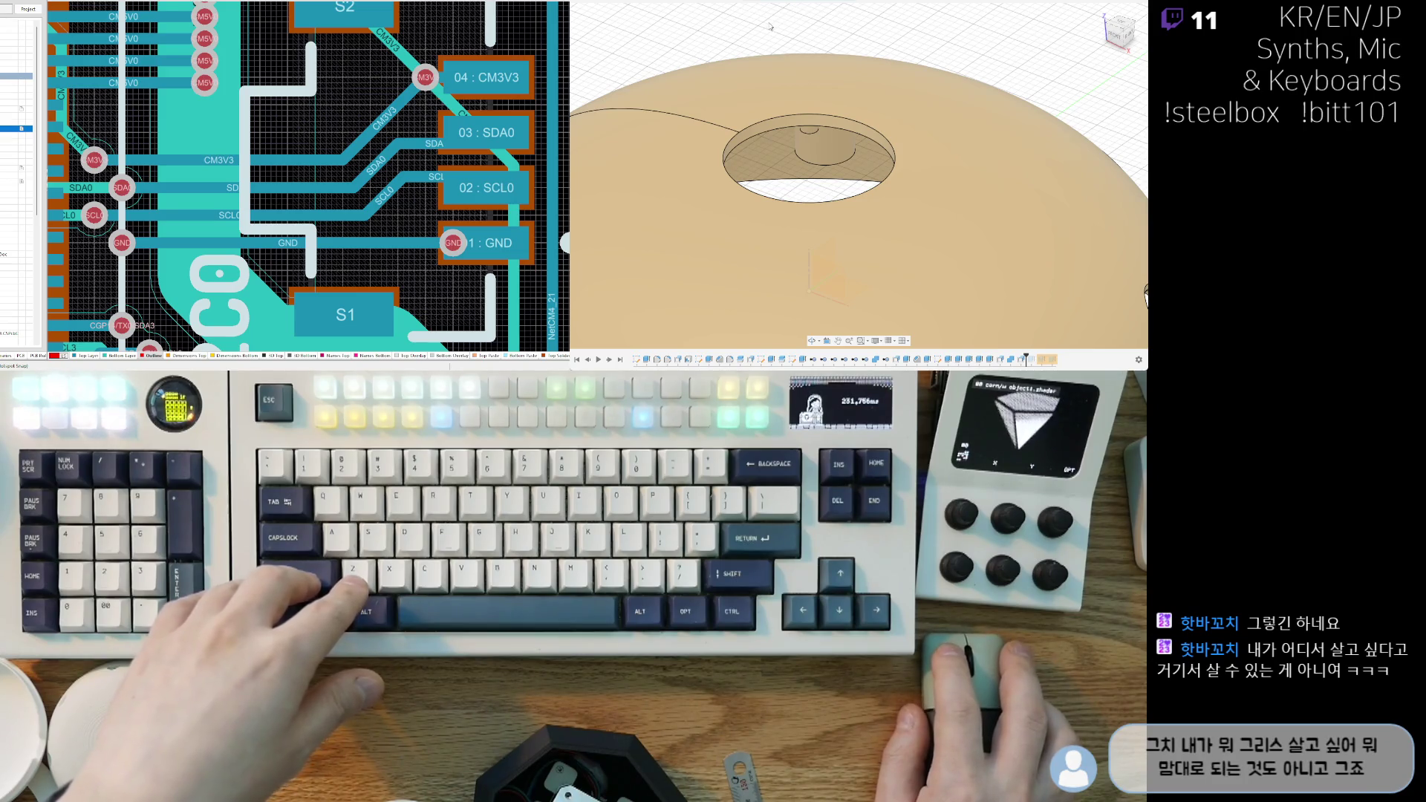
{"action": "scroll", "coordinate": [848, 120], "scroll_direction": "up", "scroll_amount": 5}
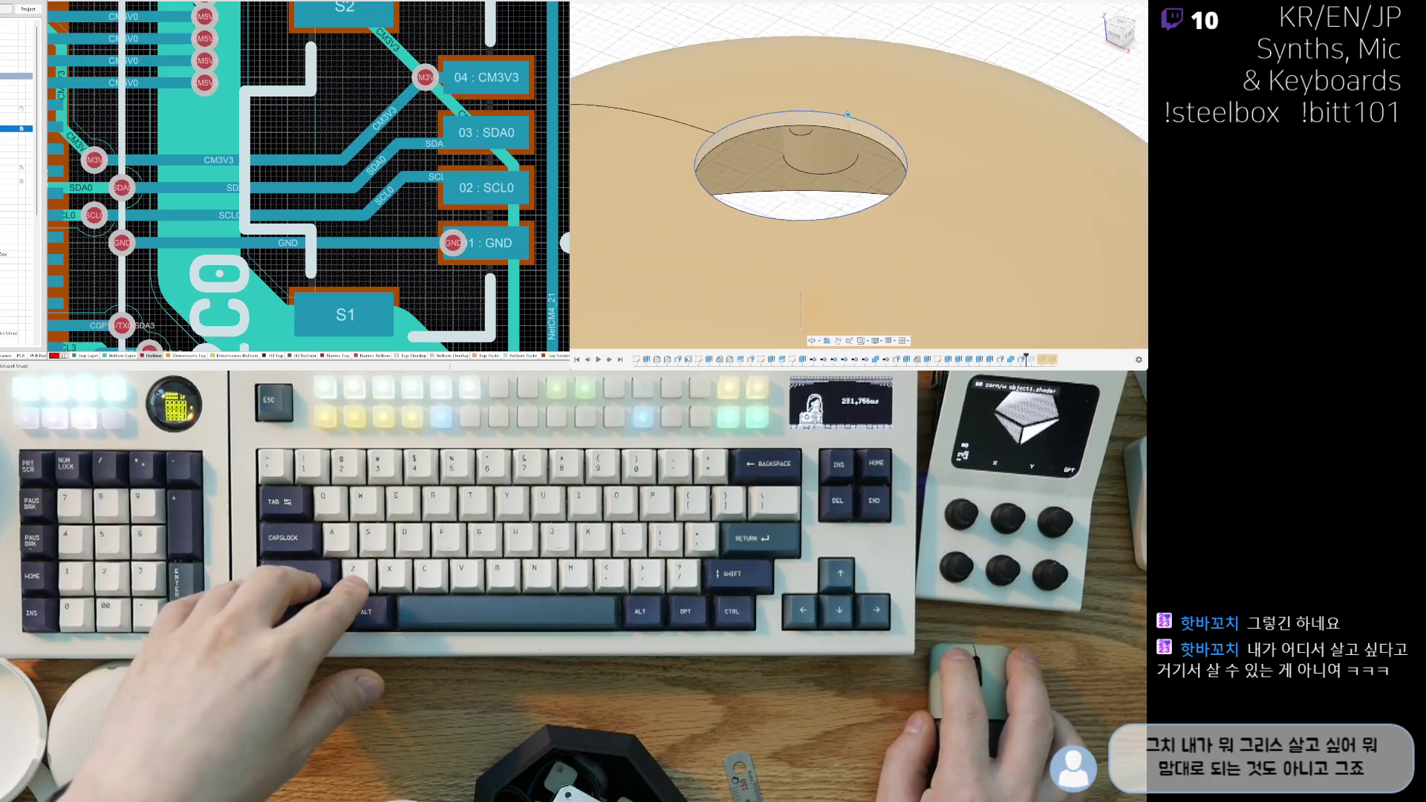
{"action": "scroll", "coordinate": [848, 111], "scroll_direction": "up", "scroll_amount": 1}
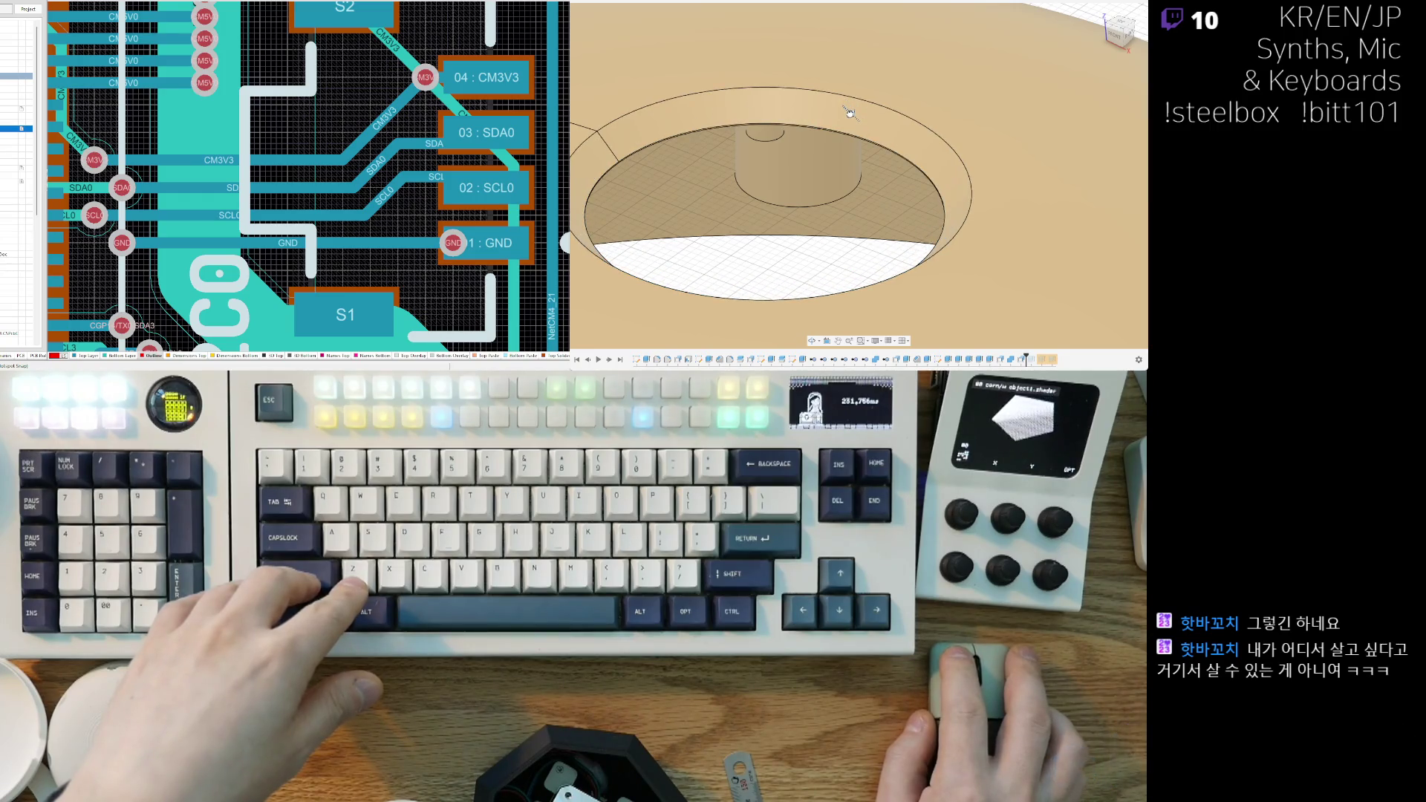
{"action": "key", "text": "ctrl+z"}
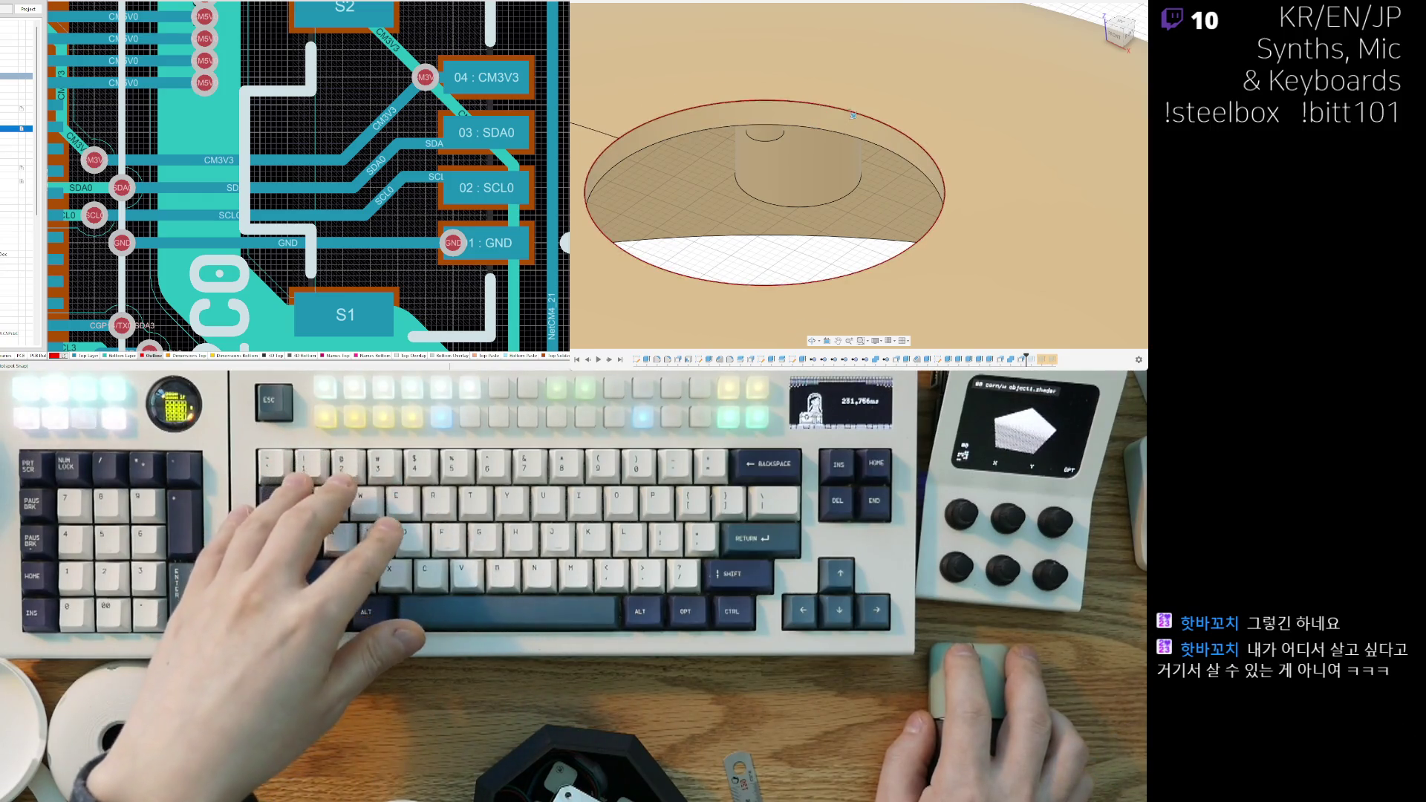
{"action": "key", "text": "ctrl+y"}
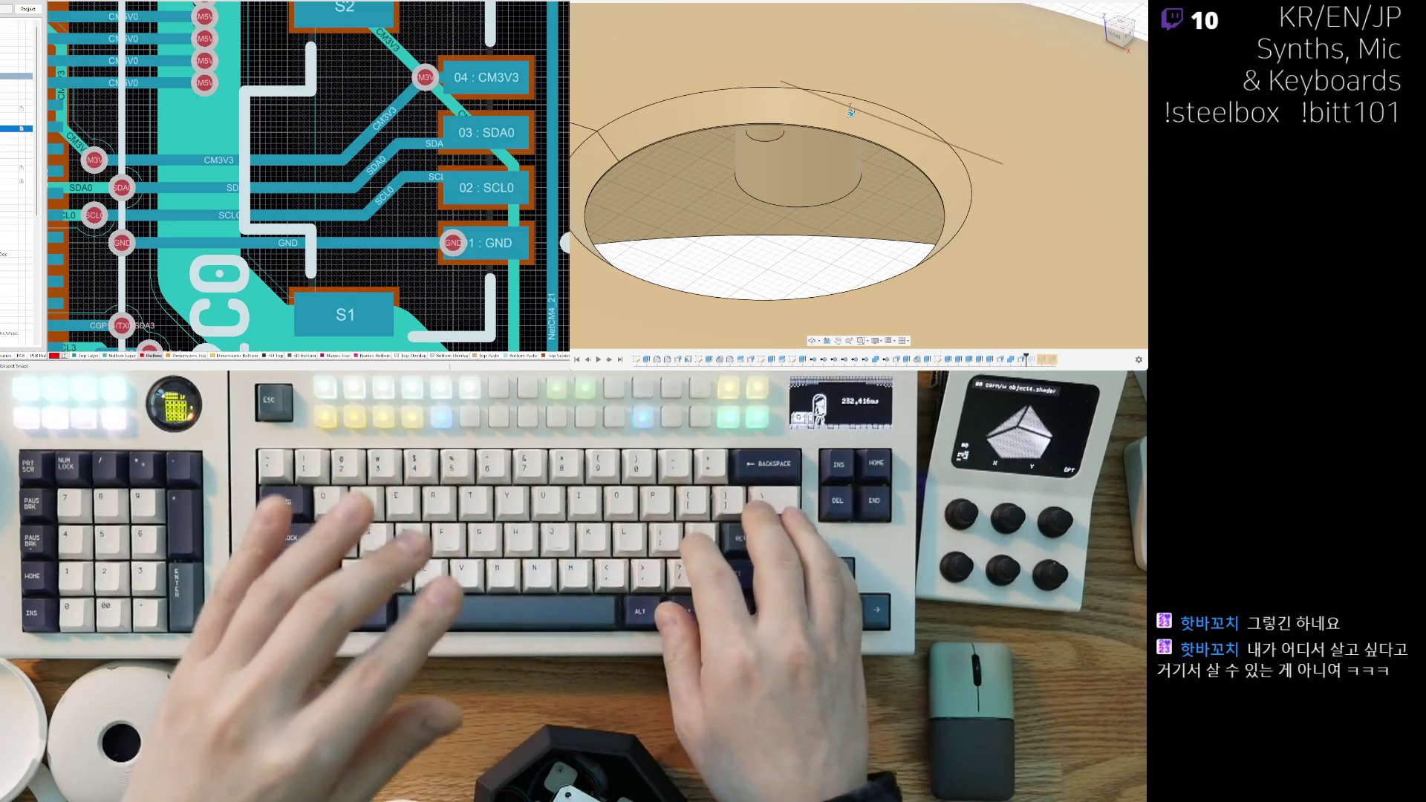
{"action": "key", "text": "ctrl+z"}
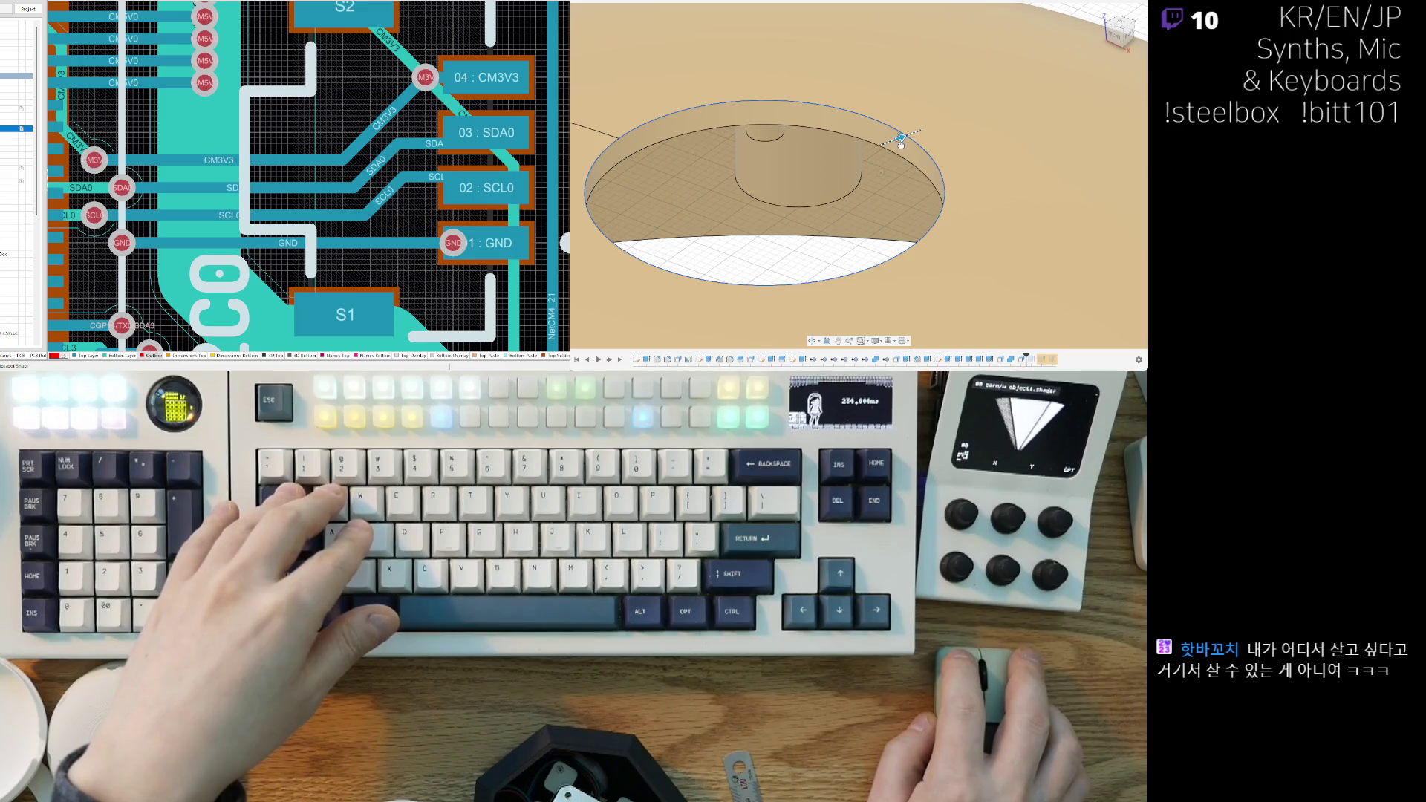
Step: Press-pull the top hole's rim edge to form a step, adjusting it inward and outward
{"action": "mouse_move", "coordinate": [902, 138]}
{"action": "left_mouse_down"}
{"action": "mouse_move", "coordinate": [917, 132]}
{"action": "mouse_move", "coordinate": [912, 170]}
{"action": "left_mouse_up"}
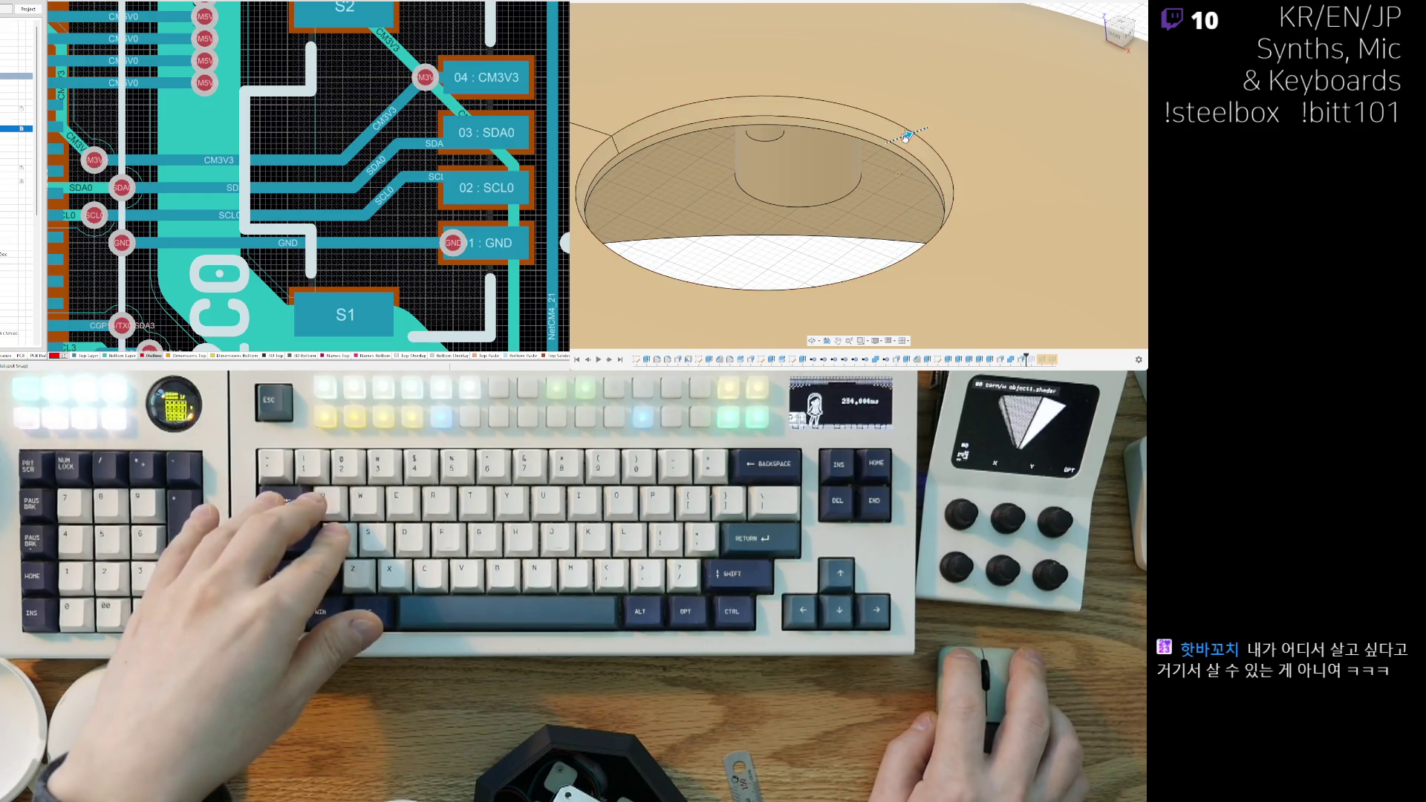
{"action": "left_click", "coordinate": [900, 139]}
{"action": "left_click_drag", "start_coordinate": [900, 138], "coordinate": [909, 135]}
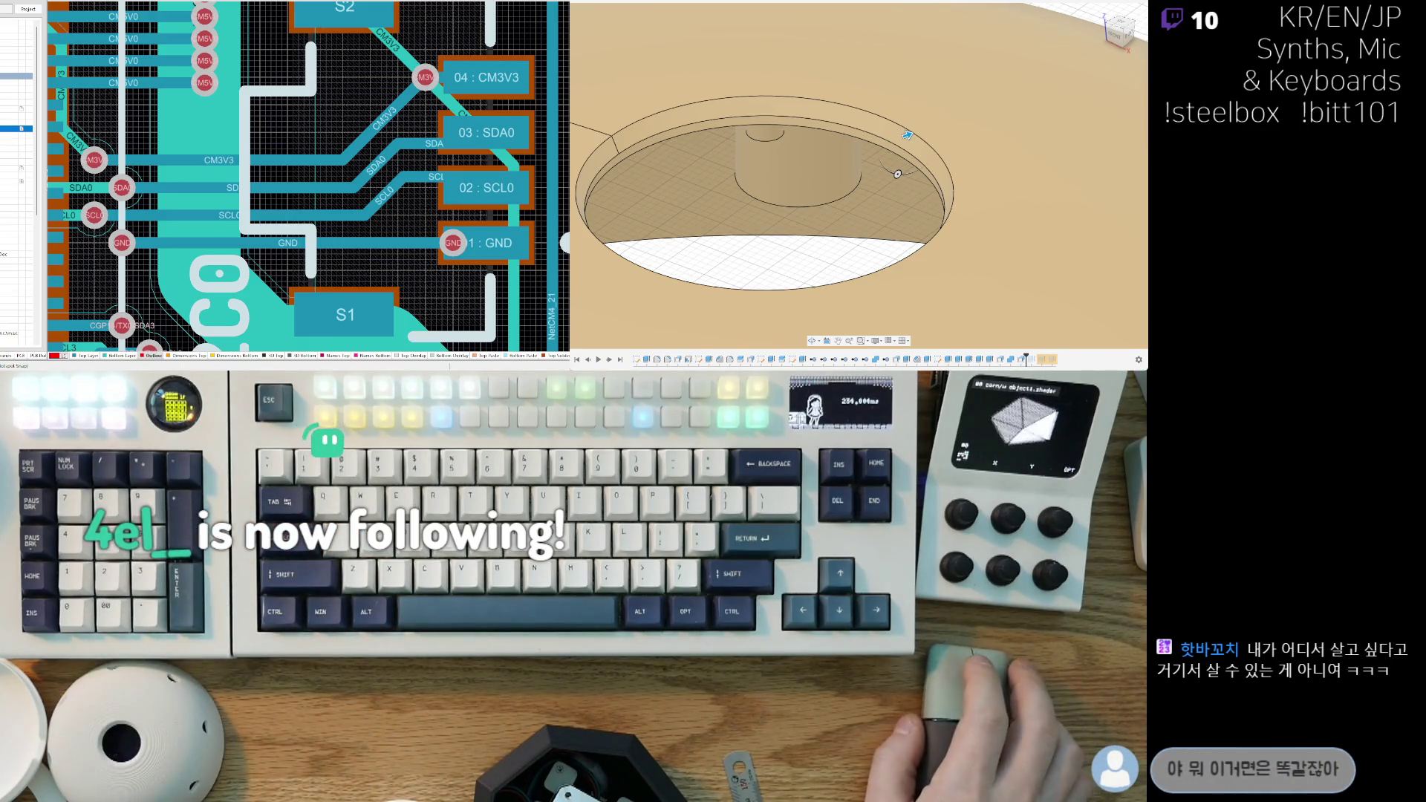
{"action": "middle_click_drag", "start_coordinate": [907, 134], "coordinate": [889, 153]}
{"action": "scroll", "coordinate": [889, 153], "scroll_direction": "down", "scroll_amount": 3}
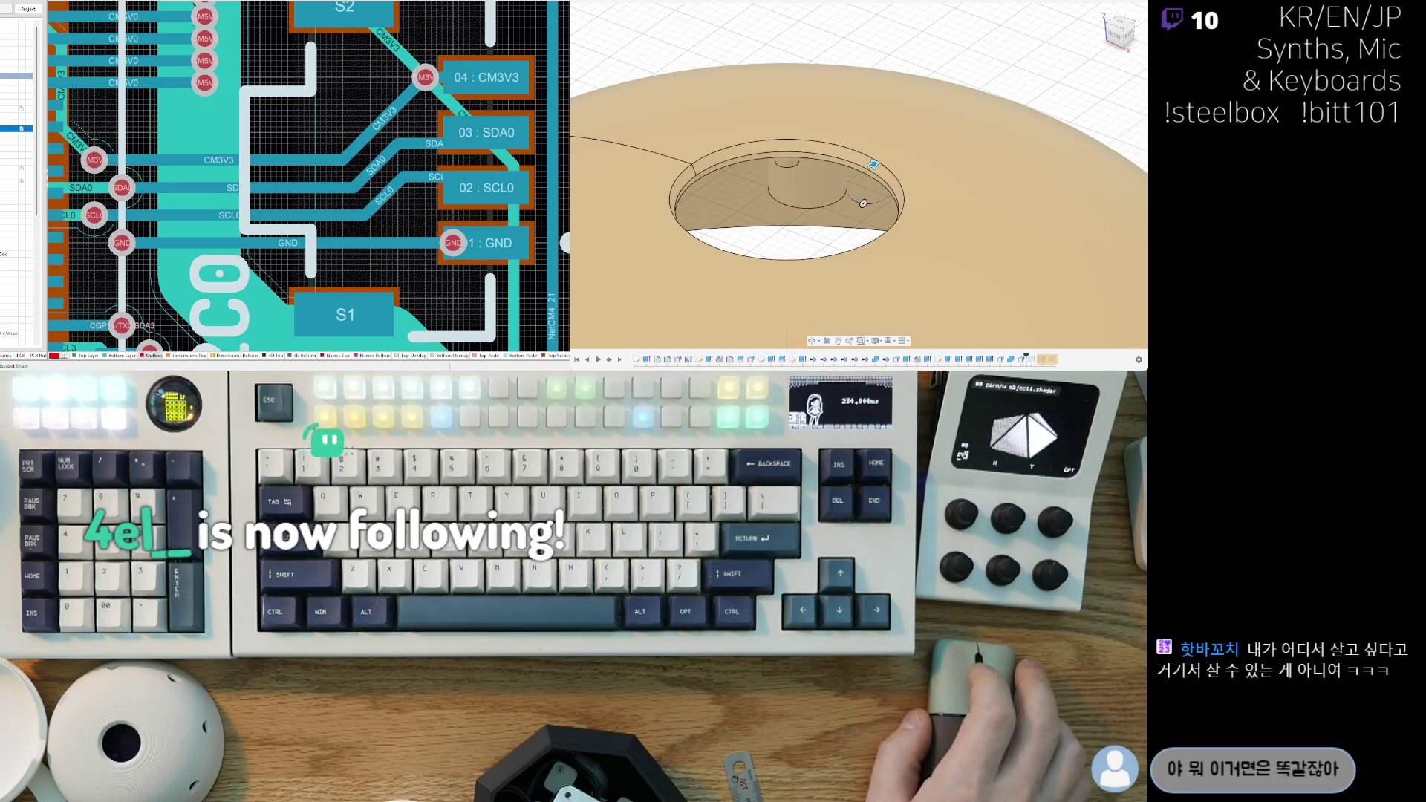
{"action": "scroll", "coordinate": [885, 147], "scroll_direction": "up", "scroll_amount": 3}
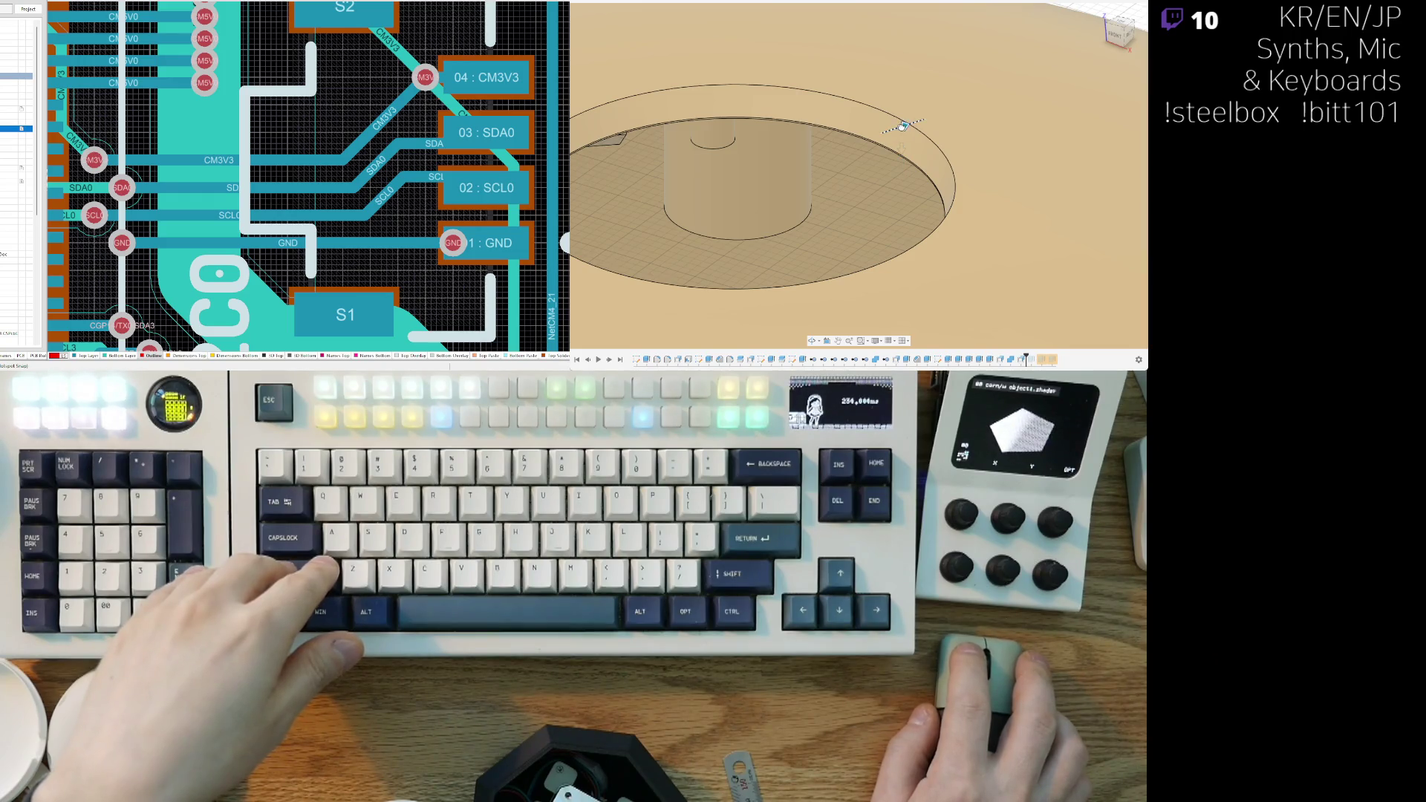
{"action": "scroll", "coordinate": [900, 148], "scroll_direction": "up", "scroll_amount": 4}
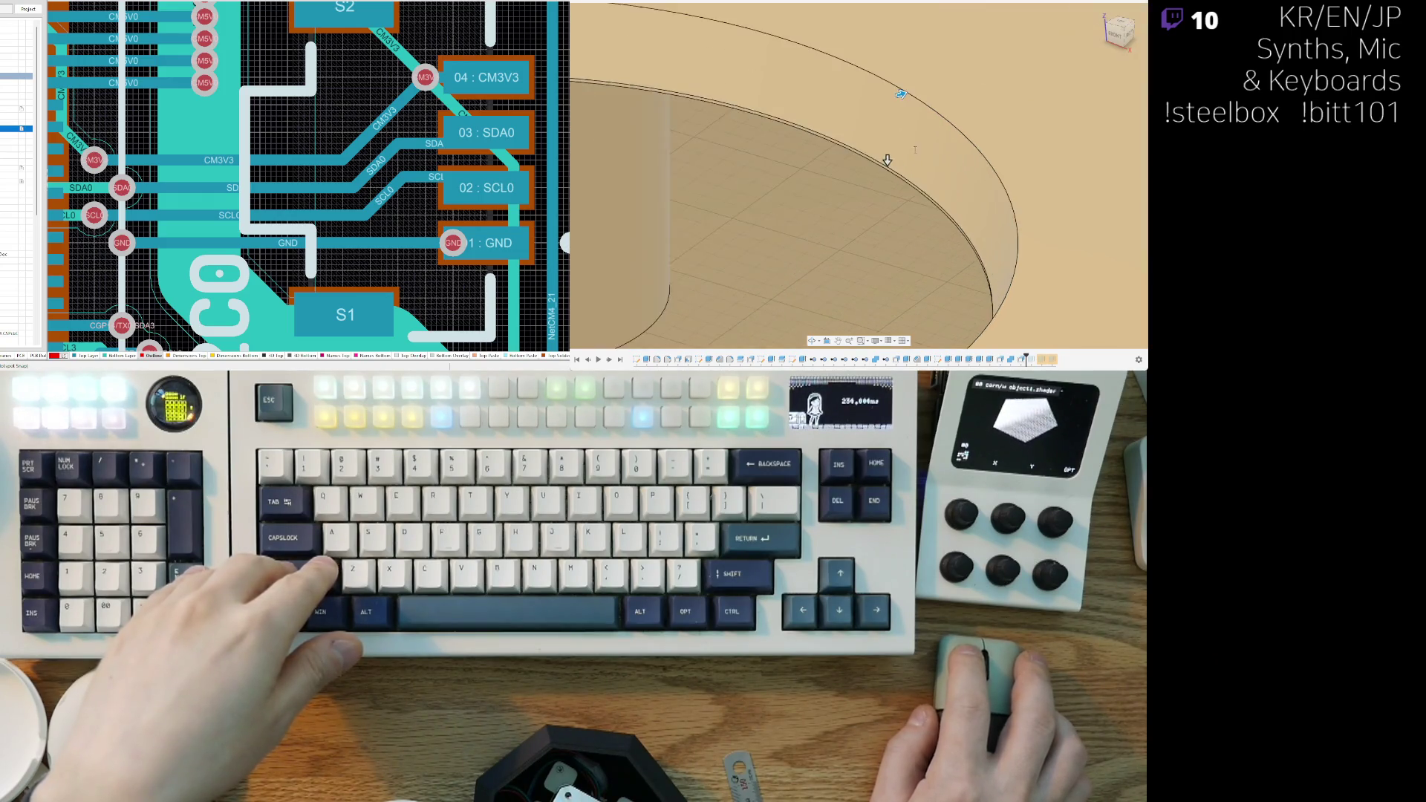
{"action": "left_click_drag", "start_coordinate": [875, 166], "coordinate": [875, 174]}
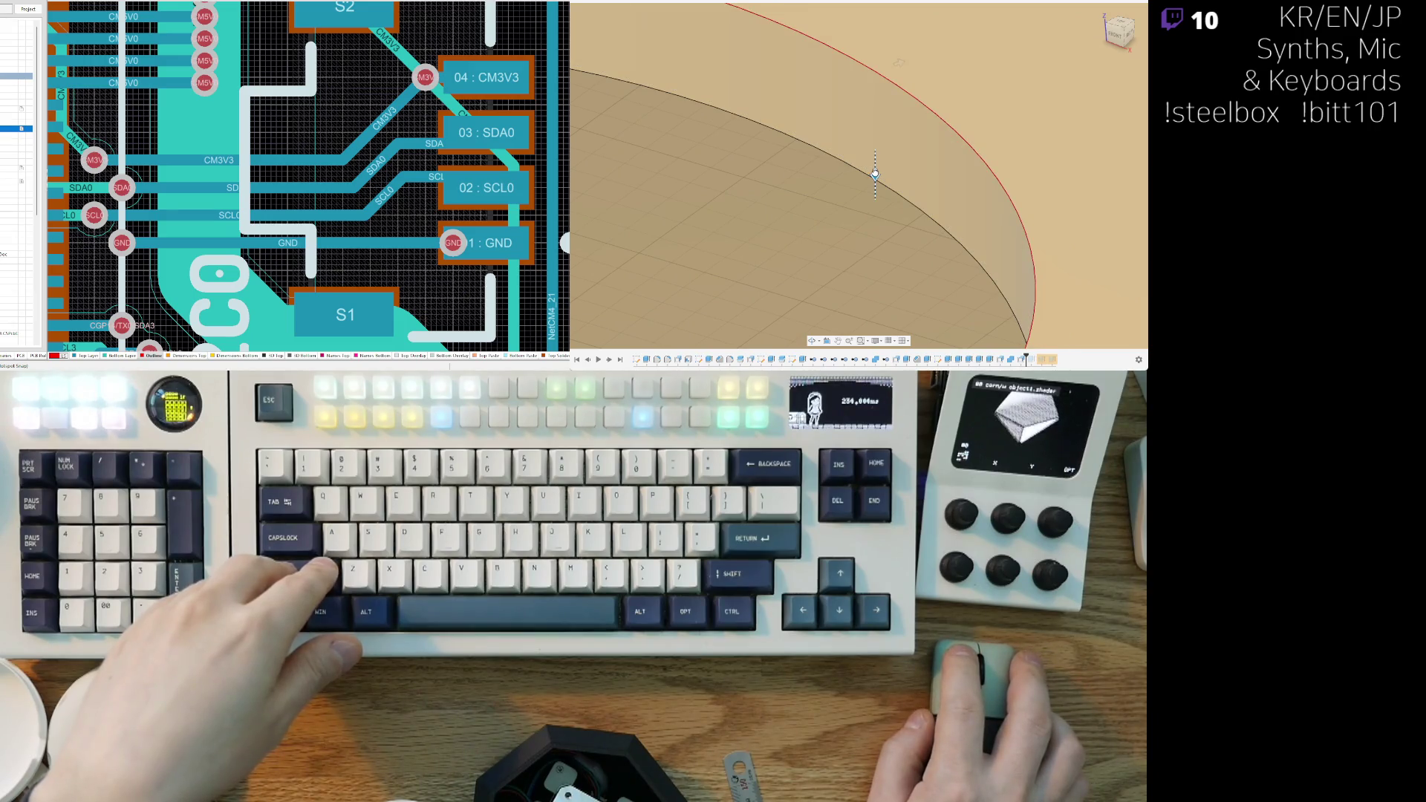
{"action": "scroll", "coordinate": [888, 81], "scroll_direction": "down", "scroll_amount": 3}
{"action": "scroll", "coordinate": [880, 109], "scroll_direction": "up", "scroll_amount": 3}
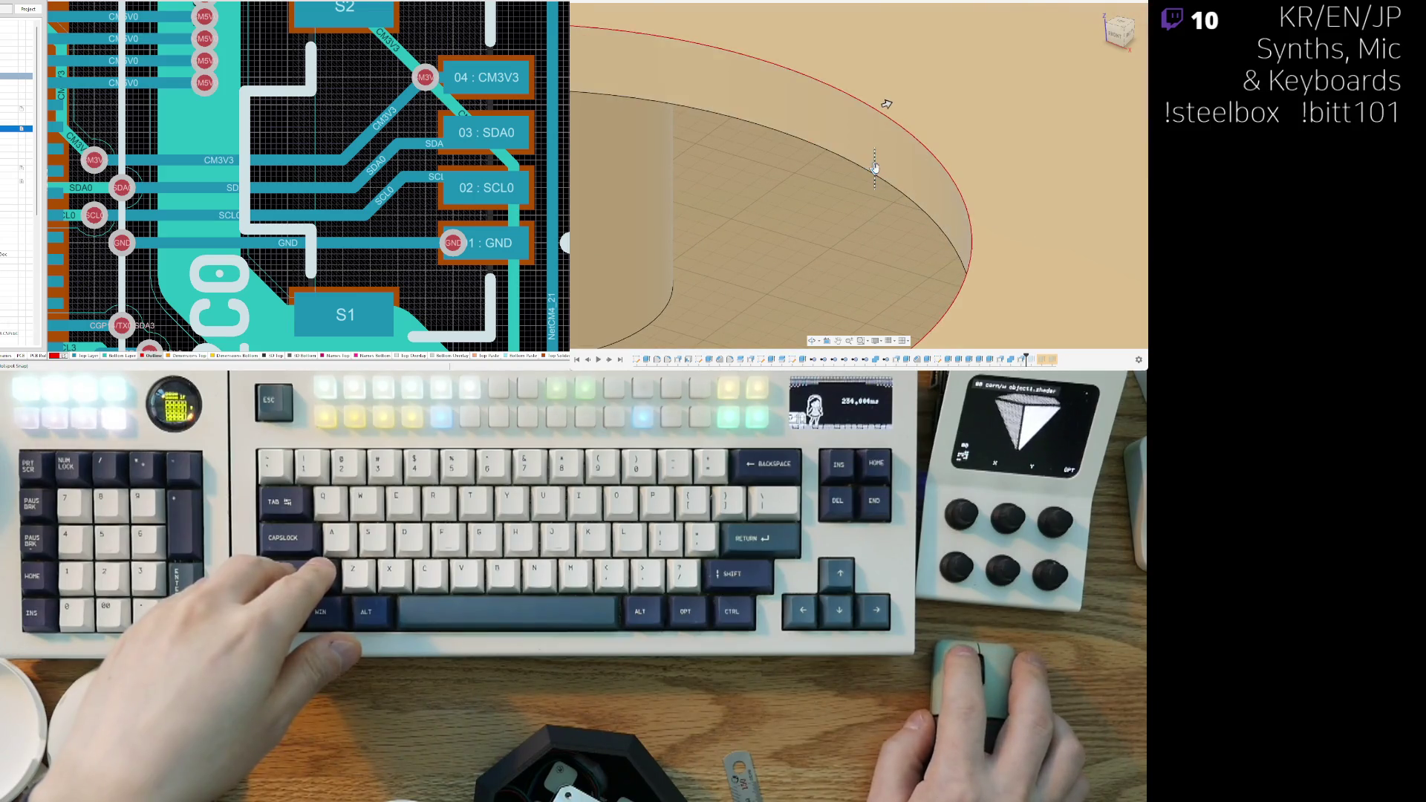
{"action": "left_click_drag", "start_coordinate": [875, 168], "coordinate": [874, 163]}
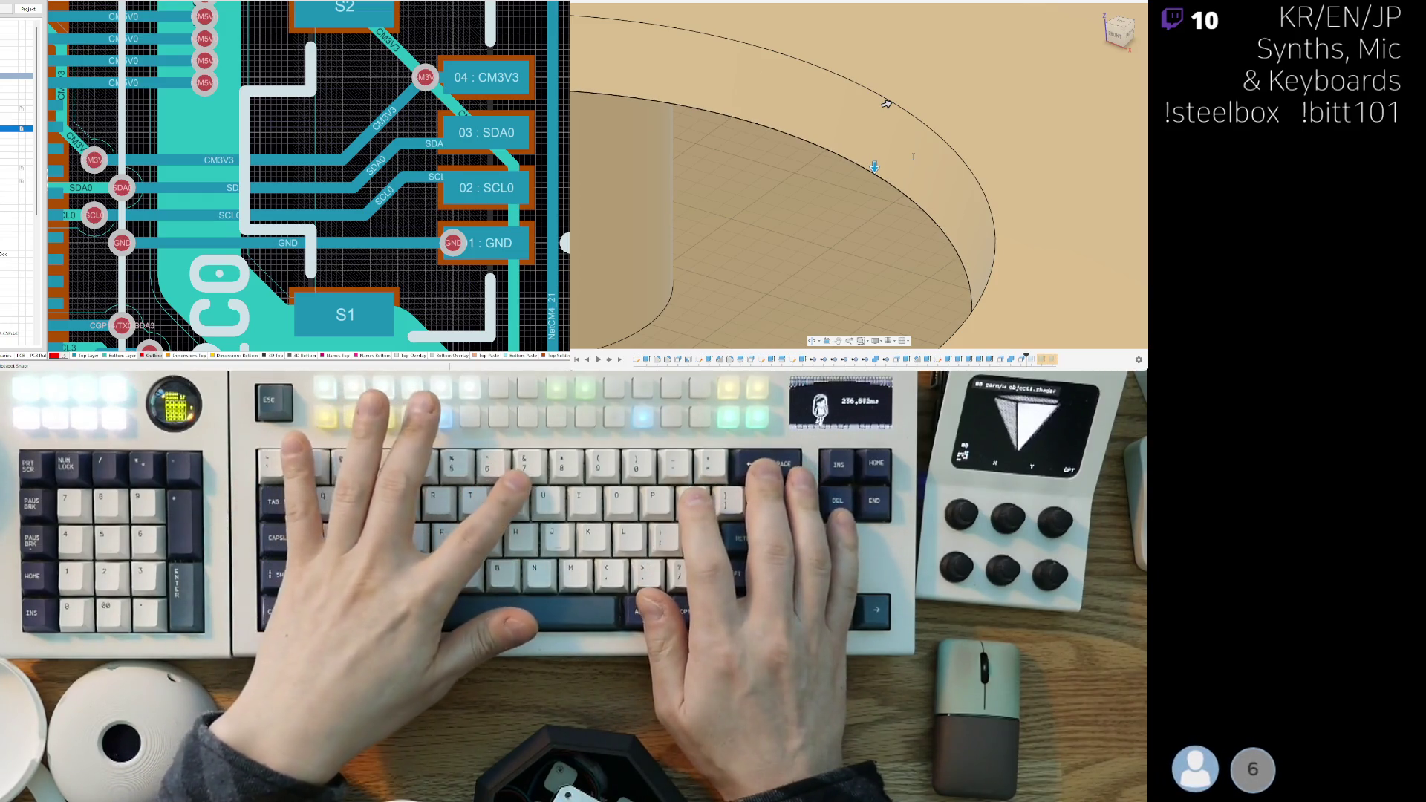
Step: Re-apply the rim enlargement, narrow the step around the hole, and view the dome from the top
{"action": "key", "text": "ctrl+z"}
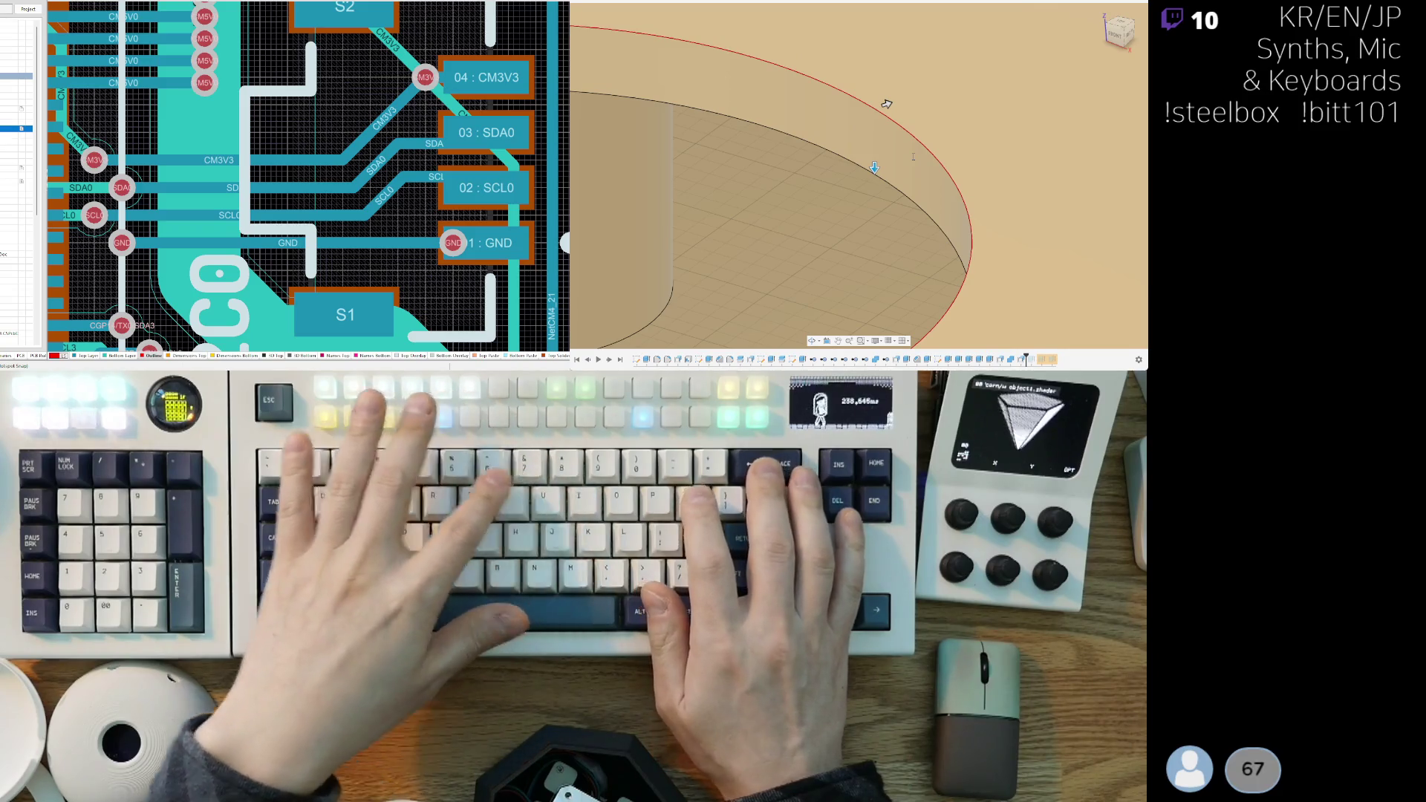
{"action": "key", "text": "ctrl+y"}
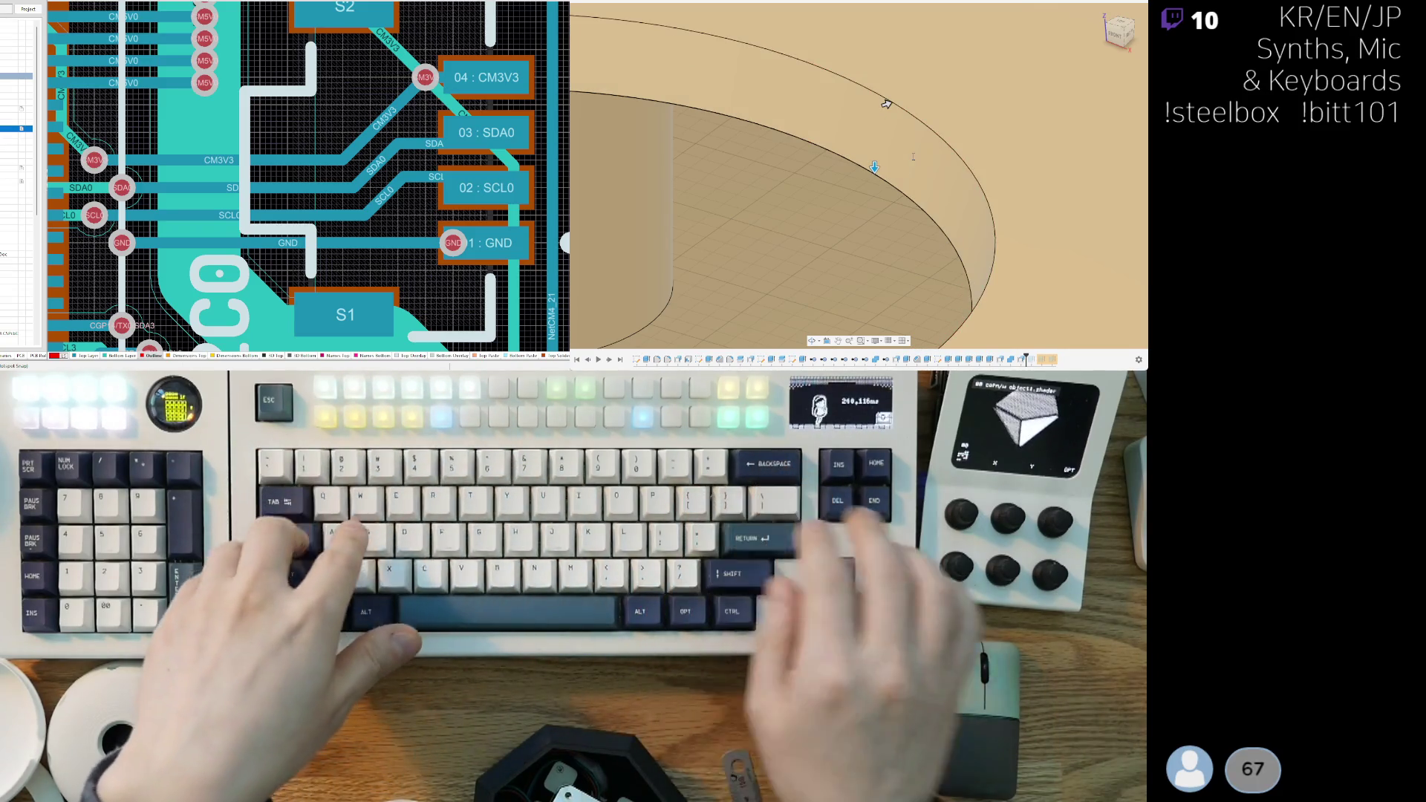
{"action": "scroll", "coordinate": [868, 131], "scroll_direction": "down", "scroll_amount": 3}
{"action": "mouse_move", "coordinate": [868, 132]}
{"action": "middle_mouse_down"}
{"action": "mouse_move", "coordinate": [891, 109]}
{"action": "mouse_move", "coordinate": [739, 87]}
{"action": "mouse_move", "coordinate": [926, 85]}
{"action": "middle_mouse_up"}
{"action": "scroll", "coordinate": [926, 85], "scroll_direction": "up", "scroll_amount": 3}
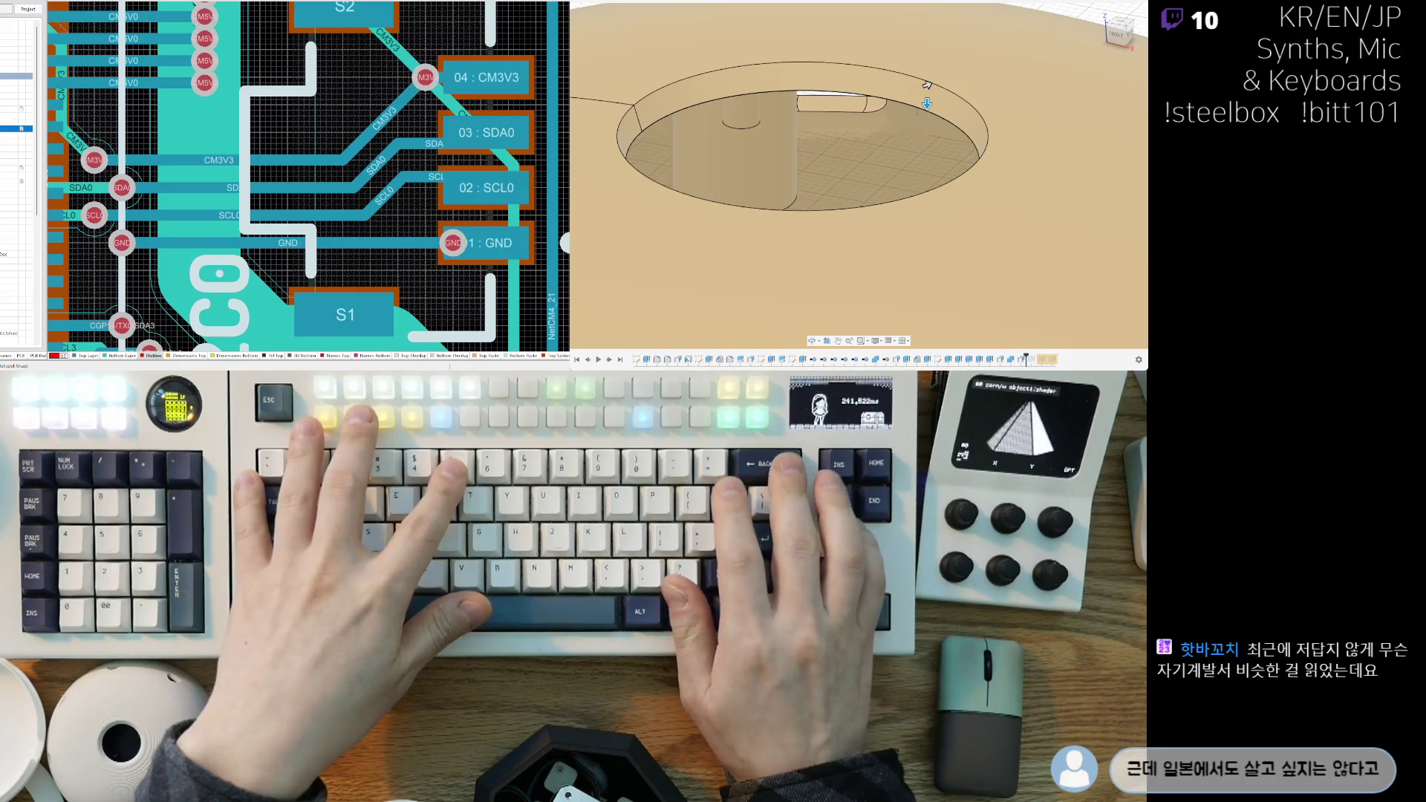
{"action": "left_click_drag", "start_coordinate": [926, 84], "coordinate": [951, 75]}
{"action": "scroll", "coordinate": [951, 75], "scroll_direction": "down", "scroll_amount": 3}
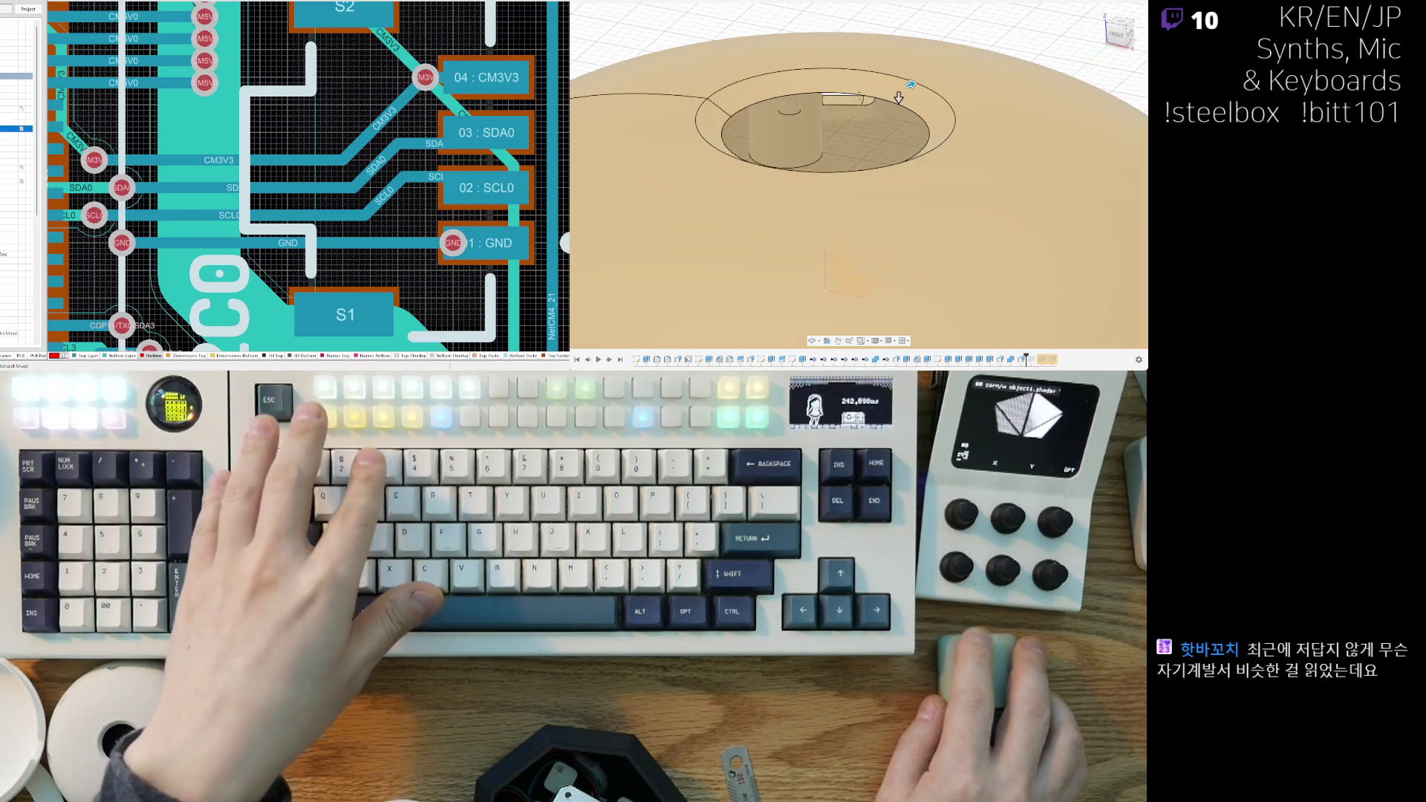
{"action": "scroll", "coordinate": [887, 135], "scroll_direction": "down", "scroll_amount": 1}
{"action": "scroll", "coordinate": [887, 135], "scroll_direction": "up", "scroll_amount": 2}
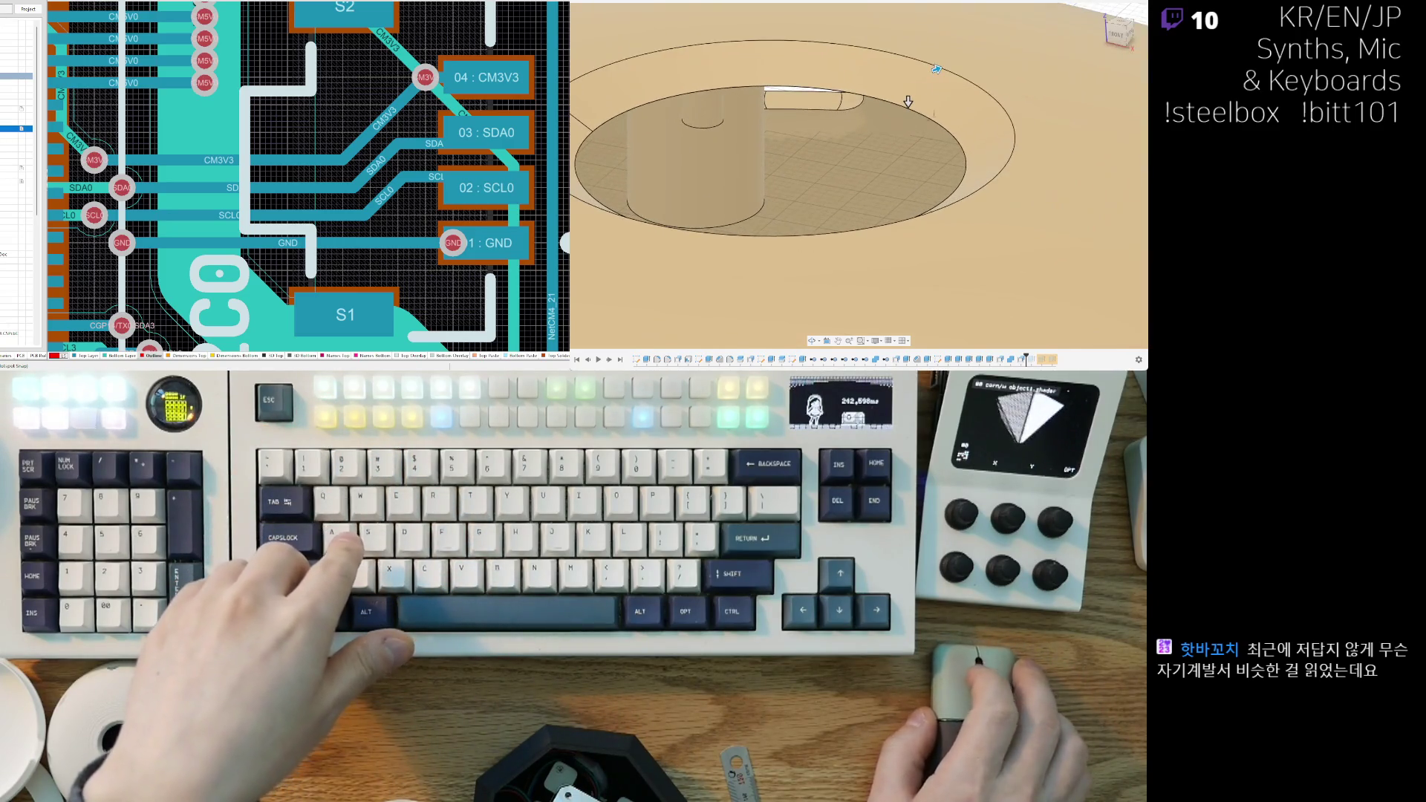
{"action": "left_click_drag", "start_coordinate": [937, 69], "coordinate": [923, 74]}
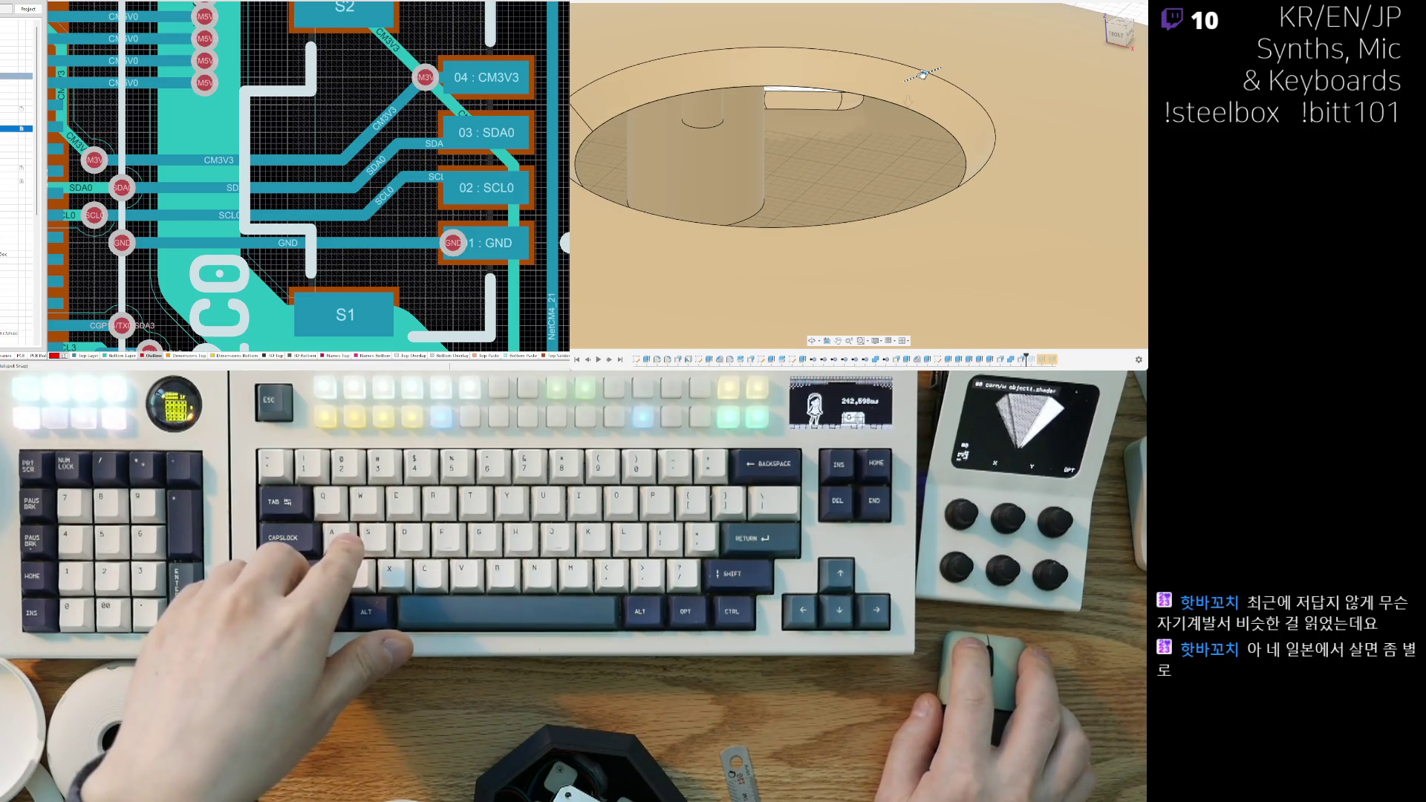
{"action": "left_click_drag", "start_coordinate": [923, 75], "coordinate": [914, 83]}
{"action": "key", "text": "F6"}
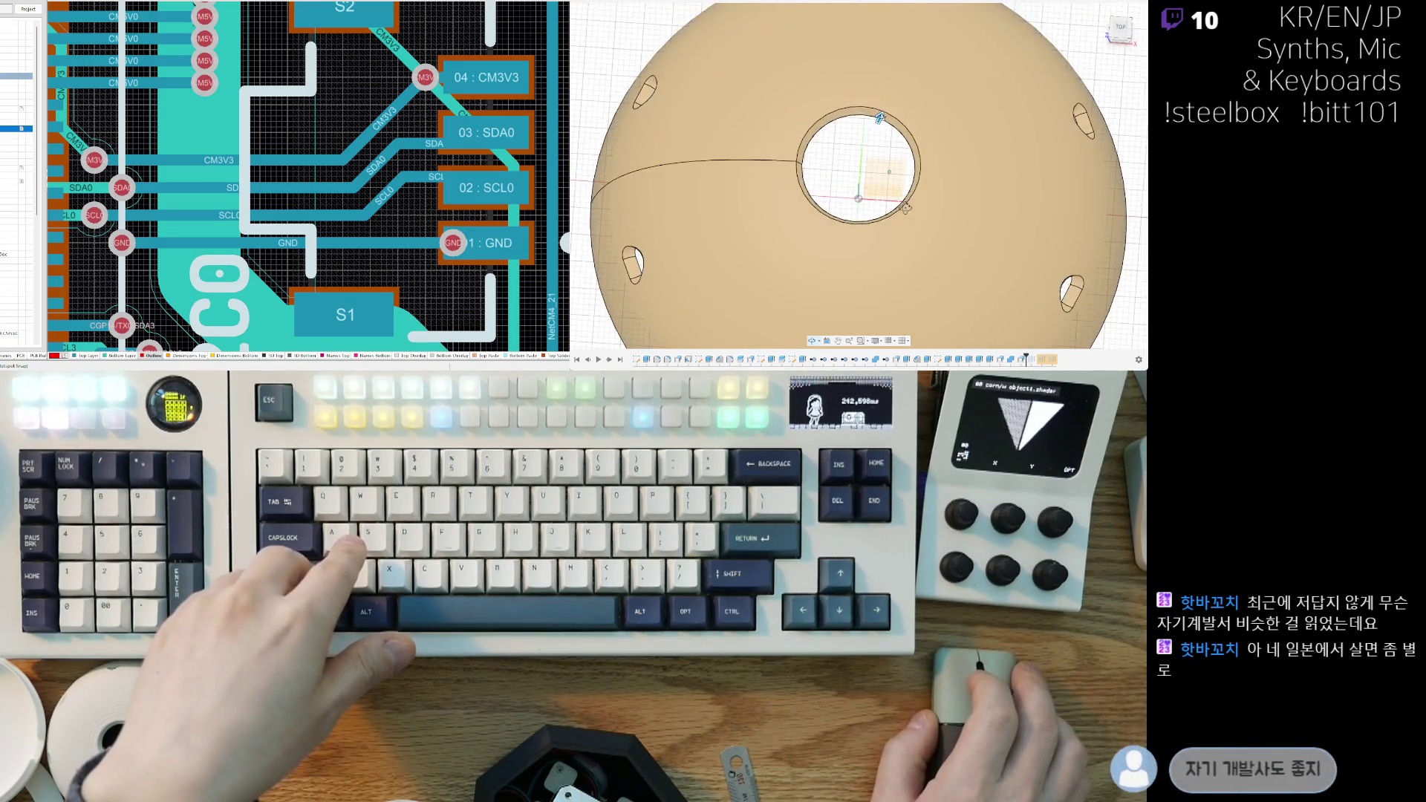
{"action": "scroll", "coordinate": [859, 222], "scroll_direction": "down", "scroll_amount": 2}
{"action": "mouse_move", "coordinate": [879, 150]}
{"action": "middle_mouse_down", "text": "shift"}
{"action": "mouse_move", "coordinate": [884, 245]}
{"action": "mouse_move", "coordinate": [830, 141]}
{"action": "middle_mouse_up", "text": "shift"}
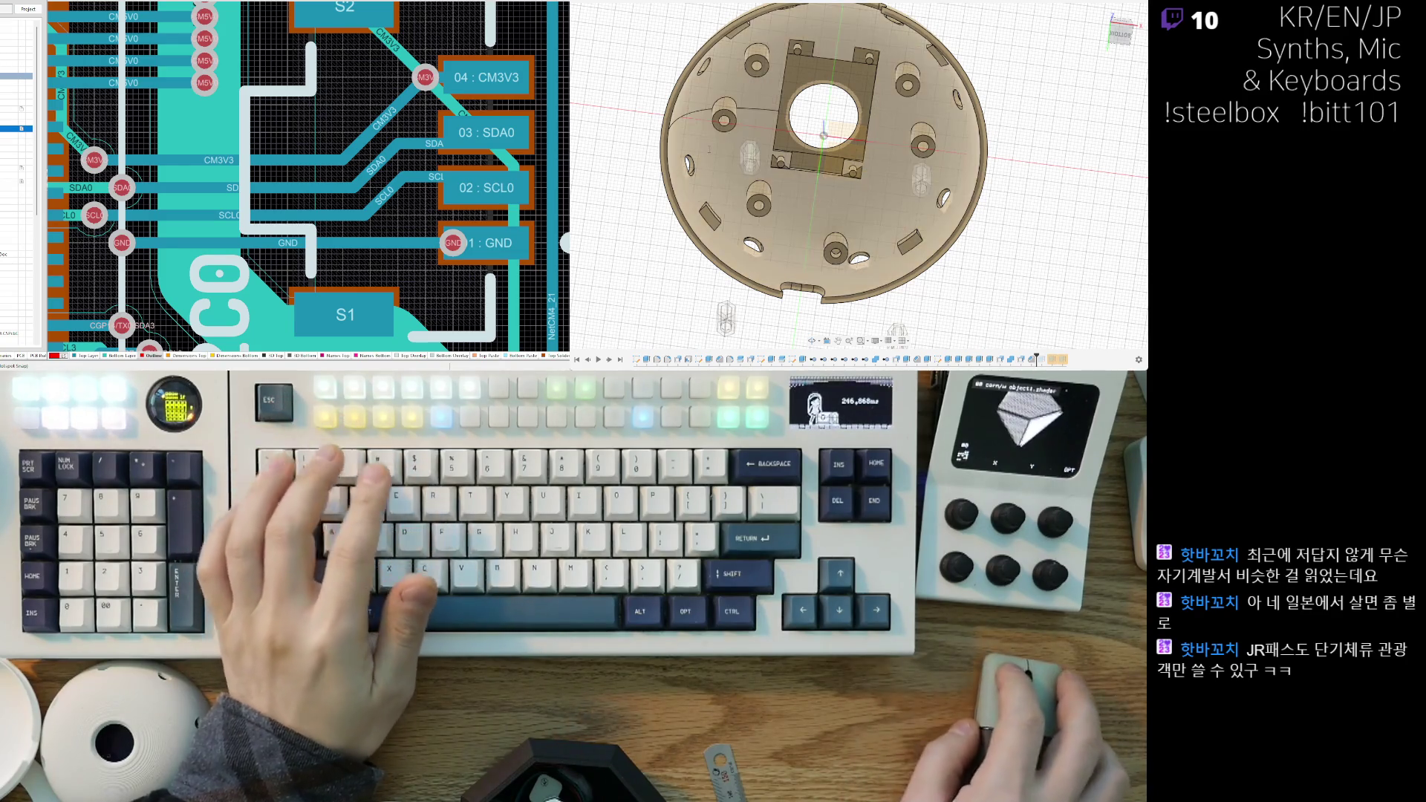
{"action": "mouse_move", "coordinate": [997, 209]}
{"action": "middle_mouse_down"}
{"action": "mouse_move", "coordinate": [1020, 201]}
{"action": "mouse_move", "coordinate": [924, 139]}
{"action": "middle_mouse_up"}
{"action": "scroll", "coordinate": [923, 139], "scroll_direction": "up", "scroll_amount": 5}
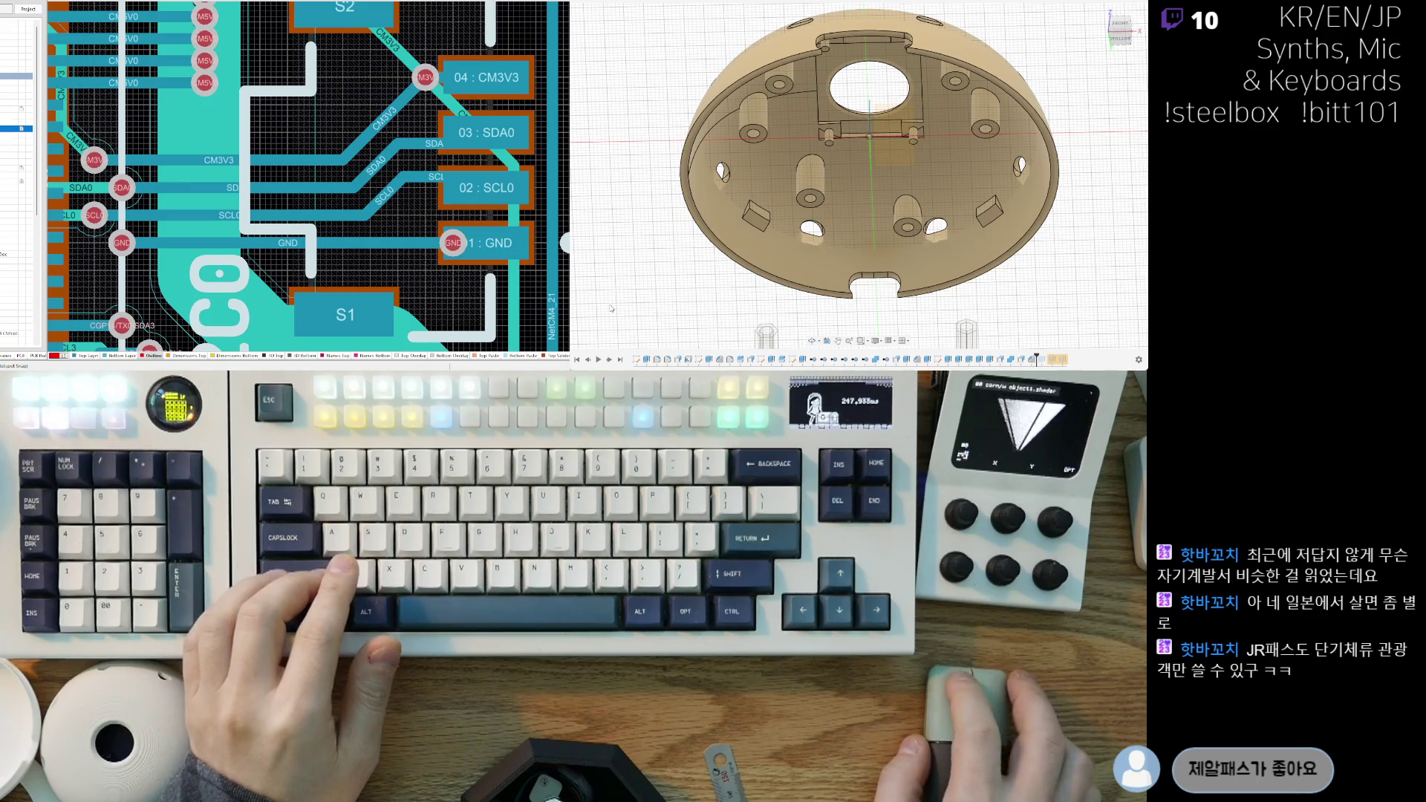
{"action": "middle_click_drag", "start_coordinate": [740, 267], "coordinate": [1010, 177], "text": "shift"}
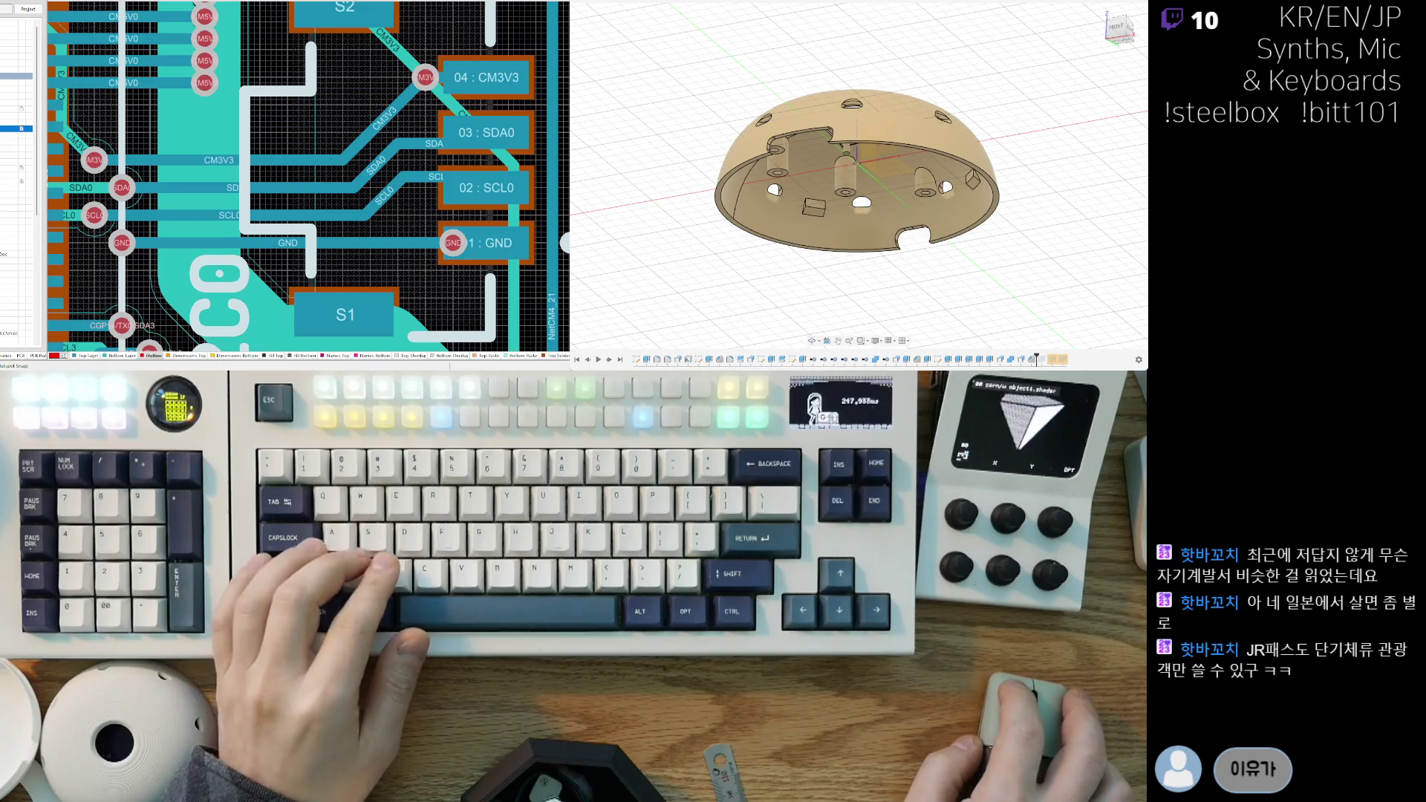
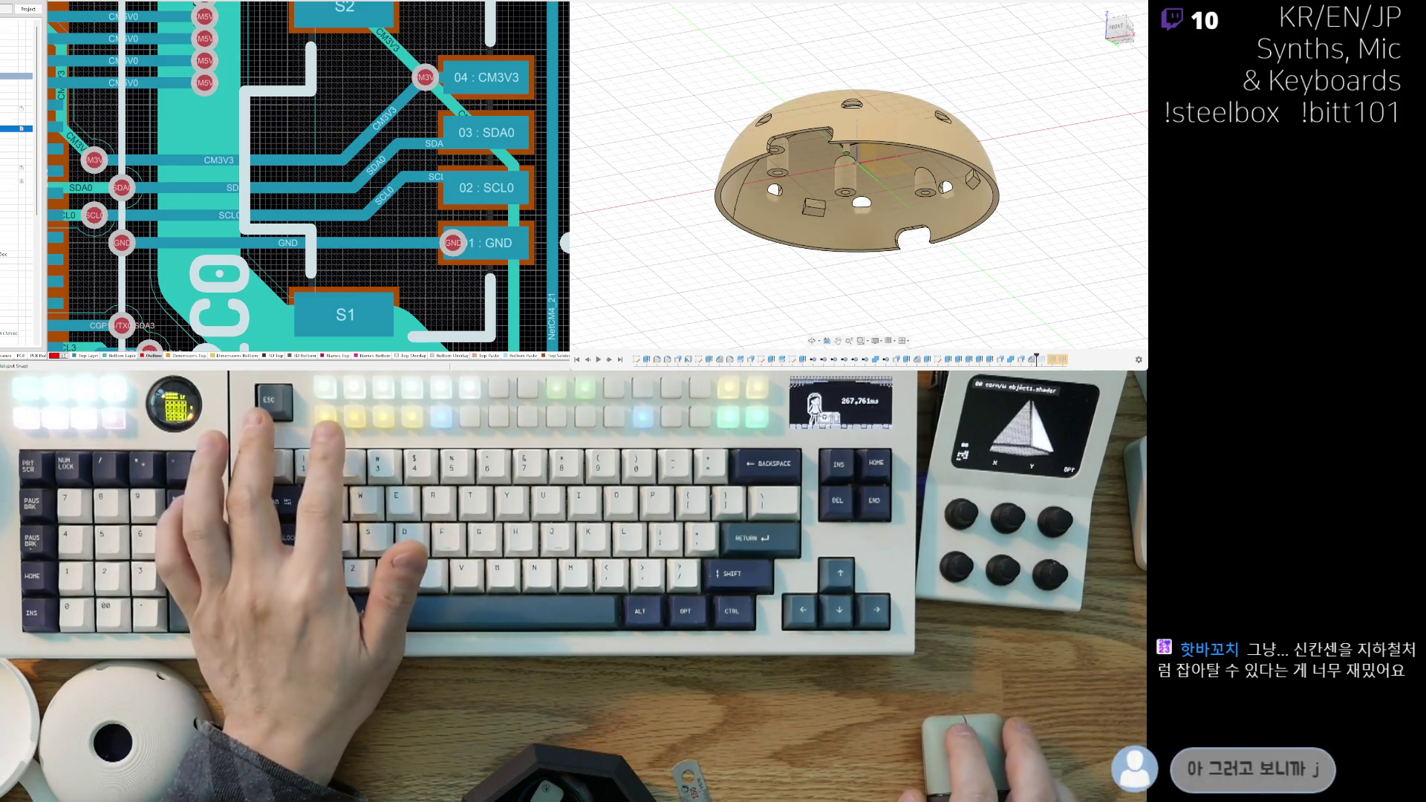
Step: Orbit and zoom around the dome, then view it from directly below
{"action": "mouse_move", "coordinate": [854, 171]}
{"action": "middle_mouse_down", "text": "shift"}
{"action": "mouse_move", "coordinate": [854, 238]}
{"action": "mouse_move", "coordinate": [891, 245]}
{"action": "mouse_move", "coordinate": [967, 199]}
{"action": "middle_mouse_up", "text": "shift"}
{"action": "scroll", "coordinate": [856, 265], "scroll_direction": "down", "scroll_amount": 3}
{"action": "scroll", "coordinate": [854, 268], "scroll_direction": "up", "scroll_amount": 3}
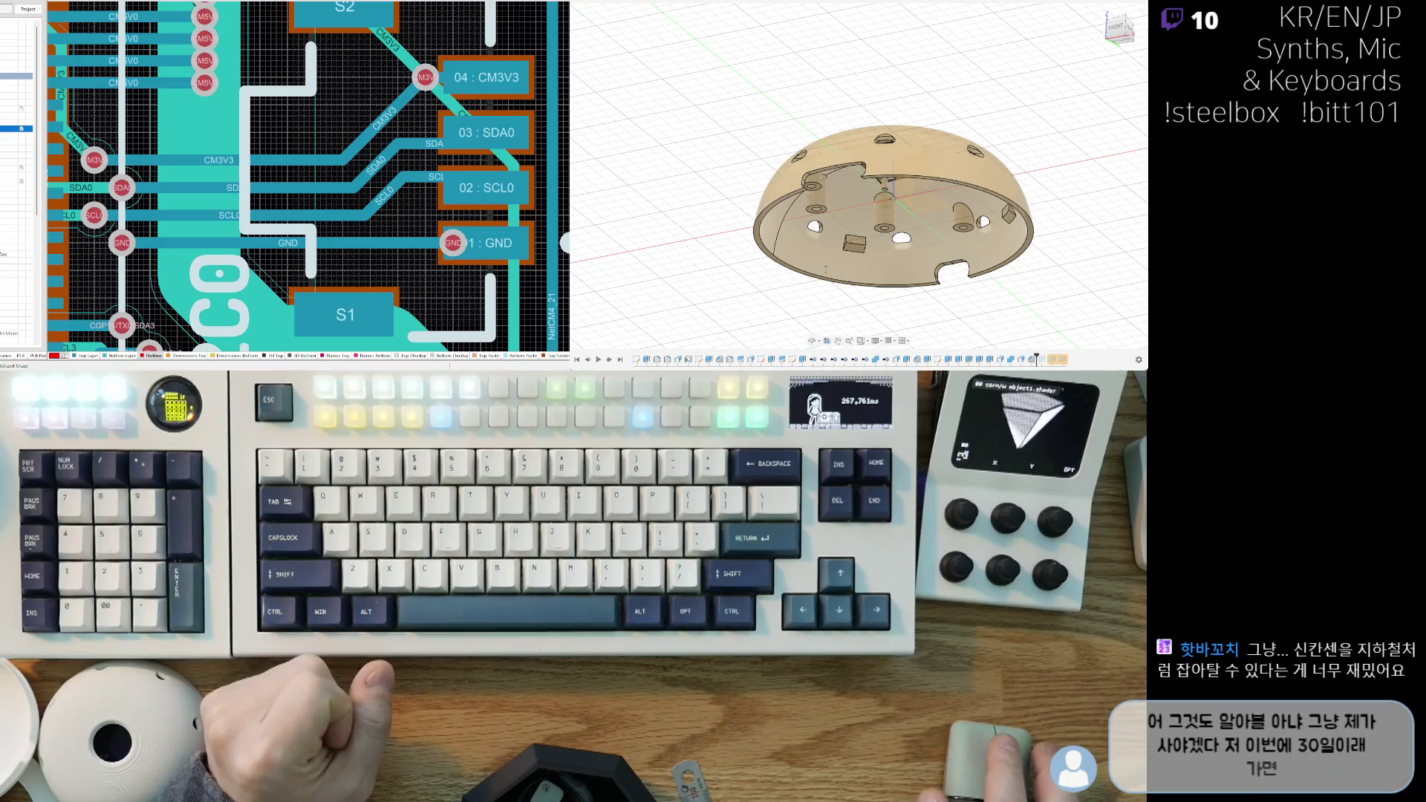
{"action": "scroll", "coordinate": [898, 208], "scroll_direction": "down", "scroll_amount": 3}
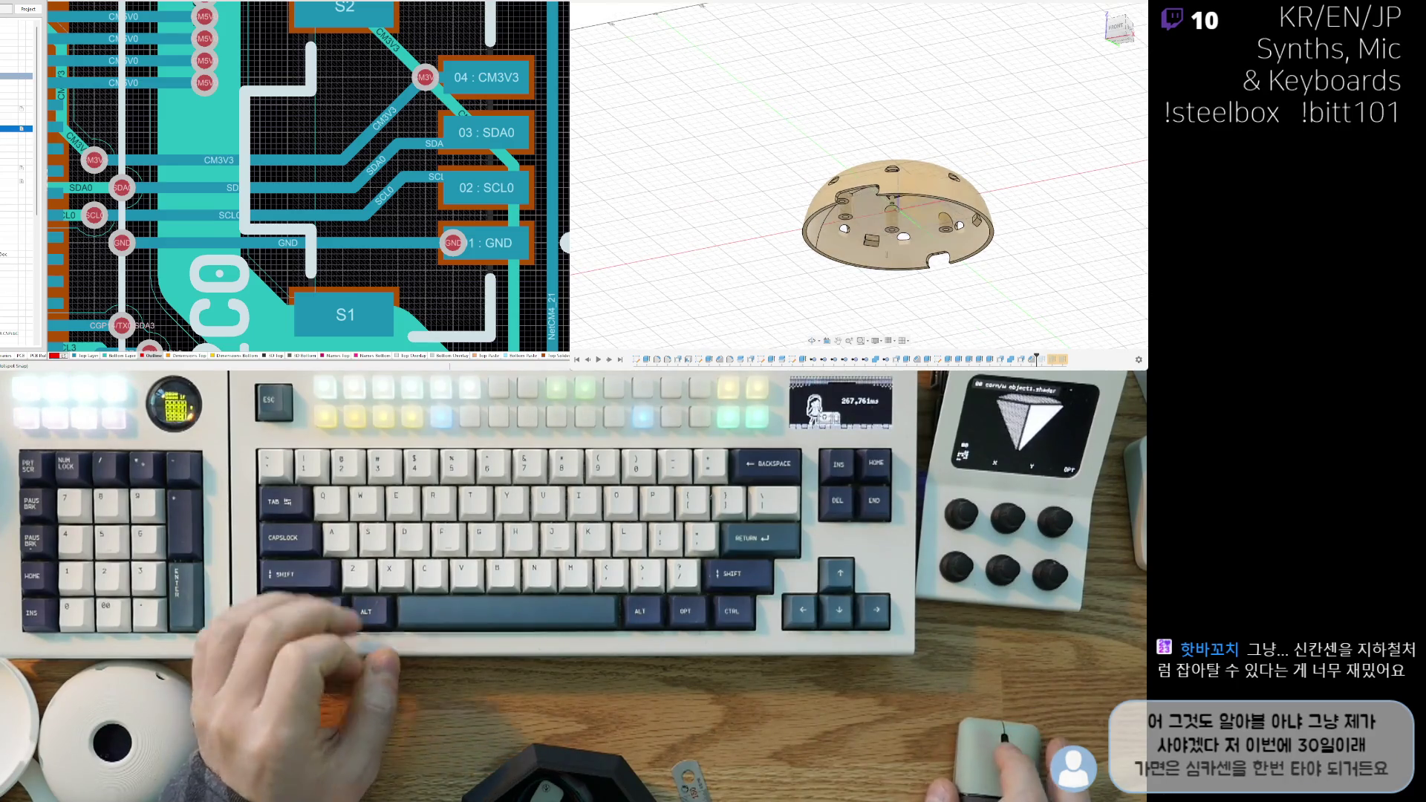
{"action": "scroll", "coordinate": [908, 298], "scroll_direction": "up", "scroll_amount": 3}
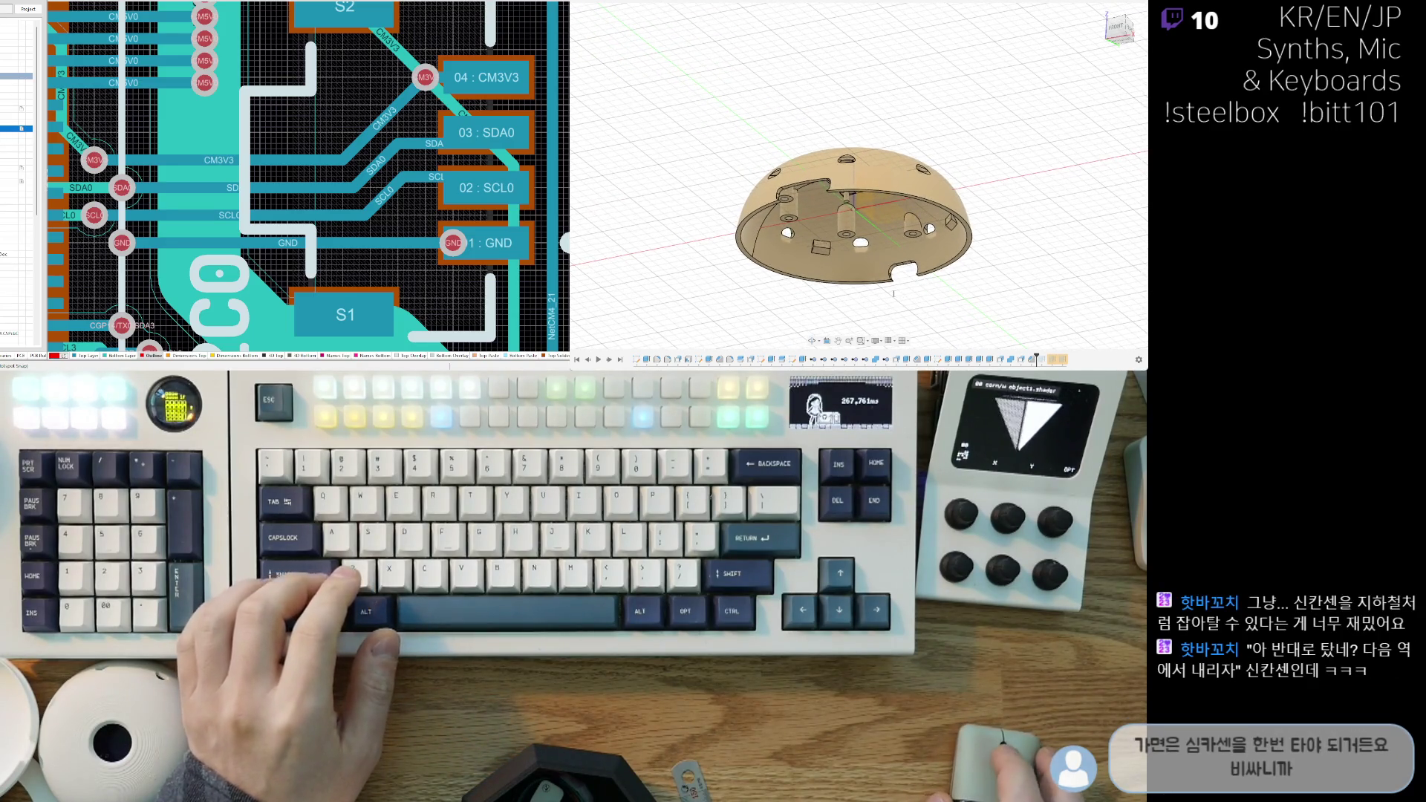
{"action": "key", "text": "ctrl+shift+b"}
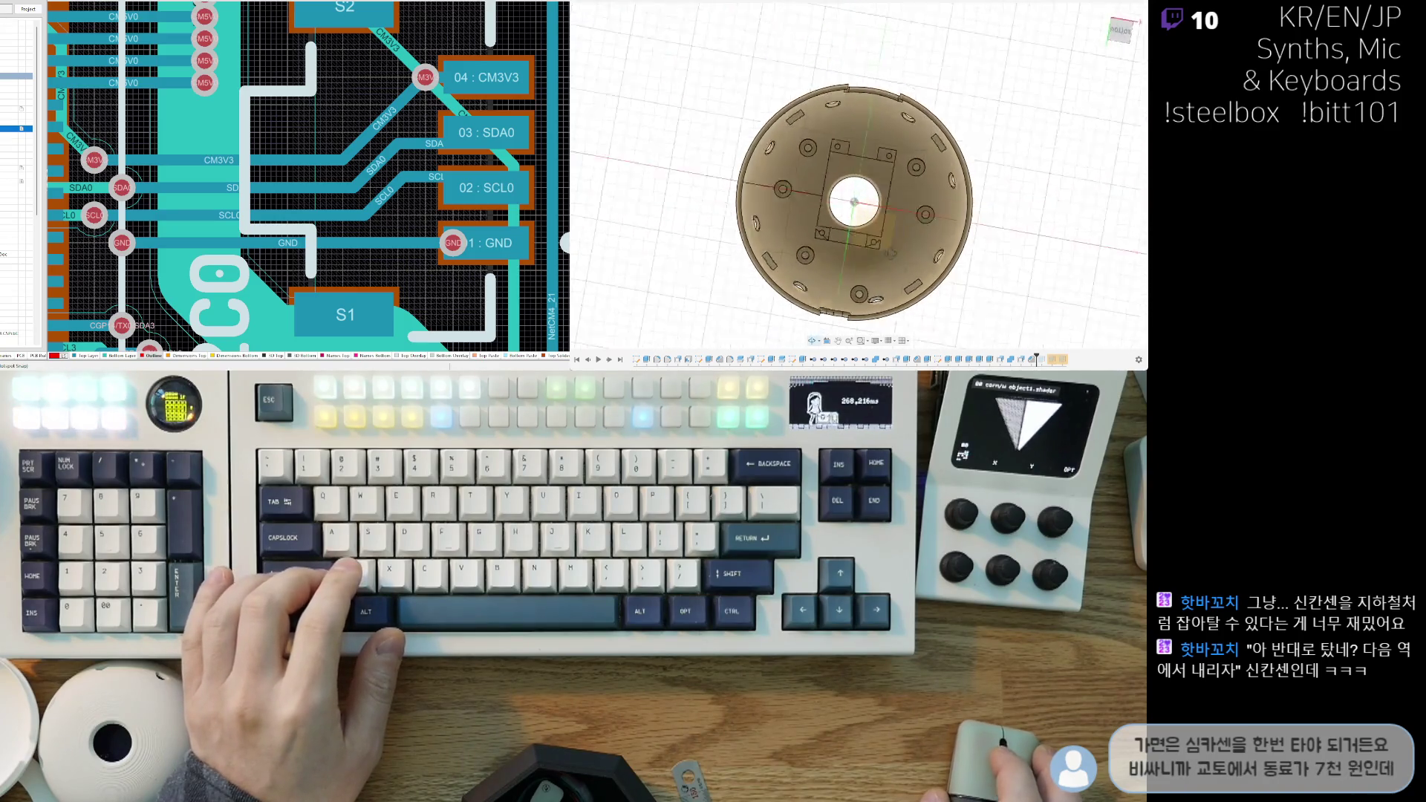
Step: Tilt back to look into the dome and drag the extrude arrow outward to widen the cylinder
{"action": "middle_click_drag", "start_coordinate": [946, 248], "coordinate": [843, 268], "text": "shift"}
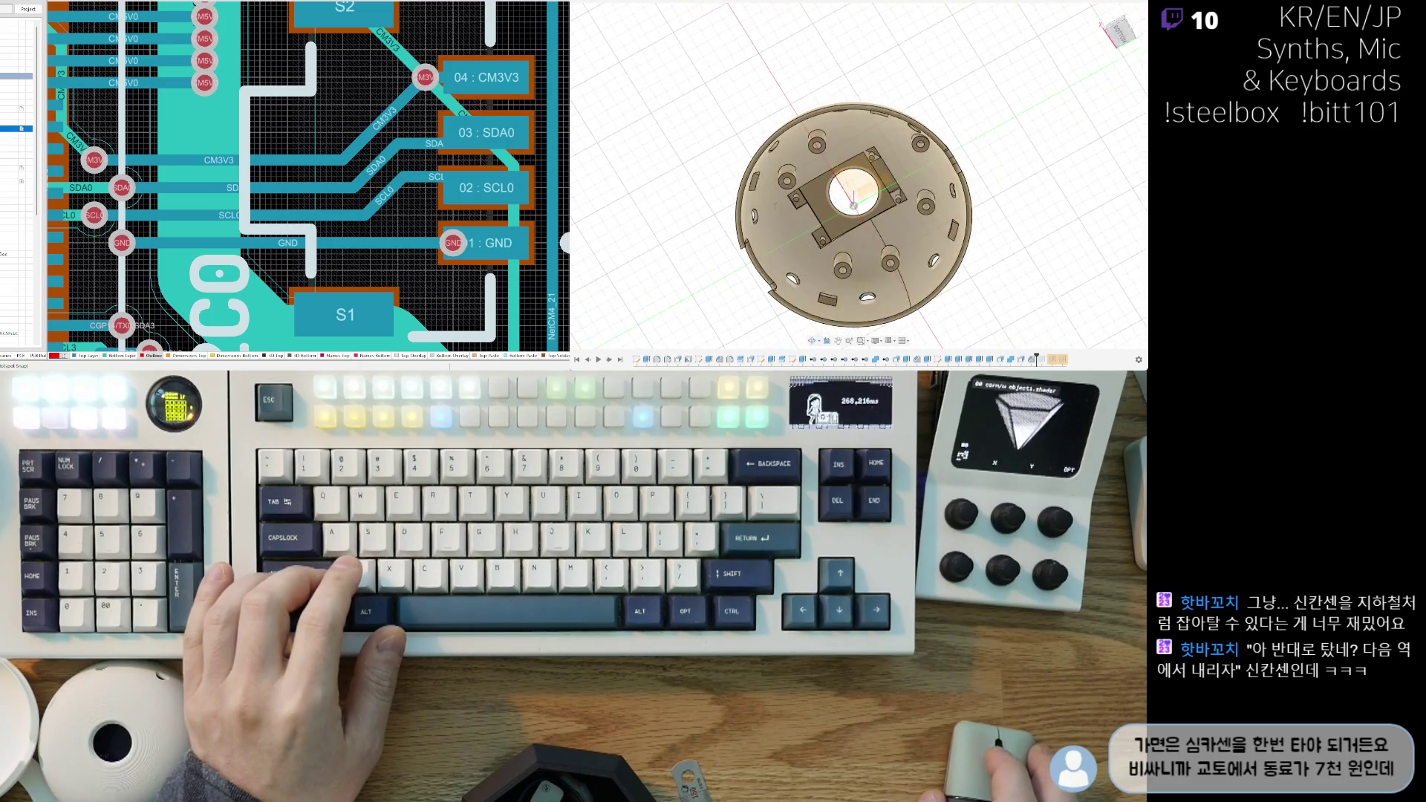
{"action": "scroll", "coordinate": [843, 269], "scroll_direction": "up", "scroll_amount": 5}
{"action": "scroll", "coordinate": [847, 220], "scroll_direction": "down", "scroll_amount": 5}
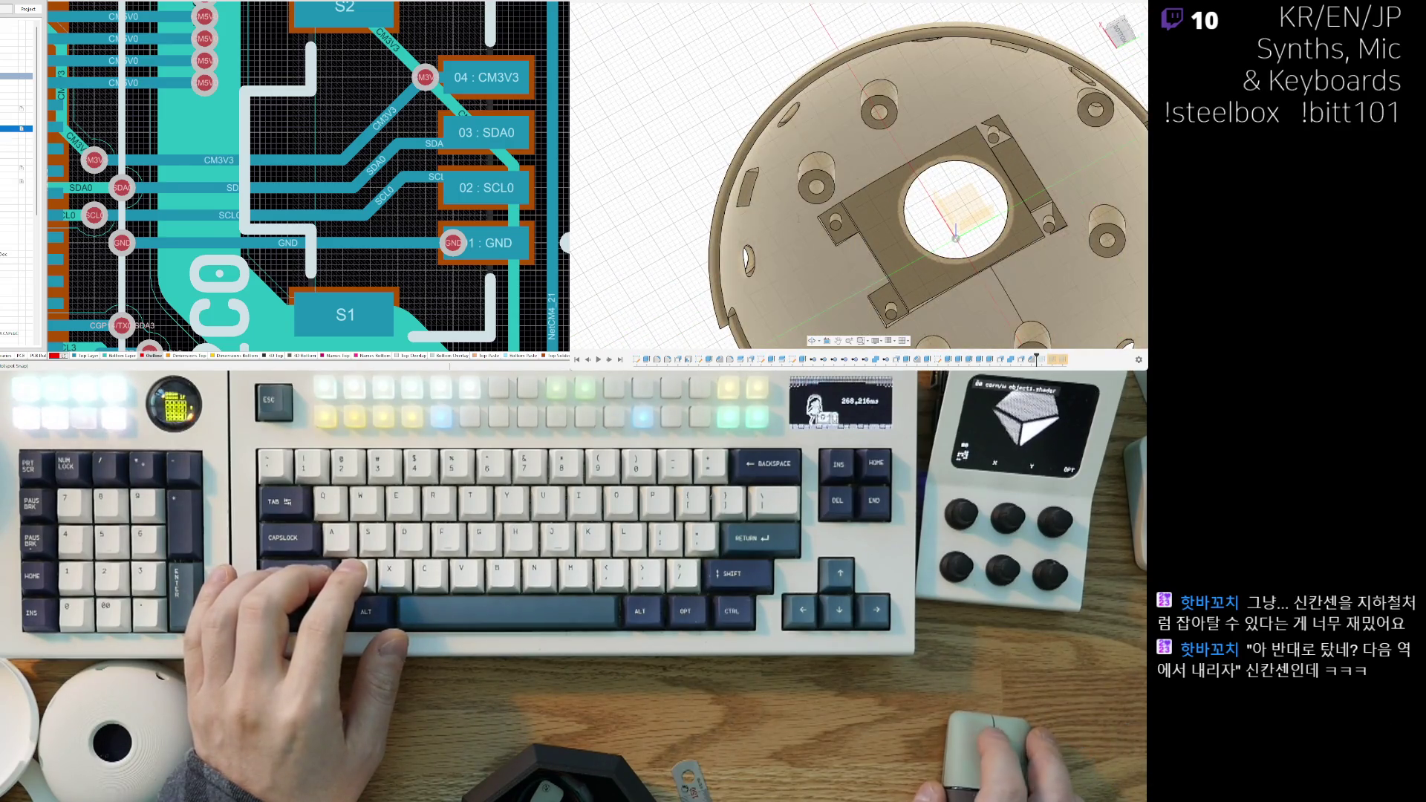
{"action": "middle_click_drag", "start_coordinate": [847, 225], "coordinate": [845, 147], "text": "shift"}
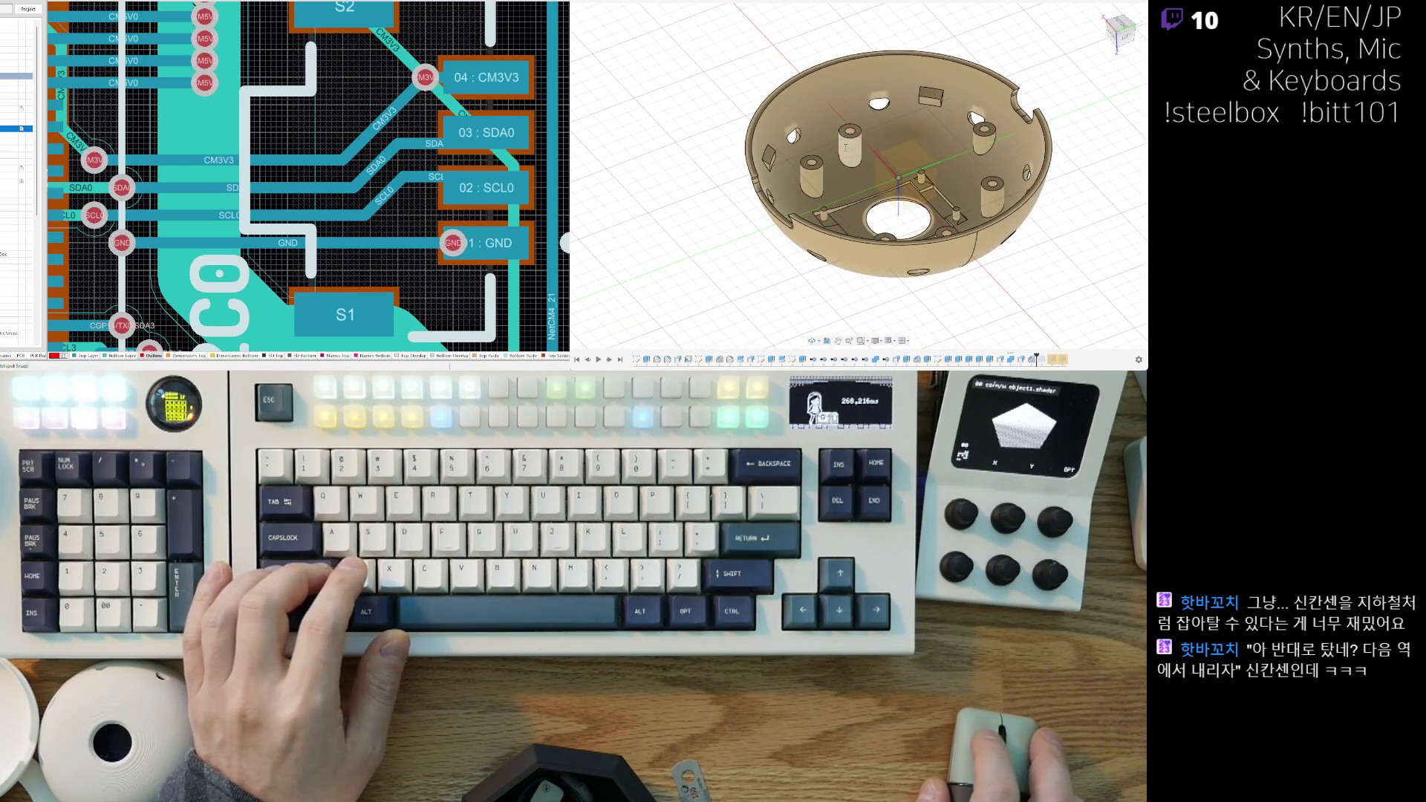
{"action": "left_click_drag", "start_coordinate": [866, 138], "coordinate": [894, 127]}
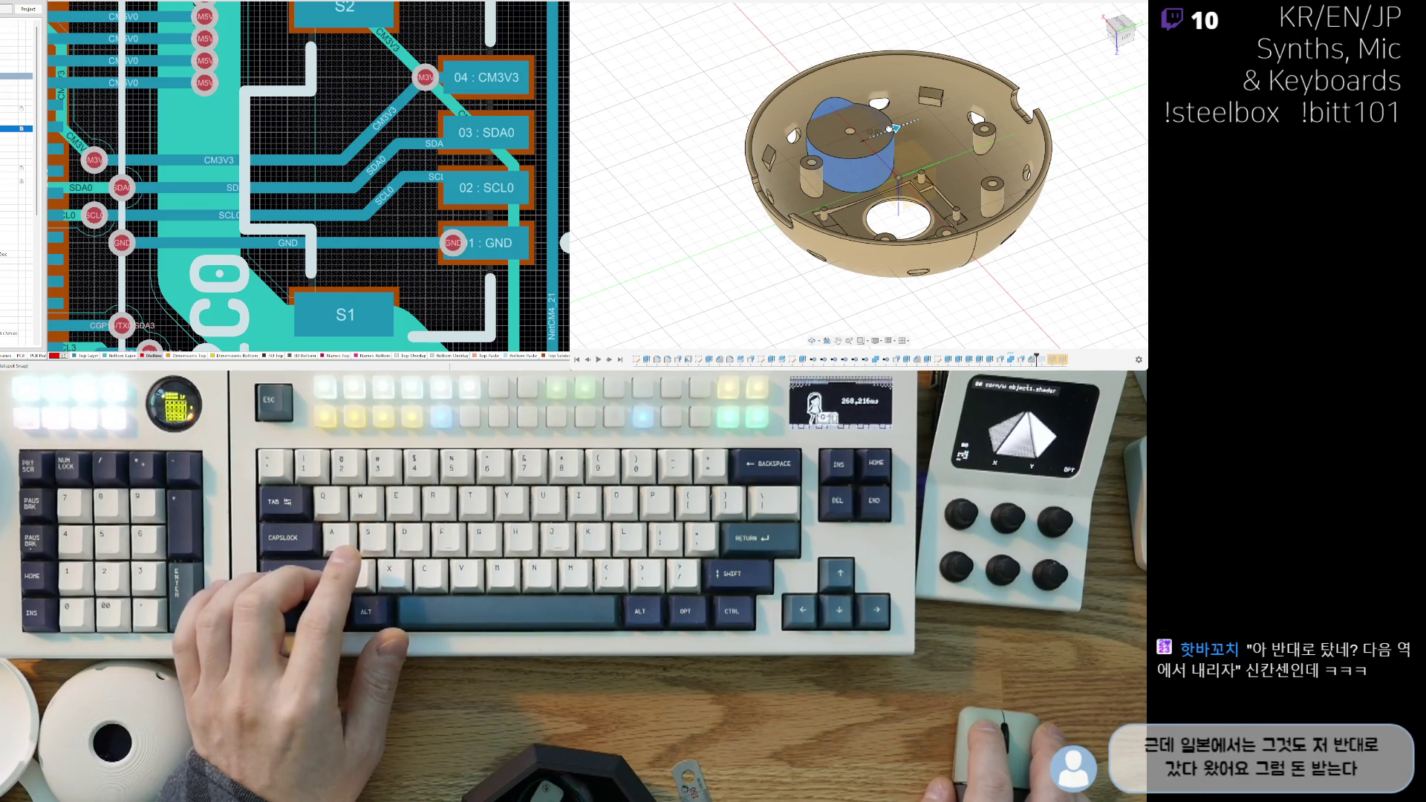
Step: Limit the extrusion to the small boss circle, then cancel the extrude while keeping it selected
{"action": "mouse_move", "coordinate": [894, 128]}
{"action": "middle_mouse_down", "text": "shift"}
{"action": "mouse_move", "coordinate": [881, 146]}
{"action": "mouse_move", "coordinate": [868, 130]}
{"action": "mouse_move", "coordinate": [828, 180]}
{"action": "middle_mouse_up", "text": "shift"}
{"action": "scroll", "coordinate": [828, 181], "scroll_direction": "up", "scroll_amount": 5}
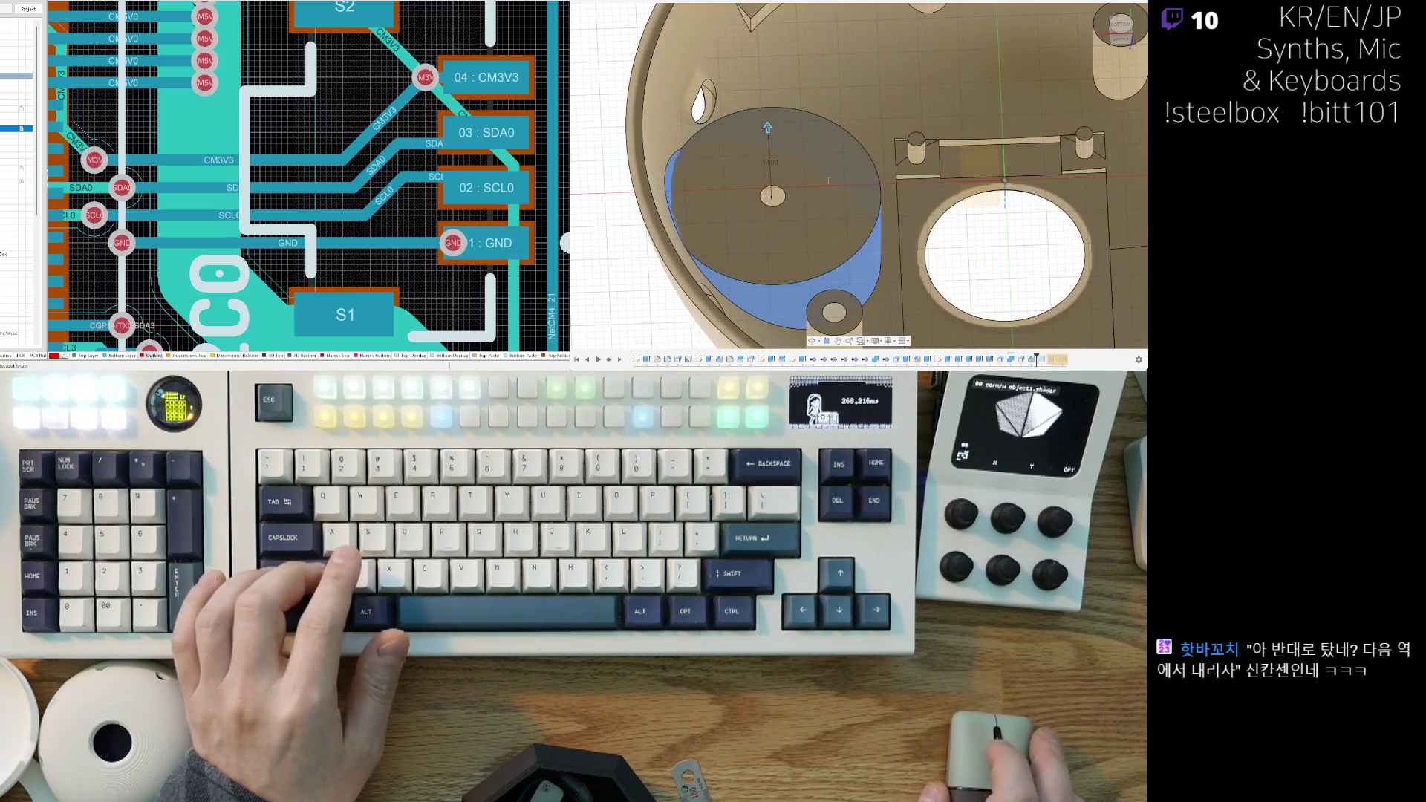
{"action": "scroll", "coordinate": [829, 177], "scroll_direction": "down", "scroll_amount": 3}
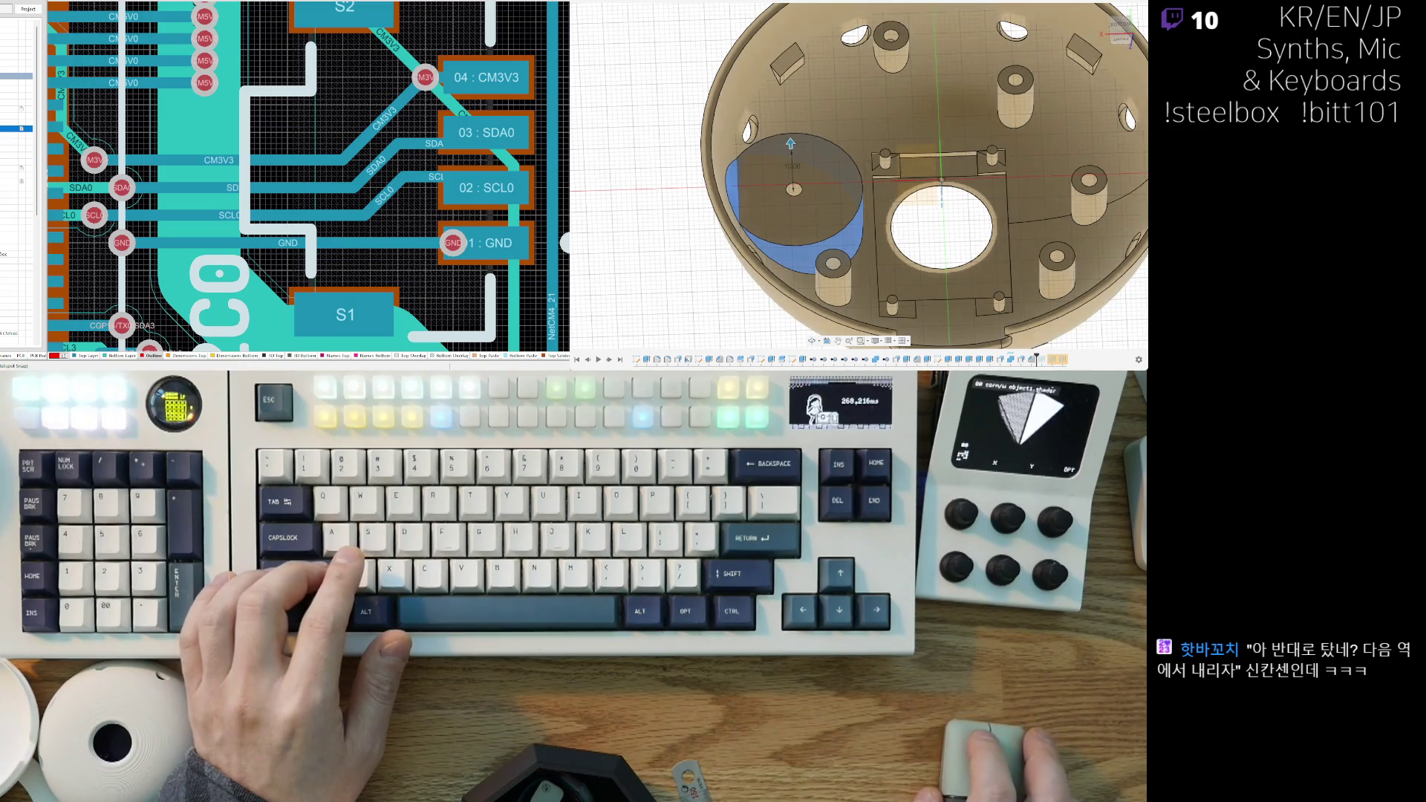
{"action": "left_click", "coordinate": [750, 215]}
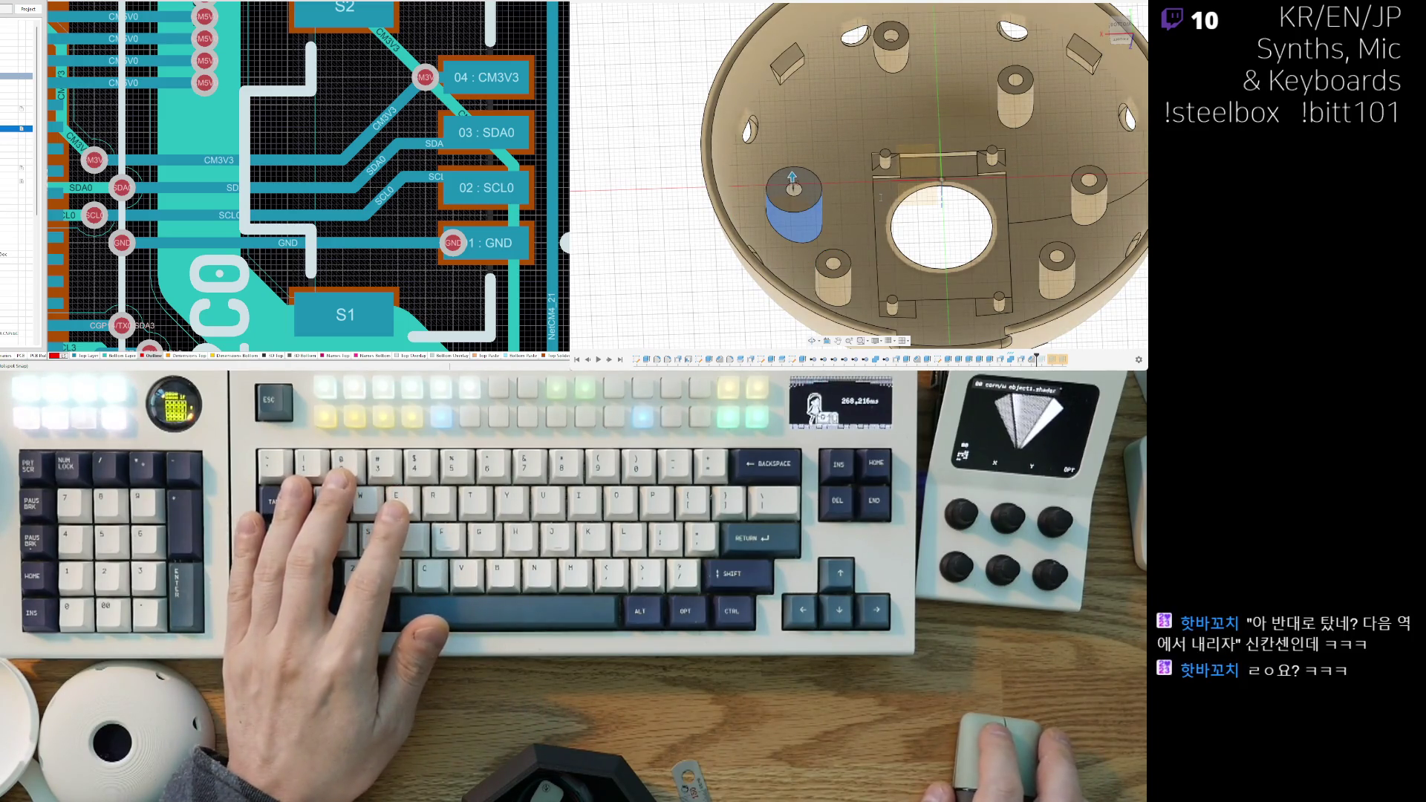
{"action": "key", "text": "Escape"}
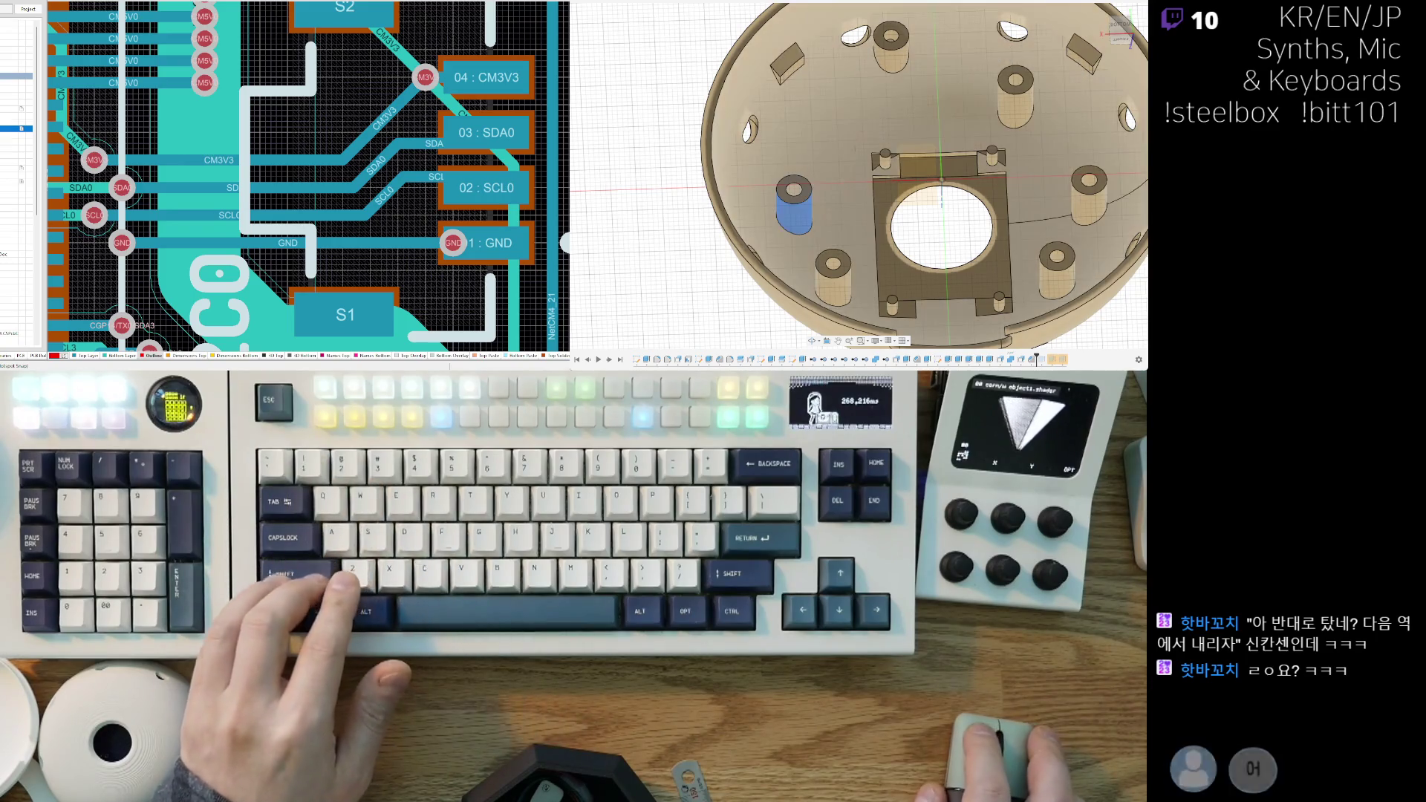
Step: Add the top-left, upper-right, lower-right and lower-left bosses and Press Pull them thicker
{"action": "left_click", "coordinate": [892, 58], "text": "shift"}
{"action": "left_click", "coordinate": [1005, 104], "text": "shift"}
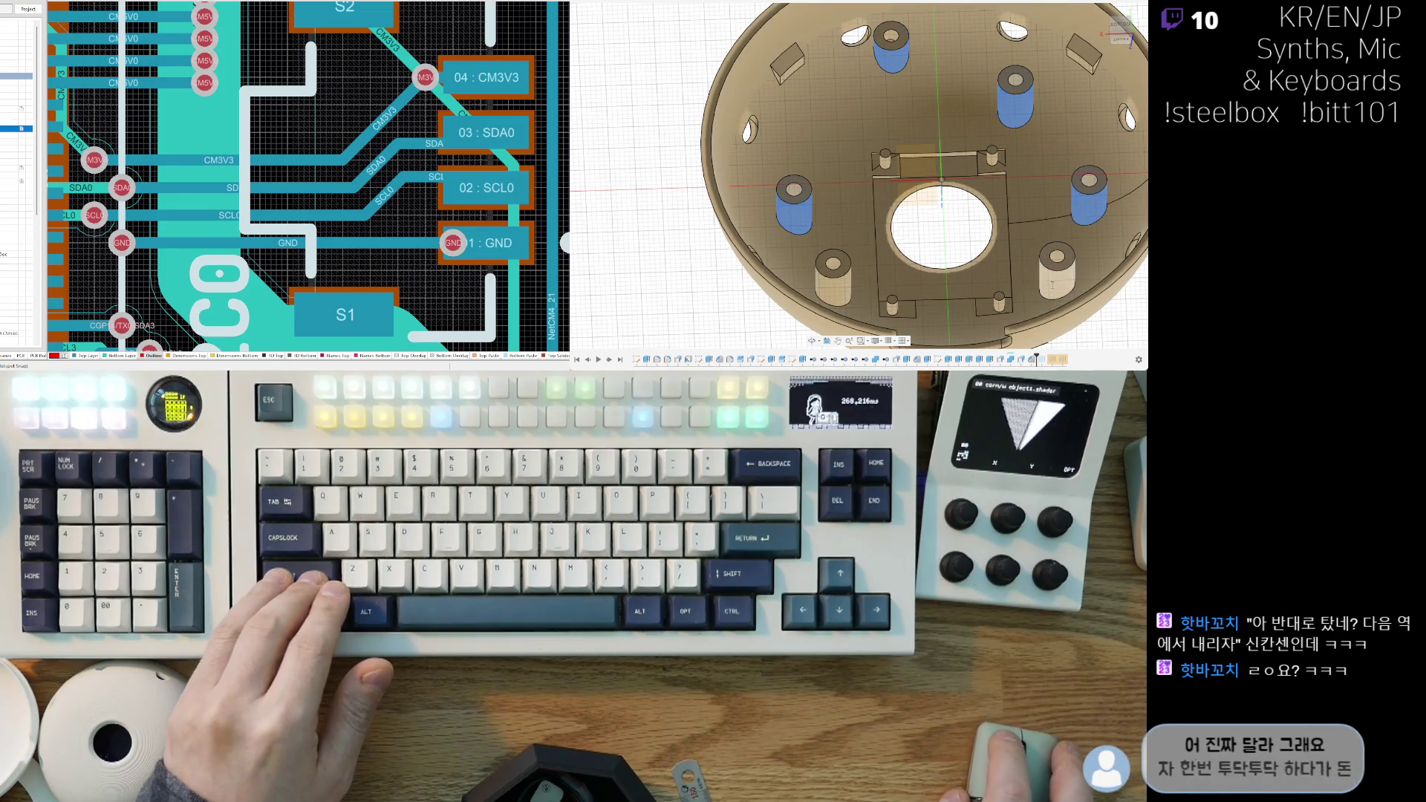
{"action": "left_click", "coordinate": [1057, 278], "text": "shift"}
{"action": "left_click", "coordinate": [842, 283], "text": "shift"}
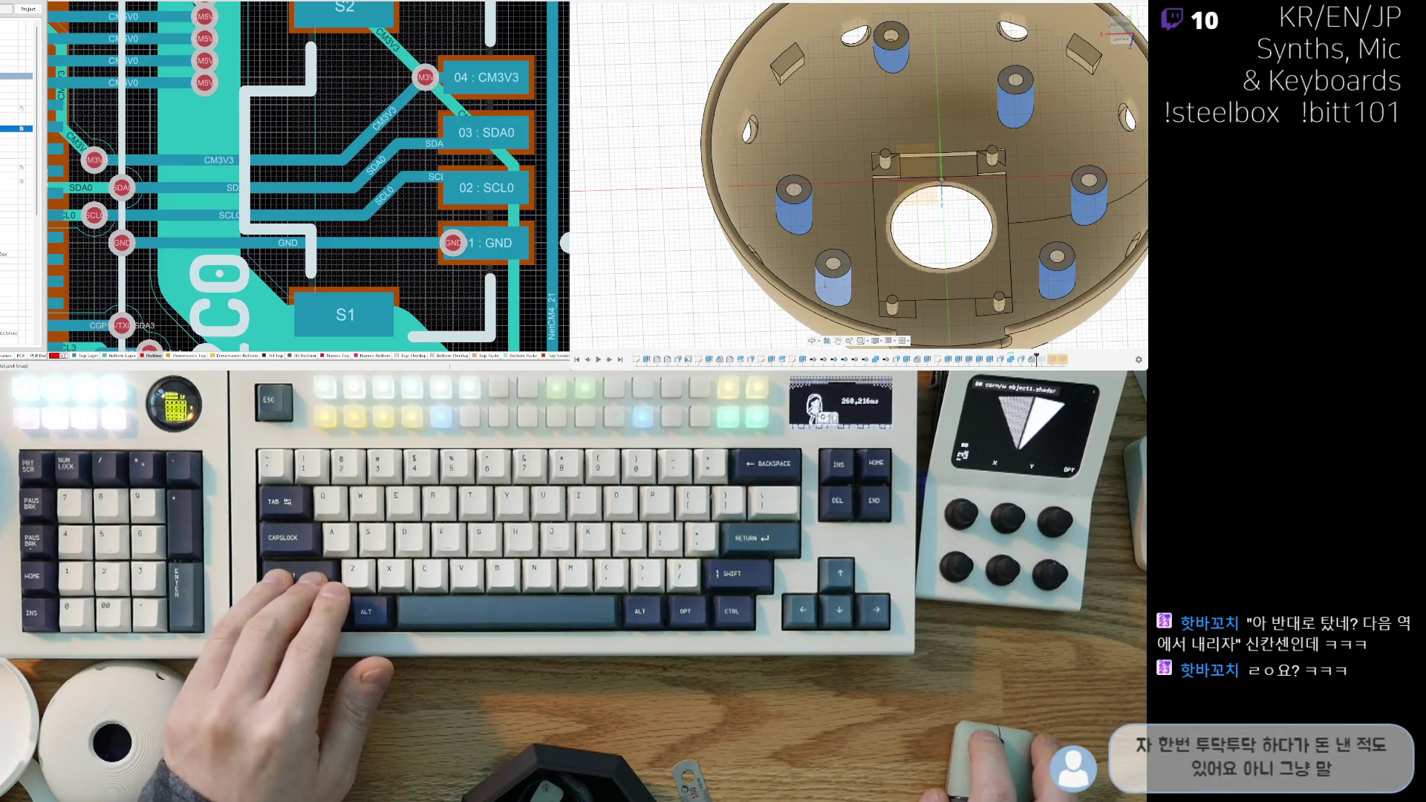
{"action": "middle_click_drag", "start_coordinate": [861, 185], "coordinate": [895, 141], "text": "shift"}
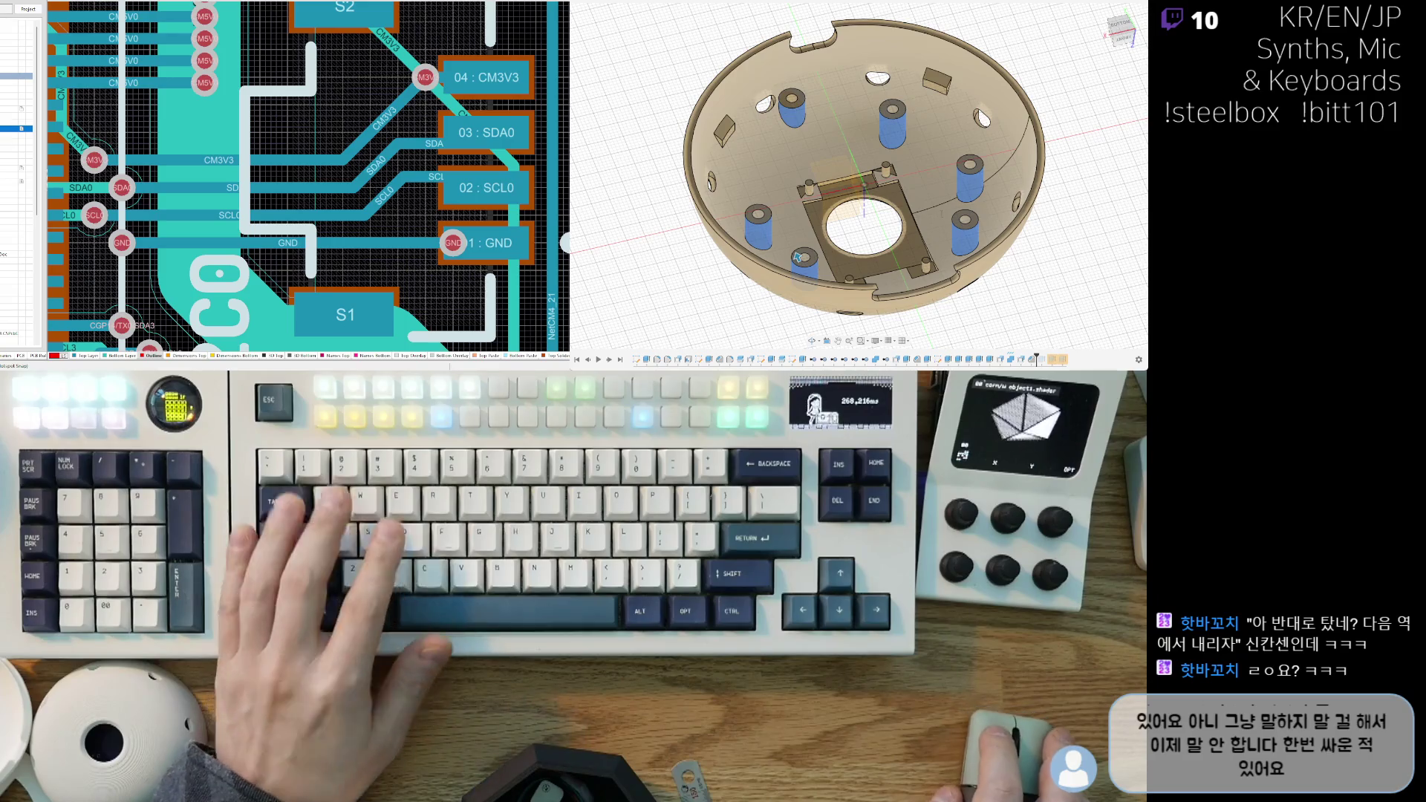
{"action": "key", "text": "q"}
{"action": "middle_click_drag", "start_coordinate": [796, 253], "coordinate": [770, 202], "text": "shift"}
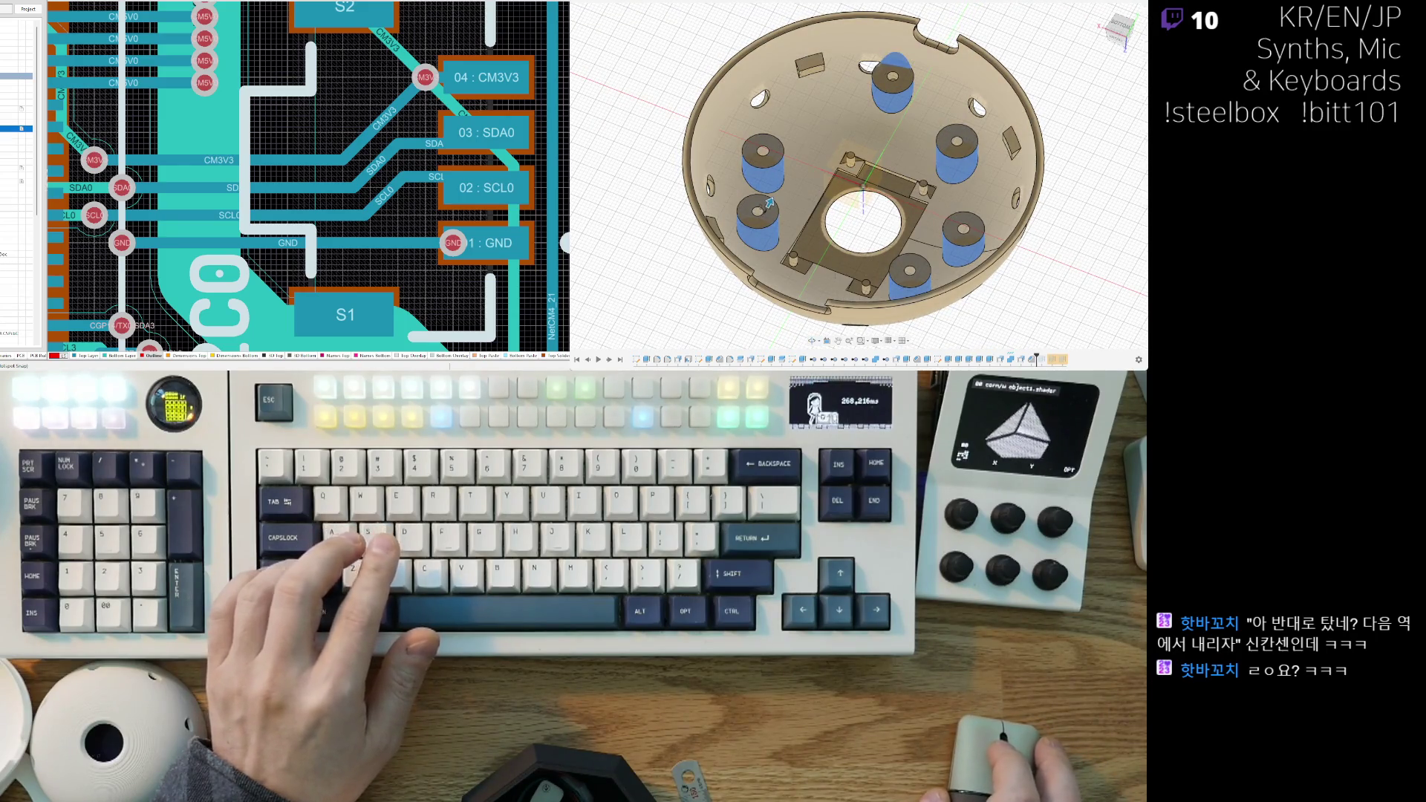
{"action": "mouse_move", "coordinate": [769, 202]}
{"action": "middle_mouse_down", "text": "shift"}
{"action": "mouse_move", "coordinate": [859, 276]}
{"action": "mouse_move", "coordinate": [789, 245]}
{"action": "mouse_move", "coordinate": [778, 301]}
{"action": "middle_mouse_up", "text": "shift"}
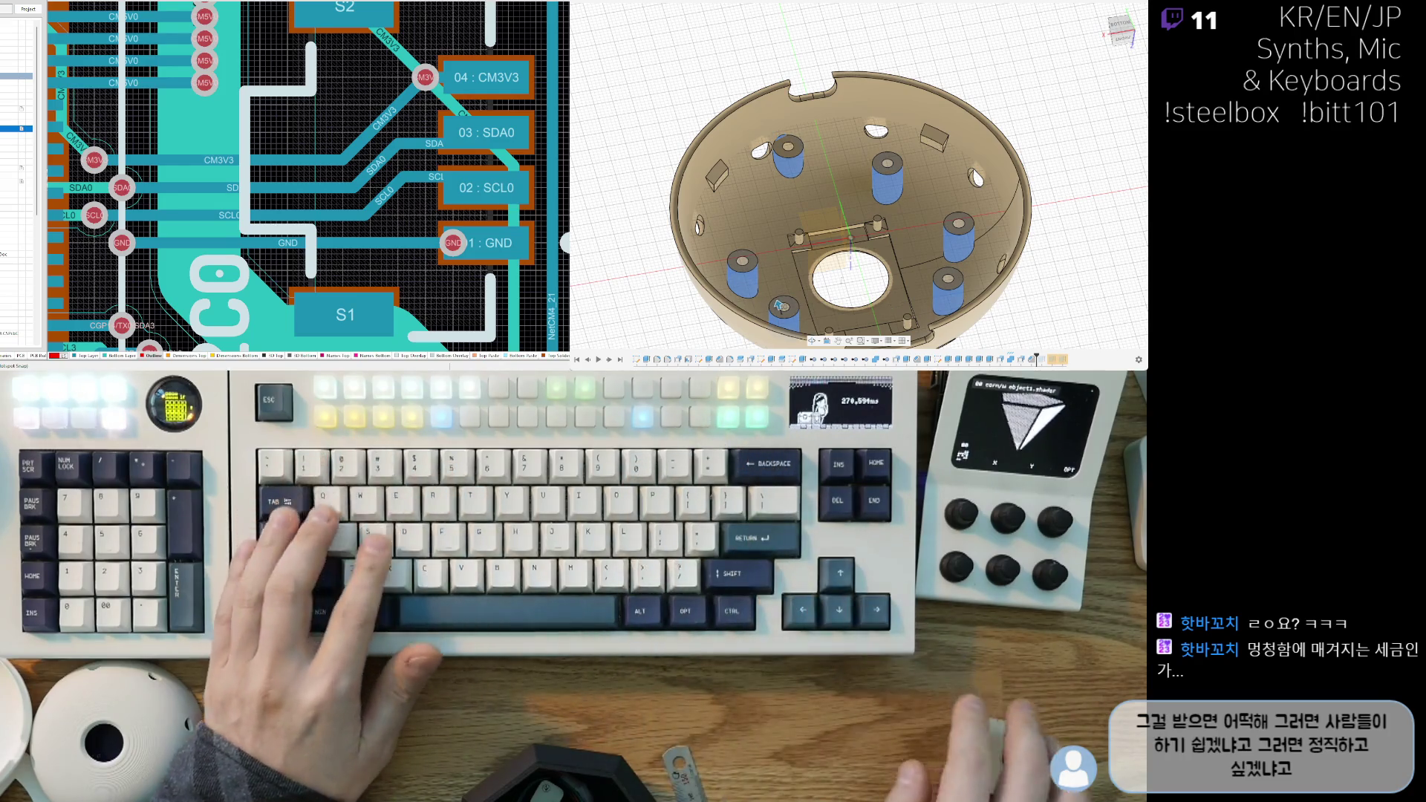
Step: Inspect the bowl's underside and commit the boss thickening
{"action": "scroll", "coordinate": [778, 305], "scroll_direction": "up", "scroll_amount": 5}
{"action": "mouse_move", "coordinate": [778, 304]}
{"action": "middle_mouse_down", "text": "shift"}
{"action": "mouse_move", "coordinate": [907, 130]}
{"action": "mouse_move", "coordinate": [954, 144]}
{"action": "middle_mouse_up", "text": "shift"}
{"action": "scroll", "coordinate": [916, 130], "scroll_direction": "down", "scroll_amount": 5}
{"action": "mouse_move", "coordinate": [1007, 252]}
{"action": "middle_mouse_down"}
{"action": "mouse_move", "coordinate": [974, 264]}
{"action": "mouse_move", "coordinate": [915, 333]}
{"action": "mouse_move", "coordinate": [925, 274]}
{"action": "middle_mouse_up"}
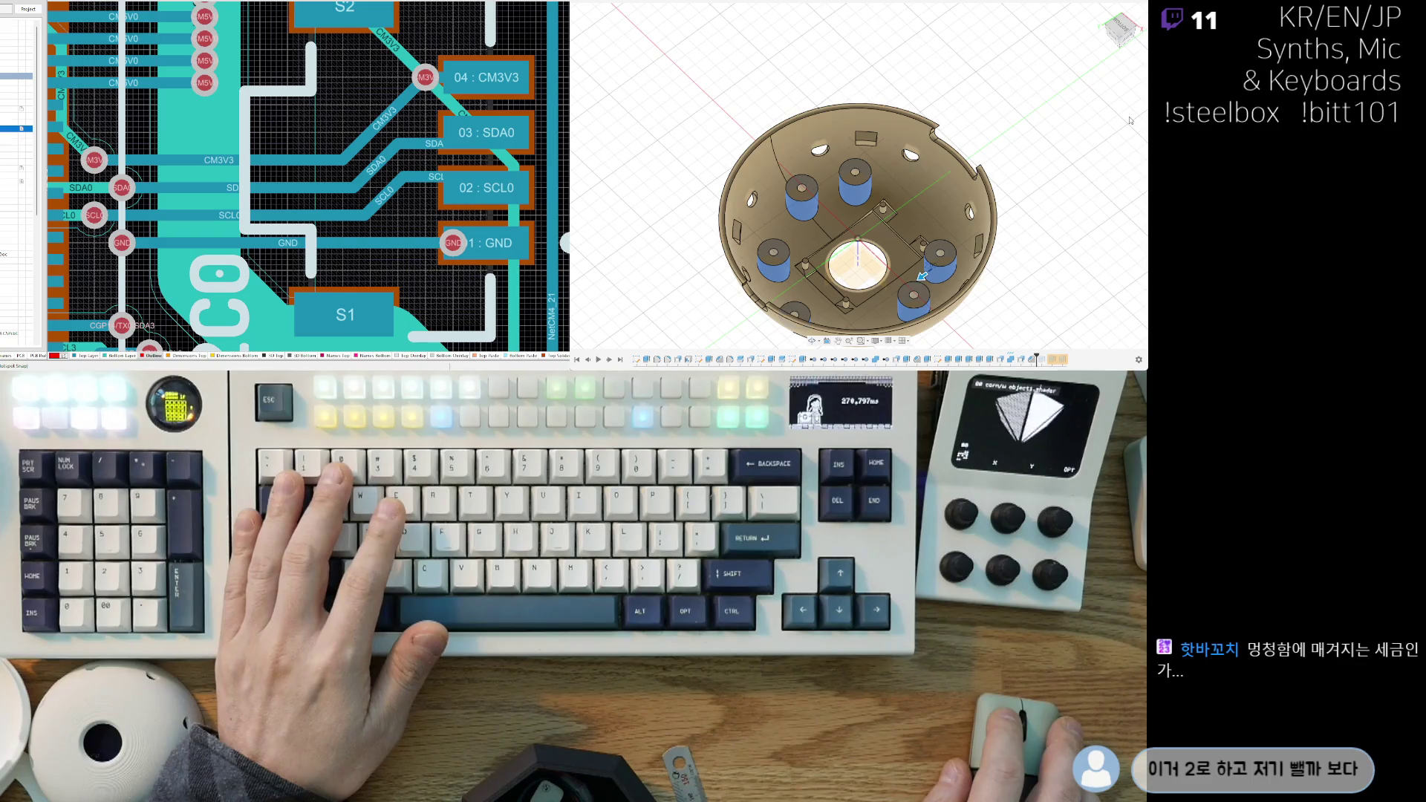
{"action": "left_click", "coordinate": [1129, 121]}
Step: Select the top face of one boss
{"action": "middle_click_drag", "start_coordinate": [1130, 120], "coordinate": [1084, 148], "text": "shift"}
{"action": "scroll", "coordinate": [864, 183], "scroll_direction": "up", "scroll_amount": 5}
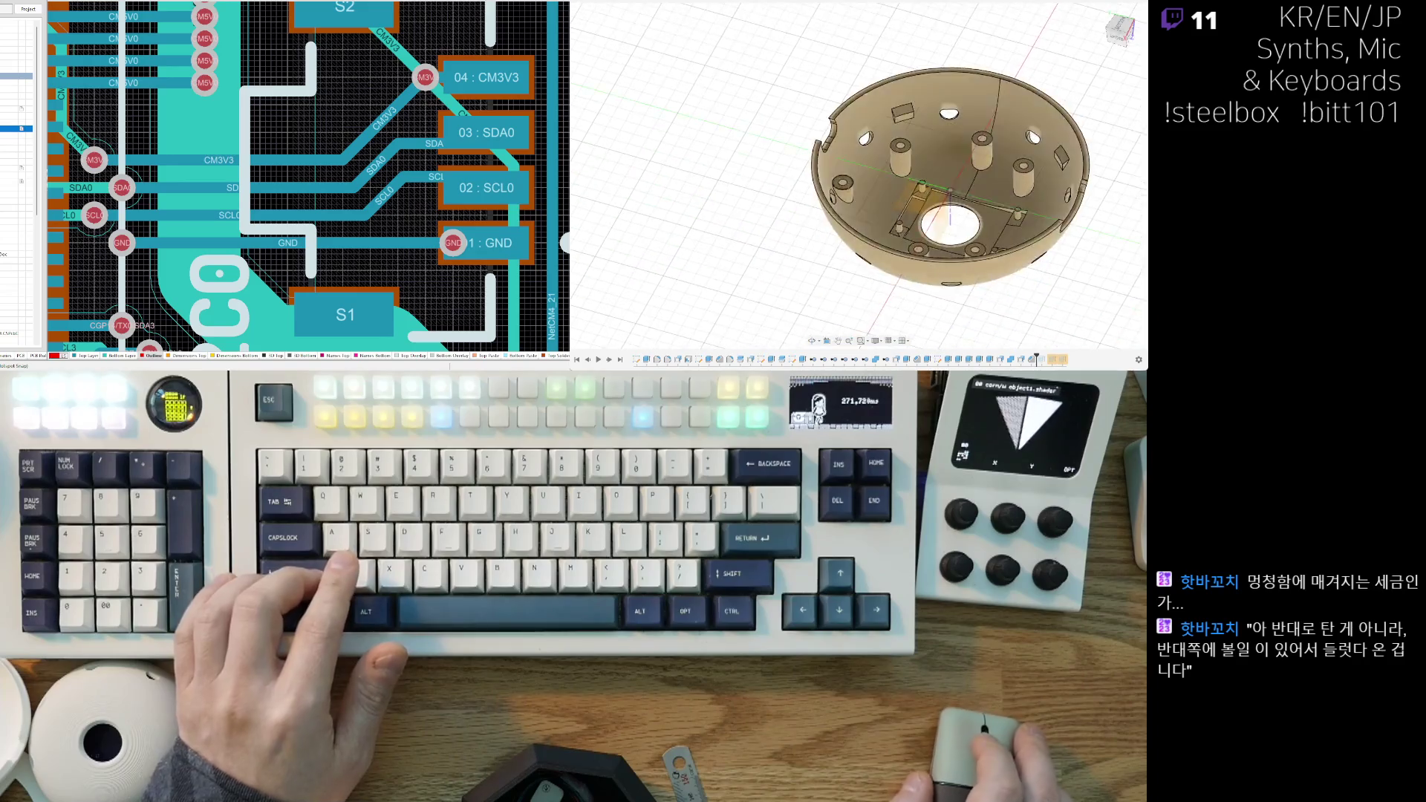
{"action": "left_click", "coordinate": [831, 172]}
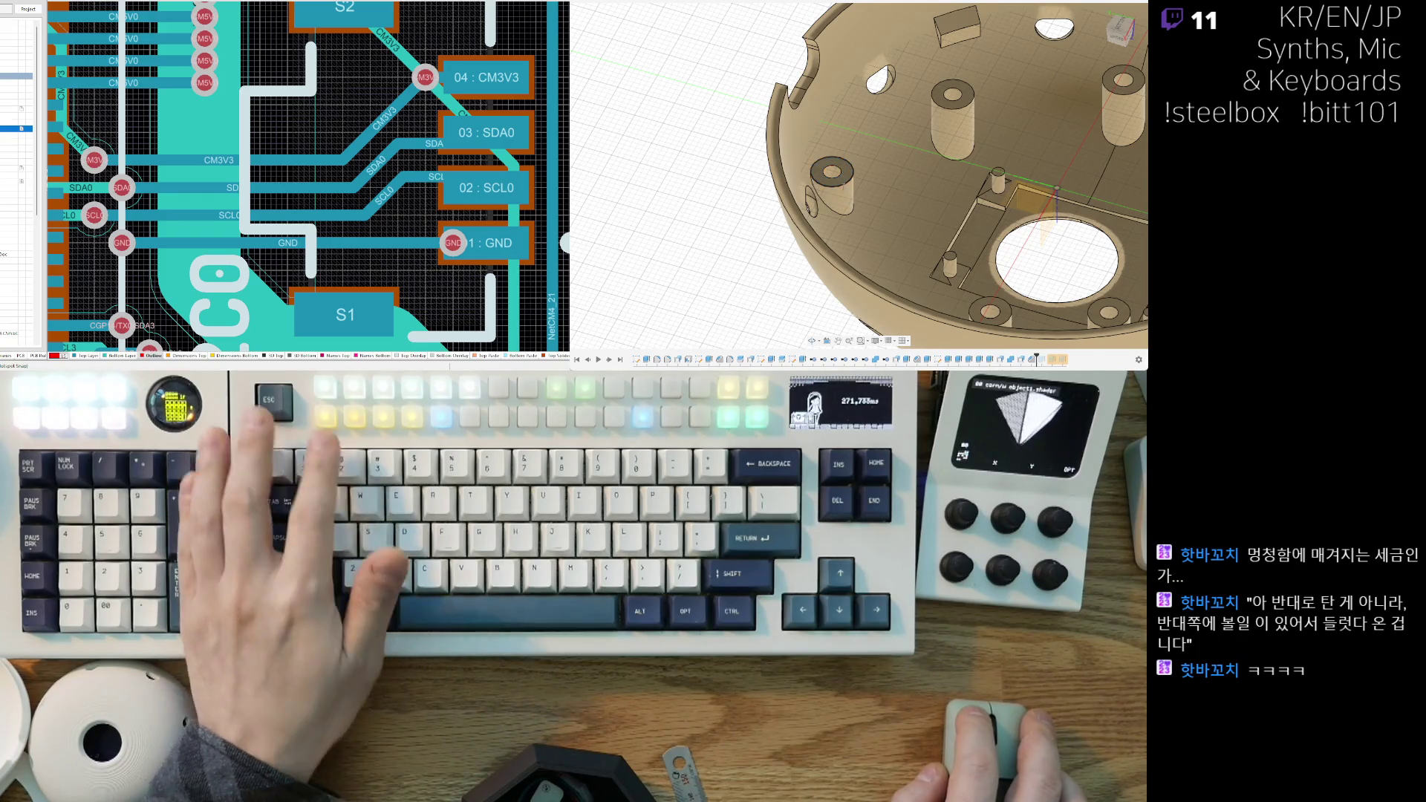
Step: Delete the screw boss standing beside the shell wall
{"action": "left_click", "coordinate": [844, 170], "text": "ctrl"}
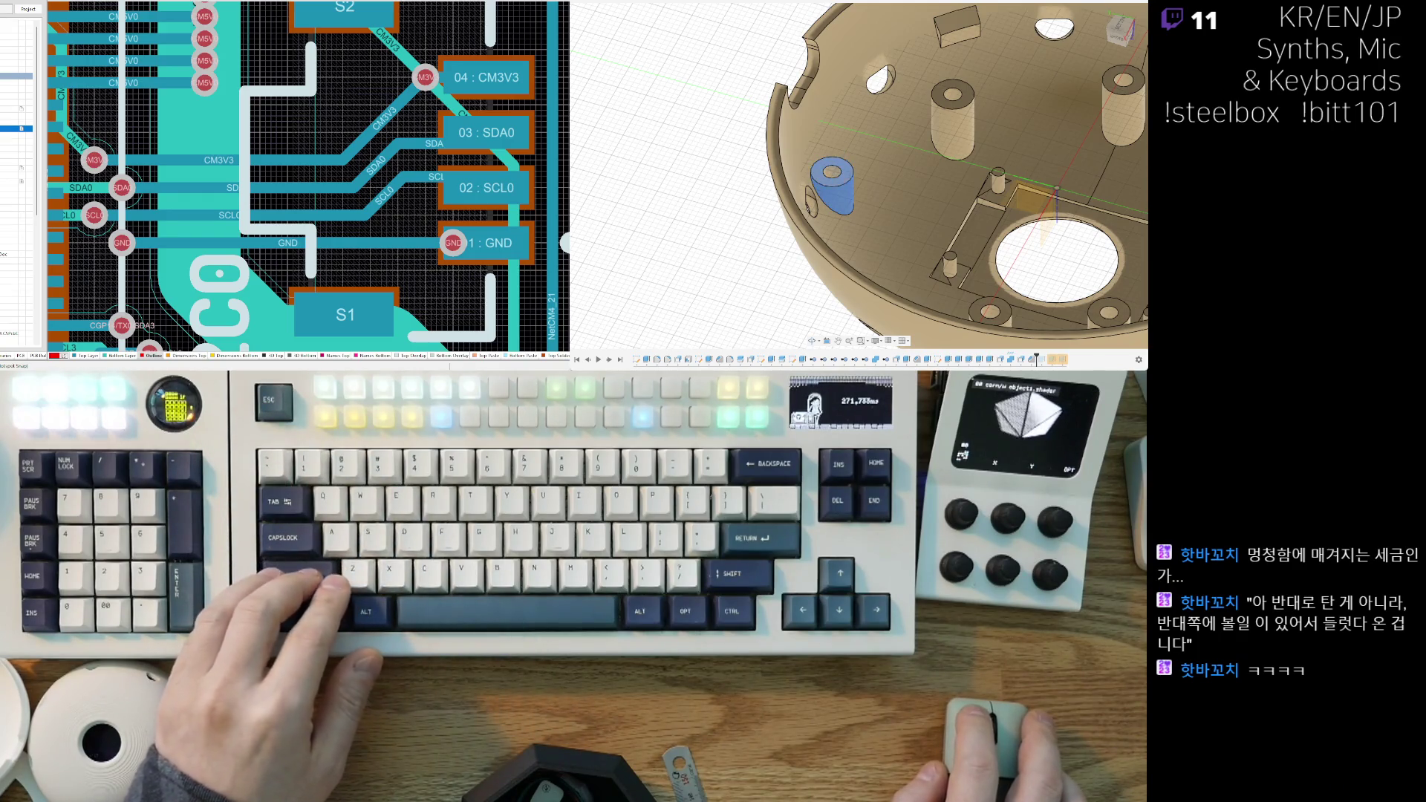
{"action": "scroll", "coordinate": [892, 151], "scroll_direction": "up", "scroll_amount": 5}
{"action": "middle_click_drag", "start_coordinate": [892, 151], "coordinate": [770, 158], "text": "shift"}
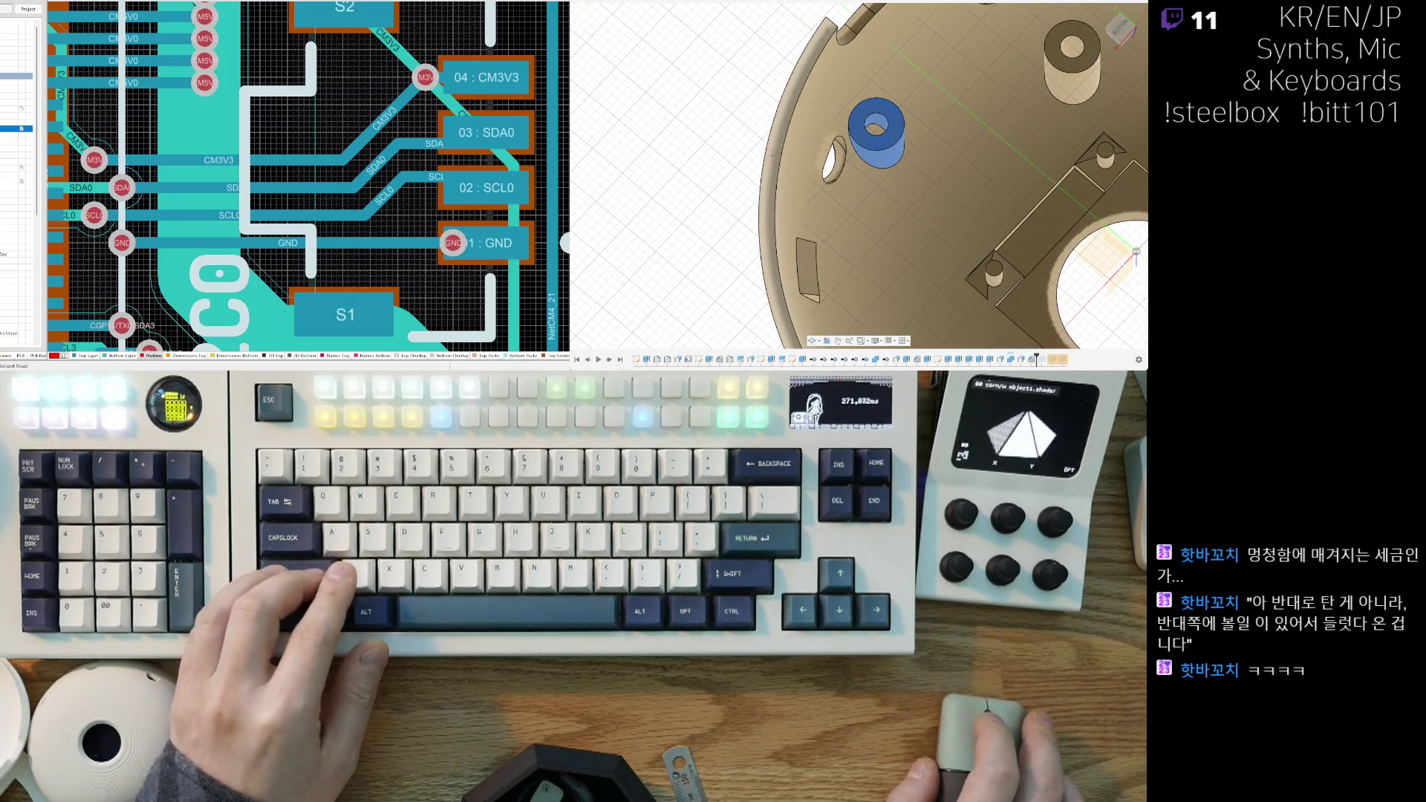
{"action": "key", "text": "Delete"}
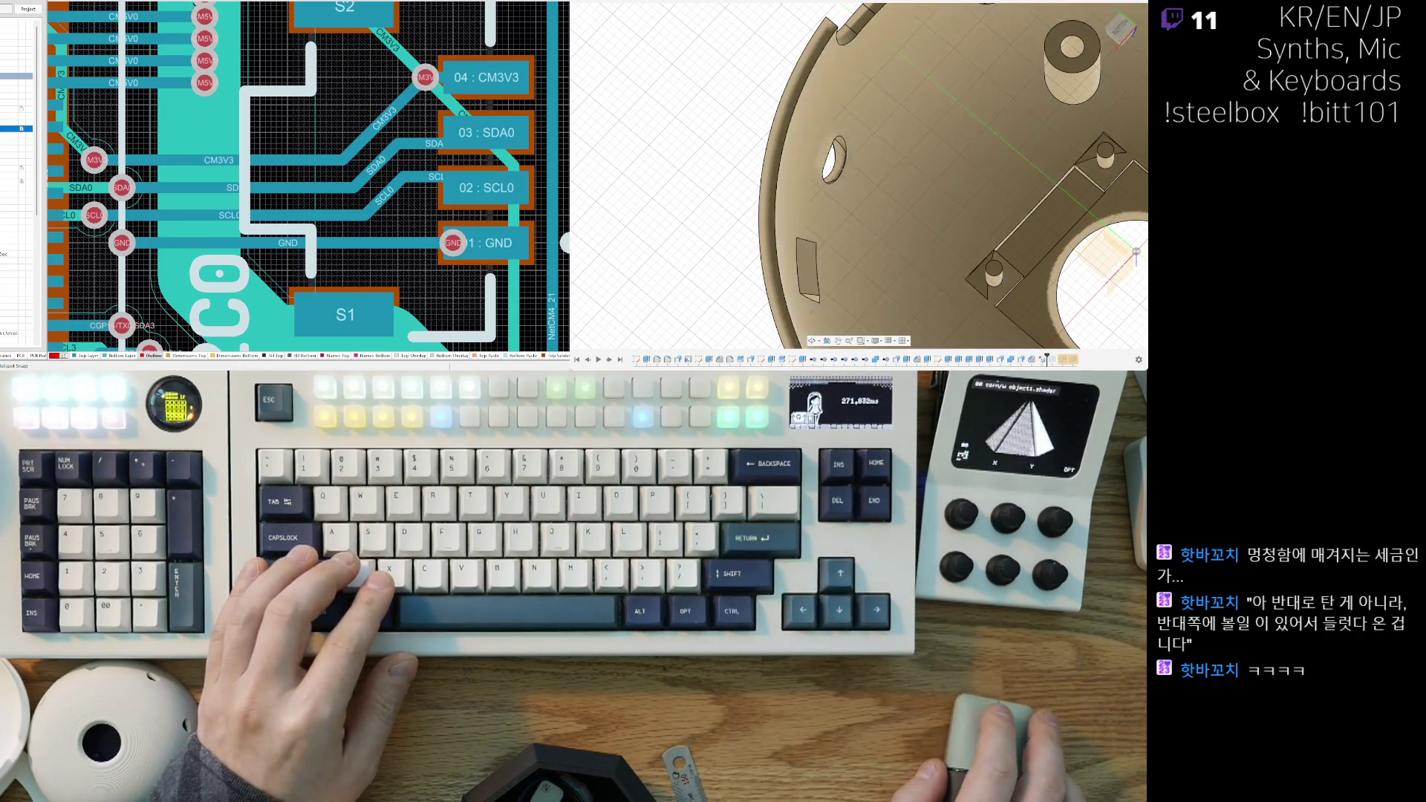
Step: Select the left, right and one more remaining boss together
{"action": "scroll", "coordinate": [844, 231], "scroll_direction": "down", "scroll_amount": 5}
{"action": "mouse_move", "coordinate": [845, 231]}
{"action": "middle_mouse_down", "text": "shift"}
{"action": "mouse_move", "coordinate": [832, 222]}
{"action": "mouse_move", "coordinate": [845, 231]}
{"action": "middle_mouse_up", "text": "shift"}
{"action": "scroll", "coordinate": [844, 231], "scroll_direction": "up", "scroll_amount": 5}
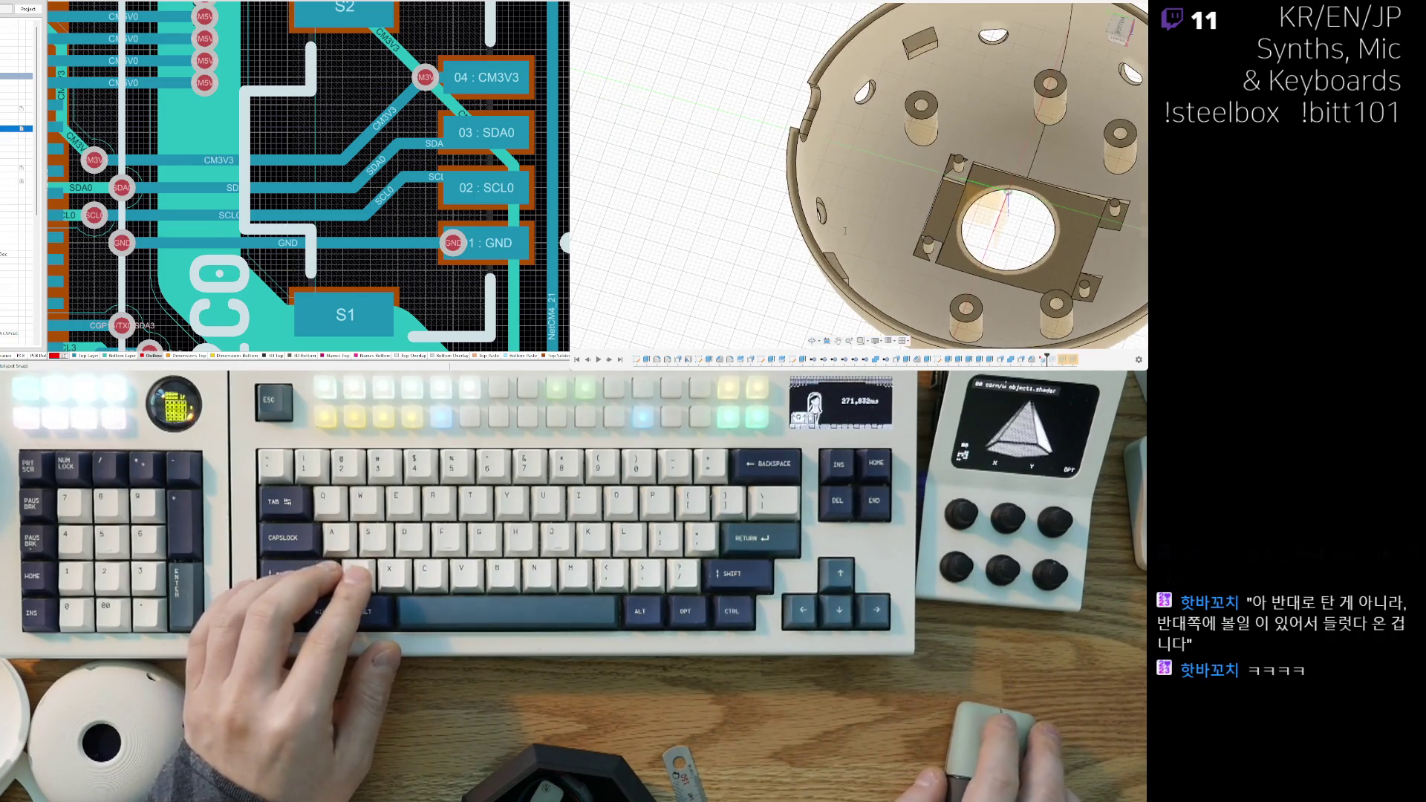
{"action": "left_click", "coordinate": [921, 123]}
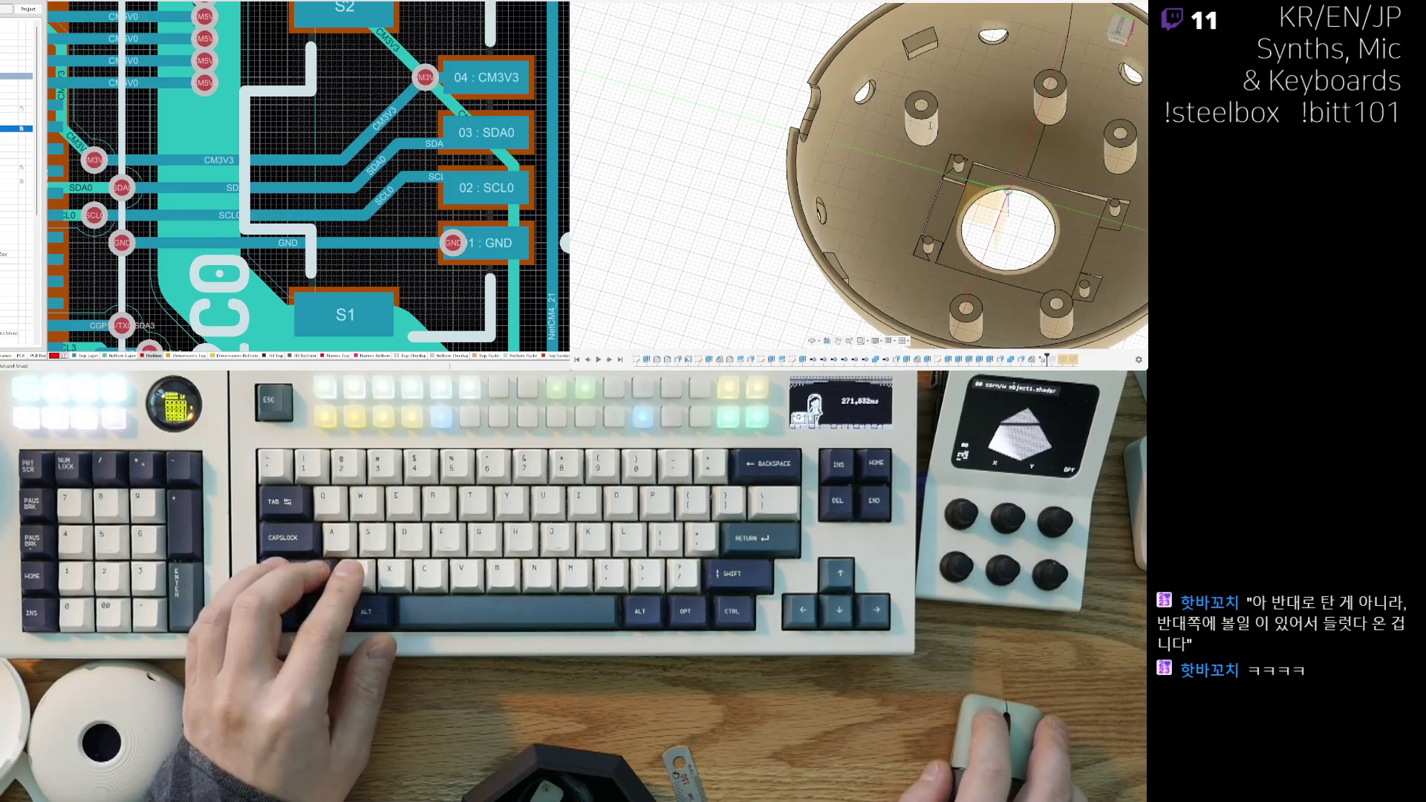
{"action": "left_click", "coordinate": [1050, 100]}
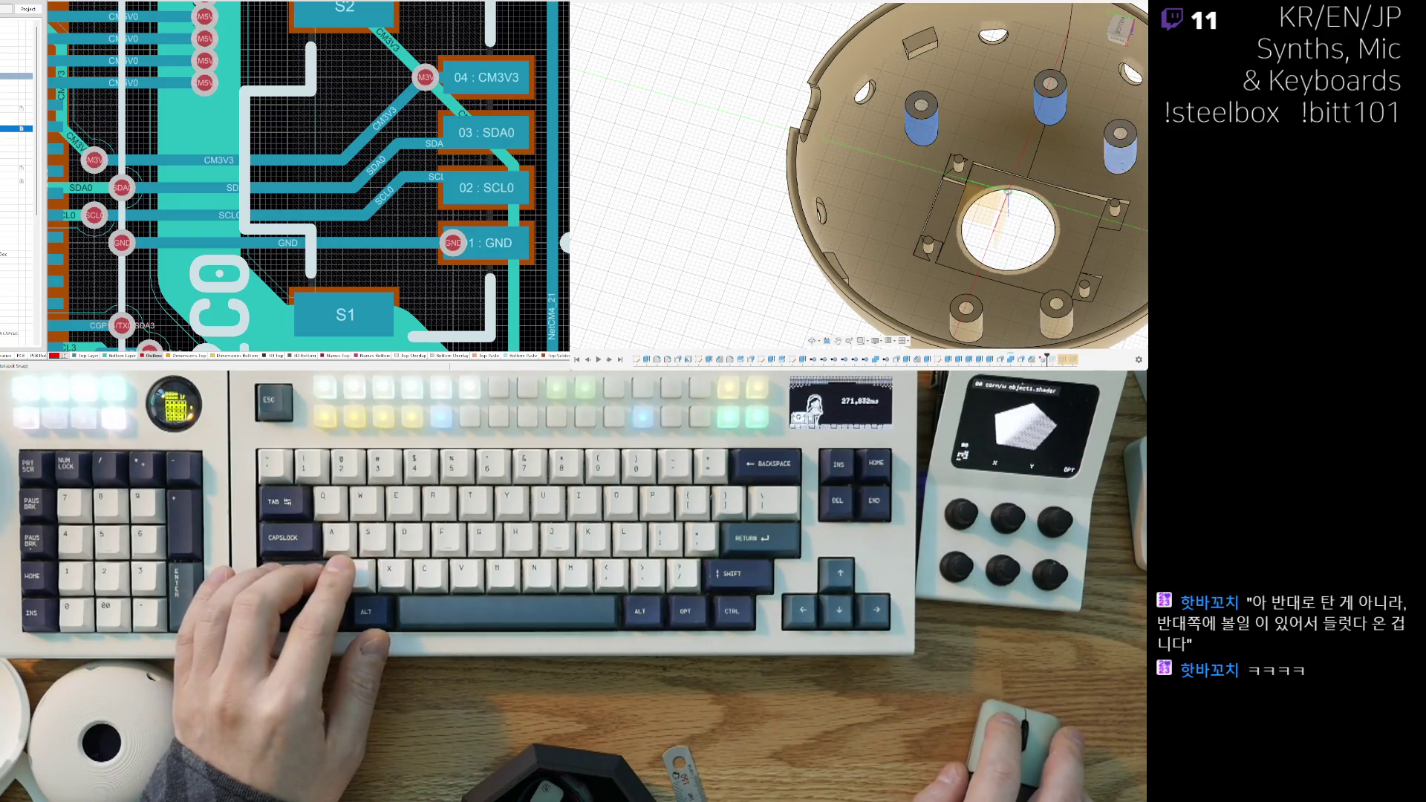
{"action": "mouse_move", "coordinate": [965, 186]}
{"action": "middle_mouse_down", "text": "shift"}
{"action": "mouse_move", "coordinate": [921, 200]}
{"action": "mouse_move", "coordinate": [961, 204]}
{"action": "mouse_move", "coordinate": [946, 249]}
{"action": "middle_mouse_up", "text": "shift"}
{"action": "left_click", "coordinate": [1004, 152]}
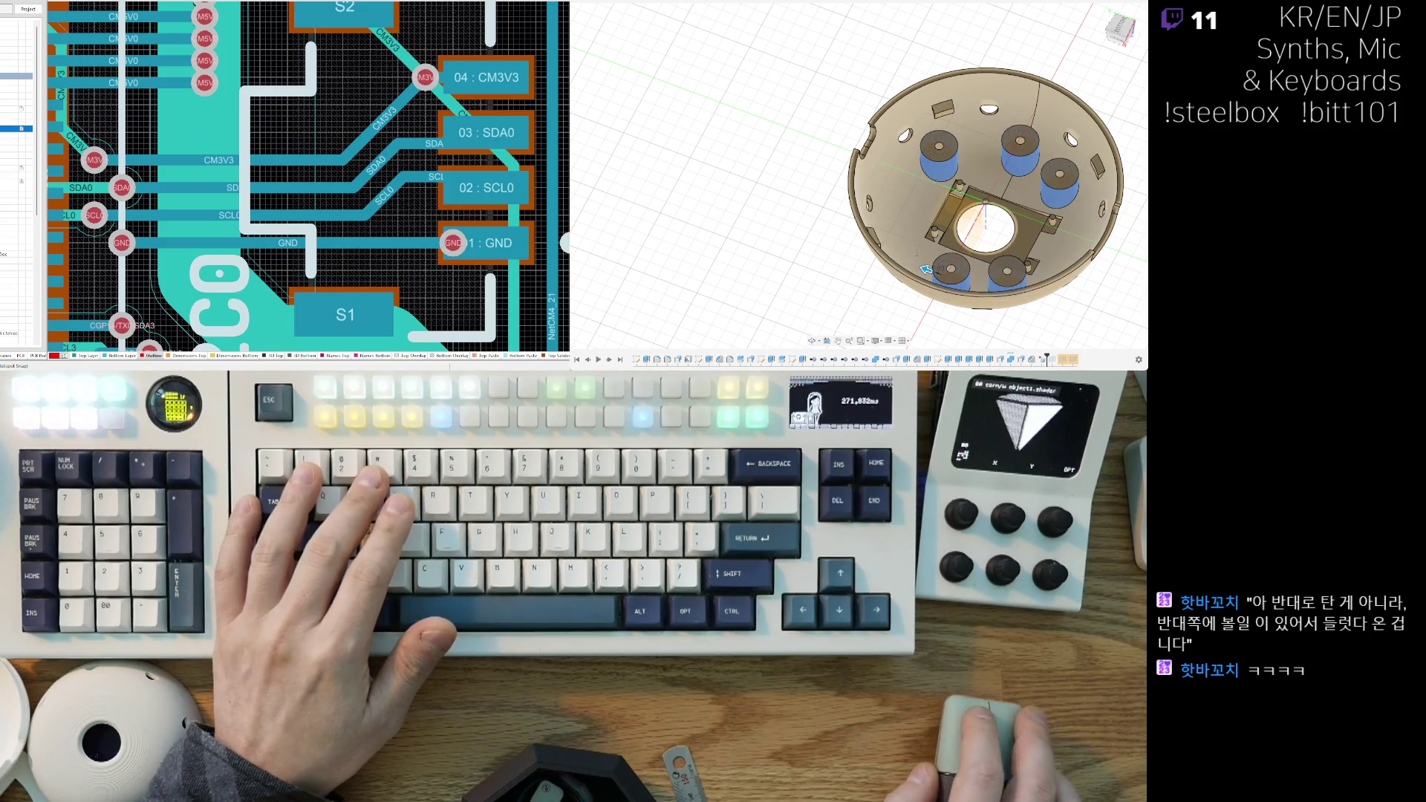
Step: Orbit and pan the enclosure to look down into the shell at the thickened bosses
{"action": "mouse_move", "coordinate": [933, 273]}
{"action": "middle_mouse_down", "text": "shift"}
{"action": "mouse_move", "coordinate": [1008, 259]}
{"action": "mouse_move", "coordinate": [880, 331]}
{"action": "mouse_move", "coordinate": [895, 270]}
{"action": "mouse_move", "coordinate": [1085, 267]}
{"action": "mouse_move", "coordinate": [1063, 251]}
{"action": "middle_mouse_up", "text": "shift"}
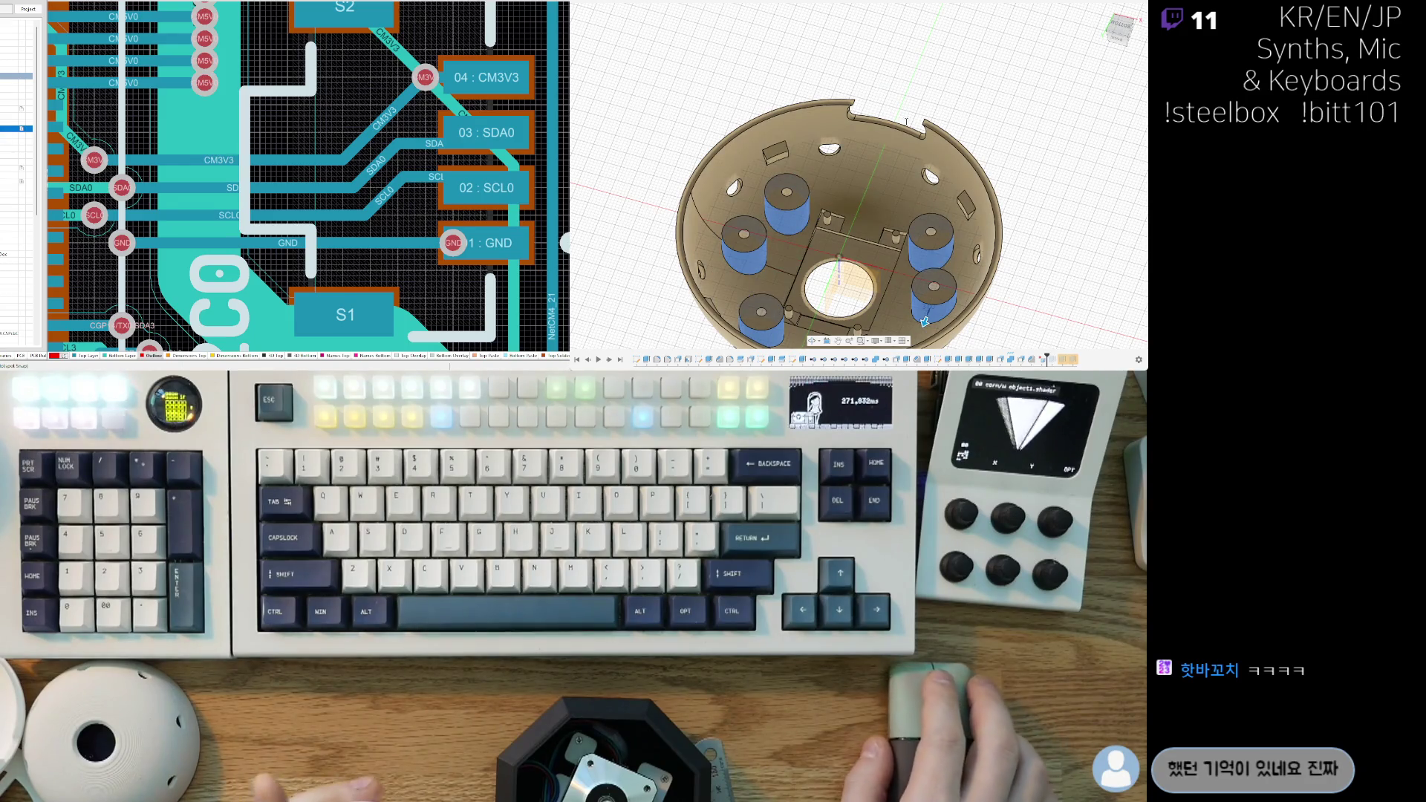
{"action": "mouse_move", "coordinate": [924, 321]}
{"action": "middle_mouse_down"}
{"action": "mouse_move", "coordinate": [969, 275]}
{"action": "mouse_move", "coordinate": [922, 187]}
{"action": "middle_mouse_up"}
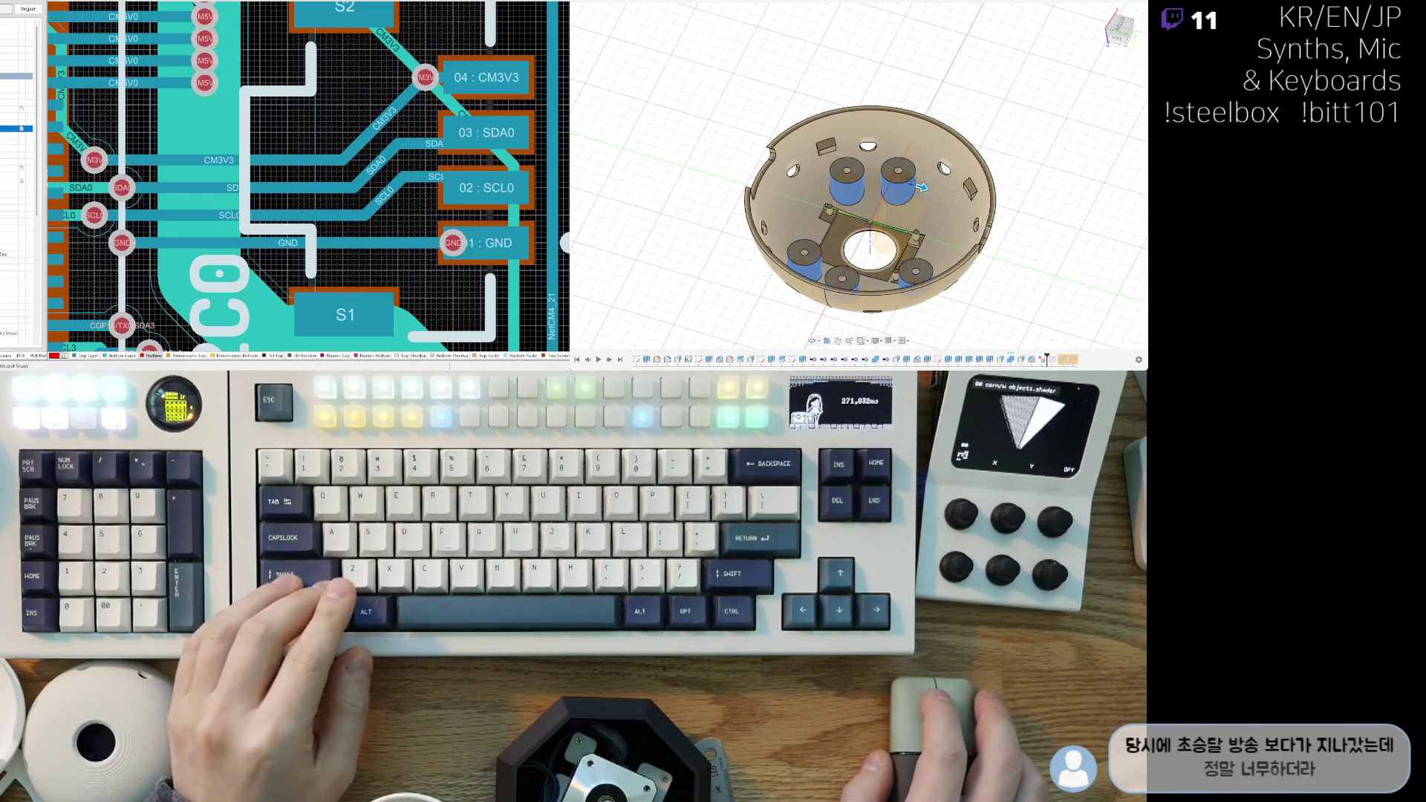
{"action": "scroll", "coordinate": [913, 215], "scroll_direction": "up", "scroll_amount": 3}
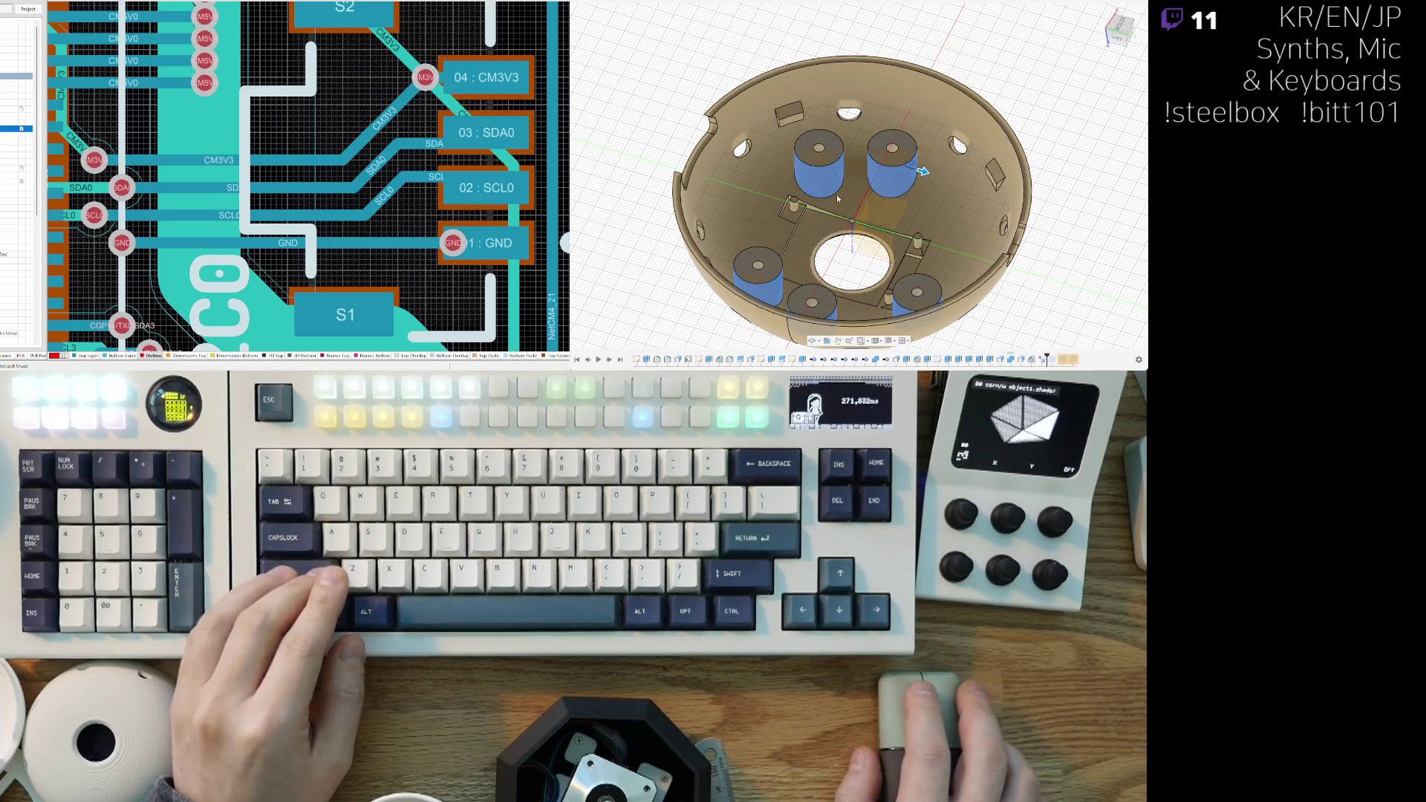
{"action": "mouse_move", "coordinate": [861, 191]}
{"action": "middle_mouse_down", "text": "shift"}
{"action": "mouse_move", "coordinate": [928, 276]}
{"action": "mouse_move", "coordinate": [973, 236]}
{"action": "middle_mouse_up", "text": "shift"}
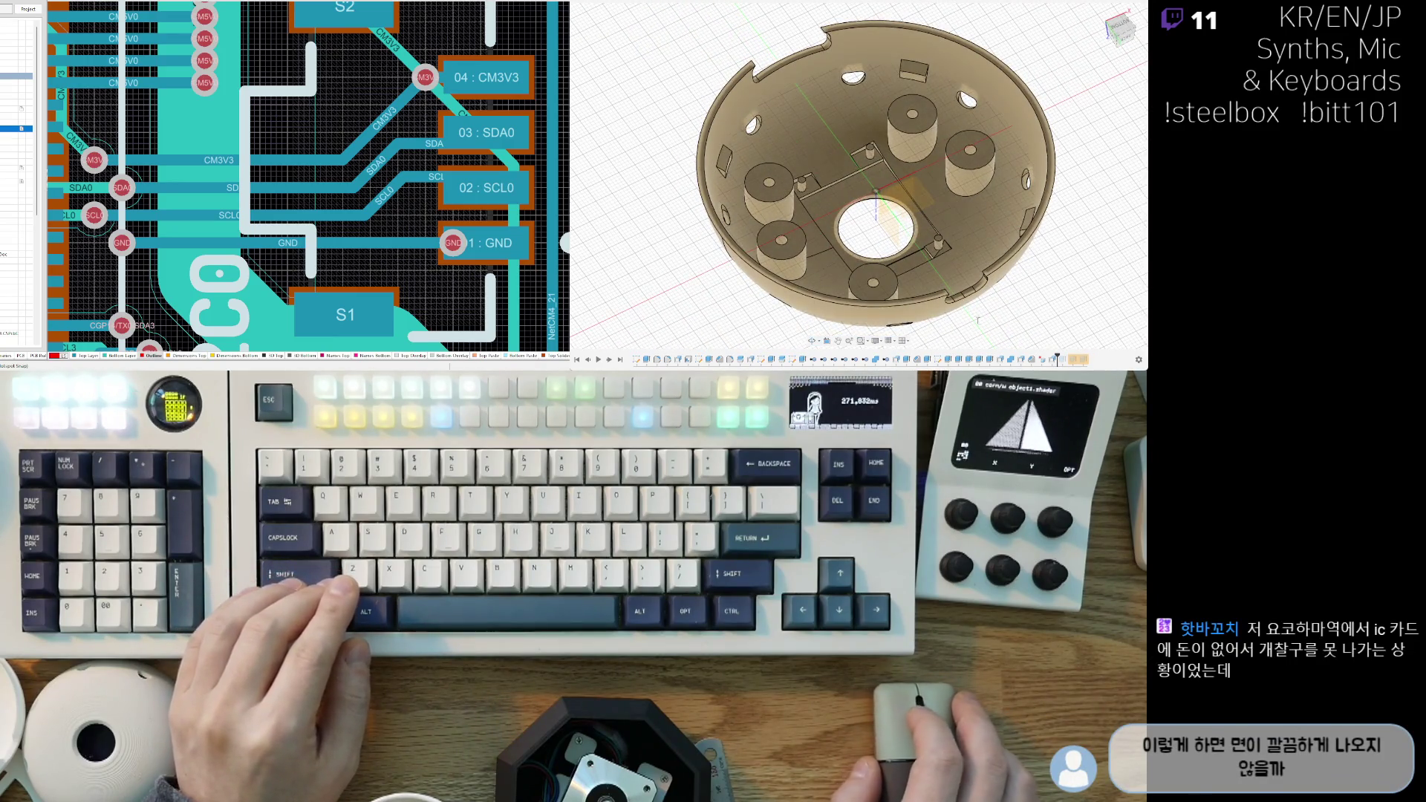
{"action": "mouse_move", "coordinate": [992, 312]}
{"action": "middle_mouse_down", "text": "shift"}
{"action": "mouse_move", "coordinate": [876, 280]}
{"action": "mouse_move", "coordinate": [936, 273]}
{"action": "mouse_move", "coordinate": [879, 327]}
{"action": "mouse_move", "coordinate": [881, 345]}
{"action": "mouse_move", "coordinate": [888, 312]}
{"action": "middle_mouse_up", "text": "shift"}
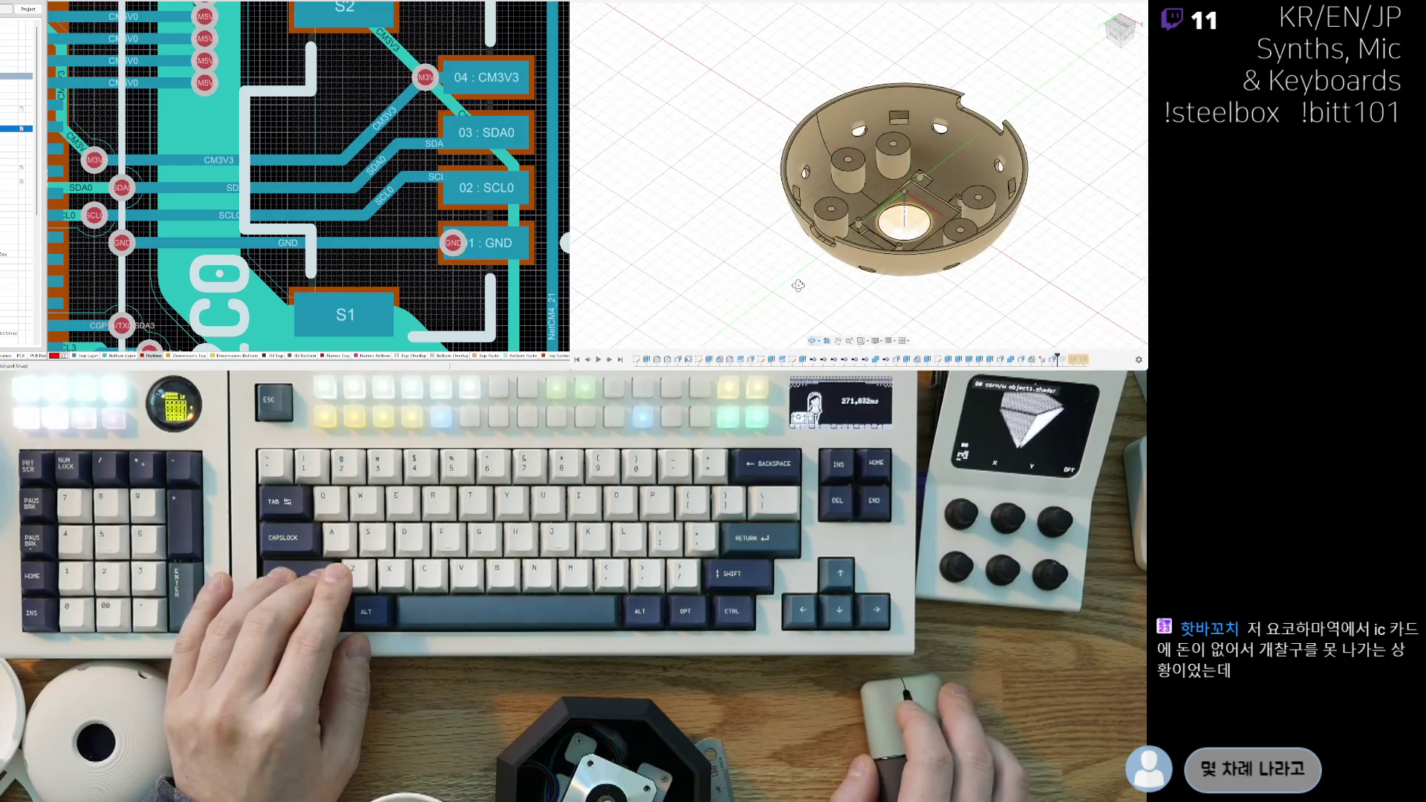
{"action": "middle_click_drag", "start_coordinate": [821, 286], "coordinate": [824, 280], "text": "shift"}
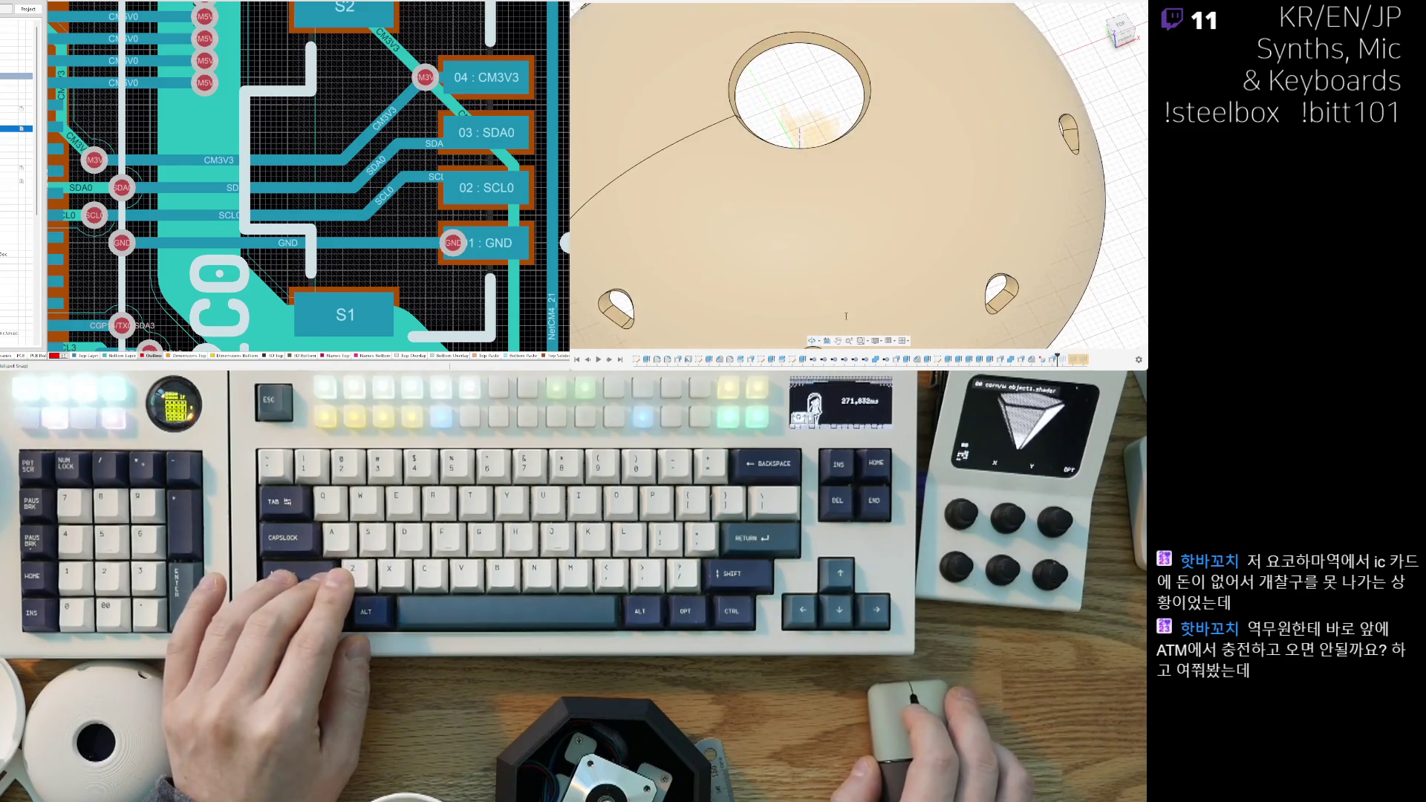
{"action": "scroll", "coordinate": [846, 317], "scroll_direction": "down", "scroll_amount": 5}
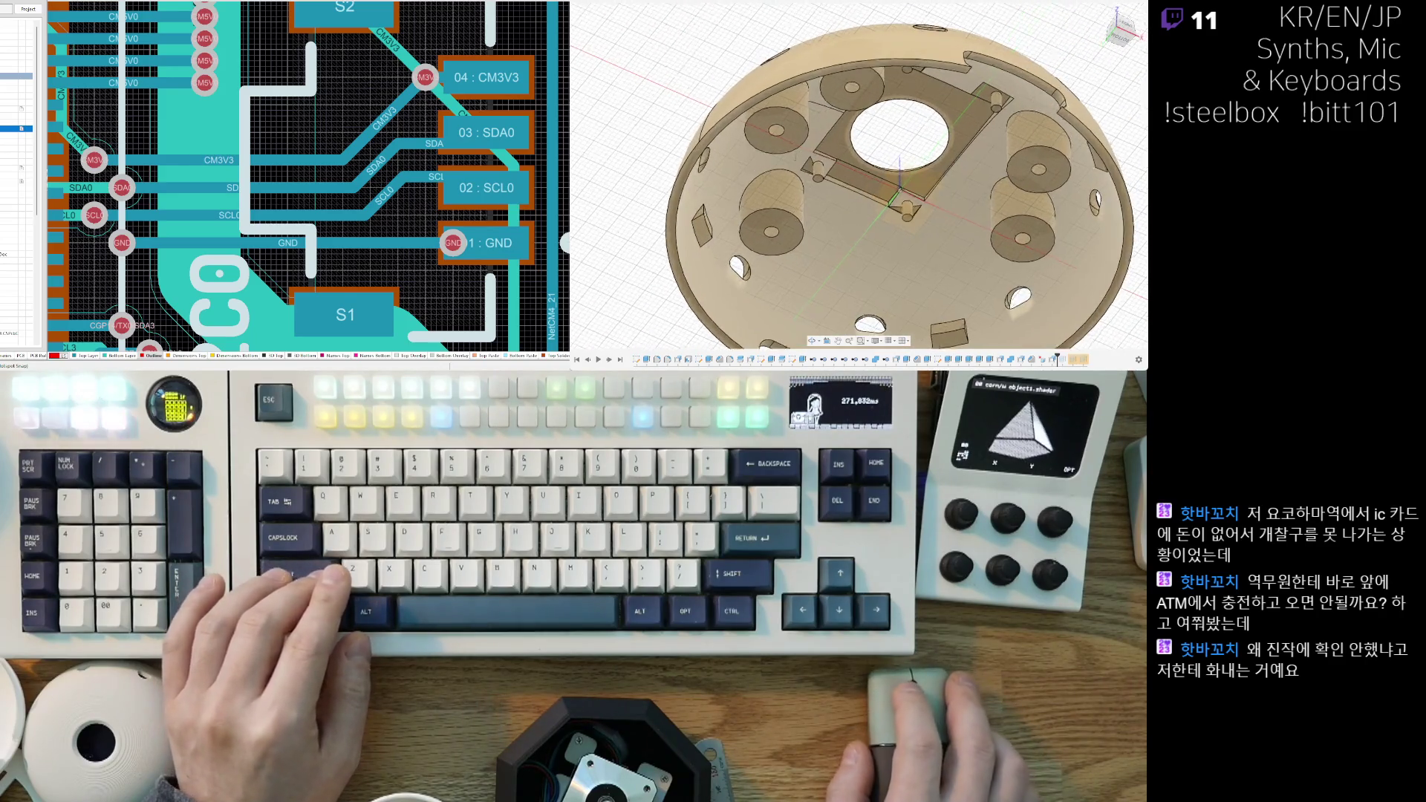
{"action": "middle_click_drag", "start_coordinate": [804, 176], "coordinate": [814, 190], "text": "shift"}
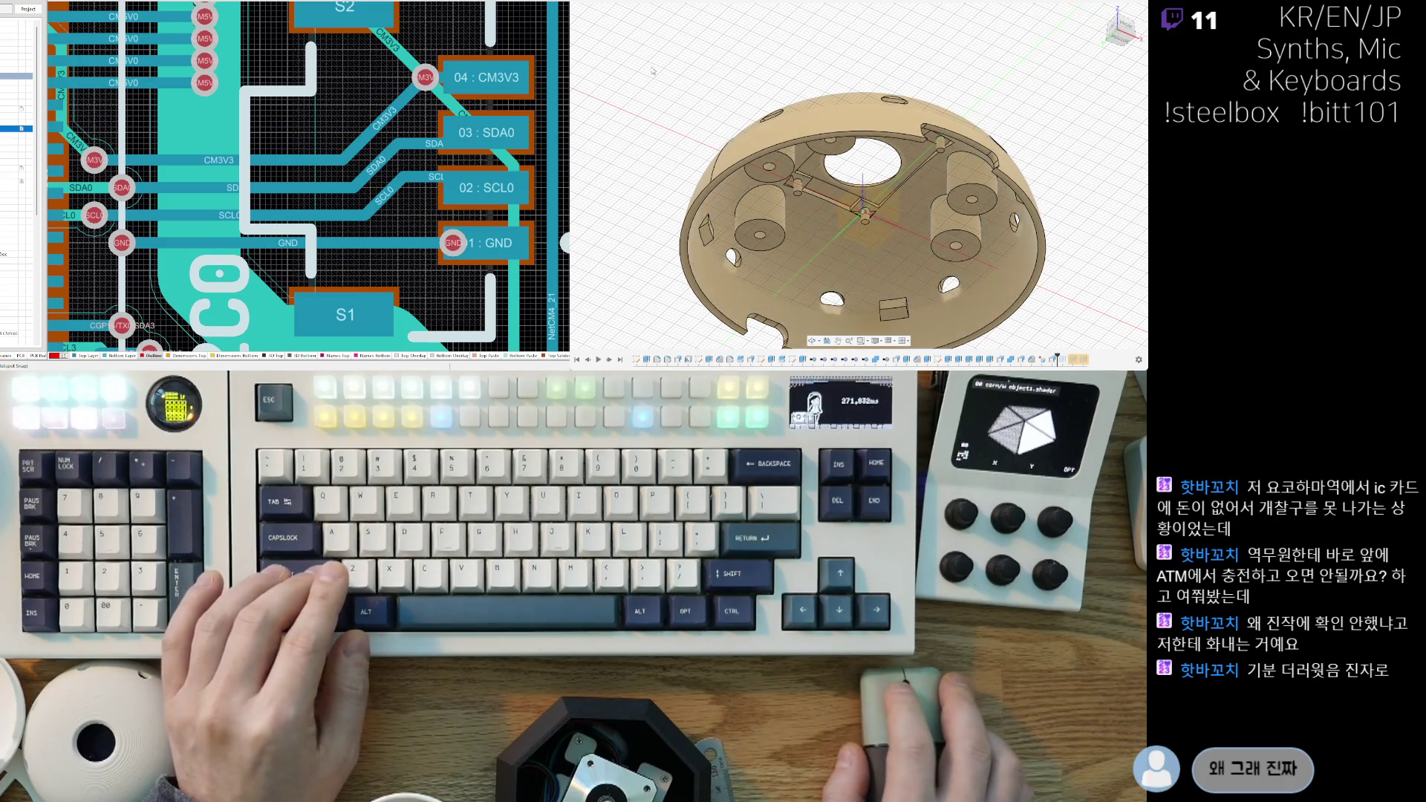
Step: Slide the section cut 9.00 into the dome, viewed from the back
{"action": "mouse_move", "coordinate": [615, 75]}
{"action": "middle_mouse_down", "text": "shift"}
{"action": "mouse_move", "coordinate": [661, 148]}
{"action": "mouse_move", "coordinate": [610, 75]}
{"action": "middle_mouse_up", "text": "shift"}
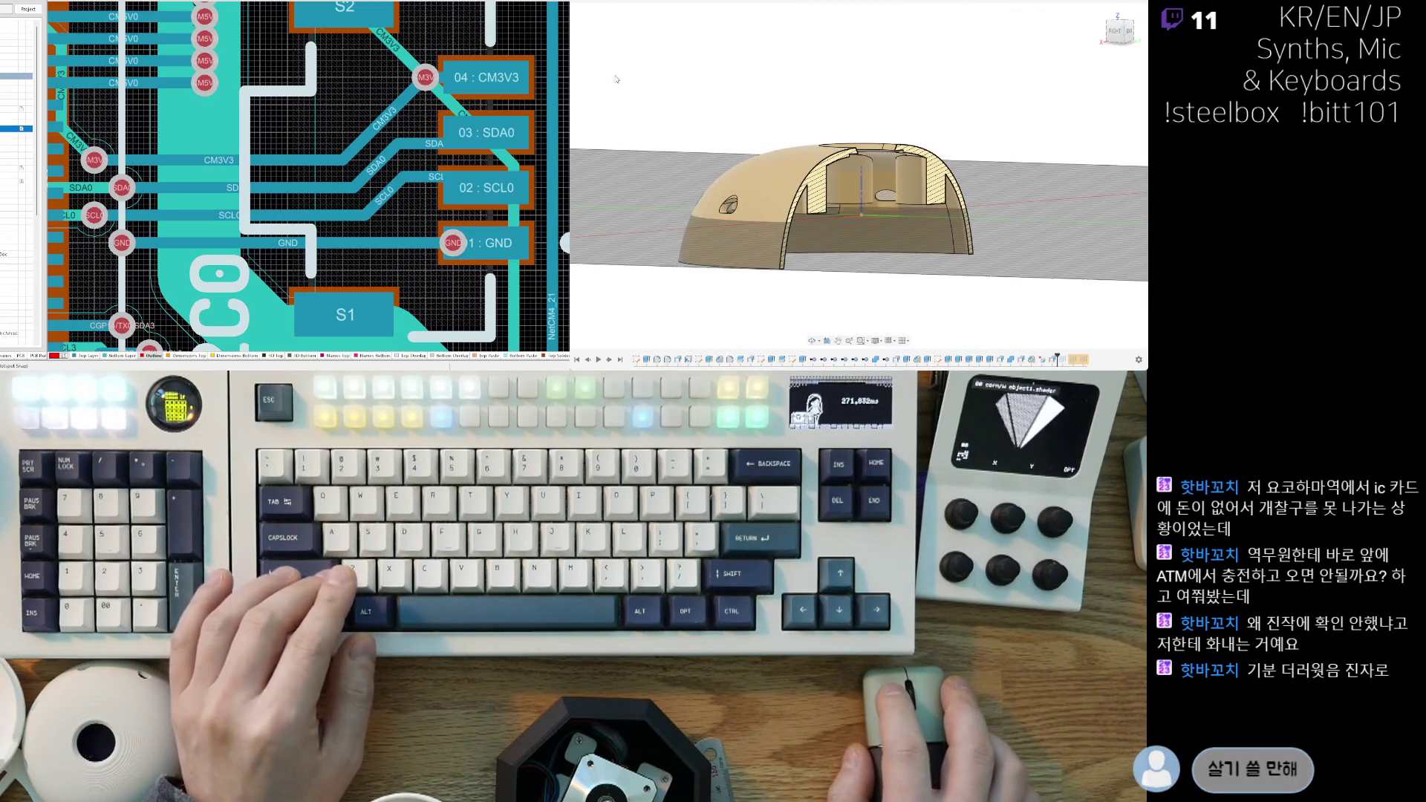
{"action": "scroll", "coordinate": [854, 245], "scroll_direction": "up", "scroll_amount": 3}
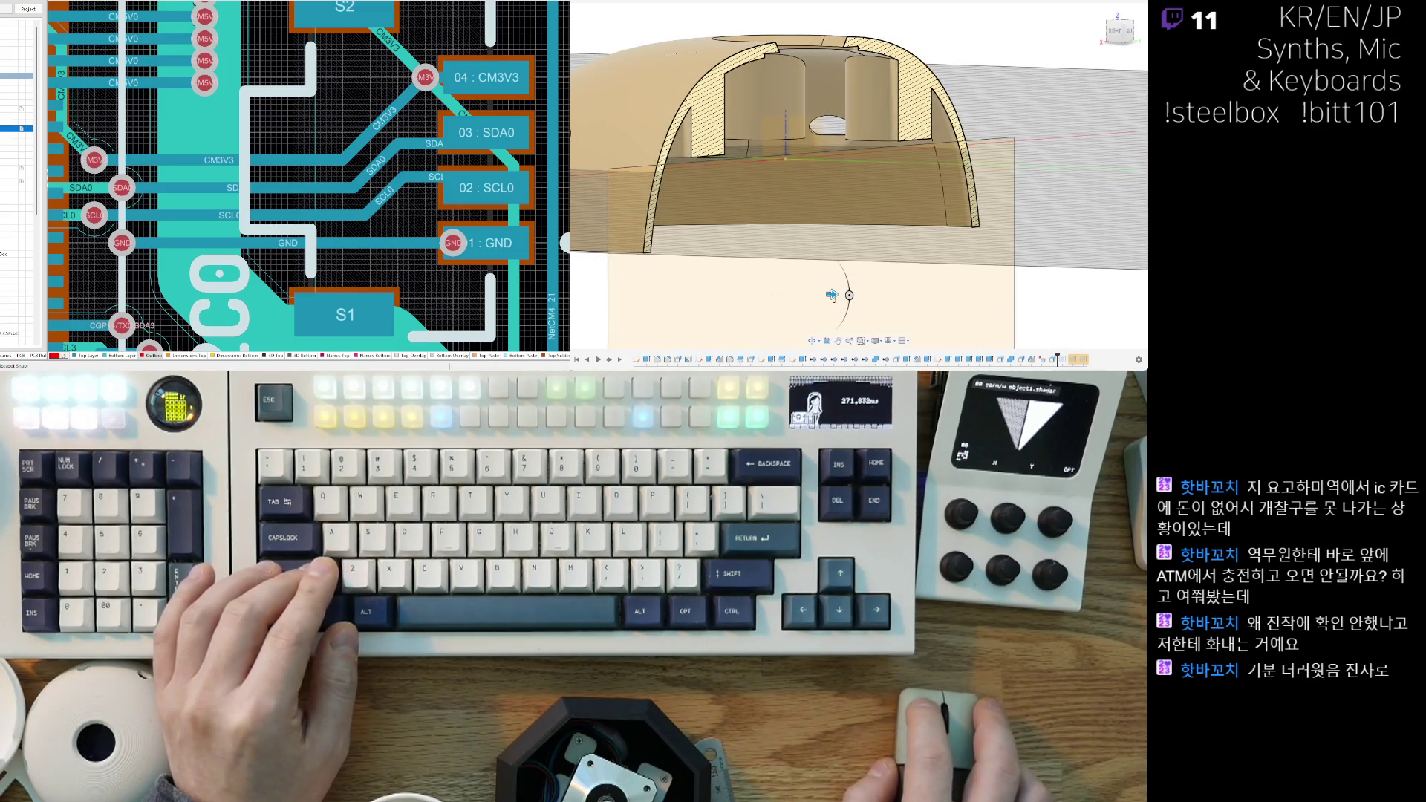
{"action": "left_click_drag", "start_coordinate": [833, 294], "coordinate": [889, 296]}
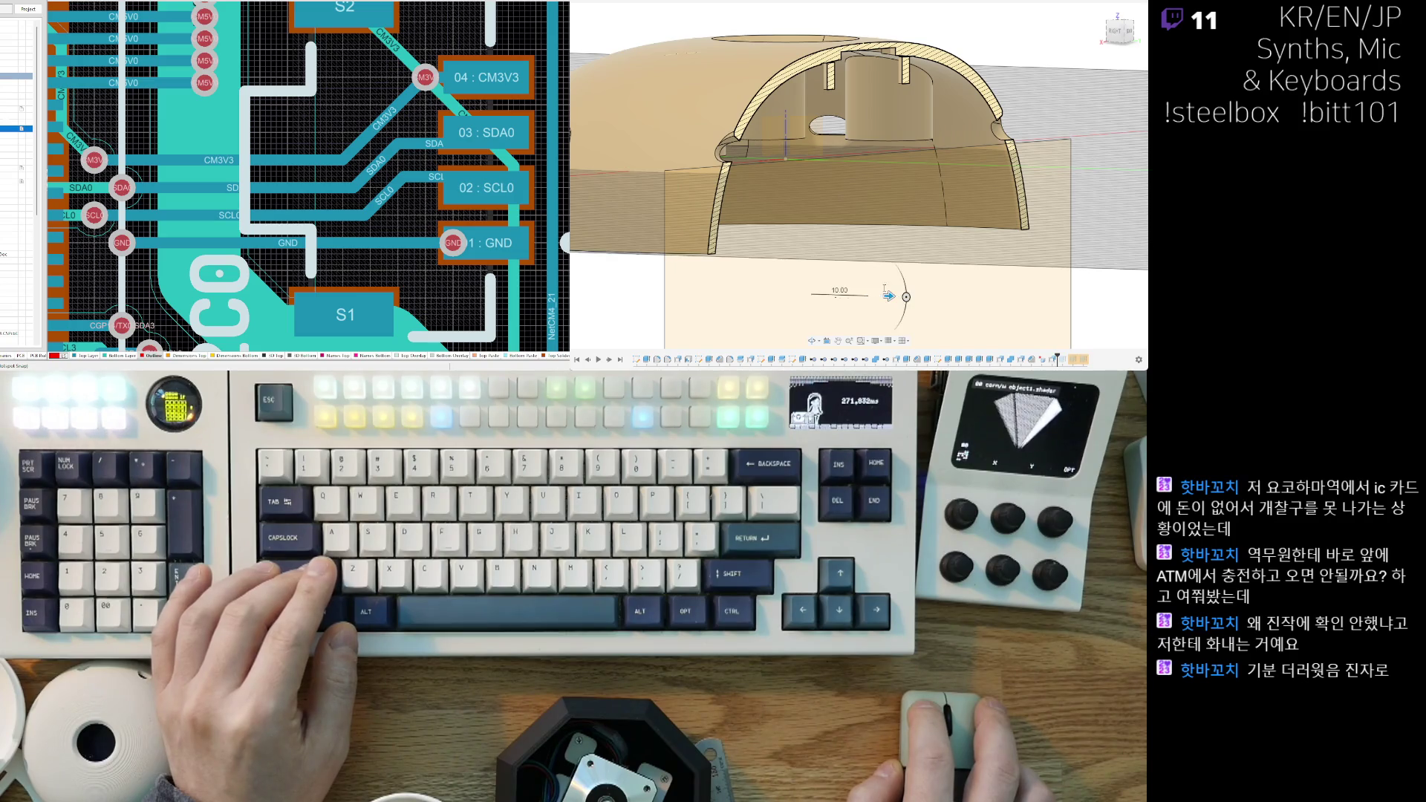
{"action": "scroll", "coordinate": [888, 292], "scroll_direction": "up", "scroll_amount": 10}
{"action": "scroll", "coordinate": [794, 138], "scroll_direction": "down", "scroll_amount": 5}
Step: Try section offsets of 16.00, 26.00 and 19.00 while orbiting the cut
{"action": "mouse_move", "coordinate": [794, 138]}
{"action": "middle_mouse_down", "text": "shift"}
{"action": "mouse_move", "coordinate": [857, 304]}
{"action": "mouse_move", "coordinate": [852, 267]}
{"action": "mouse_move", "coordinate": [774, 202]}
{"action": "mouse_move", "coordinate": [800, 308]}
{"action": "middle_mouse_up", "text": "shift"}
{"action": "mouse_move", "coordinate": [780, 312]}
{"action": "left_mouse_down"}
{"action": "mouse_move", "coordinate": [817, 321]}
{"action": "mouse_move", "coordinate": [811, 286]}
{"action": "left_mouse_up"}
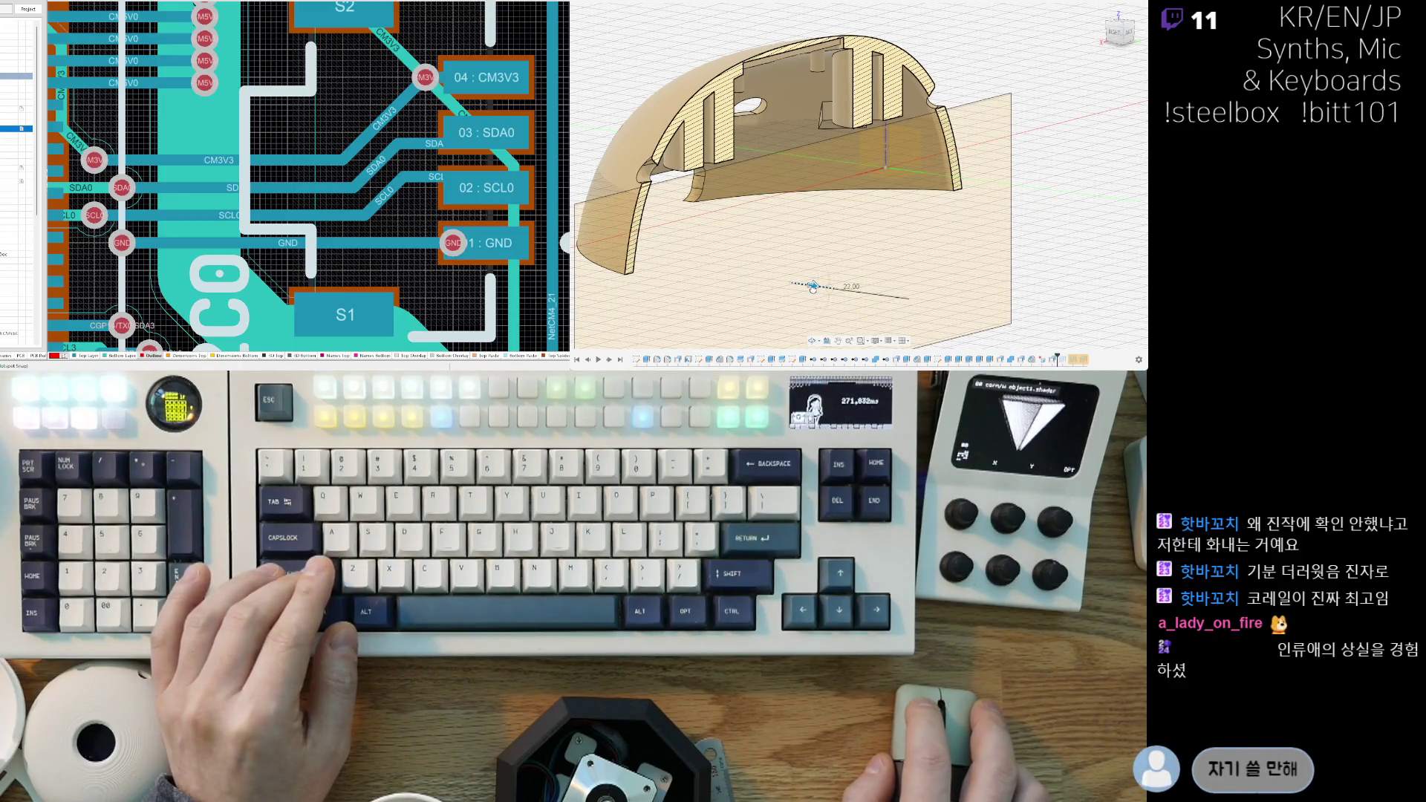
{"action": "scroll", "coordinate": [790, 180], "scroll_direction": "up", "scroll_amount": 5}
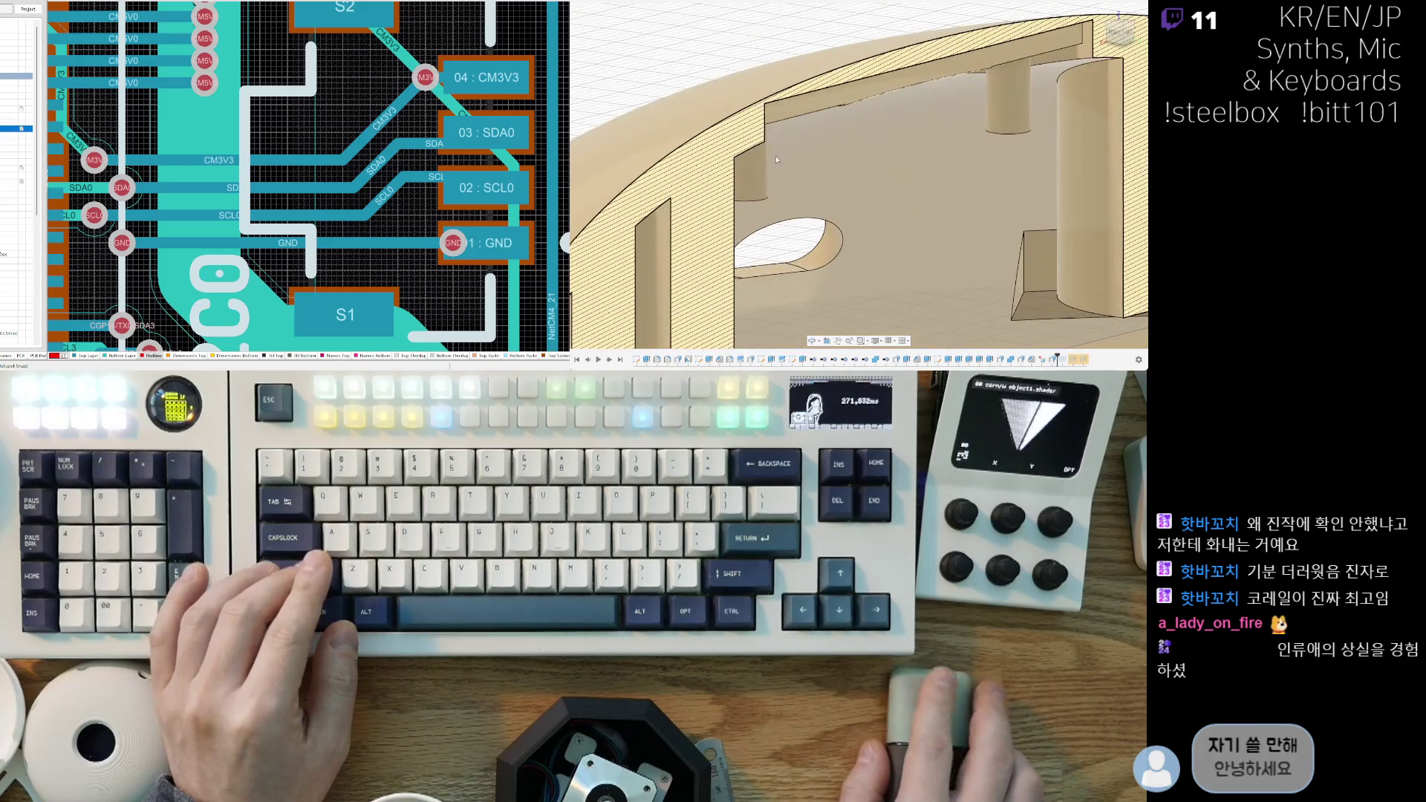
{"action": "middle_click_drag", "start_coordinate": [790, 180], "coordinate": [823, 280], "text": "shift"}
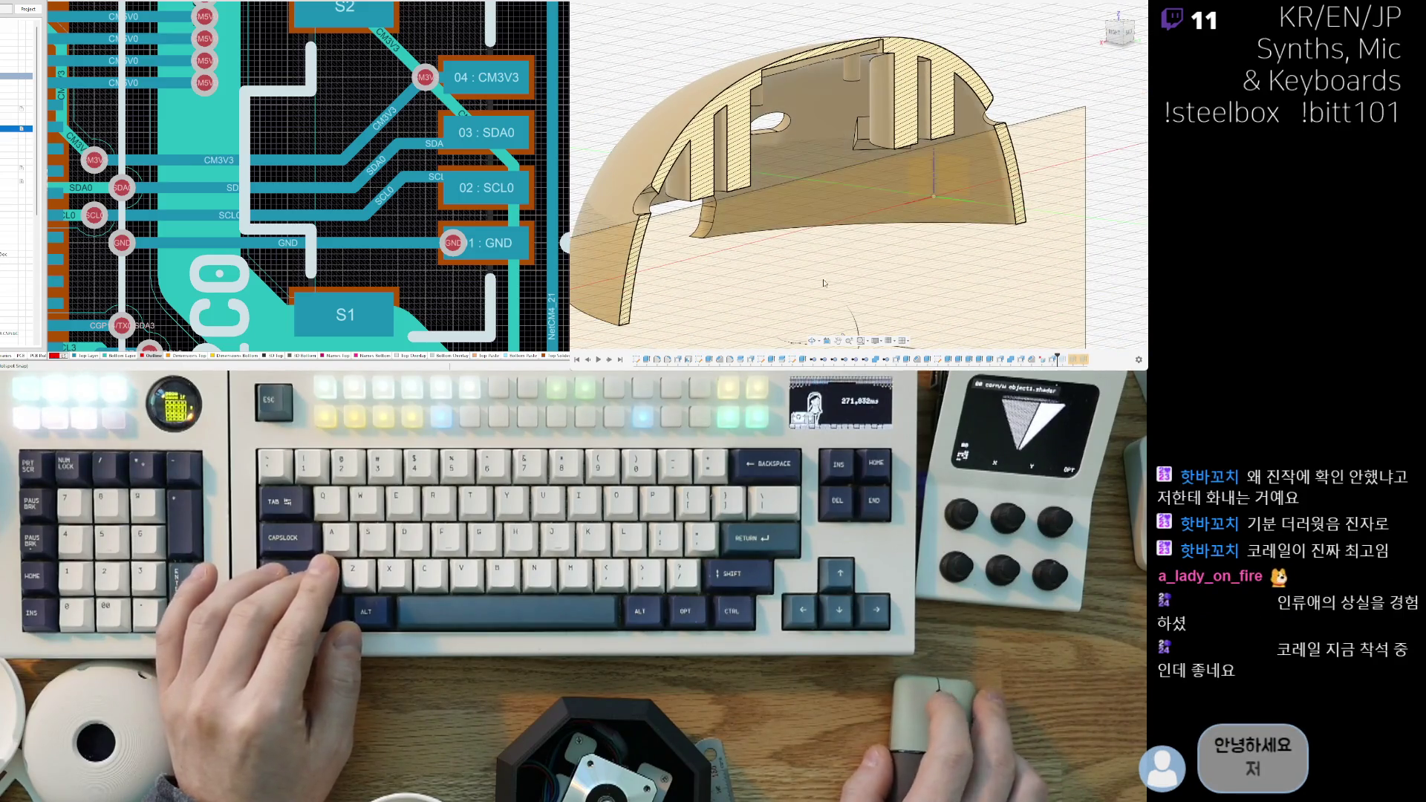
{"action": "middle_click_drag", "start_coordinate": [846, 327], "coordinate": [833, 294]}
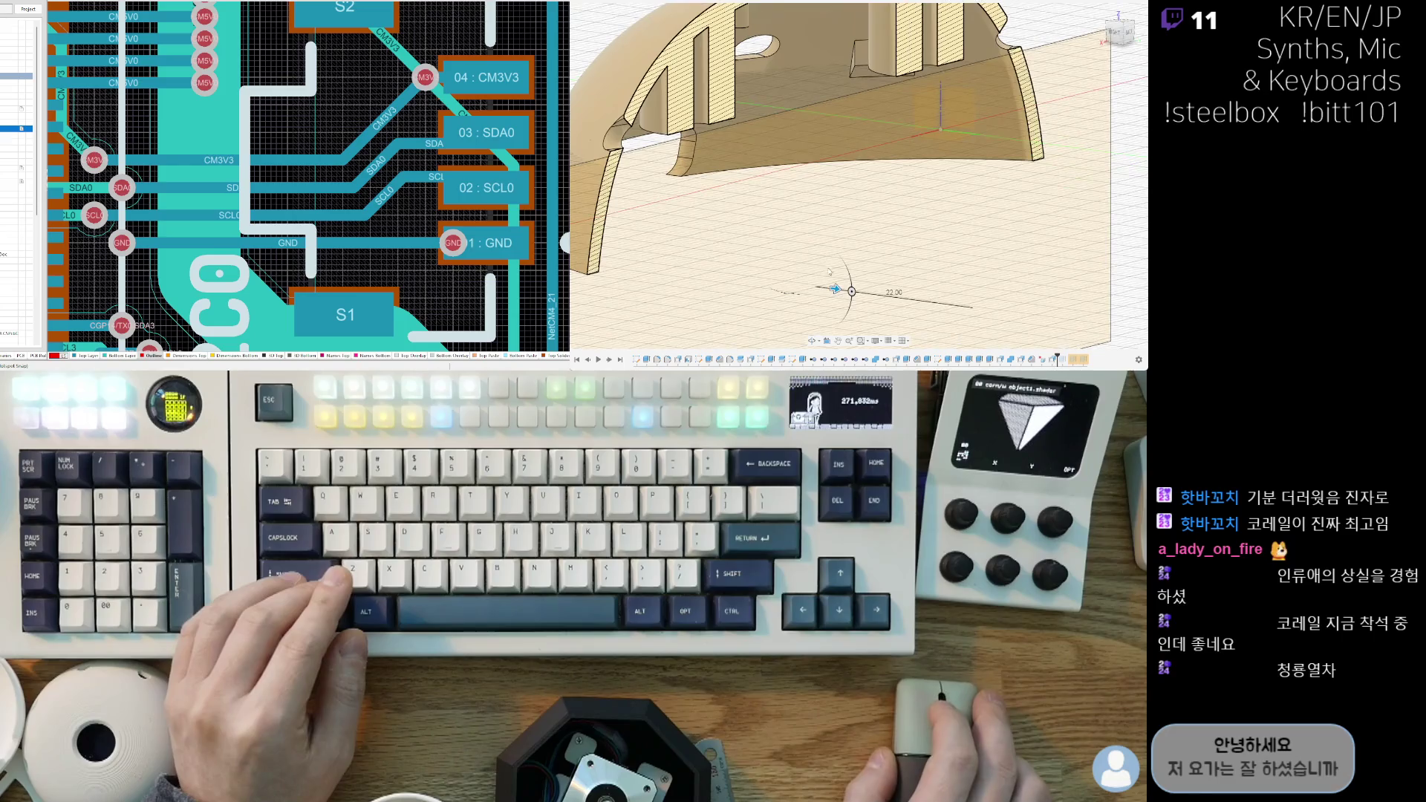
{"action": "left_click_drag", "start_coordinate": [833, 289], "coordinate": [825, 323]}
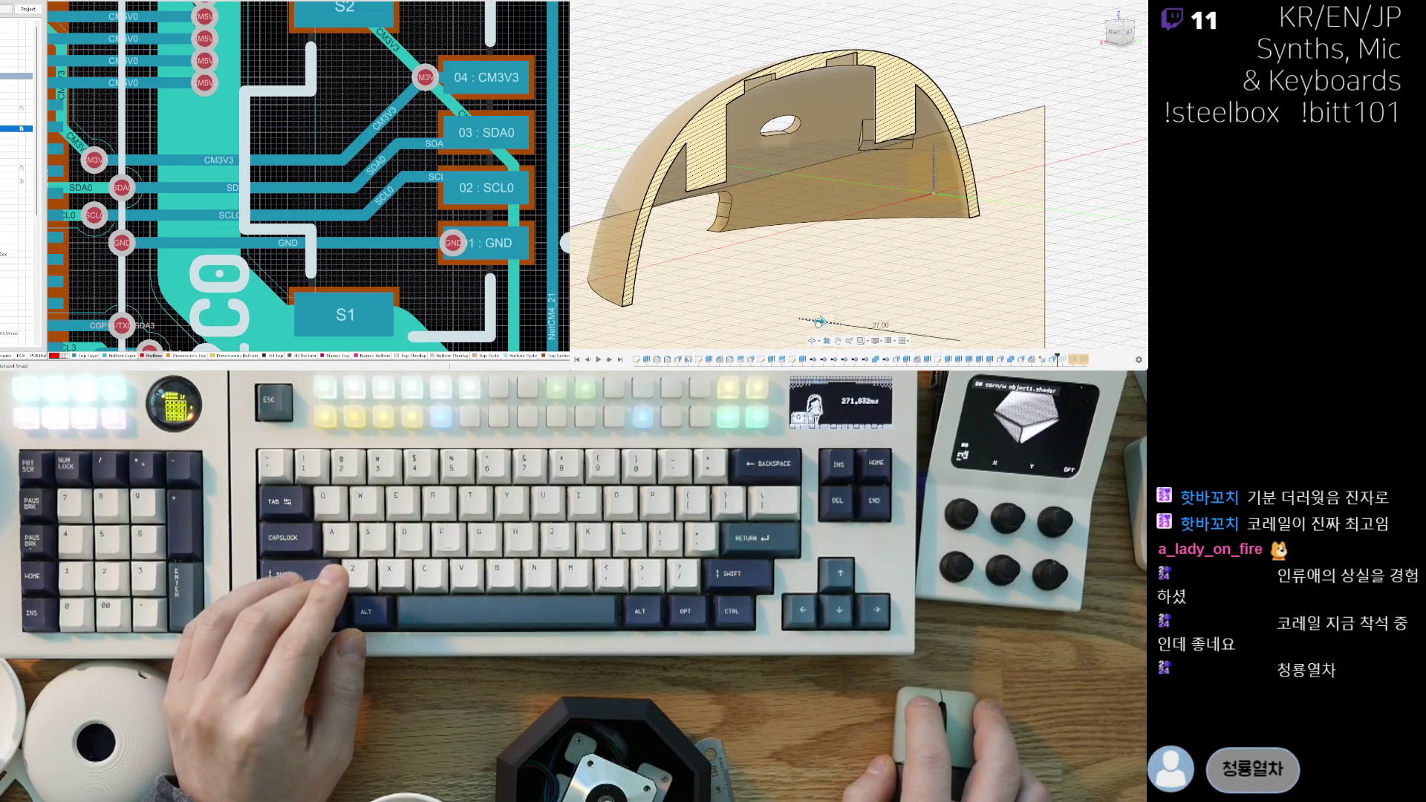
{"action": "mouse_move", "coordinate": [833, 324]}
{"action": "left_mouse_down"}
{"action": "mouse_move", "coordinate": [901, 332]}
{"action": "mouse_move", "coordinate": [826, 322]}
{"action": "left_mouse_up"}
Step: Orbit over the dome interior and set the section offset to 16.00
{"action": "scroll", "coordinate": [775, 259], "scroll_direction": "down", "scroll_amount": 5}
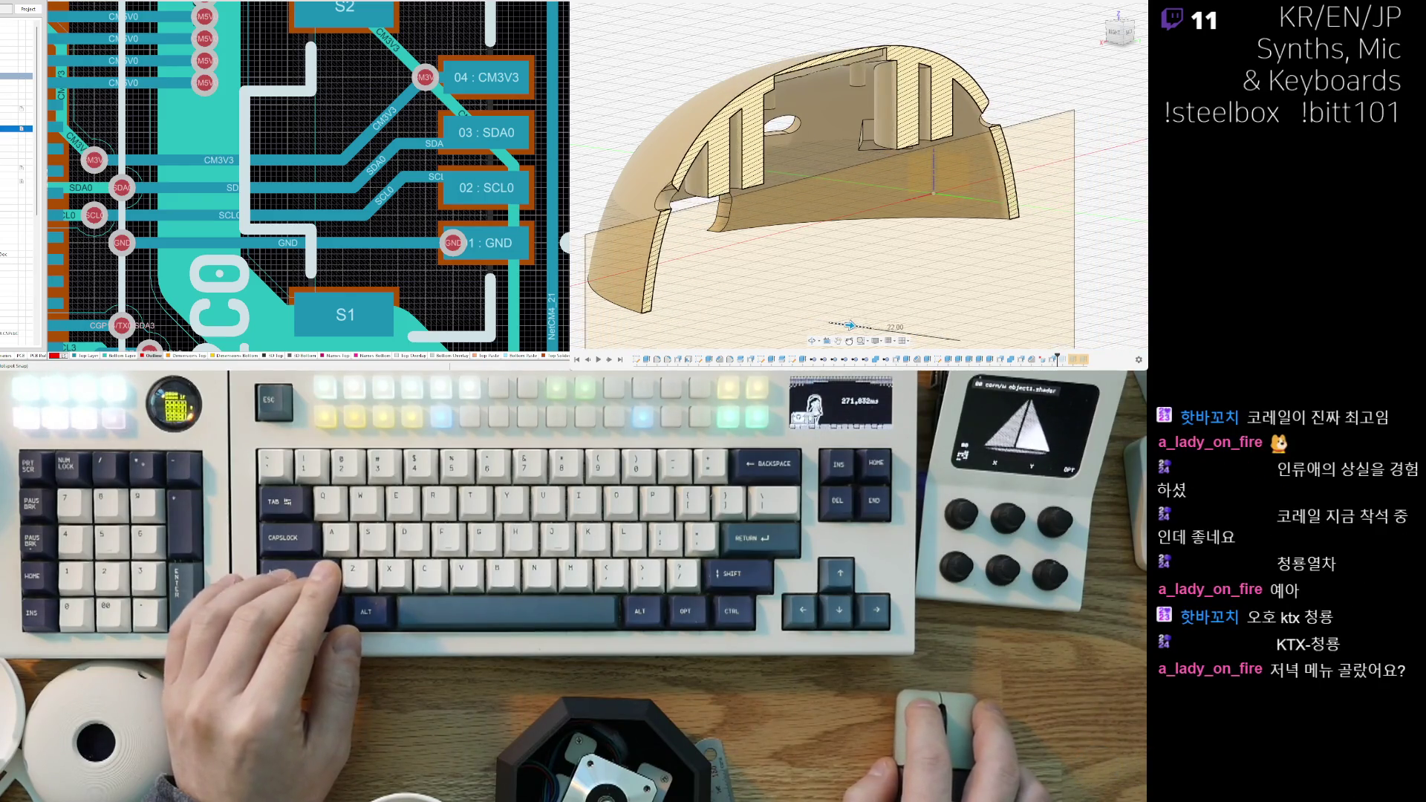
{"action": "scroll", "coordinate": [774, 258], "scroll_direction": "up", "scroll_amount": 5}
{"action": "mouse_move", "coordinate": [775, 259]}
{"action": "middle_mouse_down", "text": "shift"}
{"action": "mouse_move", "coordinate": [826, 221]}
{"action": "mouse_move", "coordinate": [820, 294]}
{"action": "middle_mouse_up", "text": "shift"}
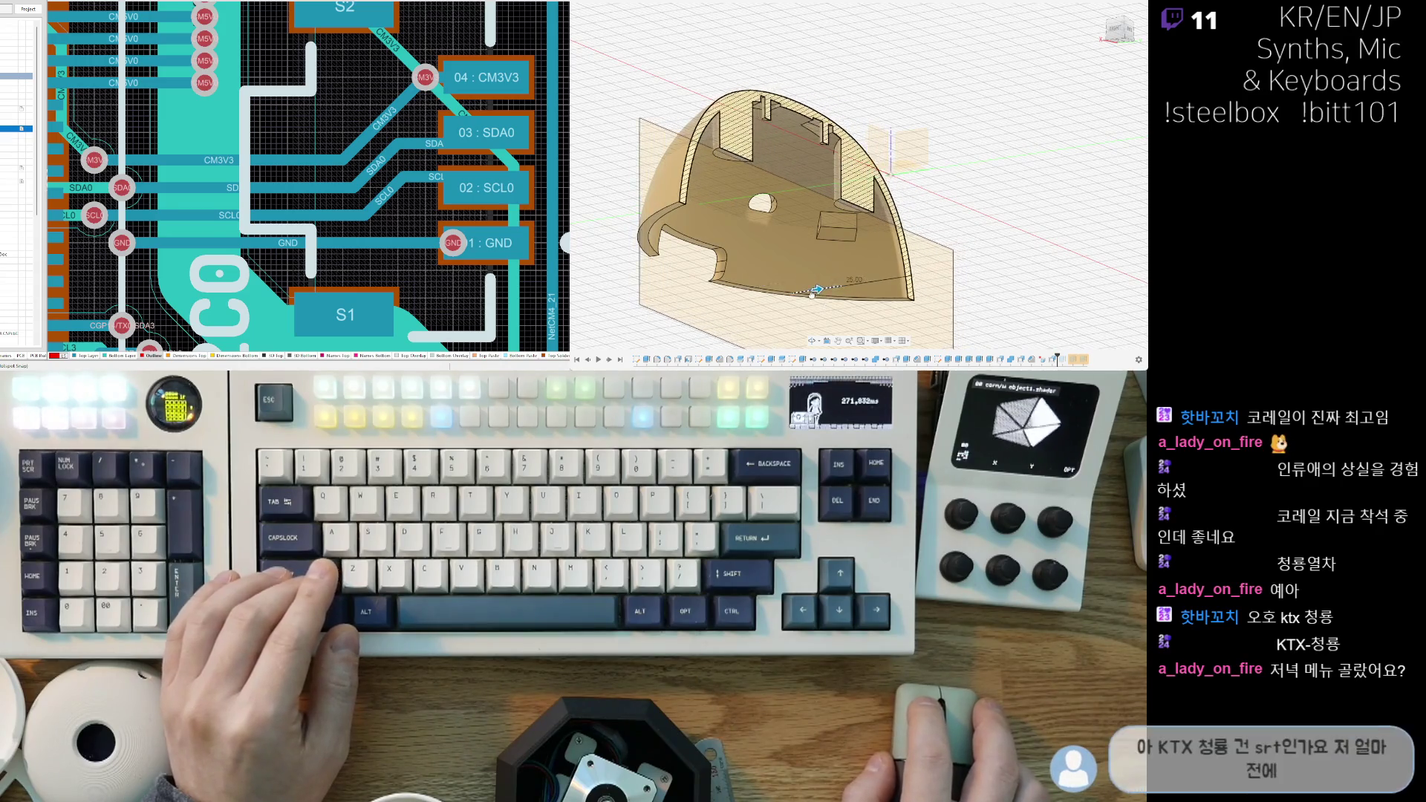
{"action": "middle_click_drag", "start_coordinate": [807, 295], "coordinate": [840, 298], "text": "shift"}
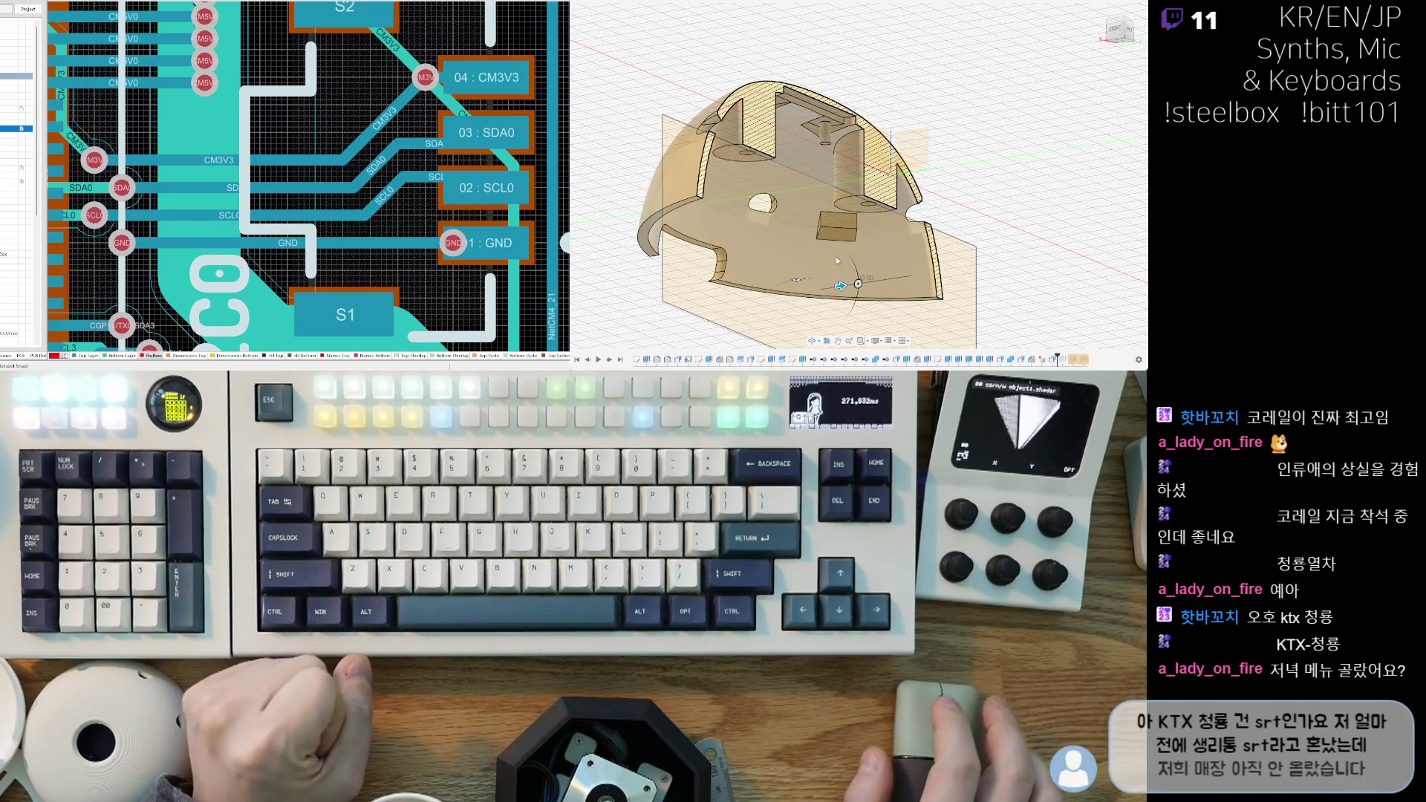
{"action": "middle_click_drag", "start_coordinate": [840, 286], "coordinate": [842, 285]}
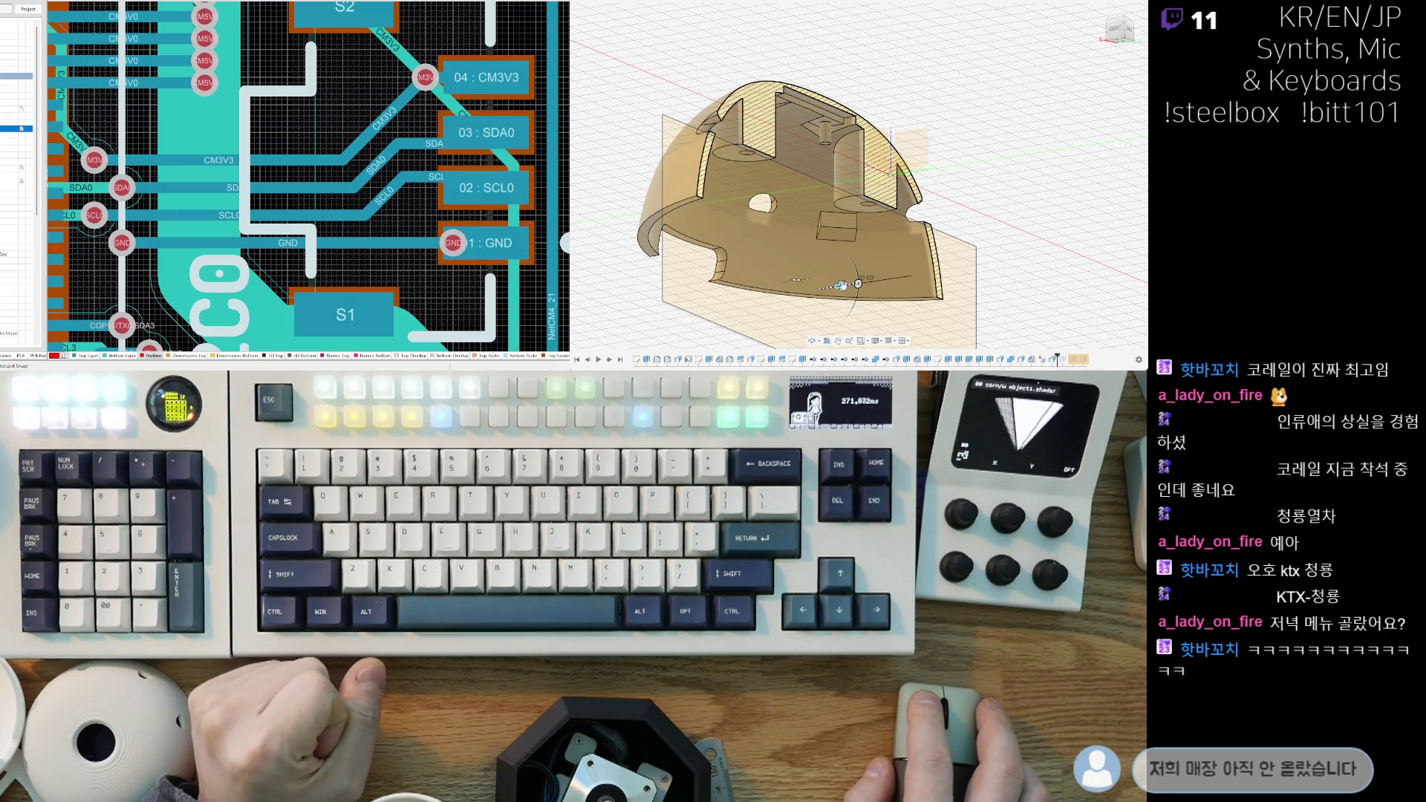
{"action": "mouse_move", "coordinate": [839, 286]}
{"action": "left_mouse_down"}
{"action": "mouse_move", "coordinate": [988, 281]}
{"action": "mouse_move", "coordinate": [970, 283]}
{"action": "left_mouse_up"}
Step: Move the section cut to 0.00 through the dome's centre
{"action": "mouse_move", "coordinate": [970, 282]}
{"action": "middle_mouse_down", "text": "shift"}
{"action": "mouse_move", "coordinate": [928, 158]}
{"action": "mouse_move", "coordinate": [899, 295]}
{"action": "middle_mouse_up", "text": "shift"}
{"action": "scroll", "coordinate": [899, 294], "scroll_direction": "up", "scroll_amount": 5}
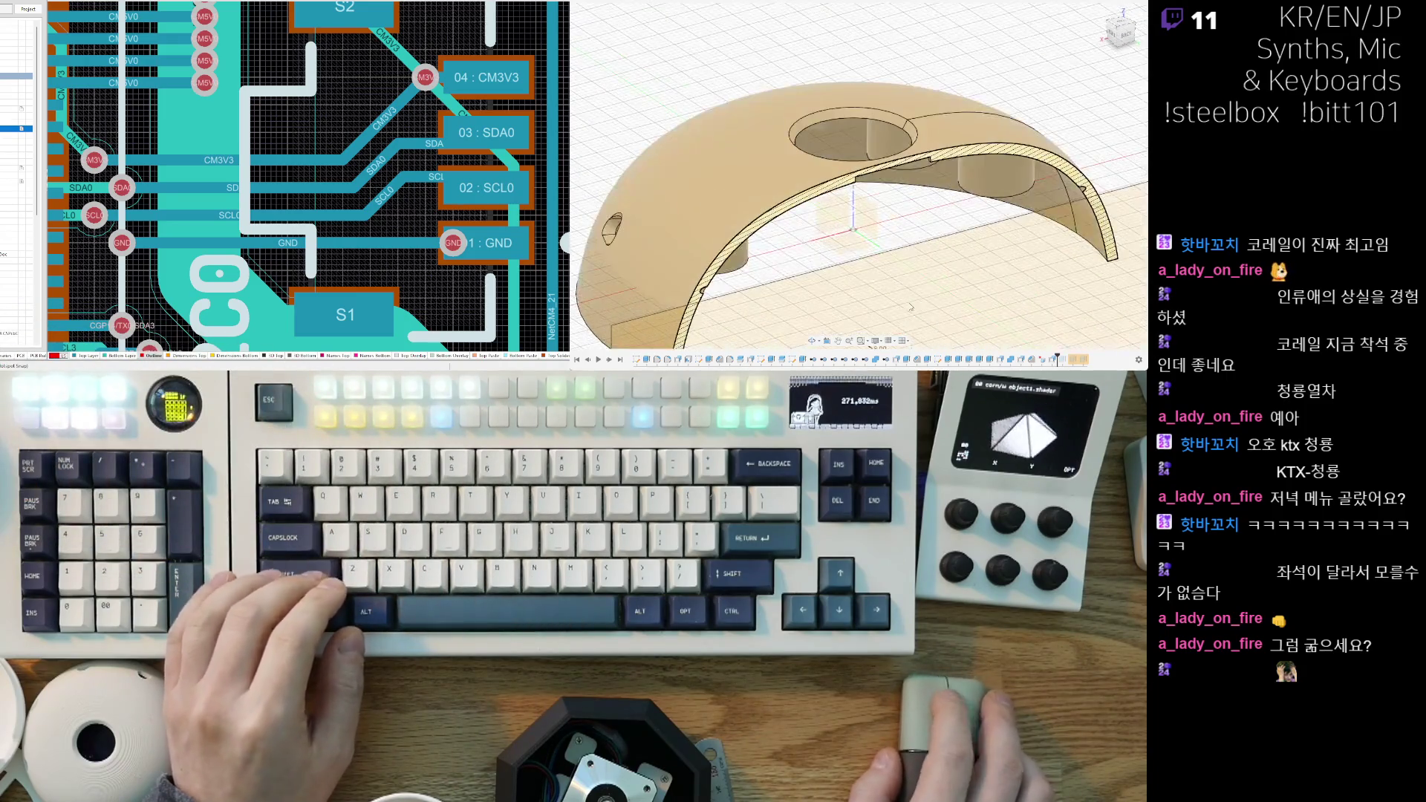
{"action": "left_click_drag", "start_coordinate": [888, 288], "coordinate": [892, 292]}
Step: Orbit and zoom in close on the cut inner wall and the cylindrical boss
{"action": "mouse_move", "coordinate": [886, 251]}
{"action": "middle_mouse_down", "text": "shift"}
{"action": "mouse_move", "coordinate": [813, 250]}
{"action": "mouse_move", "coordinate": [690, 188]}
{"action": "middle_mouse_up", "text": "shift"}
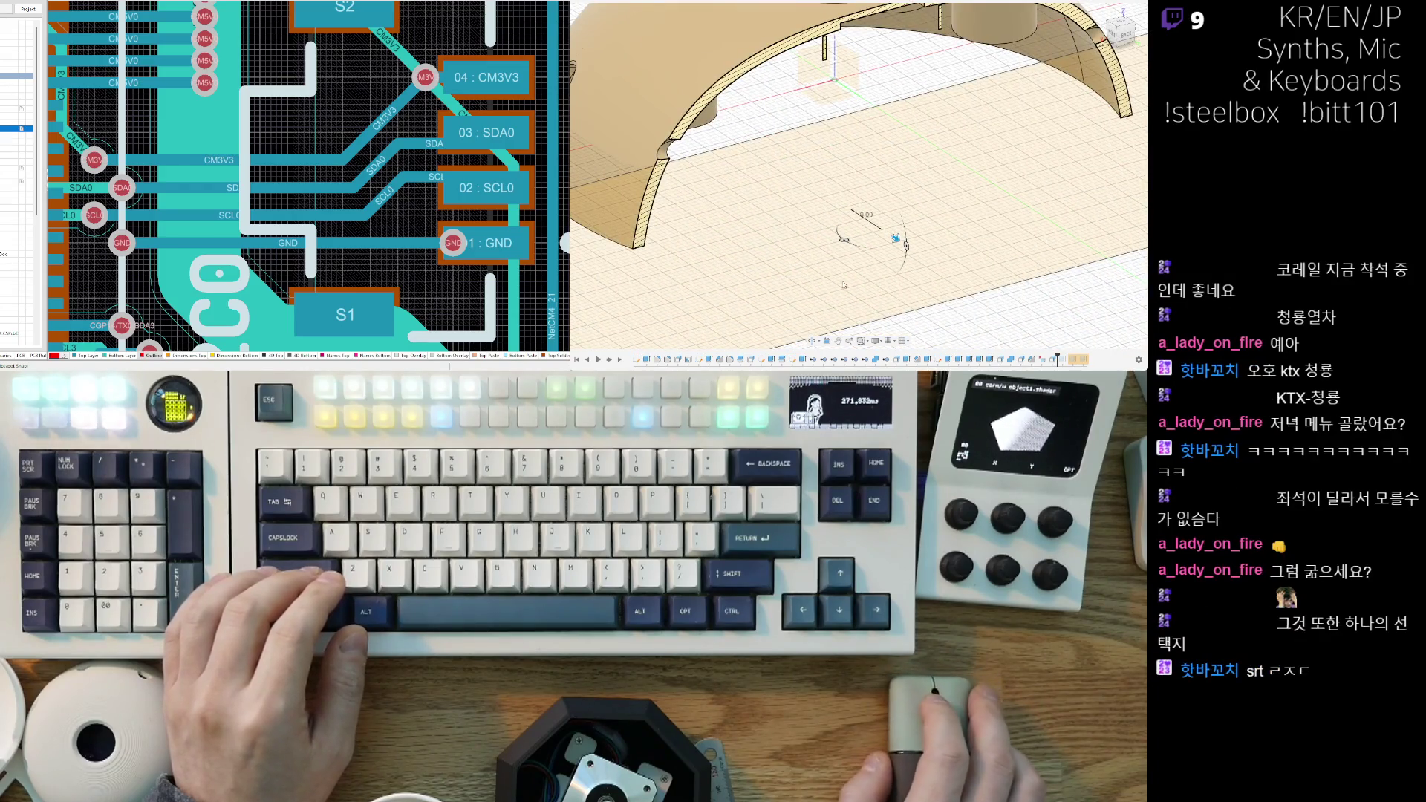
{"action": "scroll", "coordinate": [841, 281], "scroll_direction": "down", "scroll_amount": 5}
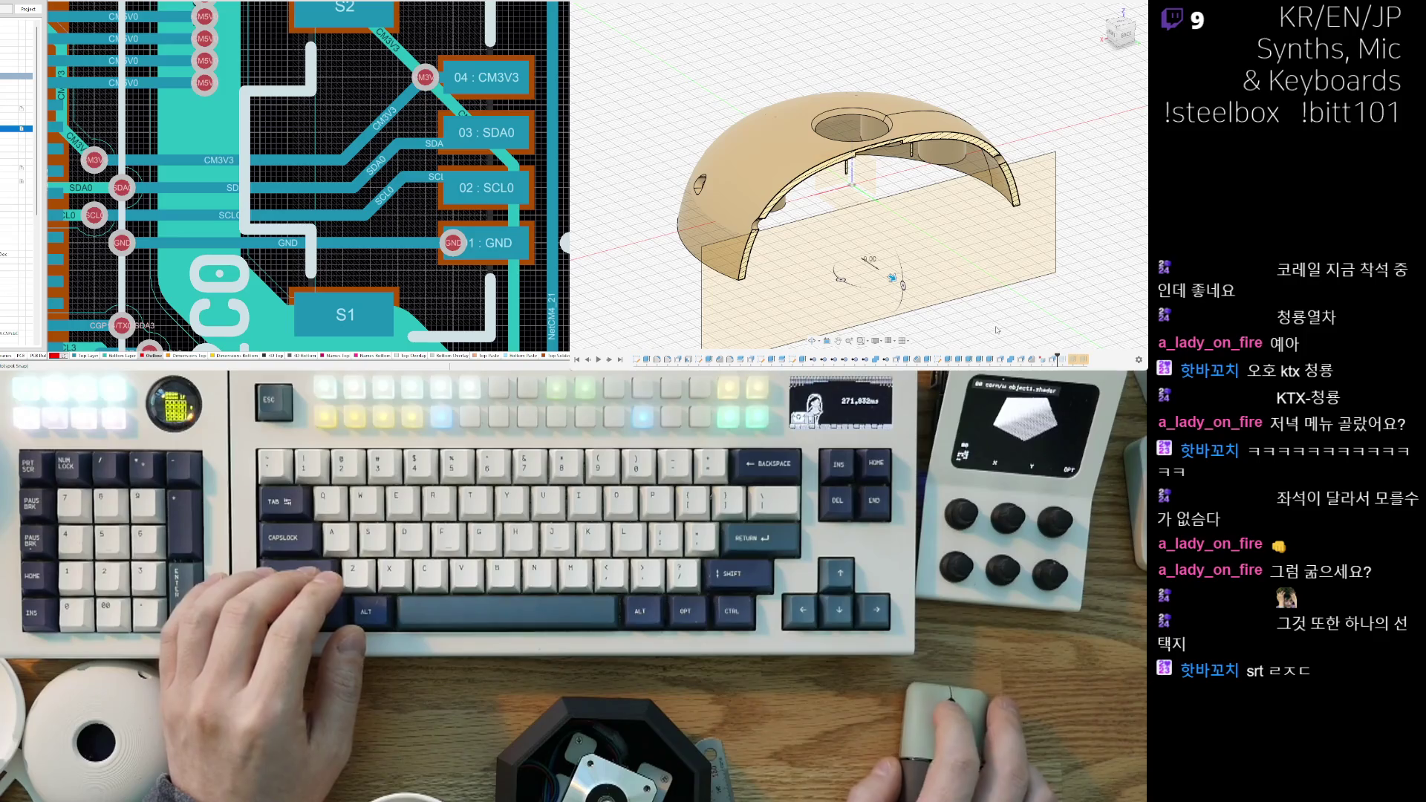
{"action": "middle_click_drag", "start_coordinate": [890, 283], "coordinate": [839, 245], "text": "shift"}
{"action": "scroll", "coordinate": [755, 127], "scroll_direction": "up", "scroll_amount": 5}
{"action": "scroll", "coordinate": [756, 126], "scroll_direction": "down", "scroll_amount": 5}
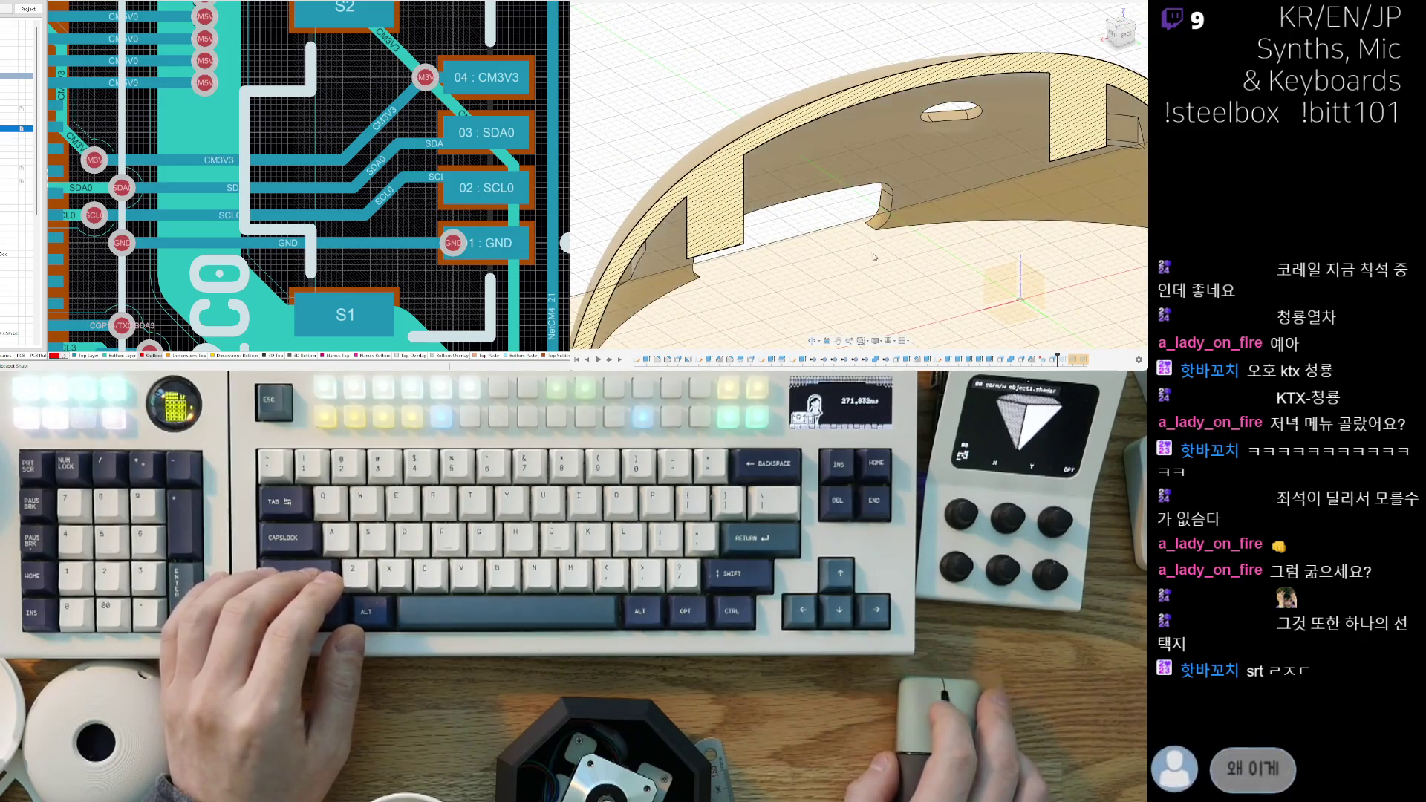
{"action": "scroll", "coordinate": [860, 266], "scroll_direction": "down", "scroll_amount": 3}
{"action": "middle_click_drag", "start_coordinate": [859, 265], "coordinate": [882, 282], "text": "shift"}
{"action": "scroll", "coordinate": [805, 79], "scroll_direction": "up", "scroll_amount": 10}
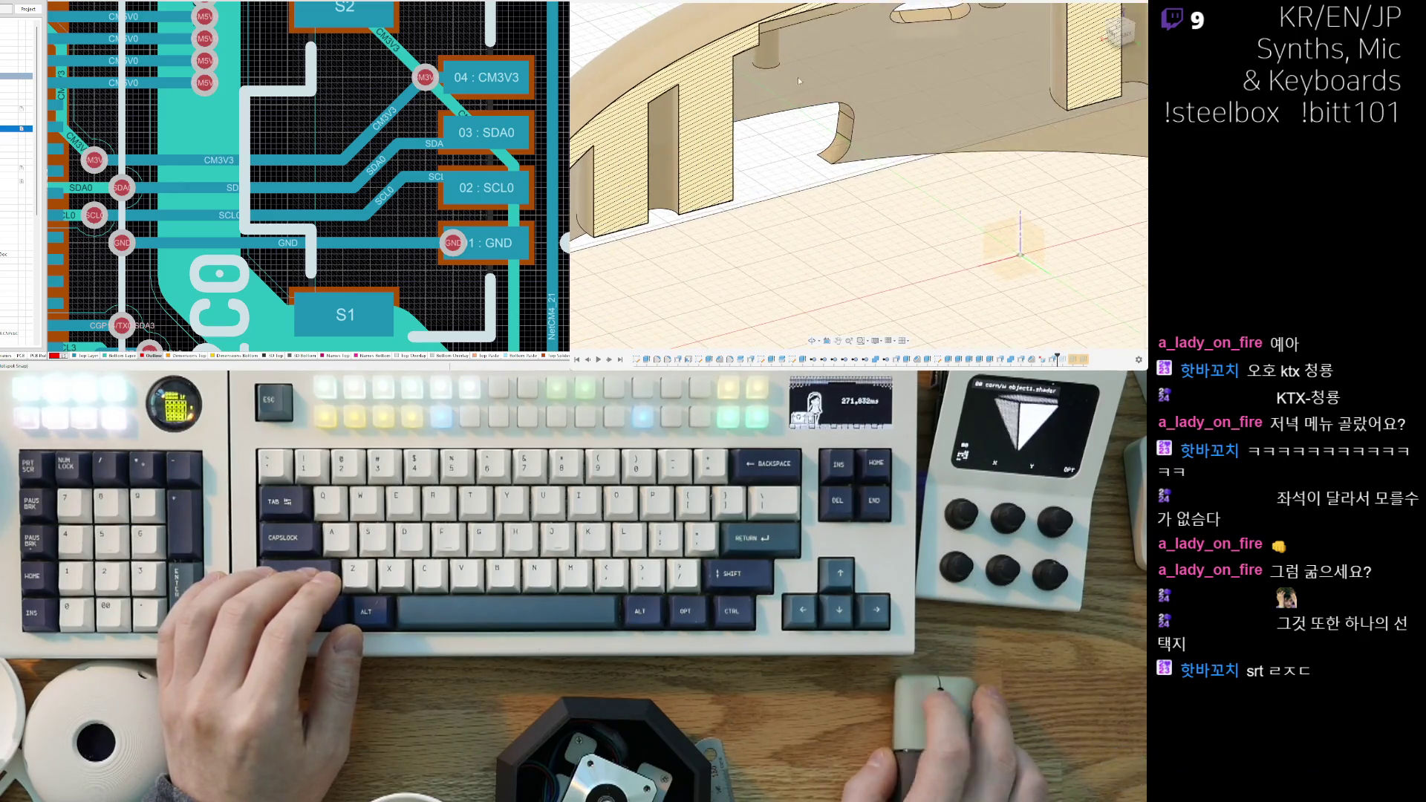
{"action": "middle_click_drag", "start_coordinate": [943, 261], "coordinate": [952, 256], "text": "shift"}
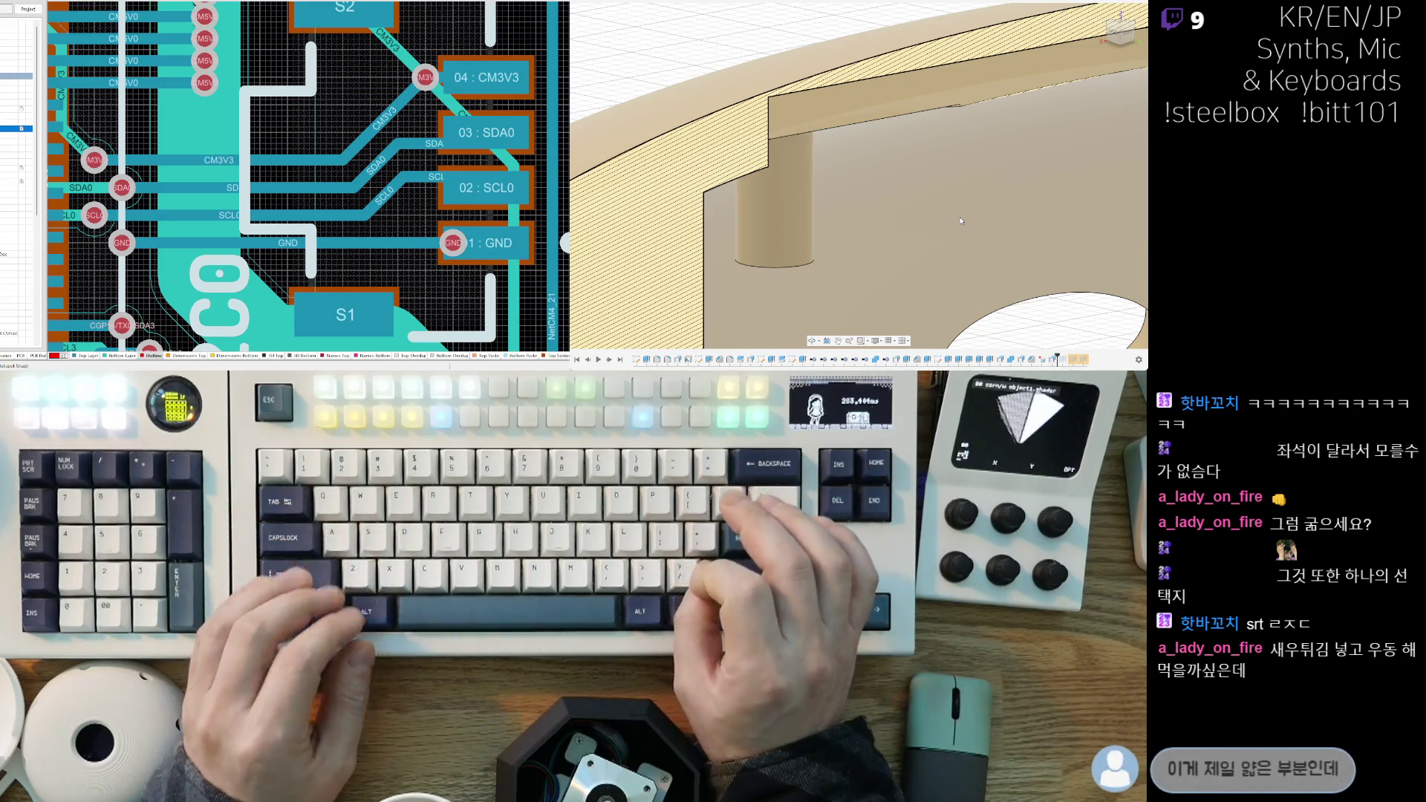
Step: Slide the cut plane across the bosses and set its distance to 9.00
{"action": "mouse_move", "coordinate": [830, 144]}
{"action": "middle_mouse_down", "text": "shift"}
{"action": "mouse_move", "coordinate": [870, 177]}
{"action": "mouse_move", "coordinate": [858, 194]}
{"action": "mouse_move", "coordinate": [913, 138]}
{"action": "mouse_move", "coordinate": [849, 257]}
{"action": "middle_mouse_up", "text": "shift"}
{"action": "middle_click_drag", "start_coordinate": [987, 286], "coordinate": [779, 231], "text": "shift"}
{"action": "left_click_drag", "start_coordinate": [779, 233], "coordinate": [958, 186]}
{"action": "middle_click_drag", "start_coordinate": [958, 185], "coordinate": [877, 257]}
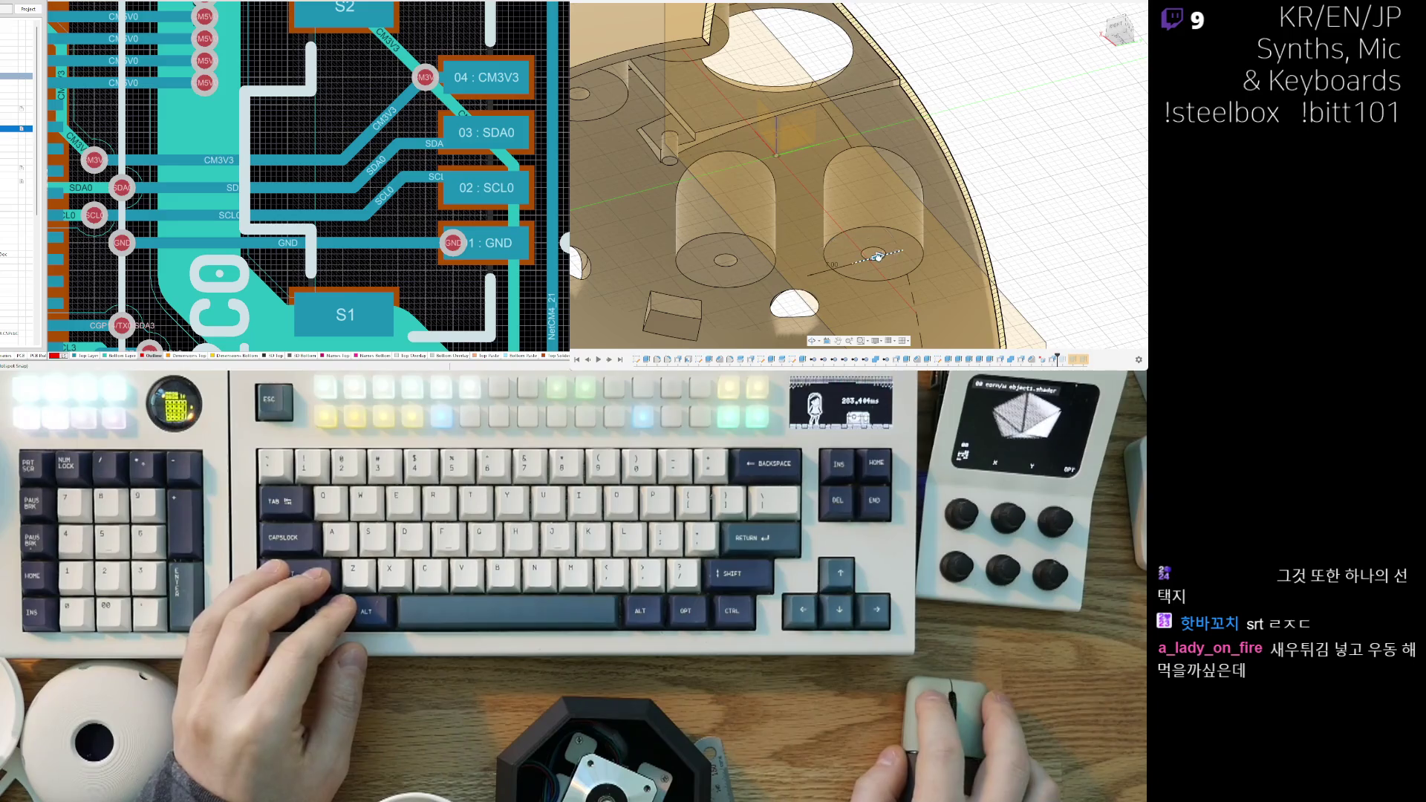
{"action": "left_click_drag", "start_coordinate": [899, 251], "coordinate": [891, 253]}
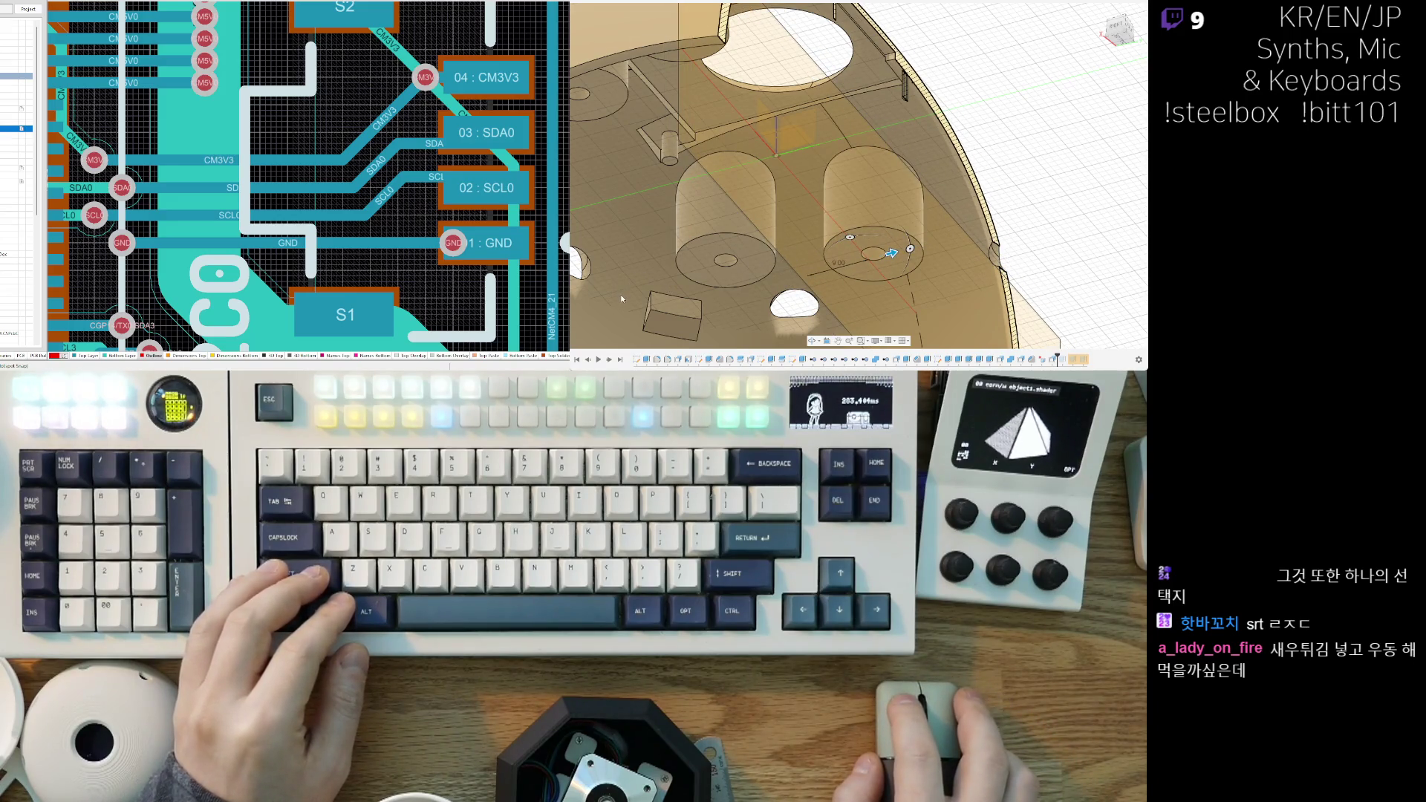
{"action": "mouse_move", "coordinate": [837, 202]}
{"action": "middle_mouse_down", "text": "shift"}
{"action": "mouse_move", "coordinate": [903, 189]}
{"action": "mouse_move", "coordinate": [1018, 206]}
{"action": "mouse_move", "coordinate": [1117, 172]}
{"action": "middle_mouse_up", "text": "shift"}
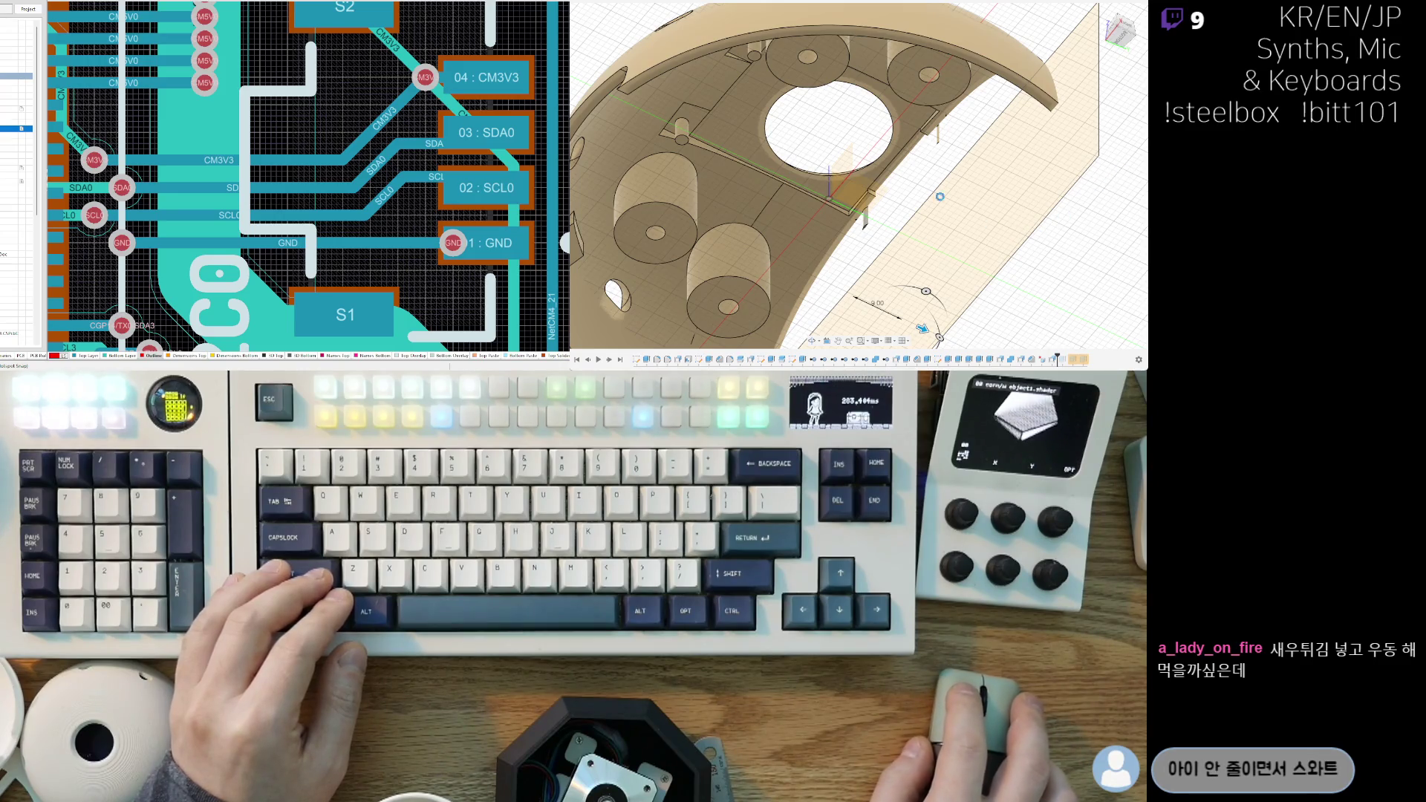
Step: Apply the 9.00 cut to the shell and orbit around the result
{"action": "key", "text": "Return"}
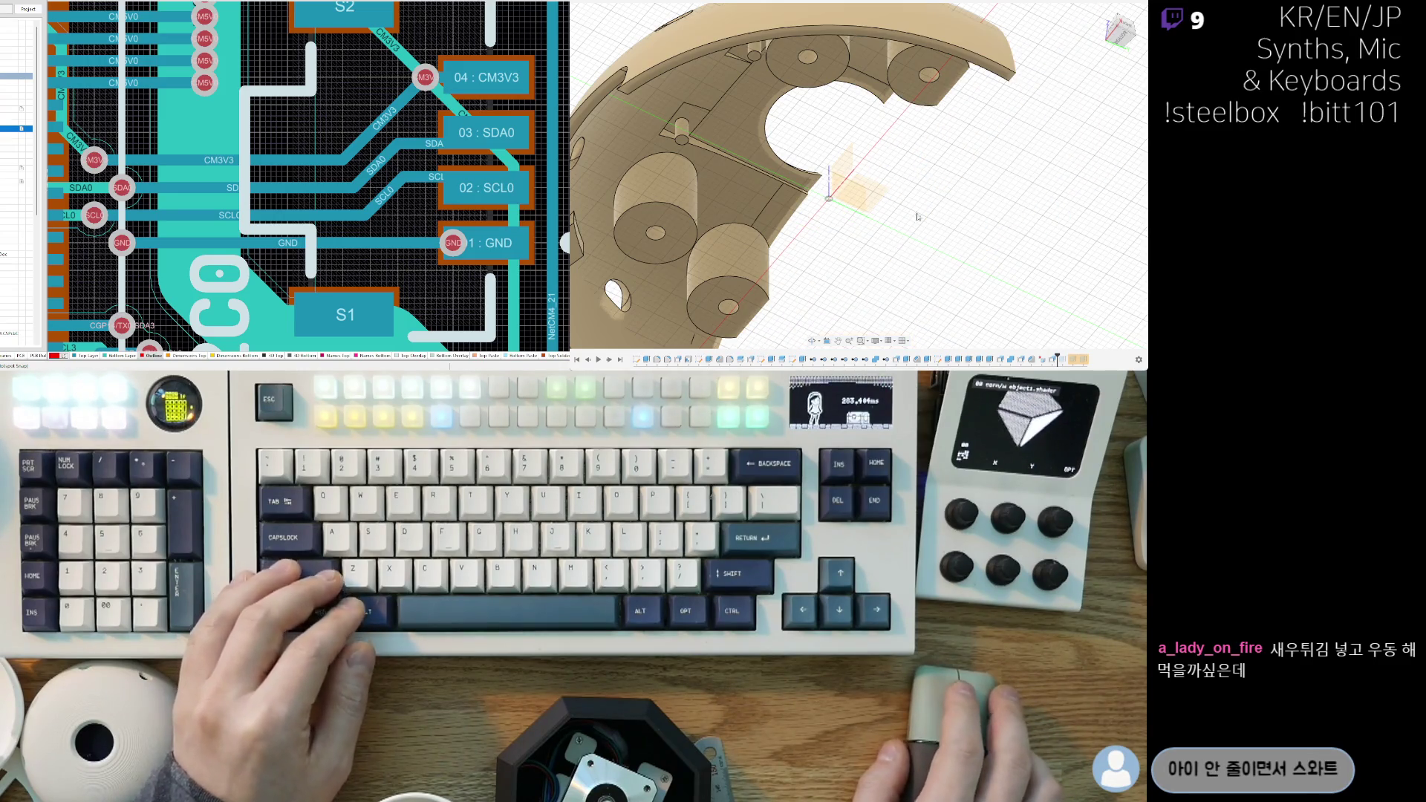
{"action": "mouse_move", "coordinate": [612, 75]}
{"action": "middle_mouse_down", "text": "shift"}
{"action": "mouse_move", "coordinate": [854, 193]}
{"action": "mouse_move", "coordinate": [924, 193]}
{"action": "mouse_move", "coordinate": [911, 231]}
{"action": "middle_mouse_up", "text": "shift"}
{"action": "scroll", "coordinate": [911, 230], "scroll_direction": "up", "scroll_amount": 5}
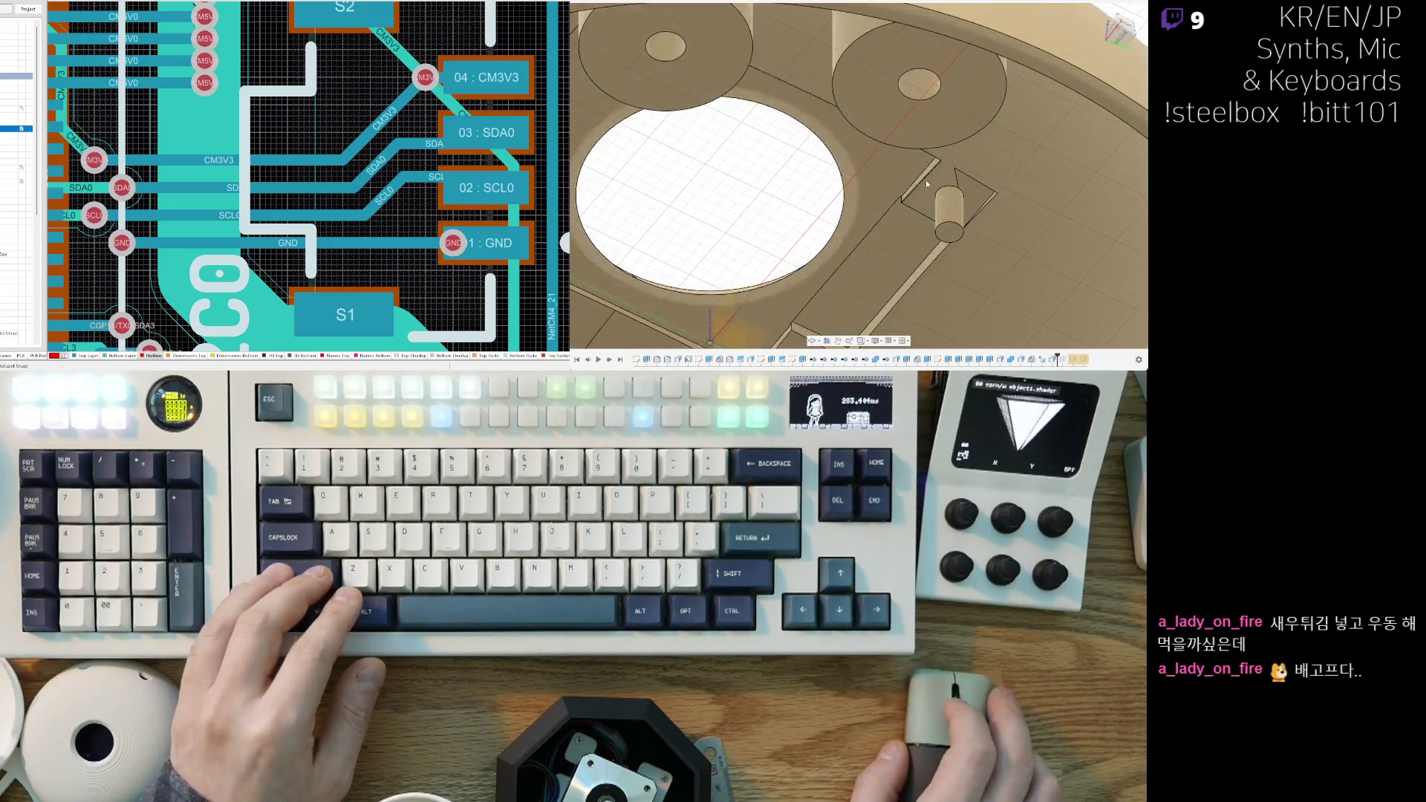
{"action": "mouse_move", "coordinate": [907, 179]}
{"action": "middle_mouse_down", "text": "shift"}
{"action": "mouse_move", "coordinate": [977, 184]}
{"action": "mouse_move", "coordinate": [919, 197]}
{"action": "mouse_move", "coordinate": [925, 184]}
{"action": "middle_mouse_up", "text": "shift"}
{"action": "scroll", "coordinate": [924, 184], "scroll_direction": "down", "scroll_amount": 8}
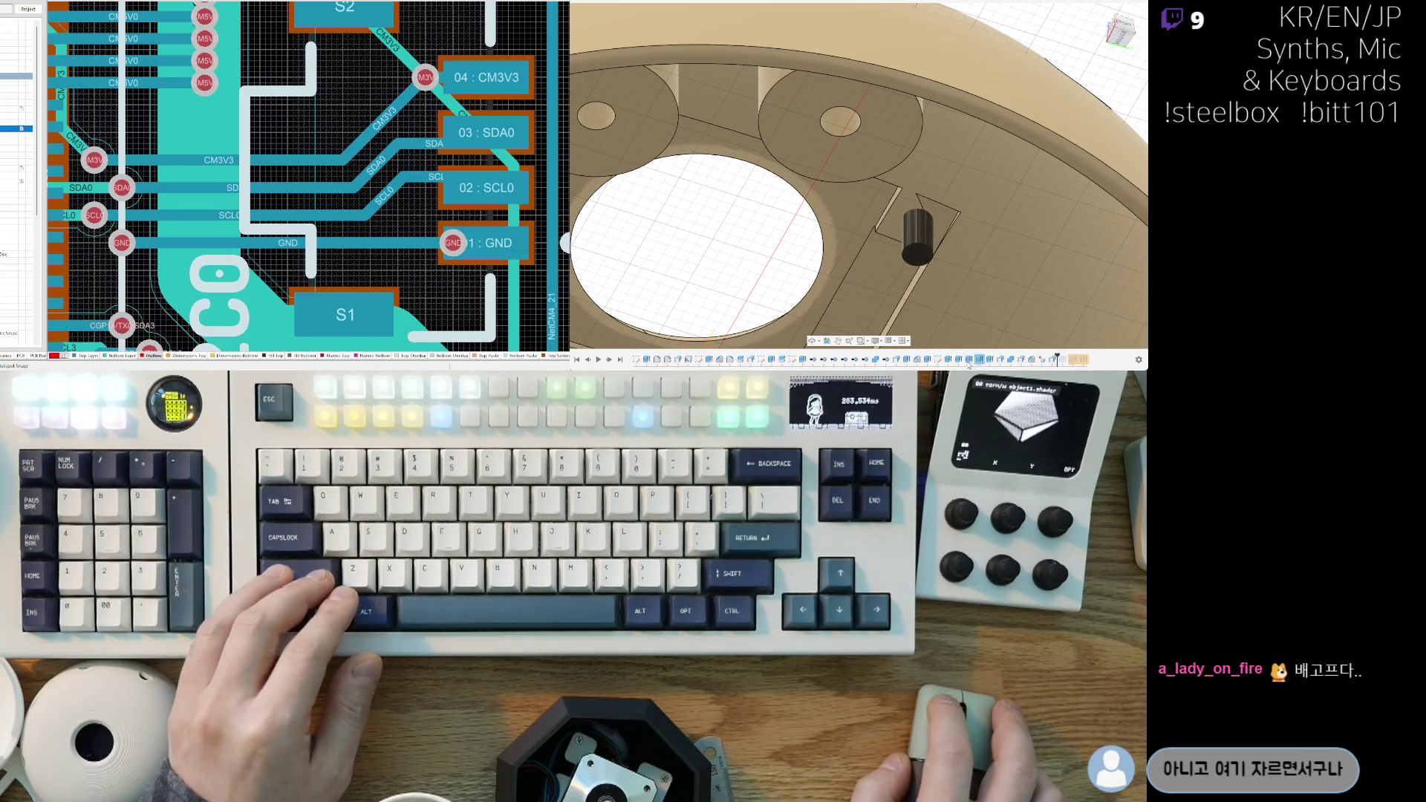
Step: Reopen the cylinder's Extrude feature from the timeline for editing
{"action": "mouse_move", "coordinate": [946, 295]}
{"action": "middle_mouse_down", "text": "shift"}
{"action": "mouse_move", "coordinate": [983, 157]}
{"action": "mouse_move", "coordinate": [1009, 320]}
{"action": "middle_mouse_up", "text": "shift"}
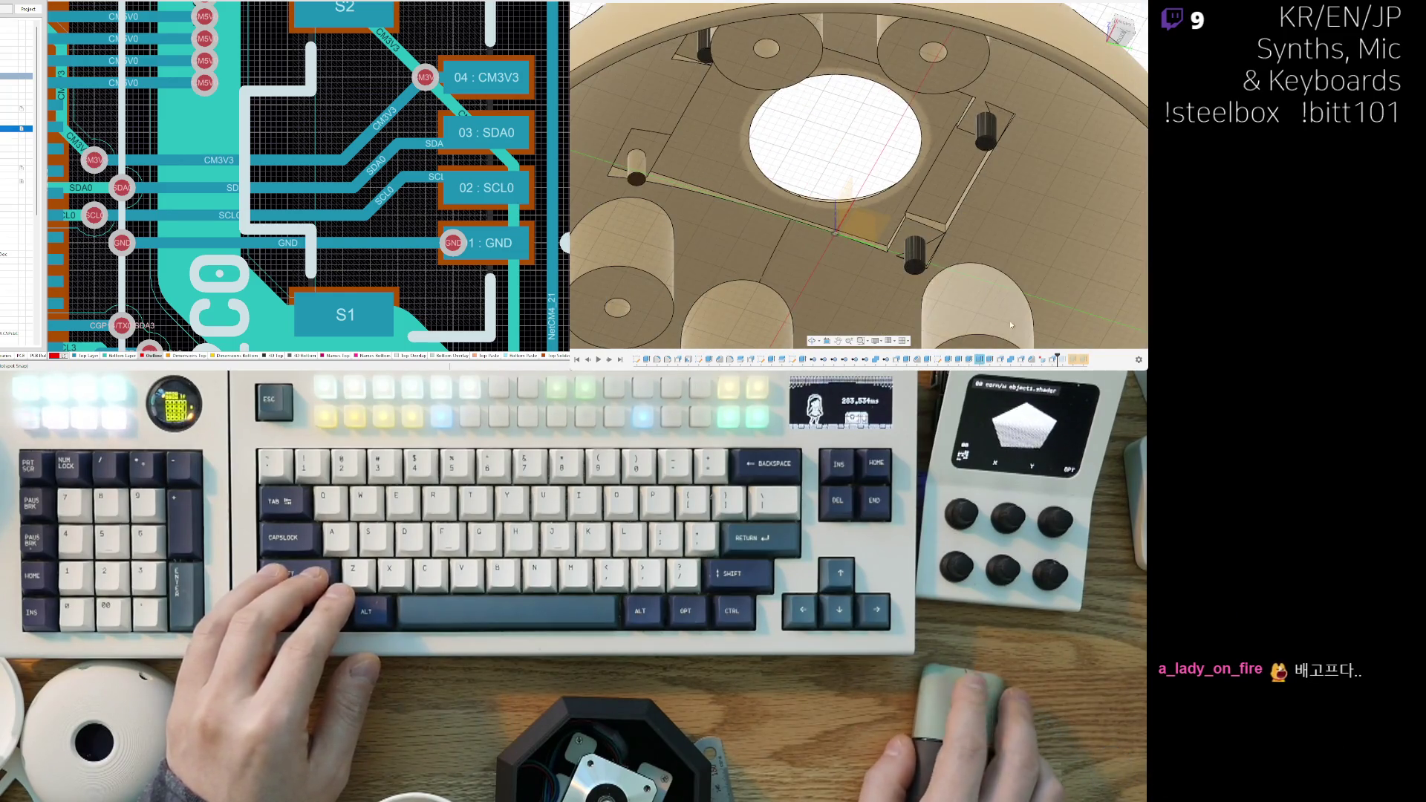
{"action": "double_click", "coordinate": [981, 360]}
{"action": "scroll", "coordinate": [1011, 210], "scroll_direction": "up", "scroll_amount": 5}
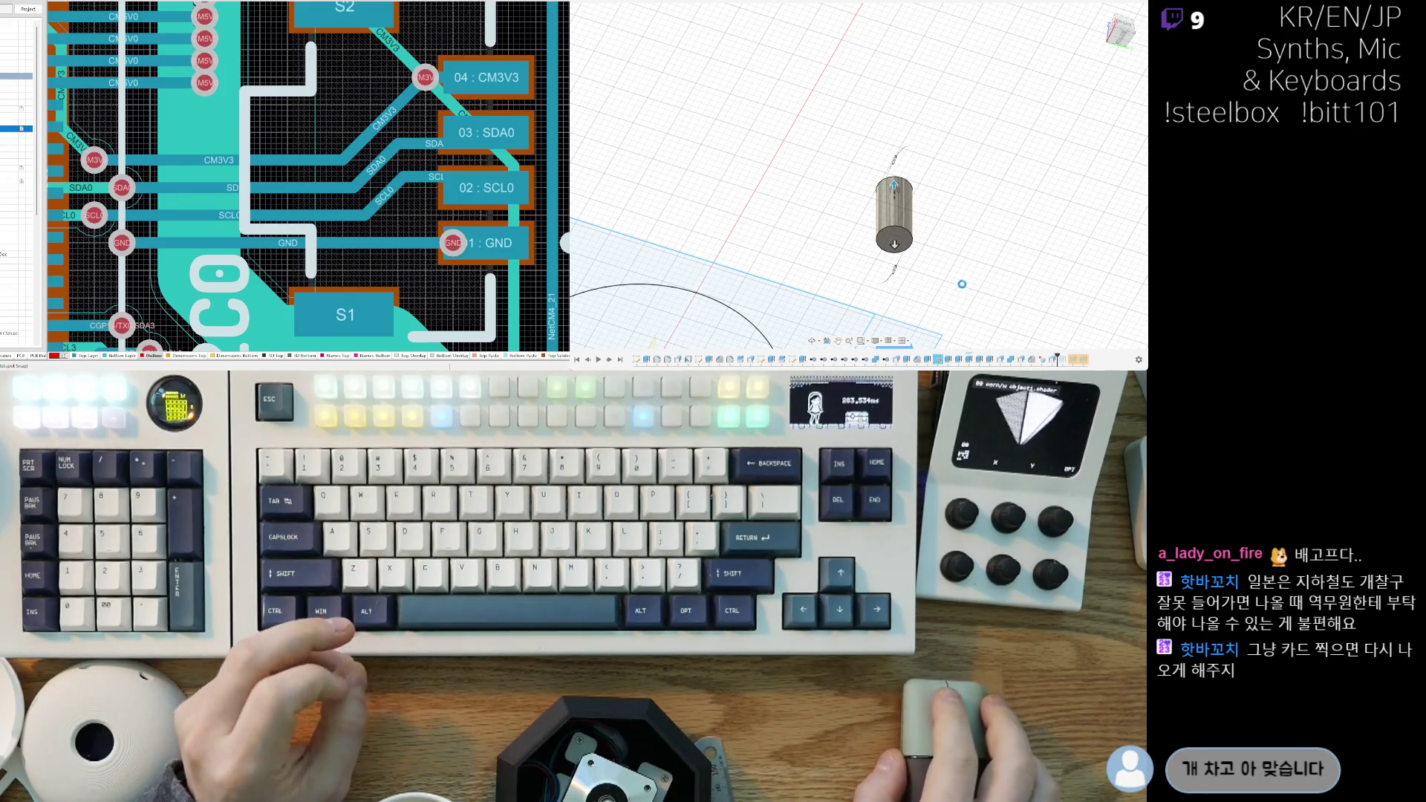
Step: Confirm the edited cylinder extrude and view the dome from underneath
{"action": "left_click", "coordinate": [970, 248]}
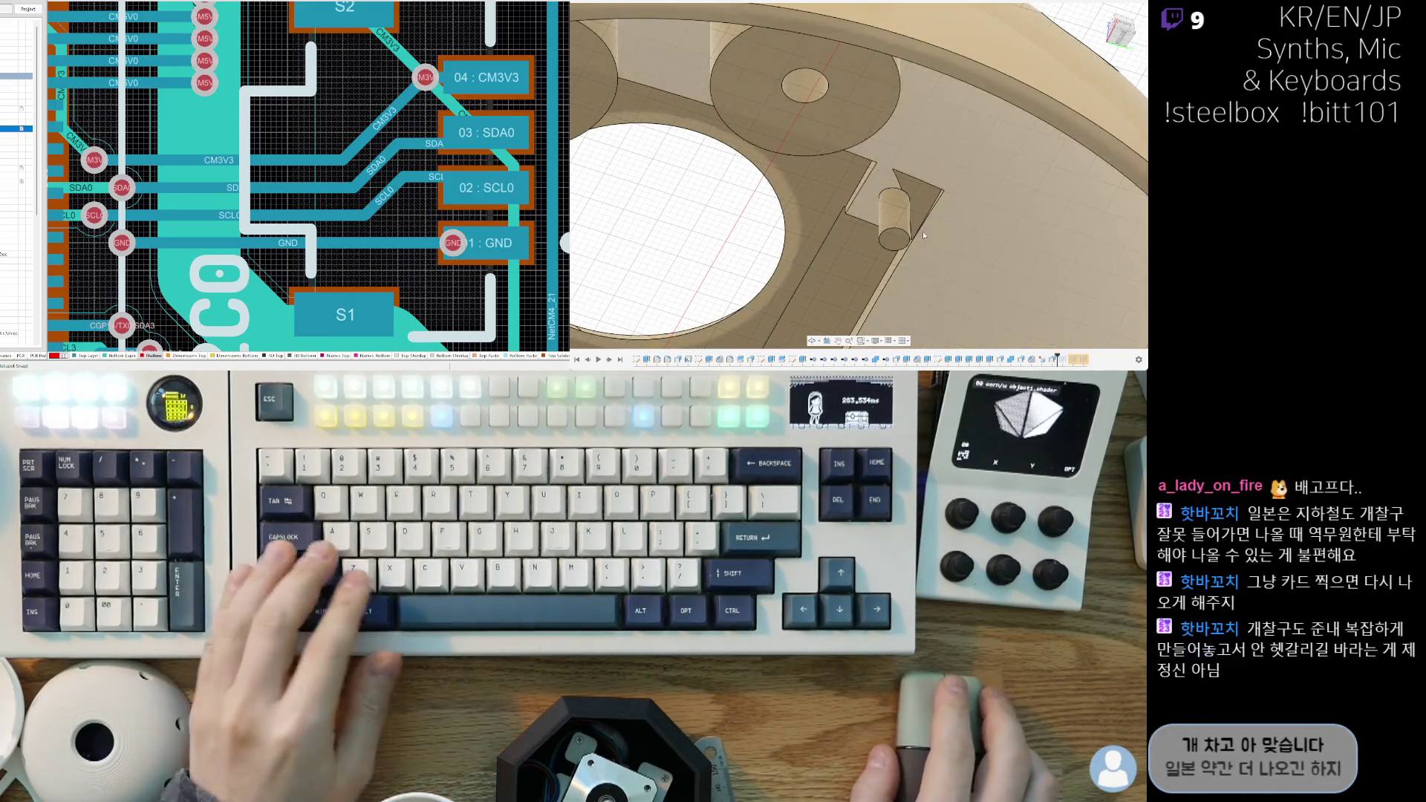
{"action": "scroll", "coordinate": [922, 230], "scroll_direction": "up", "scroll_amount": 10}
{"action": "scroll", "coordinate": [841, 218], "scroll_direction": "up", "scroll_amount": 10}
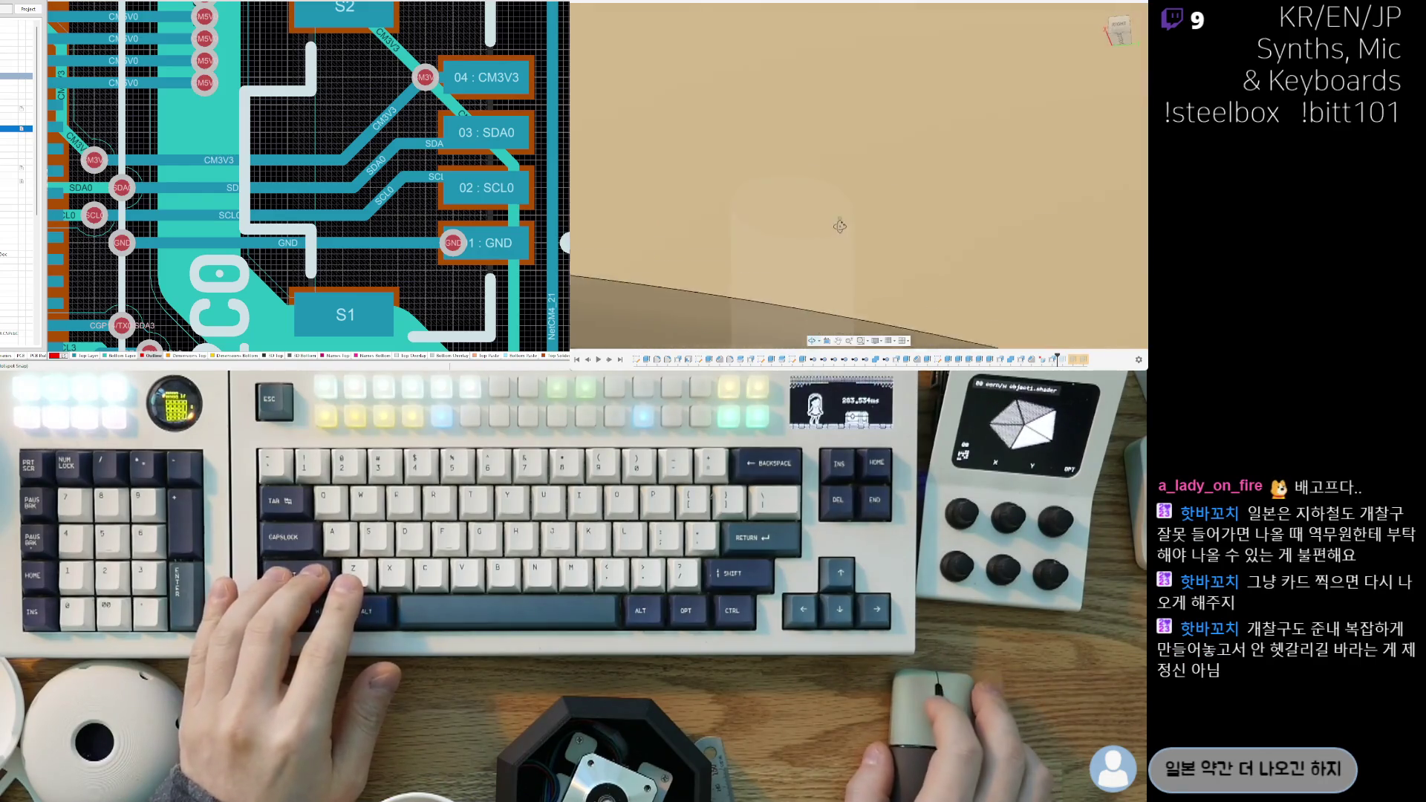
{"action": "scroll", "coordinate": [726, 171], "scroll_direction": "down", "scroll_amount": 10}
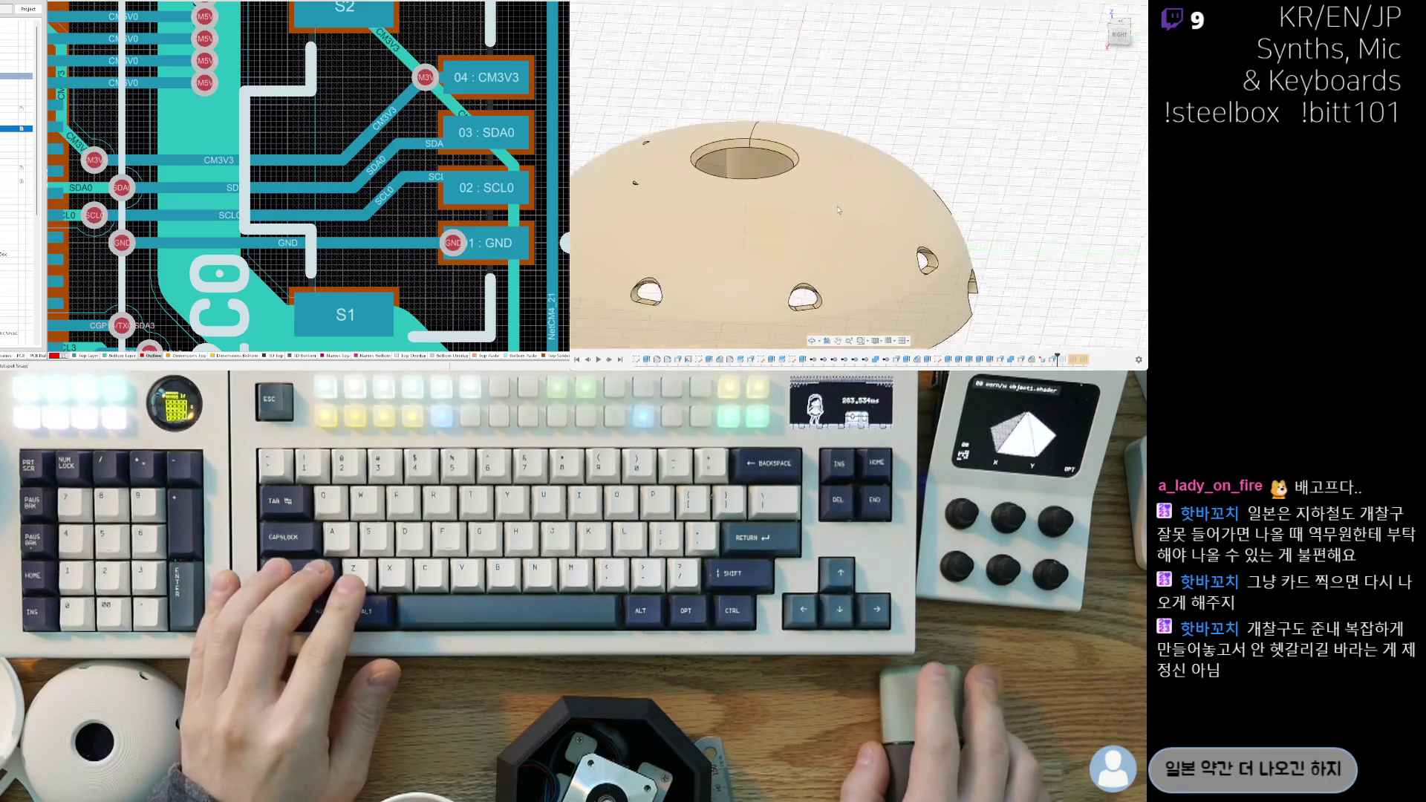
{"action": "middle_click_drag", "start_coordinate": [758, 186], "coordinate": [815, 219], "text": "shift"}
{"action": "scroll", "coordinate": [816, 219], "scroll_direction": "up", "scroll_amount": 10}
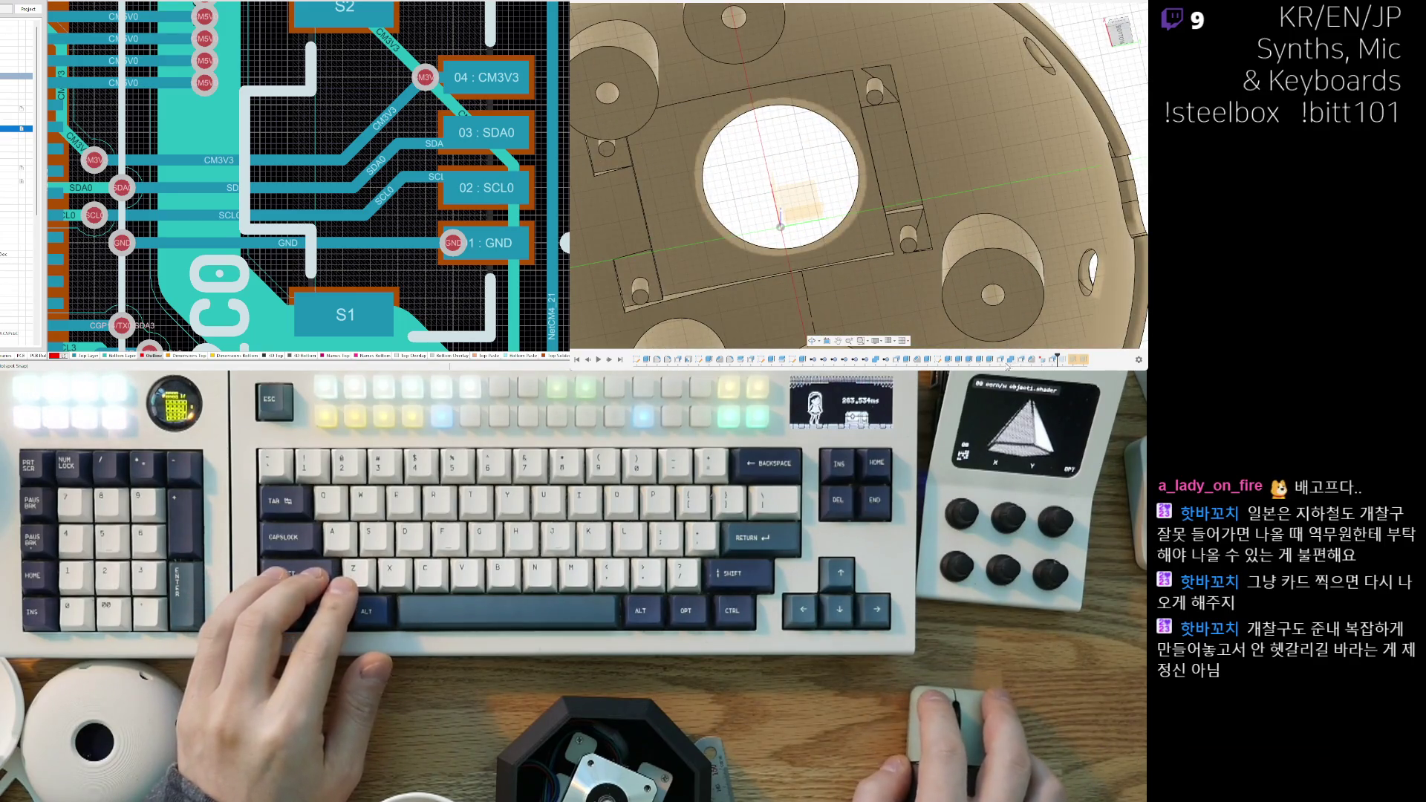
Step: Locate the timeline features that made the pocket pins and the pocket plate
{"action": "left_click", "coordinate": [980, 359]}
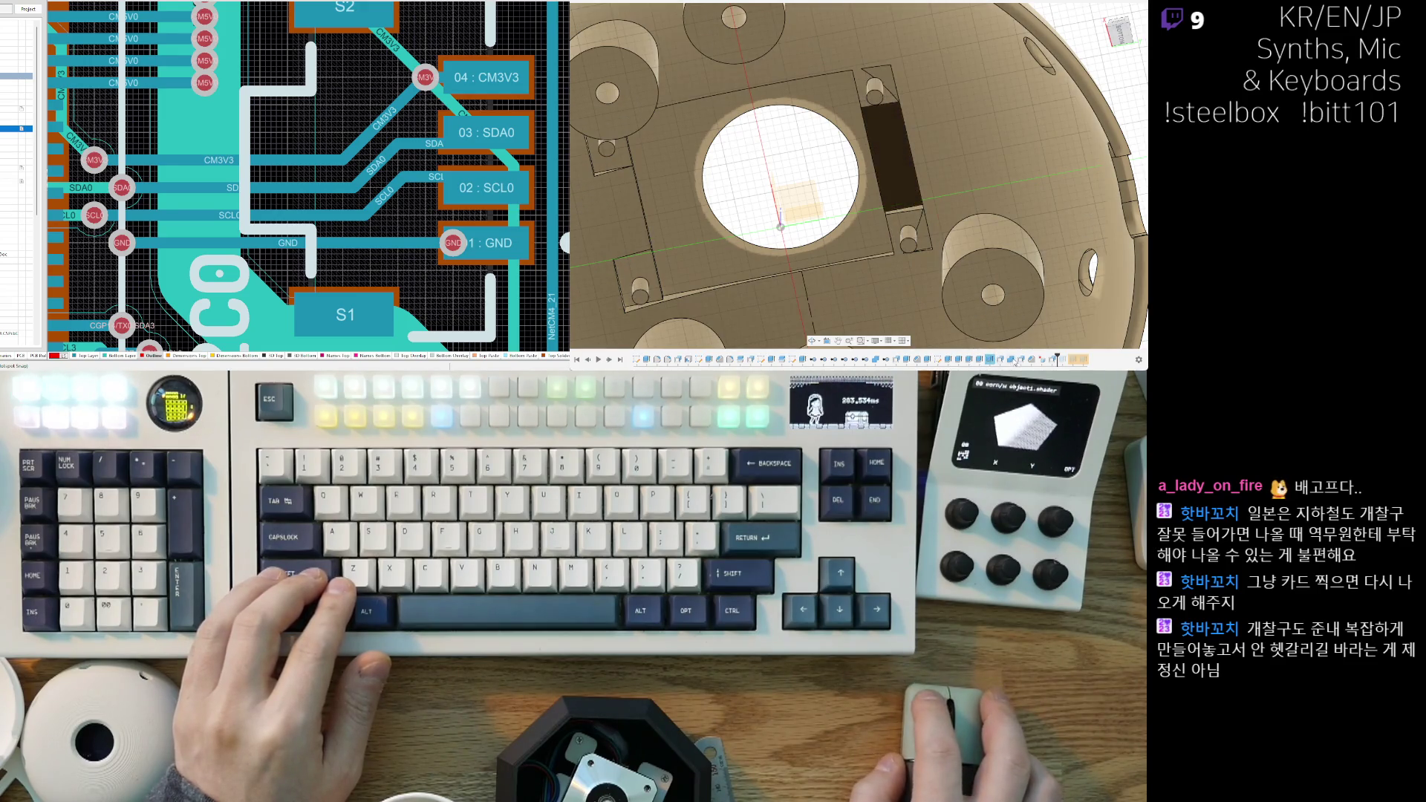
{"action": "left_click", "coordinate": [1012, 361]}
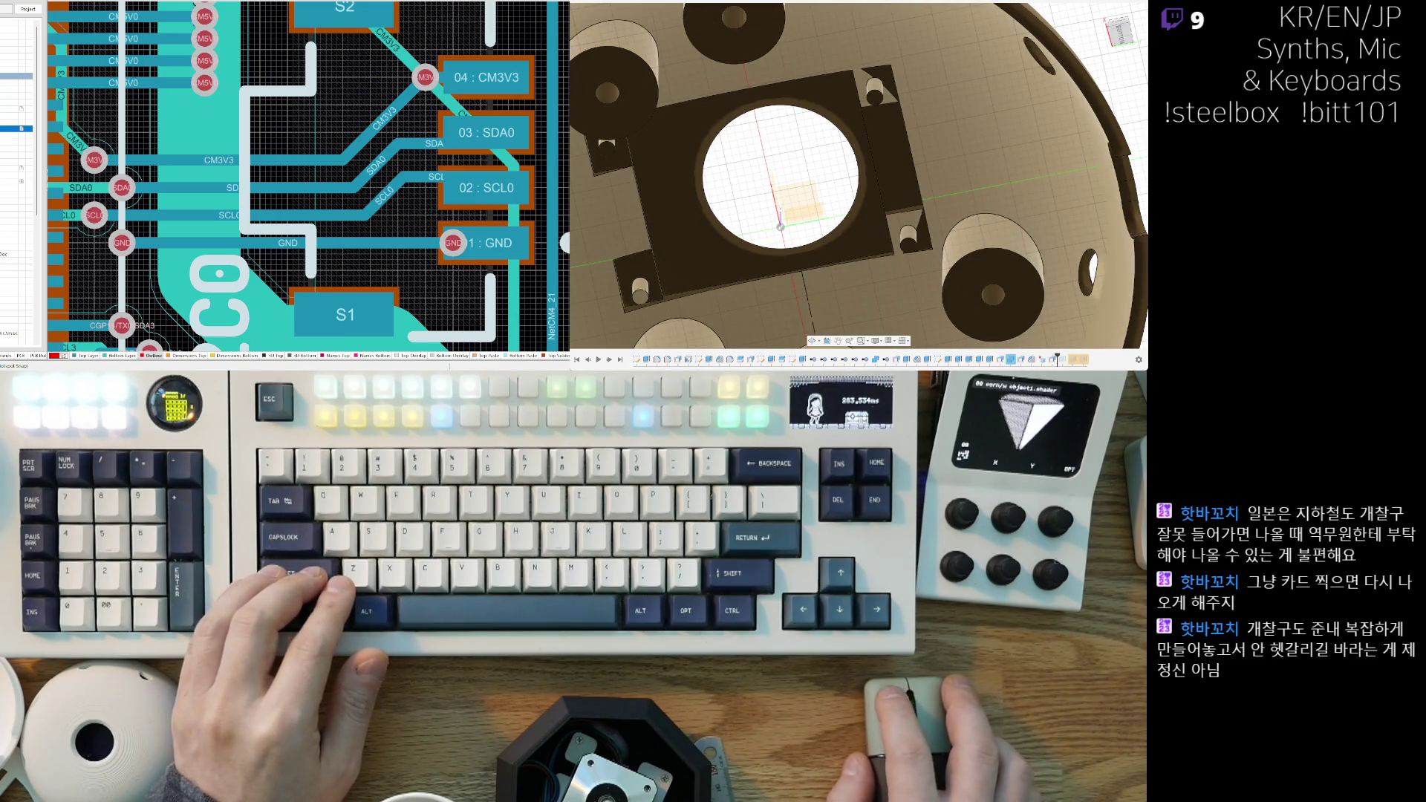
{"action": "scroll", "coordinate": [854, 245], "scroll_direction": "down", "scroll_amount": 3}
Step: Scrub the timeline to compare states, then leave it just before the boss-thickening extrude
{"action": "scroll", "coordinate": [965, 253], "scroll_direction": "down", "scroll_amount": 3}
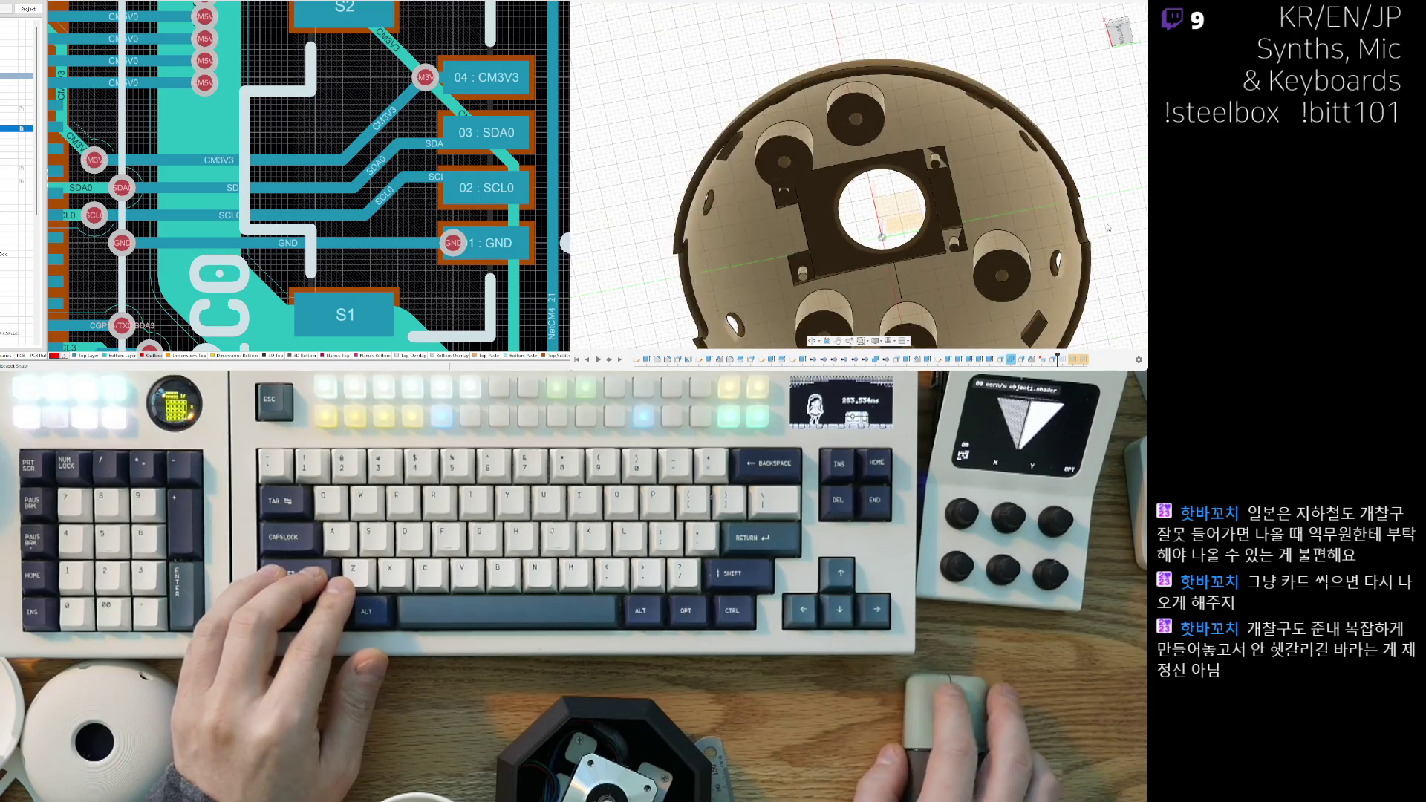
{"action": "left_click", "coordinate": [1055, 361]}
{"action": "middle_click_drag", "start_coordinate": [1057, 364], "coordinate": [1086, 297], "text": "shift"}
{"action": "left_click_drag", "start_coordinate": [1057, 361], "coordinate": [1053, 360]}
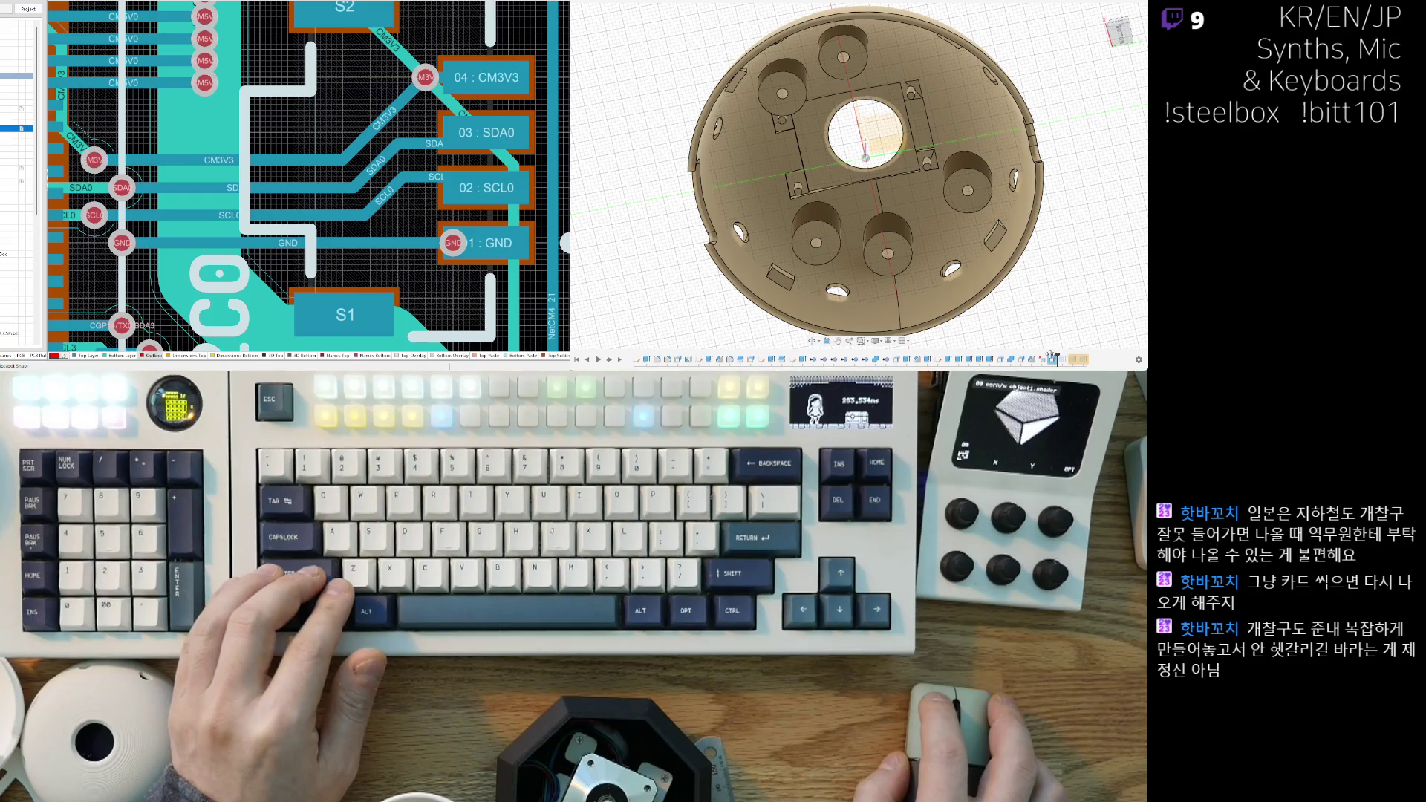
{"action": "left_click_drag", "start_coordinate": [1038, 354], "coordinate": [1026, 357]}
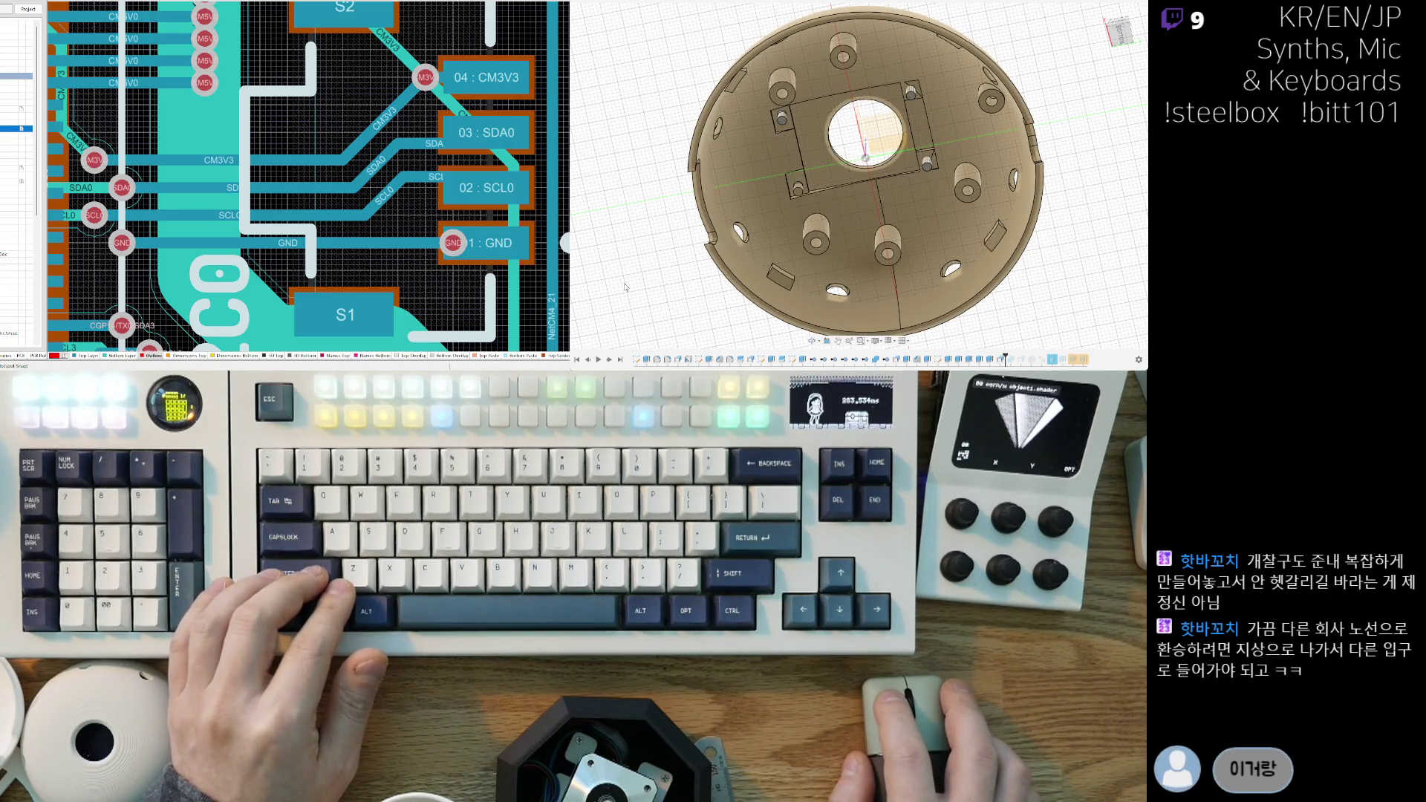
Step: Zoom into the dome interior and select the shell body
{"action": "middle_click_drag", "start_coordinate": [884, 199], "coordinate": [881, 189], "text": "shift"}
{"action": "scroll", "coordinate": [883, 196], "scroll_direction": "up", "scroll_amount": 5}
{"action": "scroll", "coordinate": [882, 188], "scroll_direction": "up", "scroll_amount": 5}
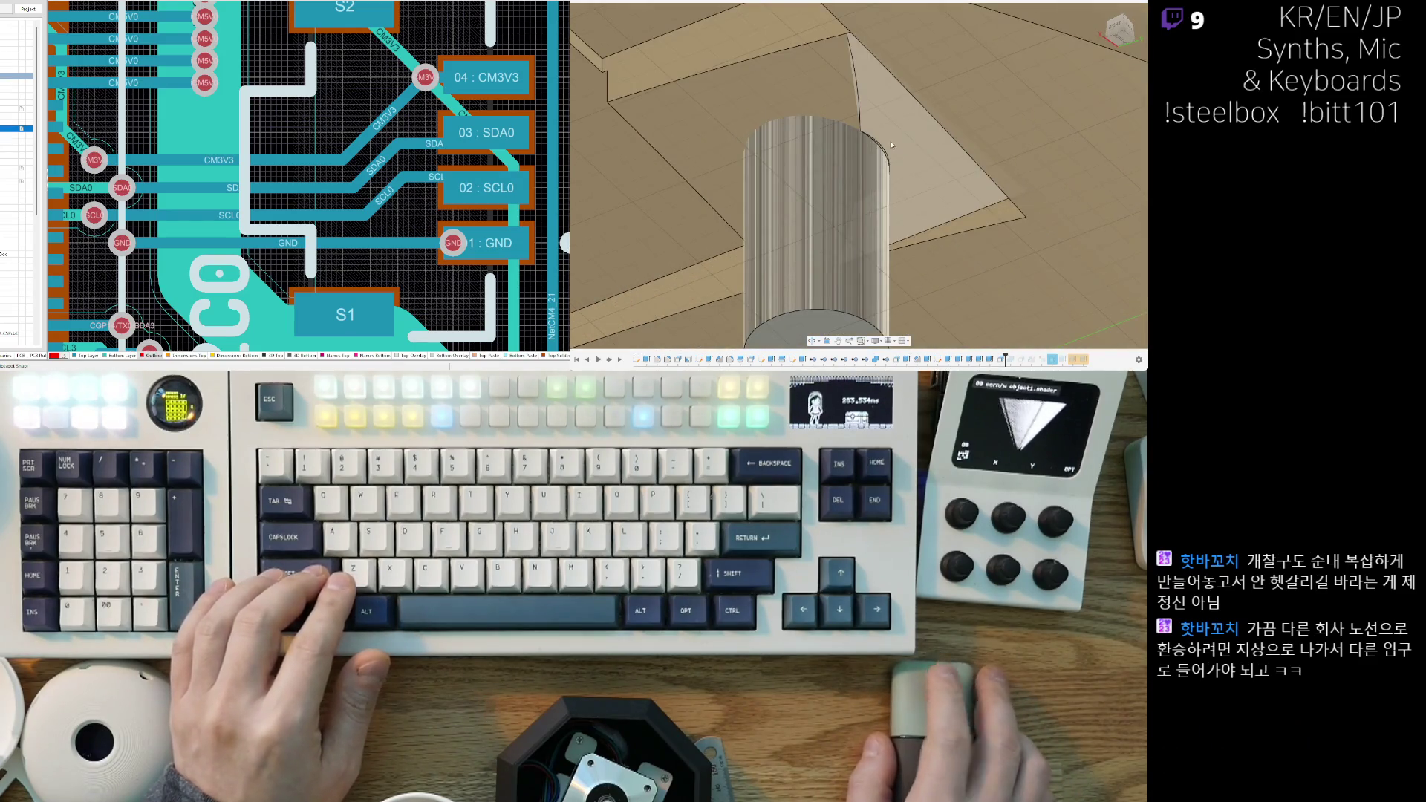
{"action": "scroll", "coordinate": [876, 175], "scroll_direction": "up", "scroll_amount": 3}
{"action": "scroll", "coordinate": [876, 175], "scroll_direction": "up", "scroll_amount": 5}
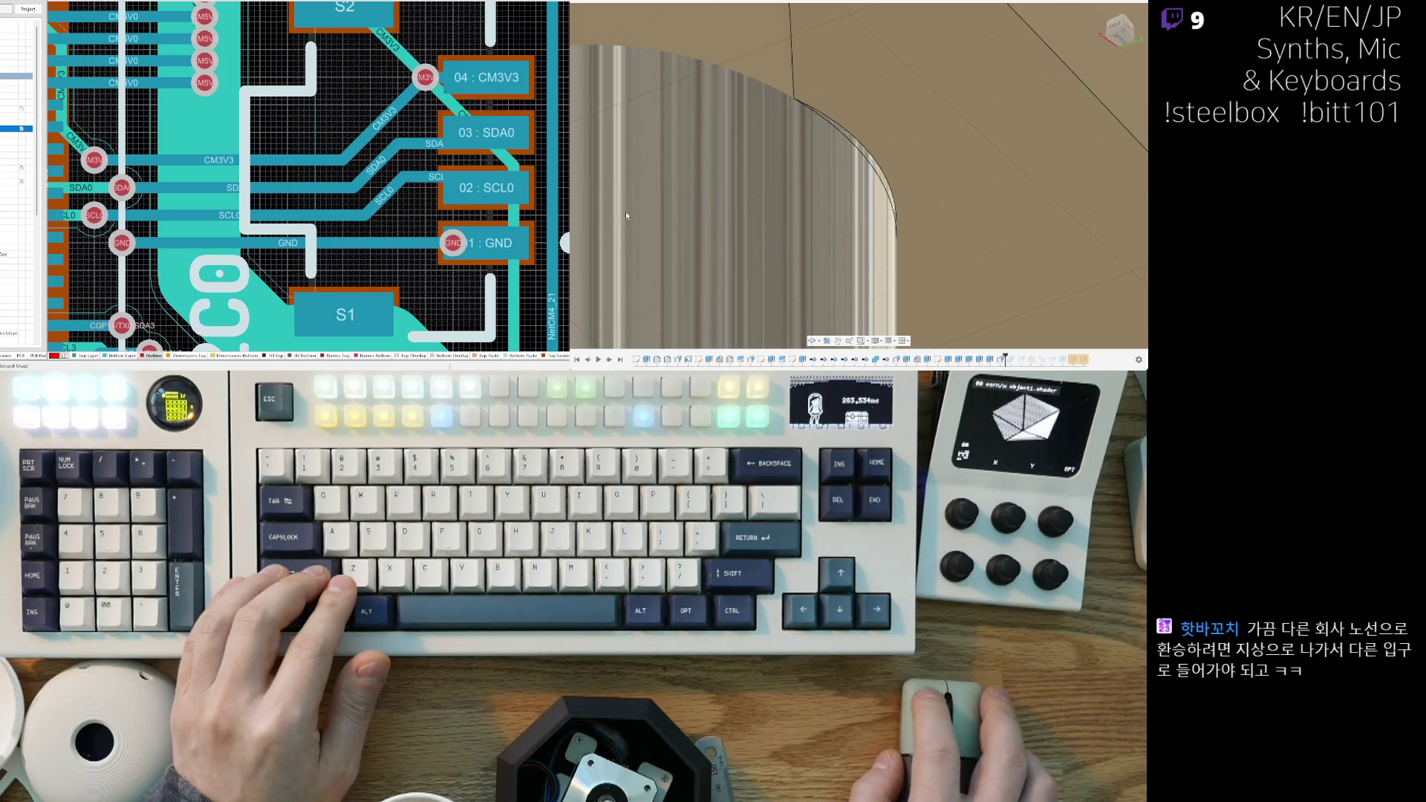
{"action": "left_click", "coordinate": [652, 123]}
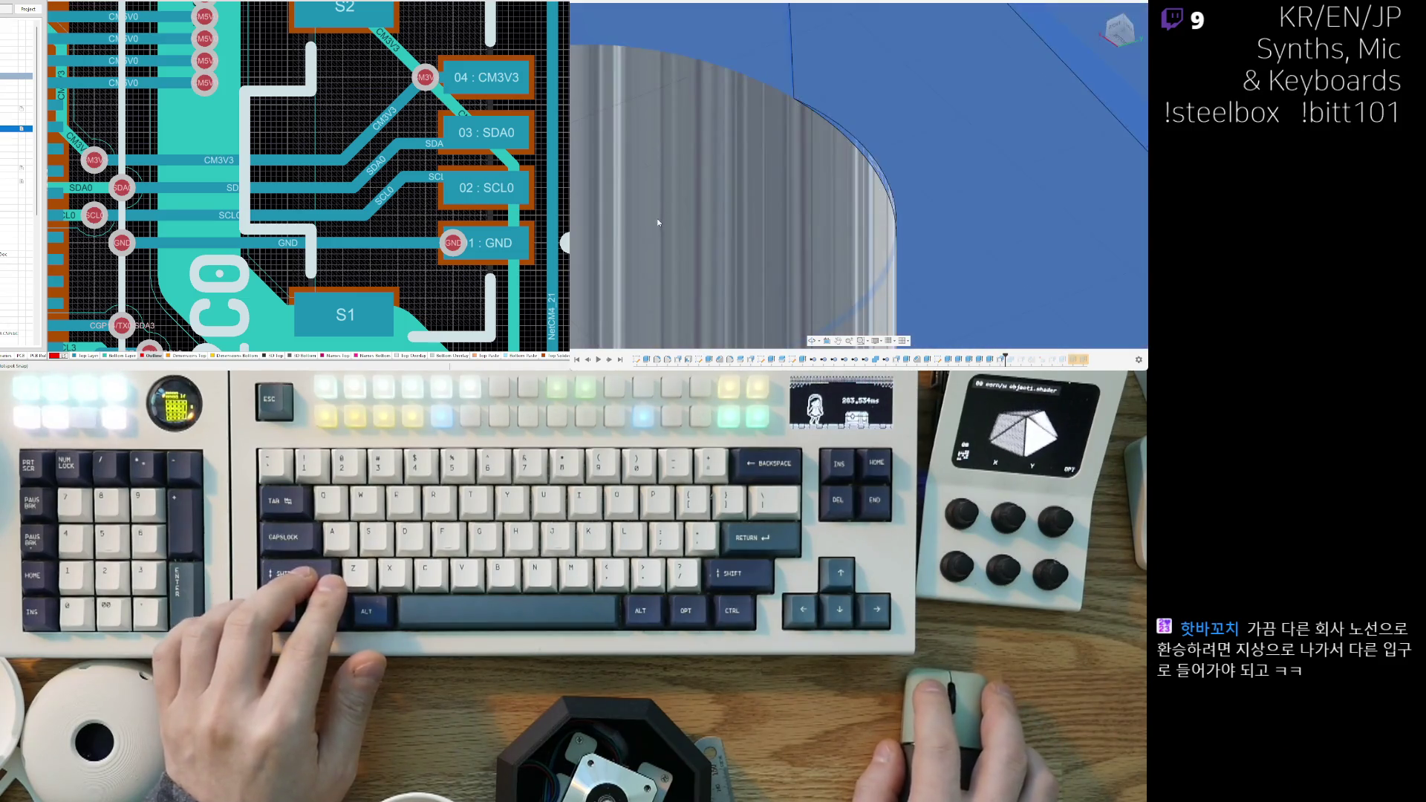
{"action": "scroll", "coordinate": [656, 241], "scroll_direction": "down", "scroll_amount": 10}
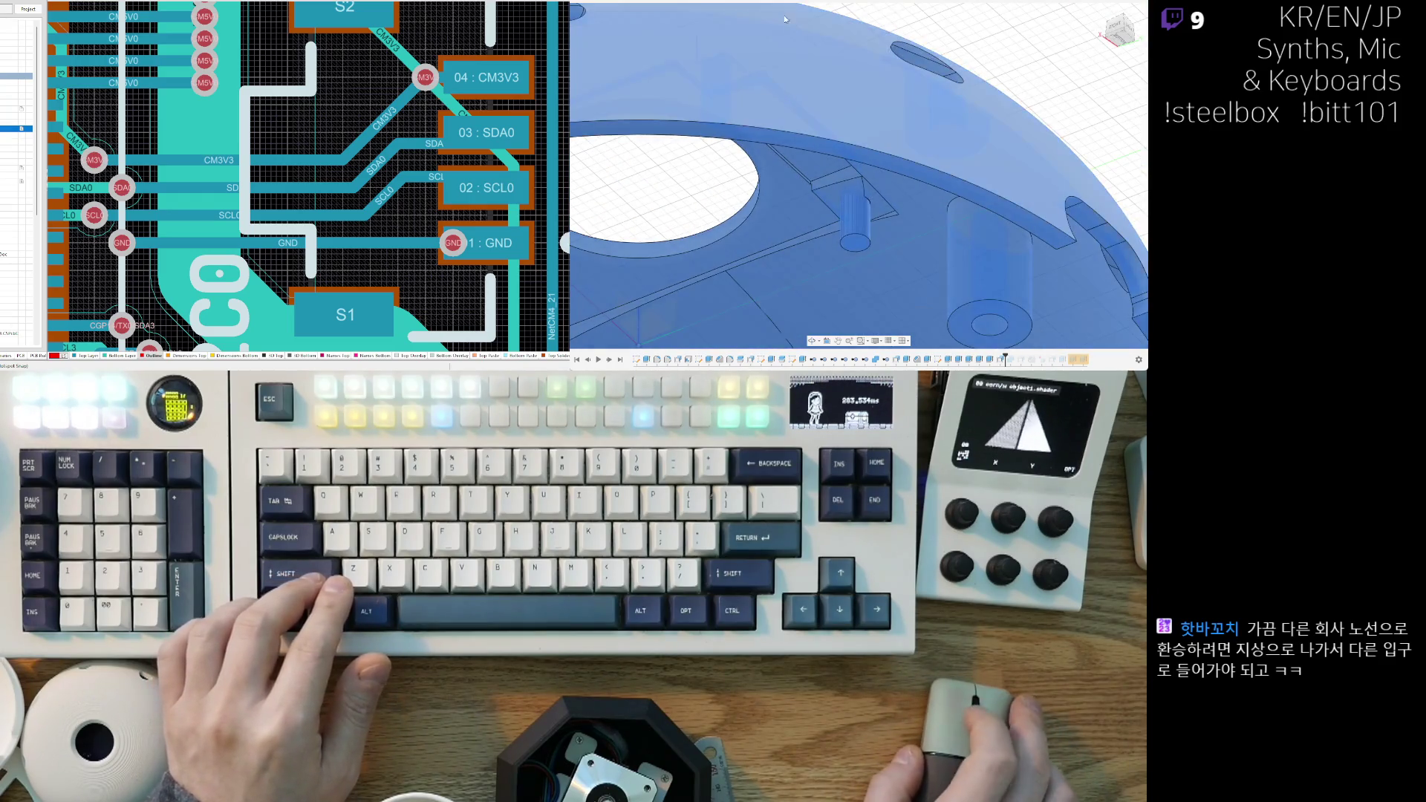
{"action": "left_click", "coordinate": [879, 229]}
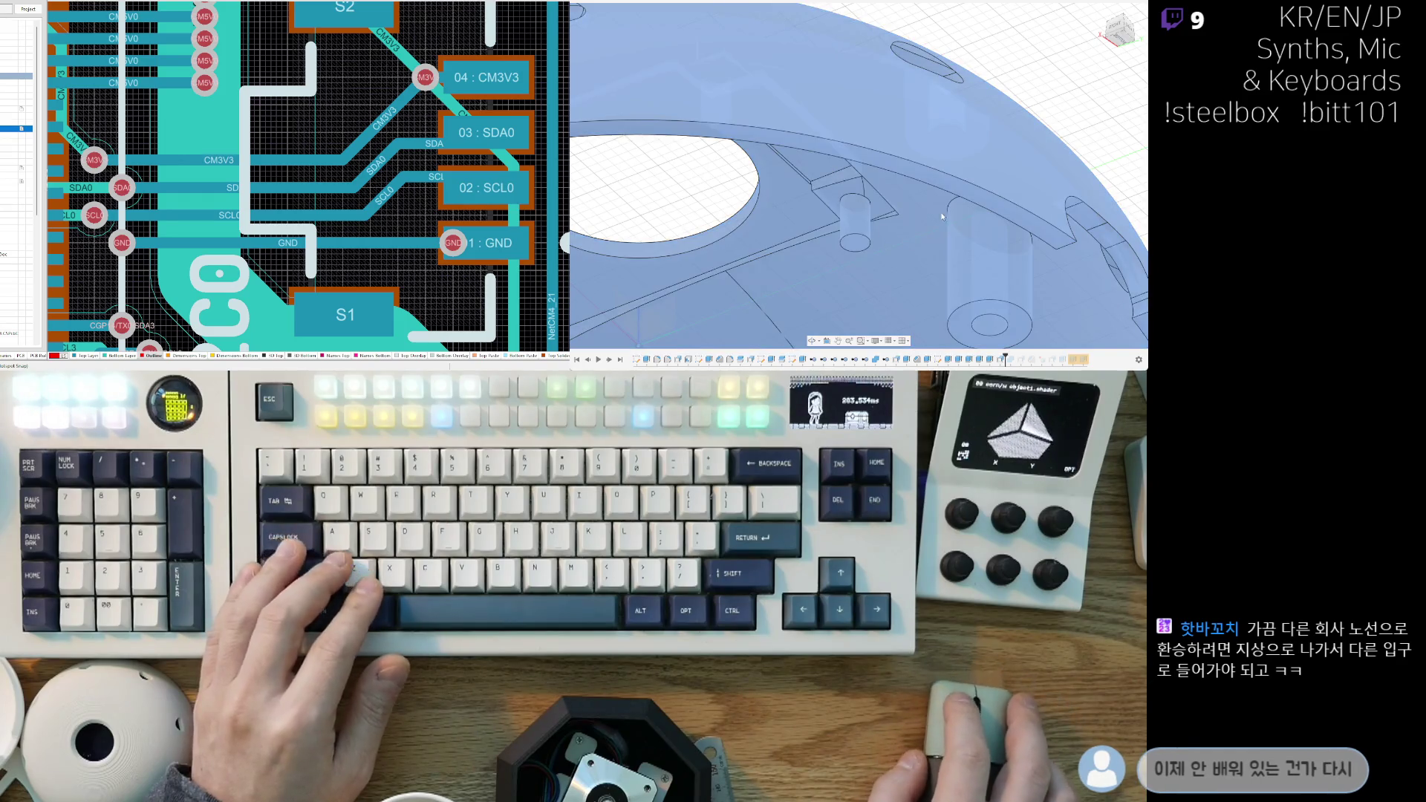
{"action": "scroll", "coordinate": [902, 184], "scroll_direction": "up", "scroll_amount": 5}
{"action": "left_click", "coordinate": [1085, 147]}
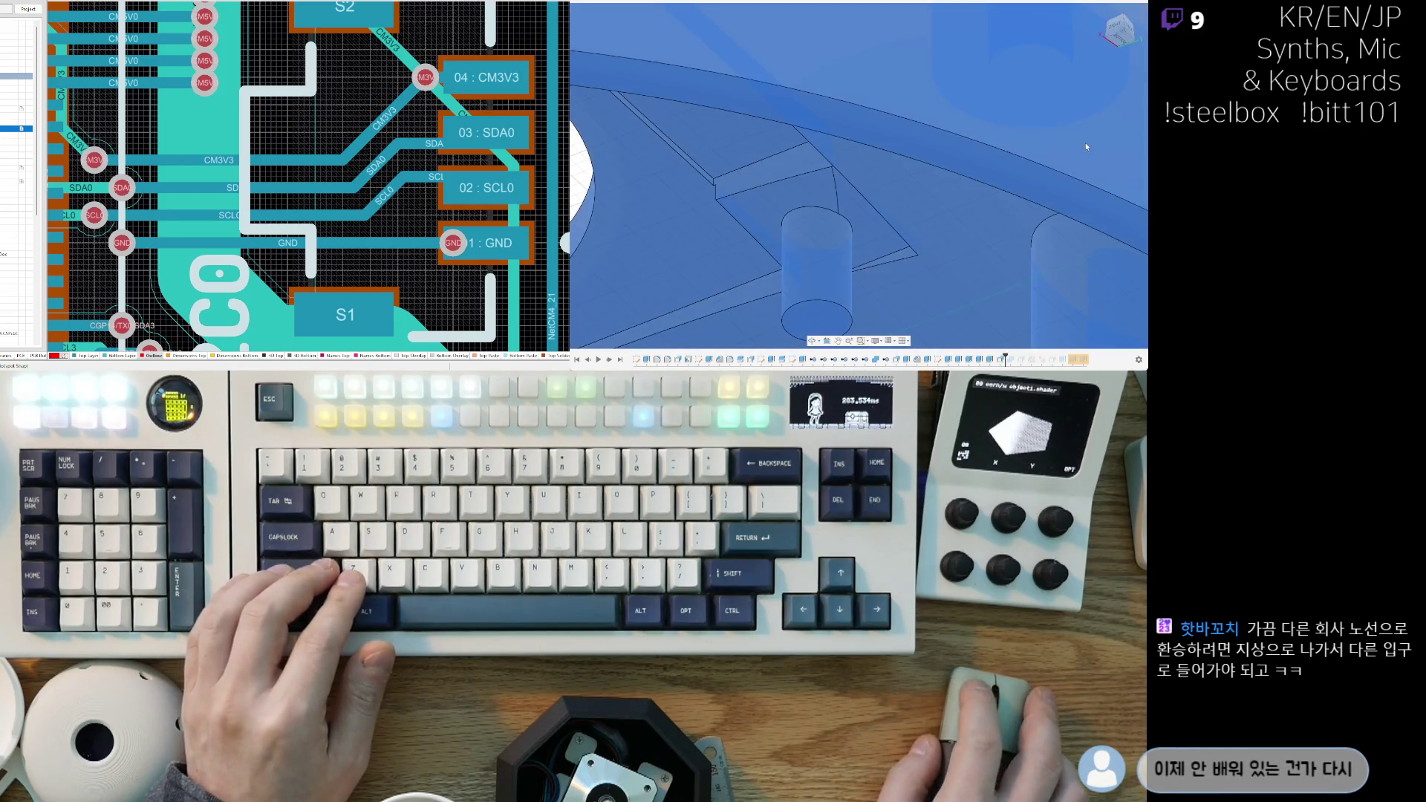
Step: Step the timeline forward one feature and toggle the shell body's visibility off and back on
{"action": "left_click", "coordinate": [670, 207]}
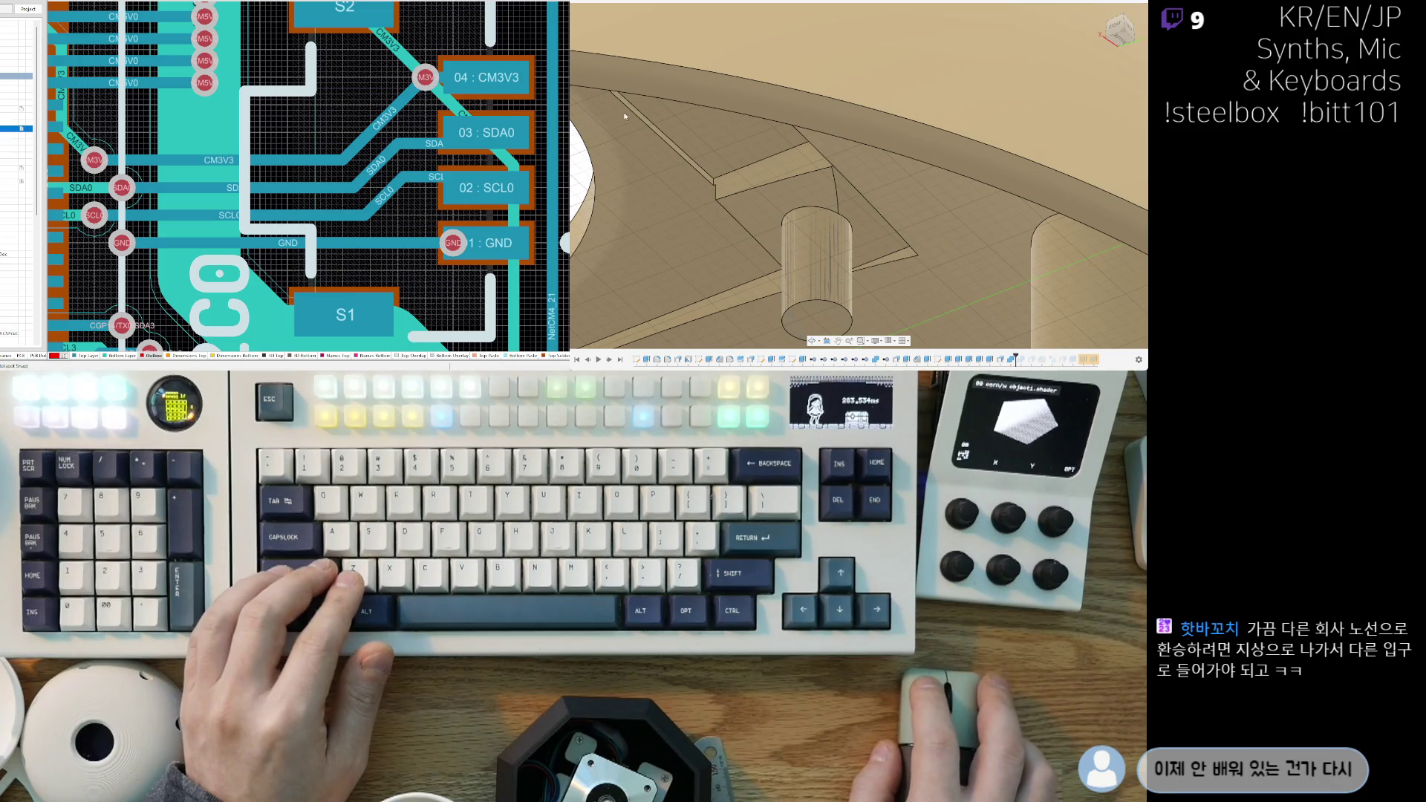
{"action": "key", "text": "v"}
{"action": "key", "text": "v"}
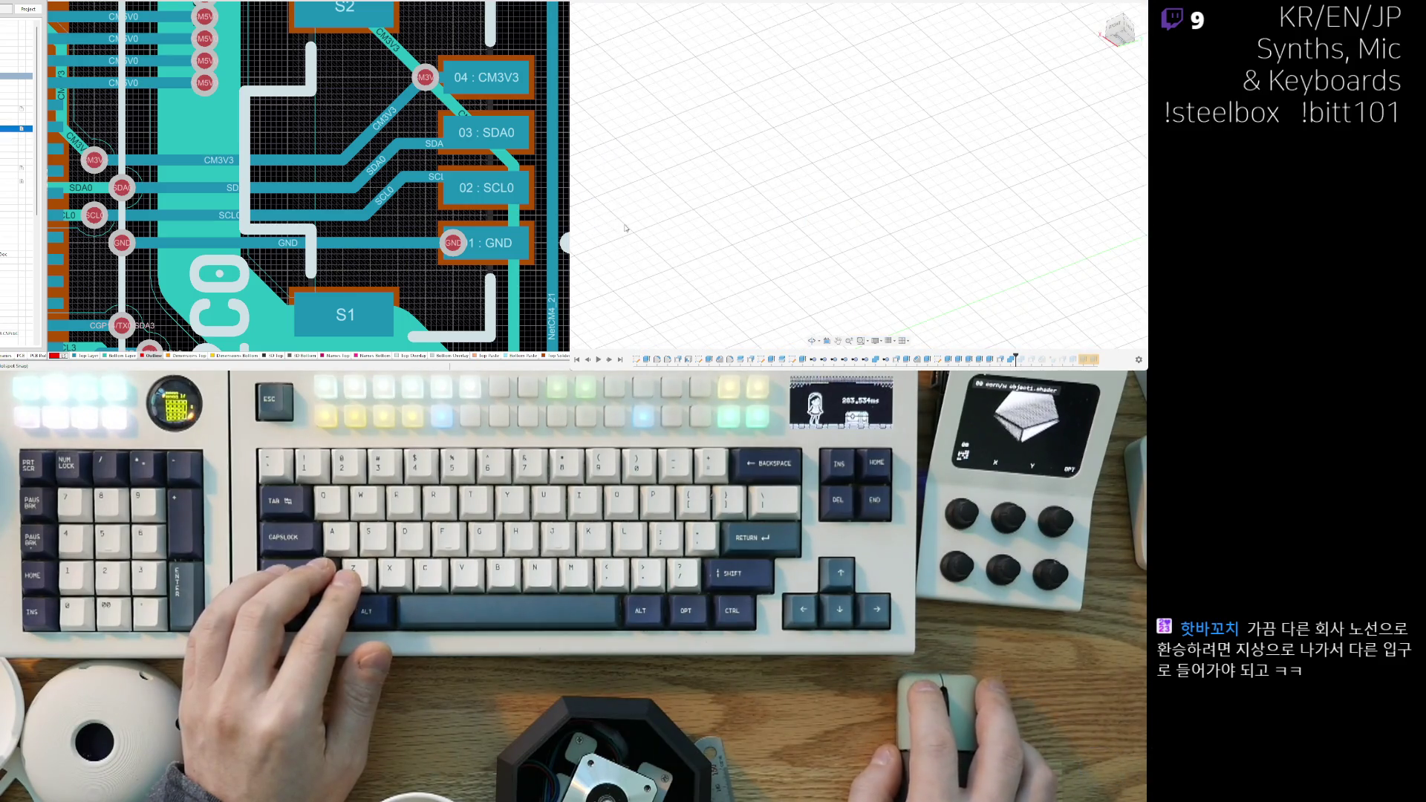
{"action": "key", "text": "ctrl+z"}
{"action": "key", "text": "ctrl+z"}
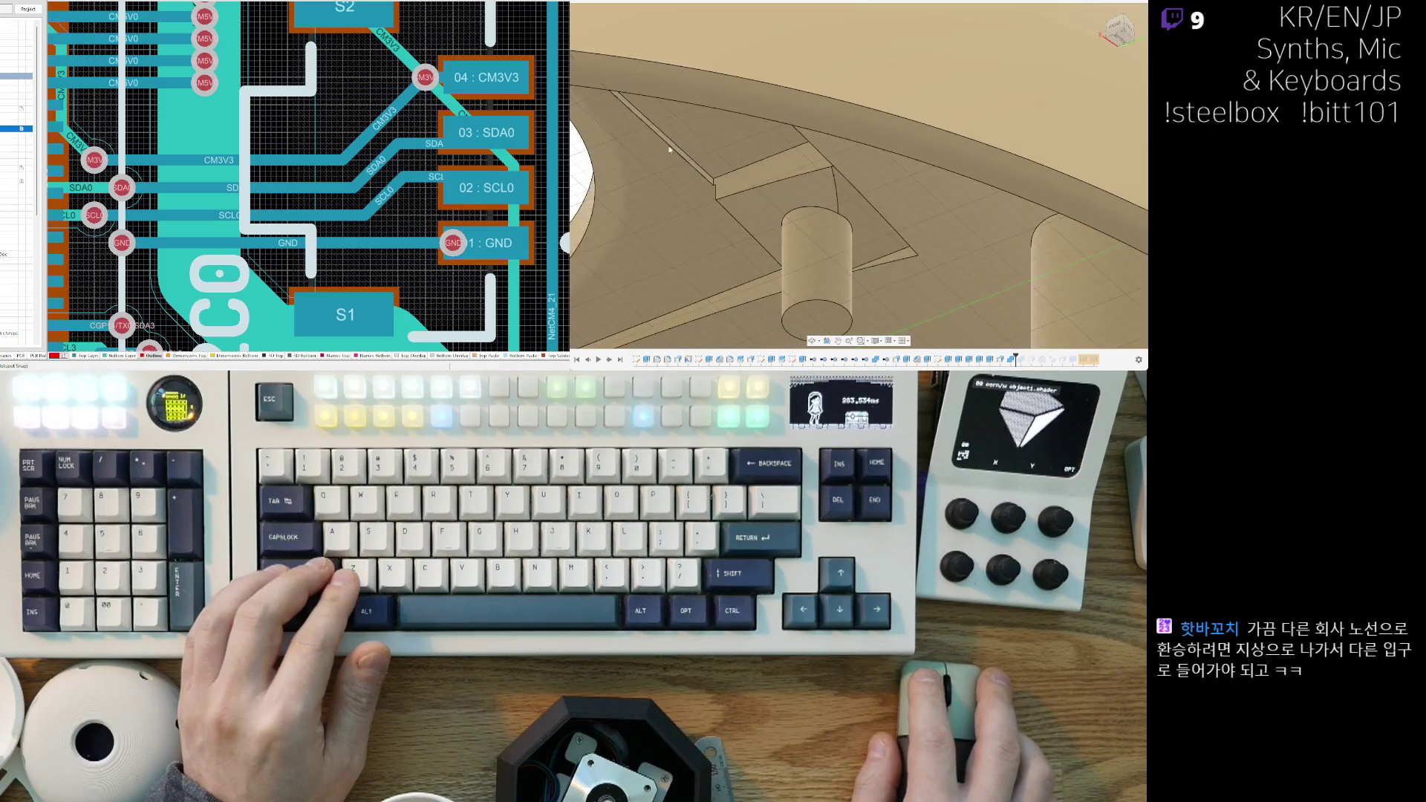
{"action": "scroll", "coordinate": [838, 215], "scroll_direction": "down", "scroll_amount": 5}
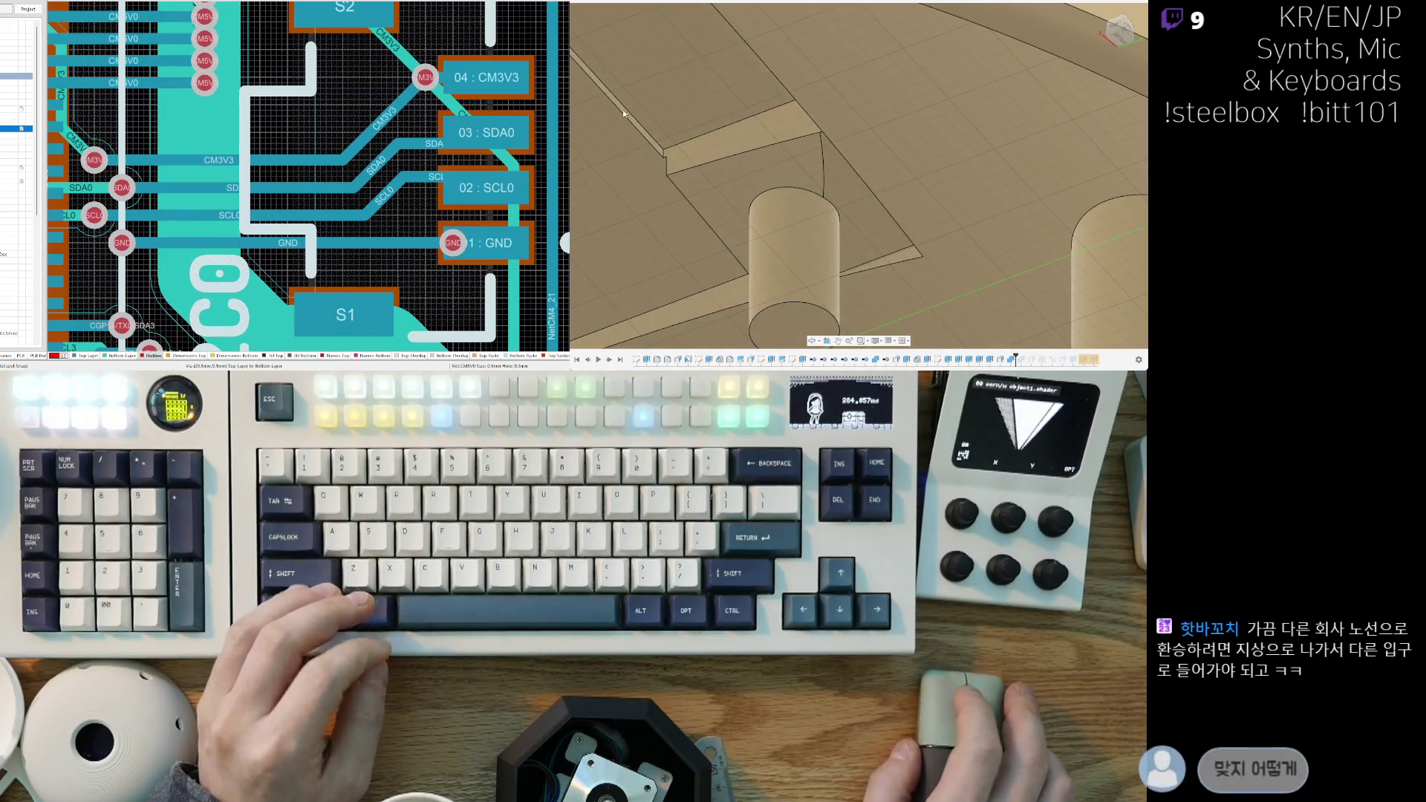
{"action": "key", "text": "ctrl+z"}
{"action": "key", "text": "ctrl+shift+z"}
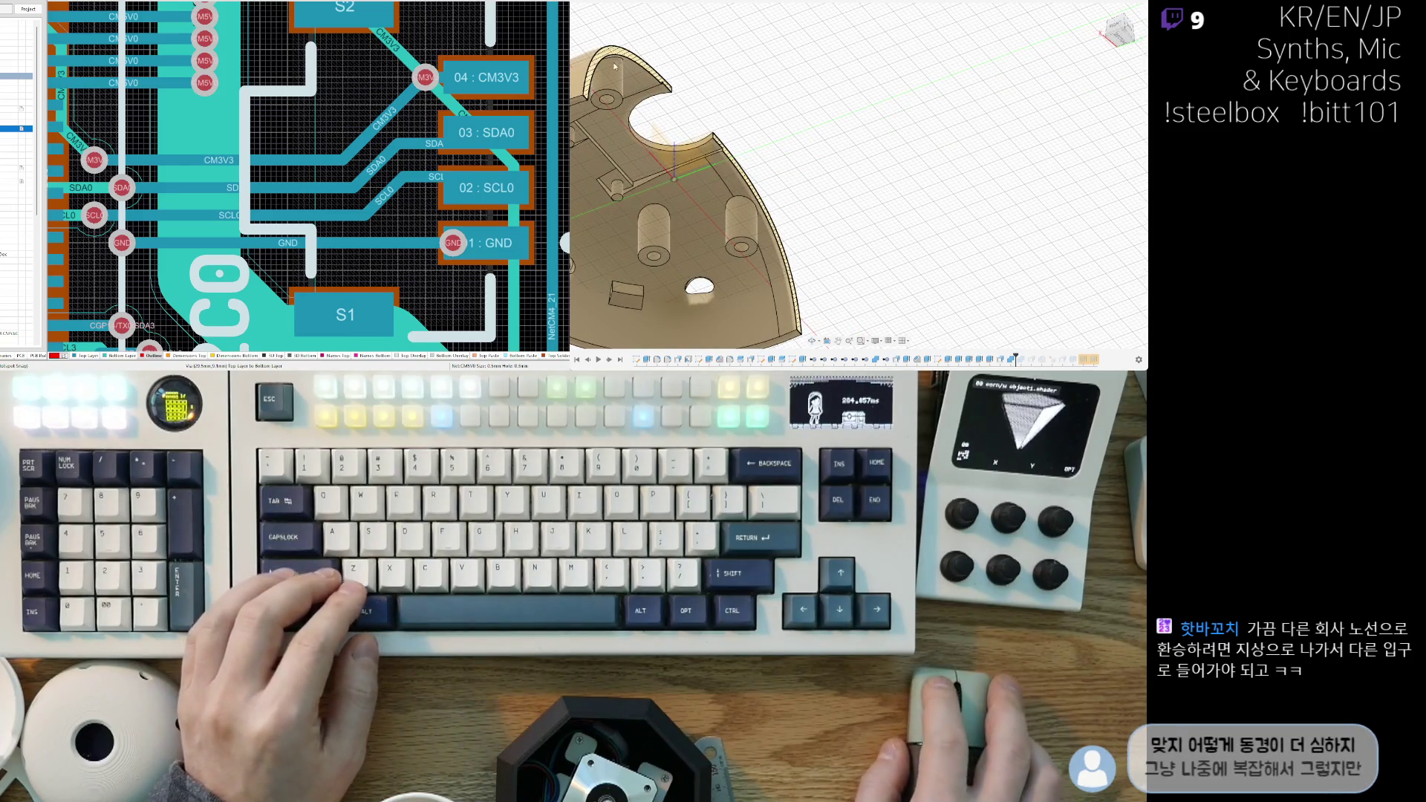
Step: Drag the section plane back to cut away more of the shell, then take the front view
{"action": "middle_click_drag", "start_coordinate": [617, 64], "coordinate": [907, 193], "text": "shift"}
{"action": "left_click_drag", "start_coordinate": [802, 250], "coordinate": [703, 280]}
{"action": "key", "text": "Home"}
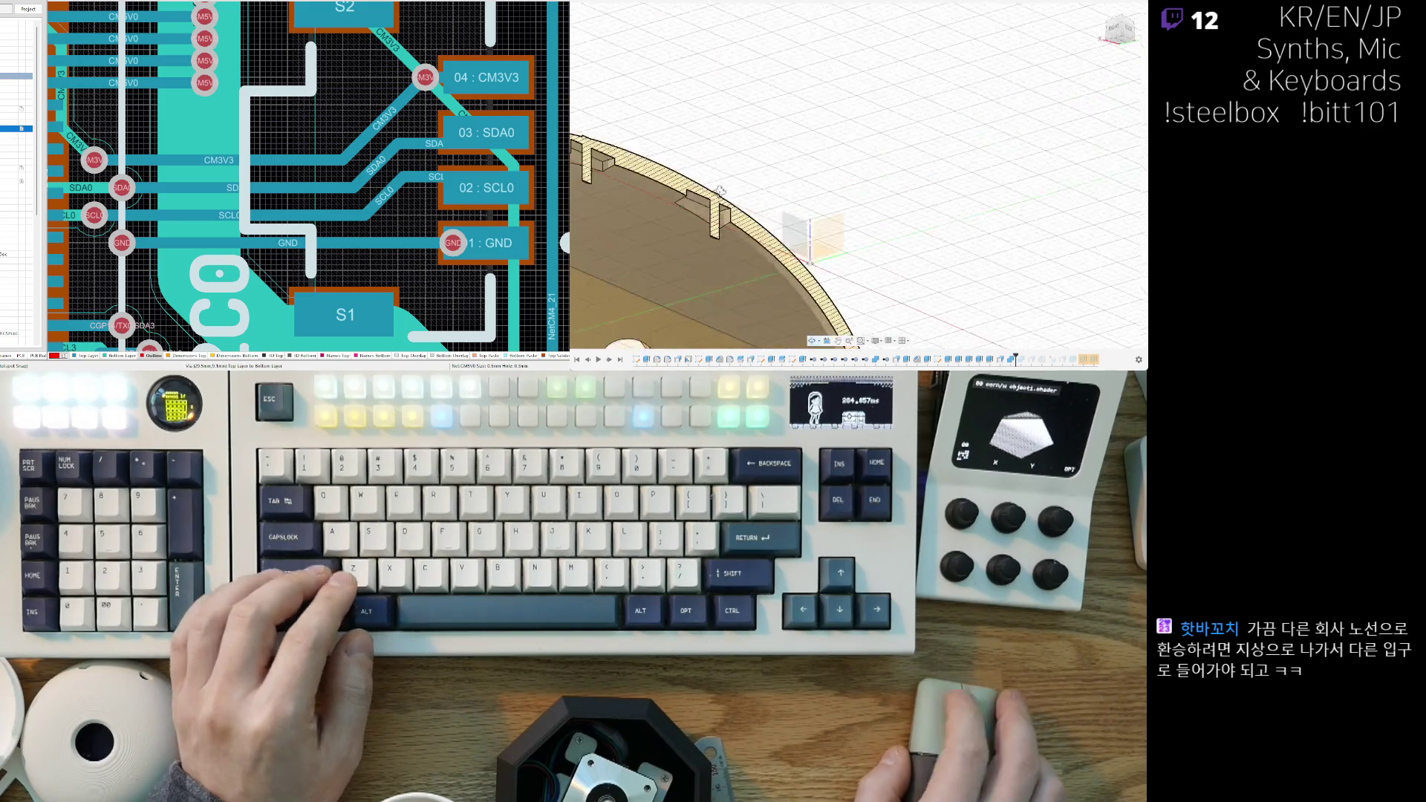
Step: Orbit and zoom onto the hatched shell wall and boss cross-sections from a low front angle
{"action": "mouse_move", "coordinate": [796, 183]}
{"action": "middle_mouse_down", "text": "shift"}
{"action": "mouse_move", "coordinate": [772, 223]}
{"action": "mouse_move", "coordinate": [780, 282]}
{"action": "middle_mouse_up", "text": "shift"}
{"action": "scroll", "coordinate": [767, 238], "scroll_direction": "up", "scroll_amount": 5}
{"action": "scroll", "coordinate": [767, 237], "scroll_direction": "down", "scroll_amount": 5}
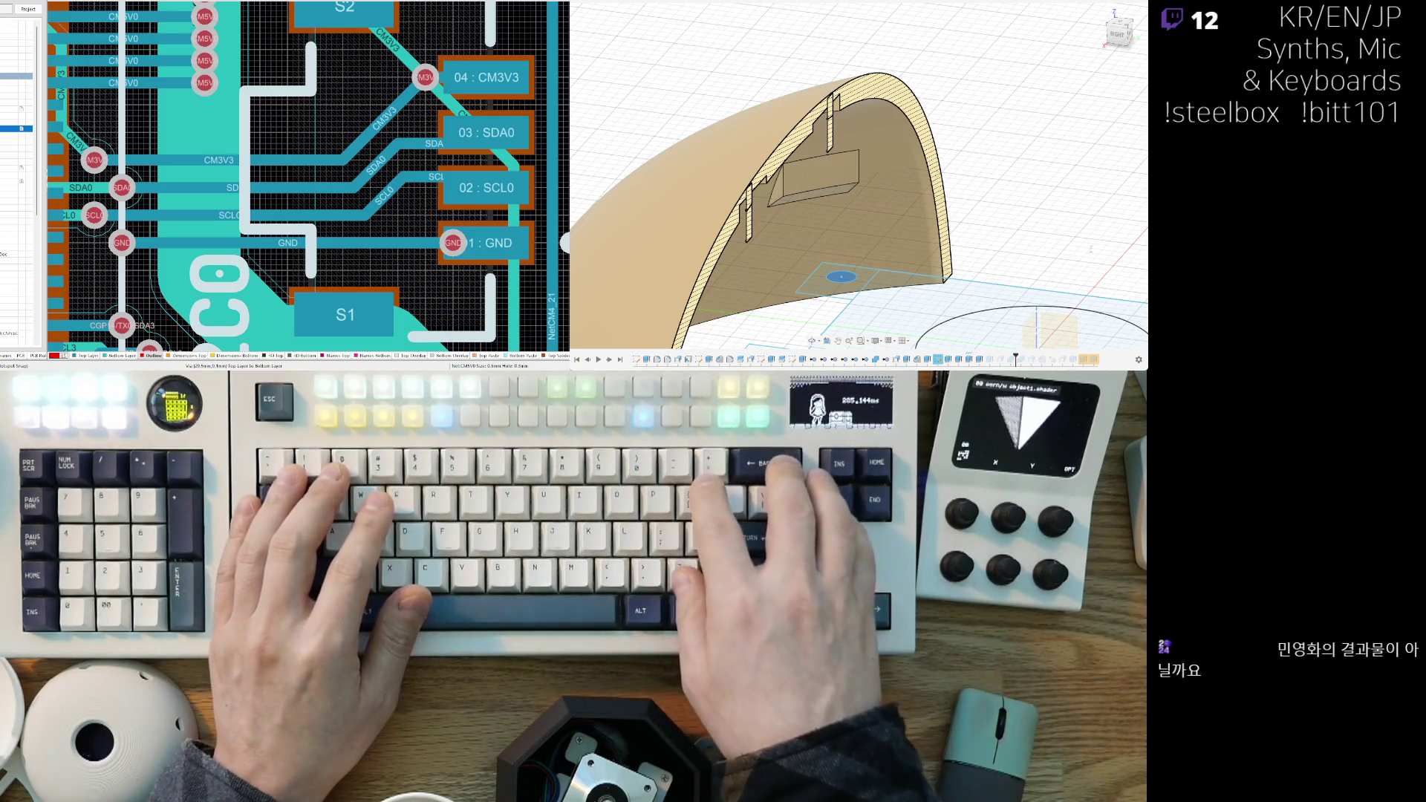
{"action": "middle_click_drag", "start_coordinate": [1118, 236], "coordinate": [1145, 245], "text": "shift"}
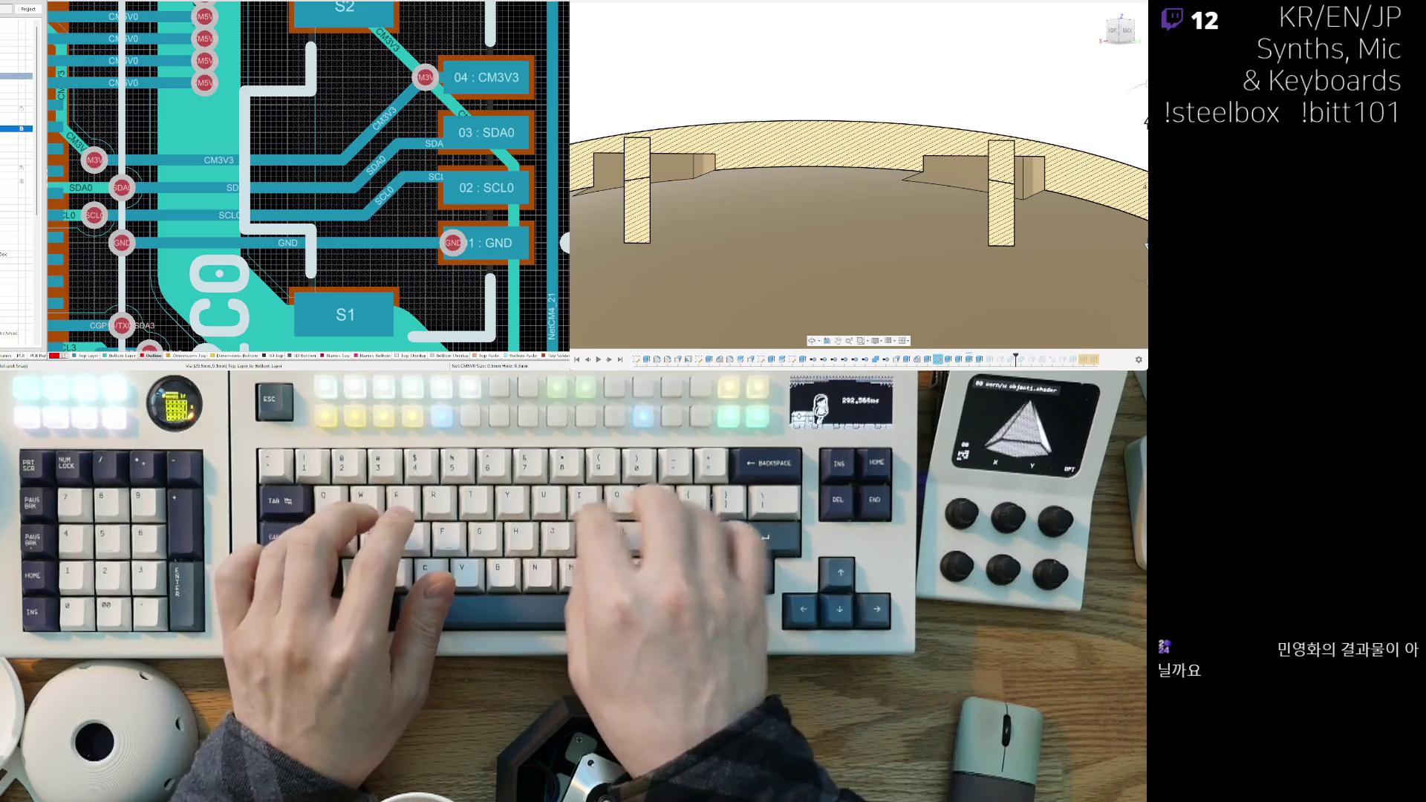
{"action": "scroll", "coordinate": [839, 167], "scroll_direction": "down", "scroll_amount": 5}
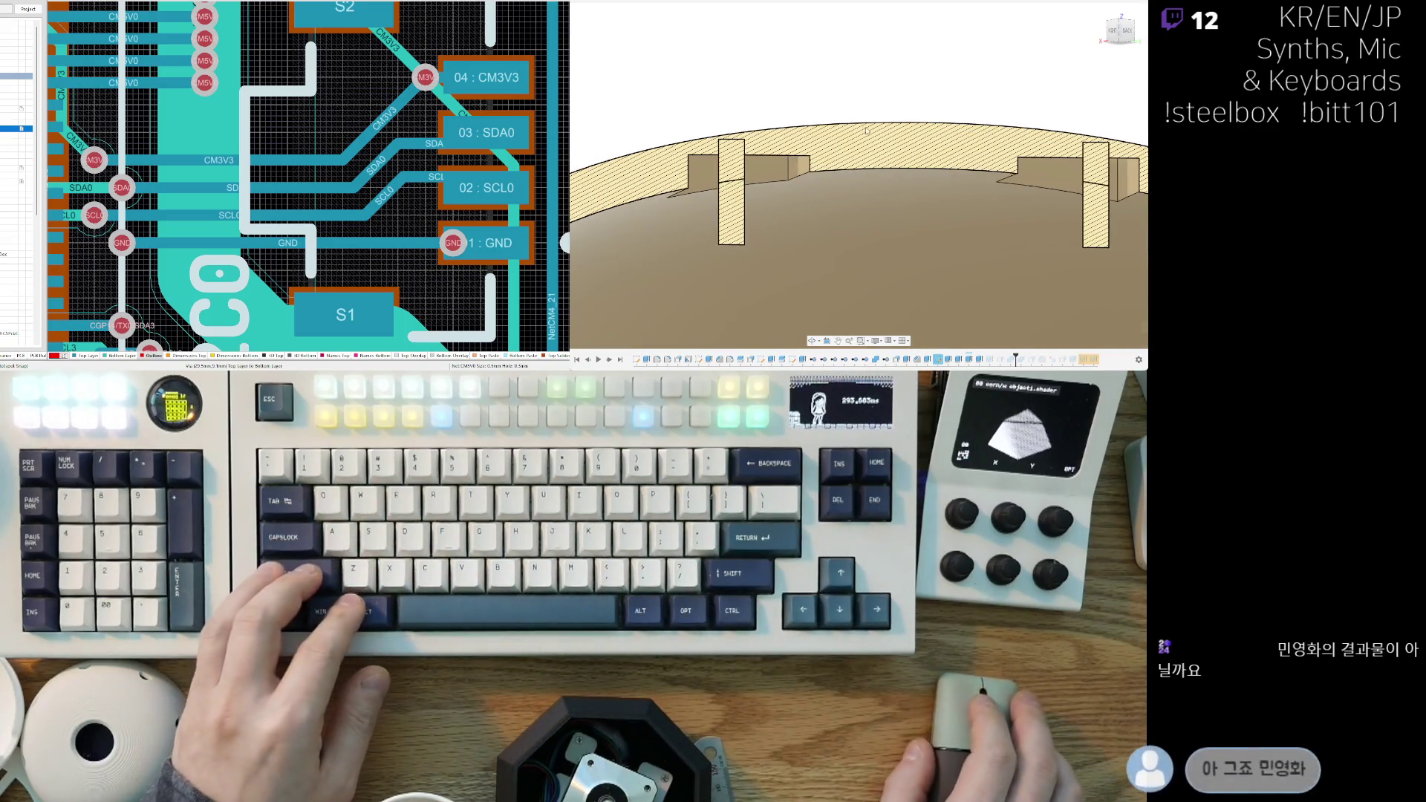
{"action": "scroll", "coordinate": [839, 168], "scroll_direction": "down", "scroll_amount": 3}
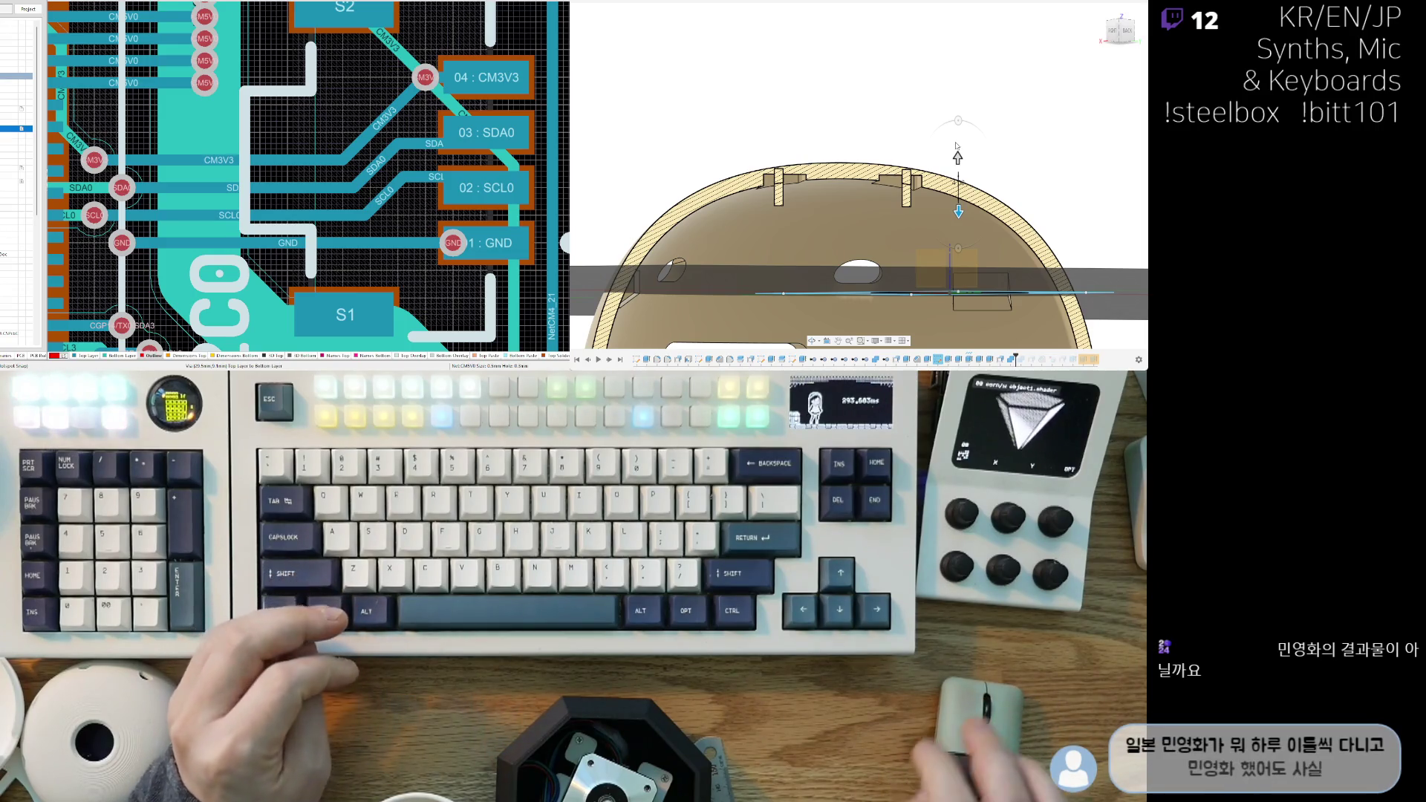
Step: Move the section plane offset to 2.00, then 45.00, and orbit to see the whole sectioned dome
{"action": "key", "text": "Escape"}
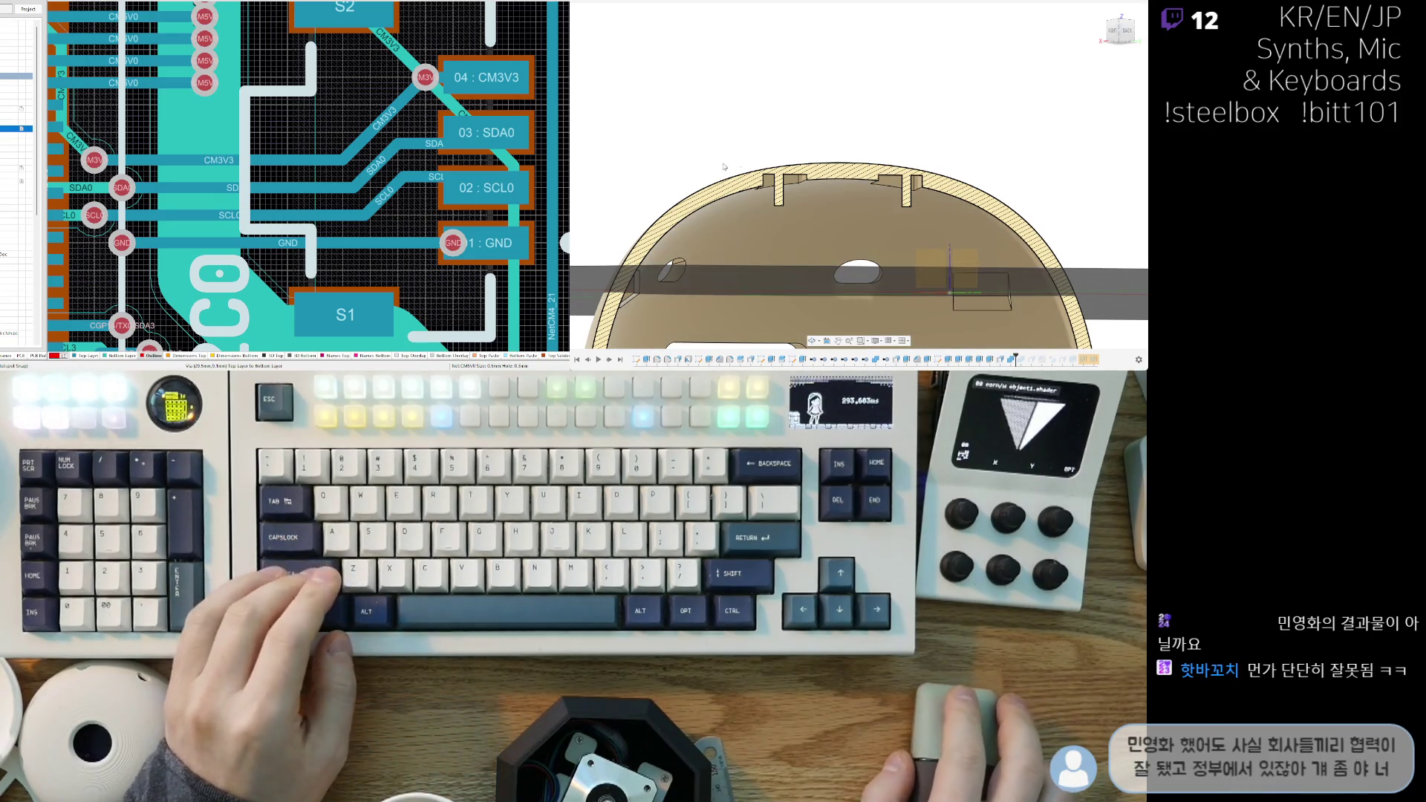
{"action": "middle_click_drag", "start_coordinate": [729, 147], "coordinate": [621, 67], "text": "shift"}
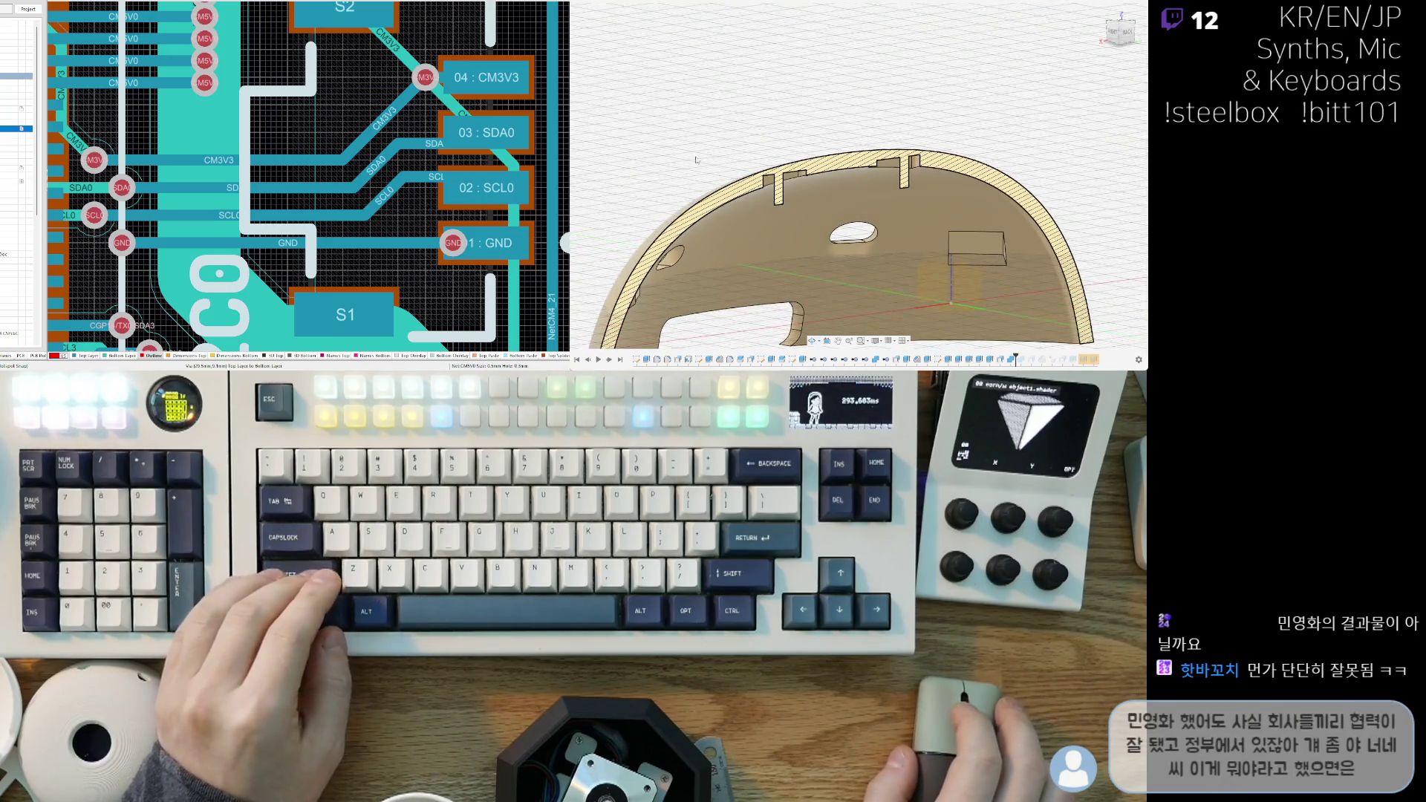
{"action": "mouse_move", "coordinate": [846, 223]}
{"action": "middle_mouse_down", "text": "shift"}
{"action": "mouse_move", "coordinate": [869, 261]}
{"action": "mouse_move", "coordinate": [865, 339]}
{"action": "mouse_move", "coordinate": [1040, 347]}
{"action": "mouse_move", "coordinate": [839, 219]}
{"action": "middle_mouse_up", "text": "shift"}
{"action": "mouse_move", "coordinate": [858, 276]}
{"action": "middle_mouse_down", "text": "shift"}
{"action": "mouse_move", "coordinate": [824, 317]}
{"action": "mouse_move", "coordinate": [836, 318]}
{"action": "mouse_move", "coordinate": [798, 306]}
{"action": "mouse_move", "coordinate": [862, 285]}
{"action": "mouse_move", "coordinate": [769, 283]}
{"action": "middle_mouse_up", "text": "shift"}
{"action": "mouse_move", "coordinate": [769, 284]}
{"action": "left_mouse_down"}
{"action": "mouse_move", "coordinate": [758, 284]}
{"action": "mouse_move", "coordinate": [846, 282]}
{"action": "left_mouse_up"}
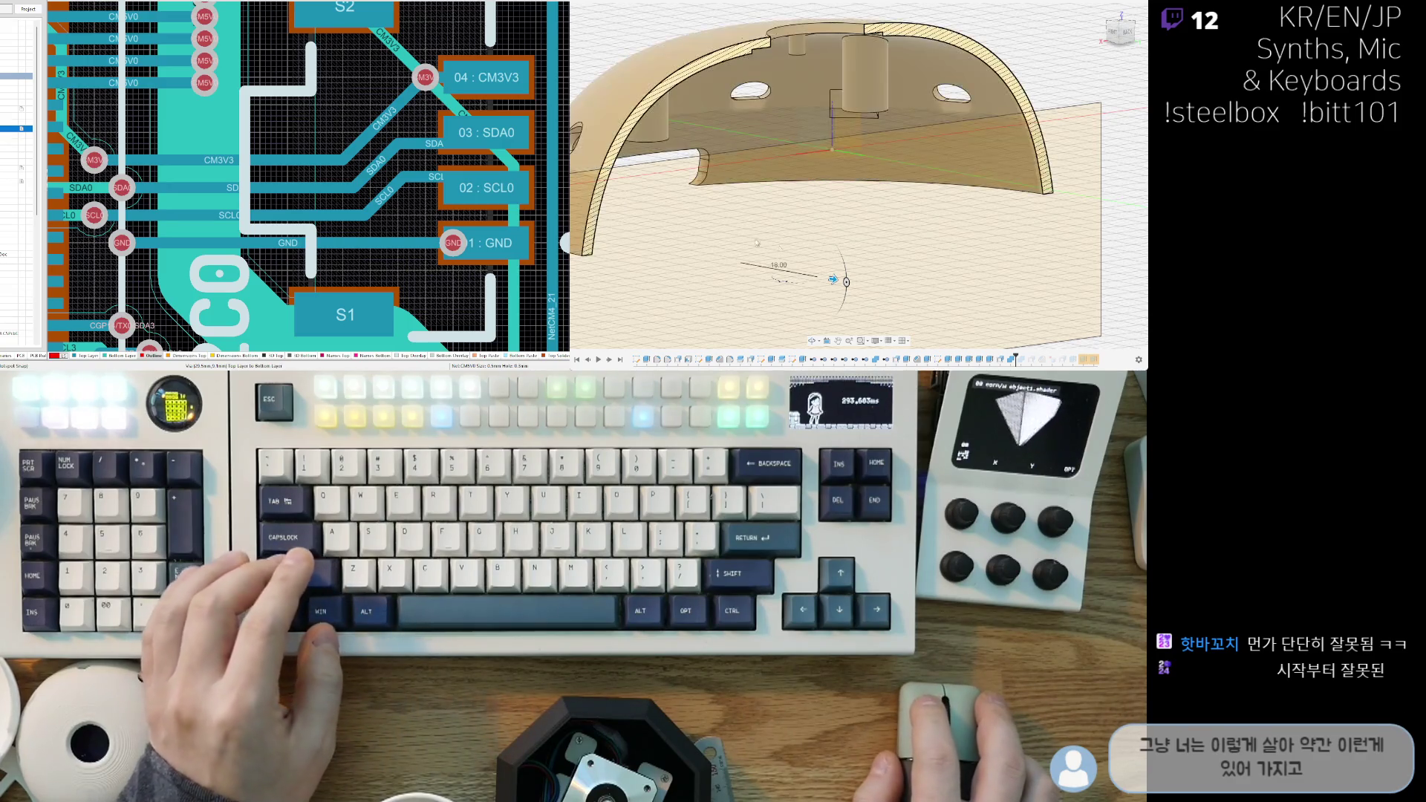
{"action": "mouse_move", "coordinate": [835, 286]}
{"action": "left_mouse_down"}
{"action": "mouse_move", "coordinate": [949, 300]}
{"action": "mouse_move", "coordinate": [909, 323]}
{"action": "mouse_move", "coordinate": [862, 324]}
{"action": "mouse_move", "coordinate": [898, 330]}
{"action": "left_mouse_up"}
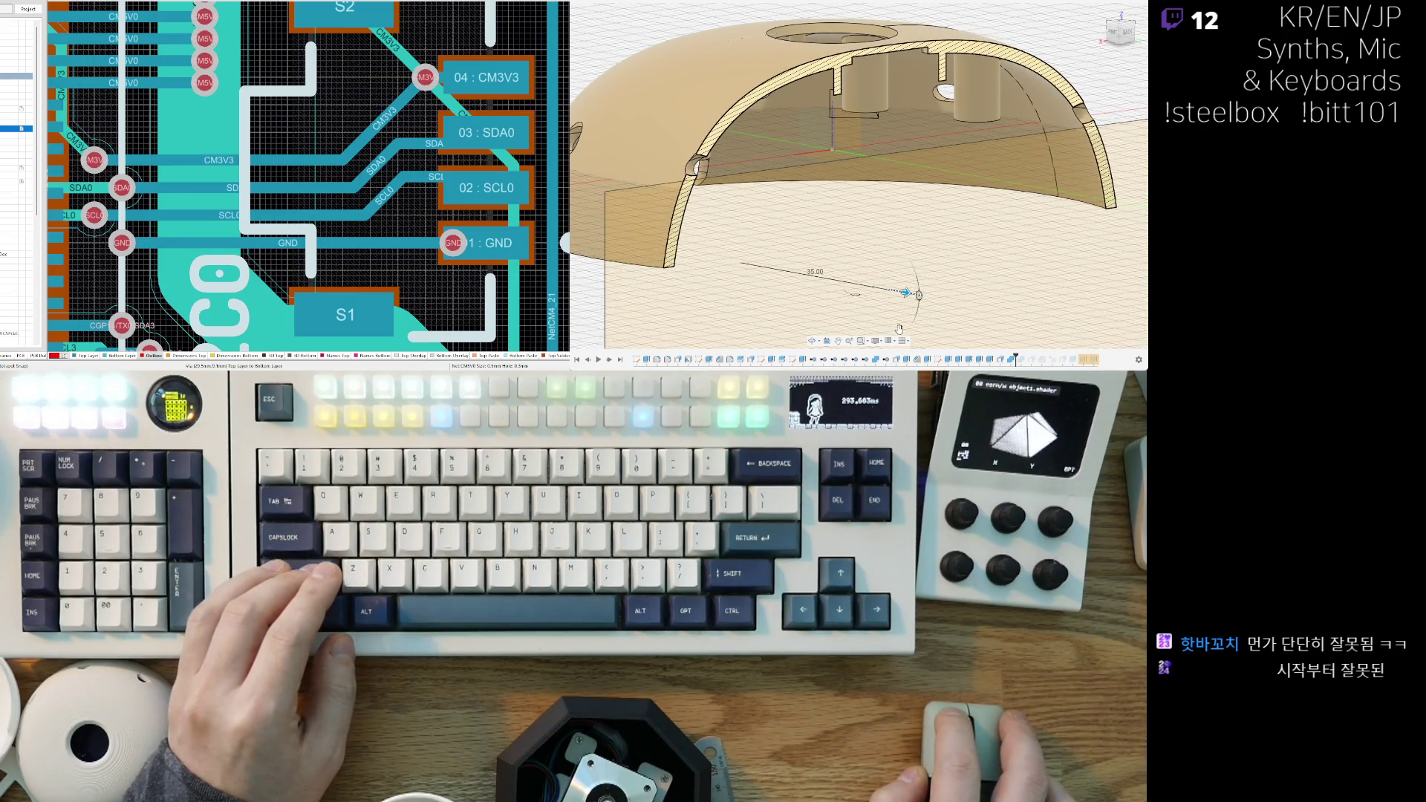
{"action": "mouse_move", "coordinate": [1096, 173]}
{"action": "middle_mouse_down", "text": "shift"}
{"action": "mouse_move", "coordinate": [861, 220]}
{"action": "mouse_move", "coordinate": [846, 200]}
{"action": "mouse_move", "coordinate": [847, 222]}
{"action": "middle_mouse_up", "text": "shift"}
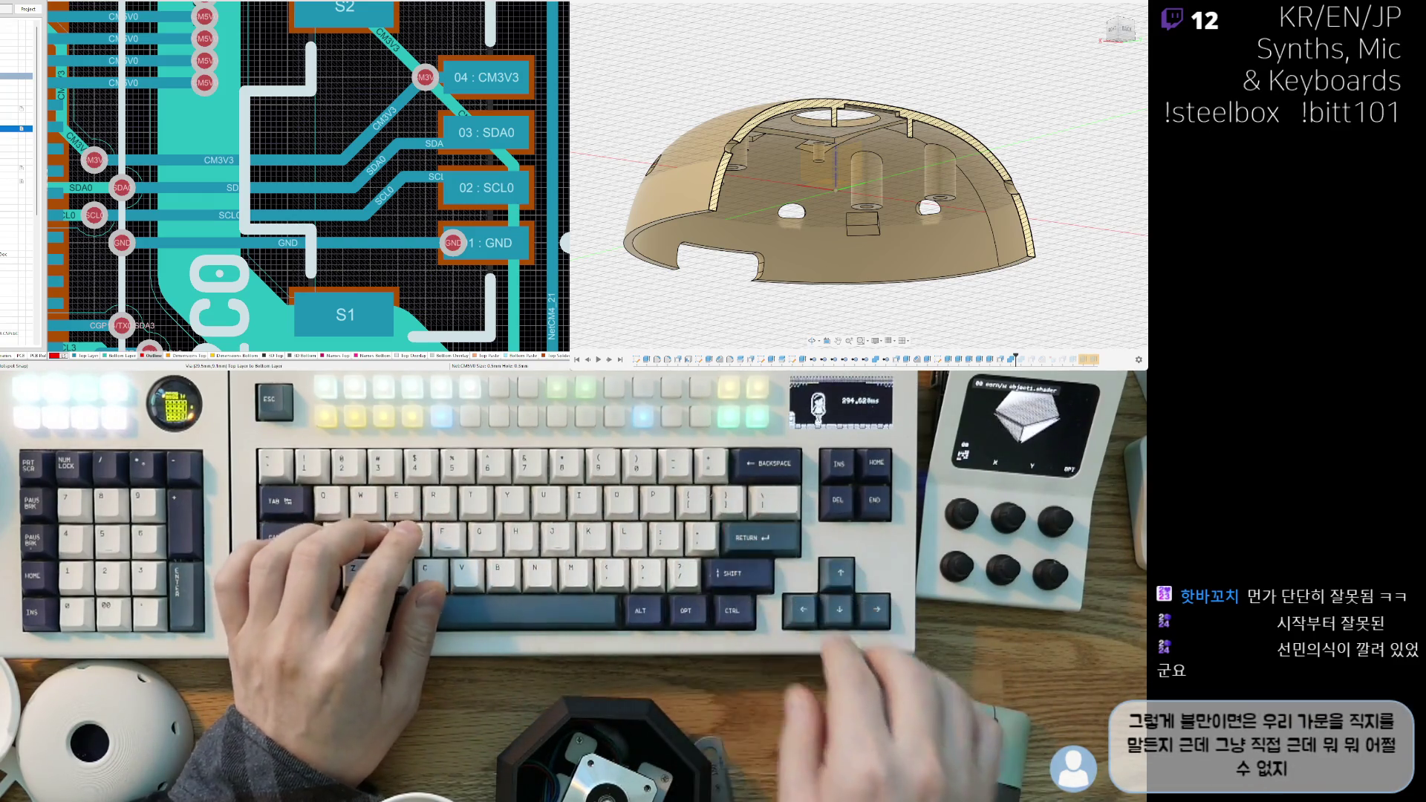
{"action": "scroll", "coordinate": [825, 190], "scroll_direction": "up", "scroll_amount": 3}
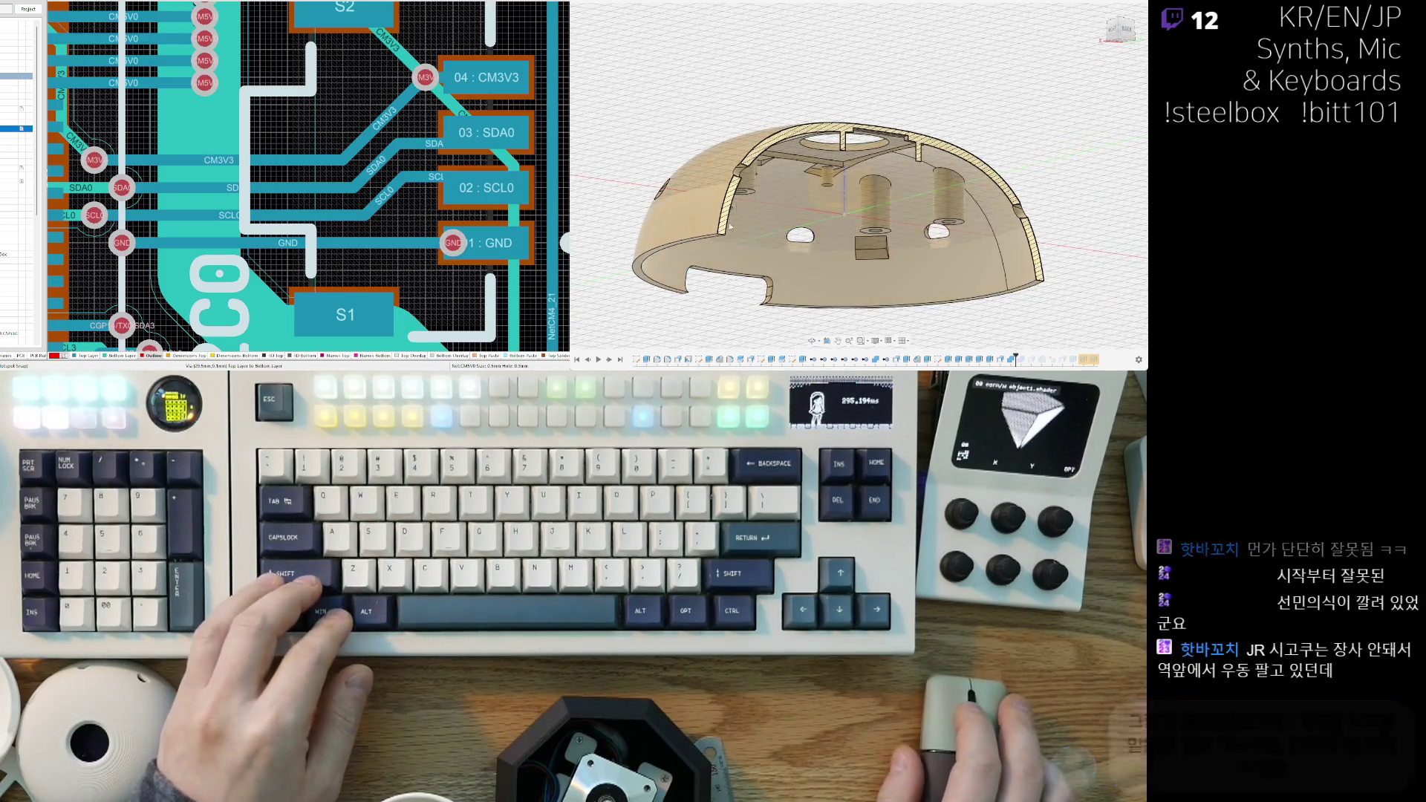
{"action": "scroll", "coordinate": [790, 212], "scroll_direction": "up", "scroll_amount": 3}
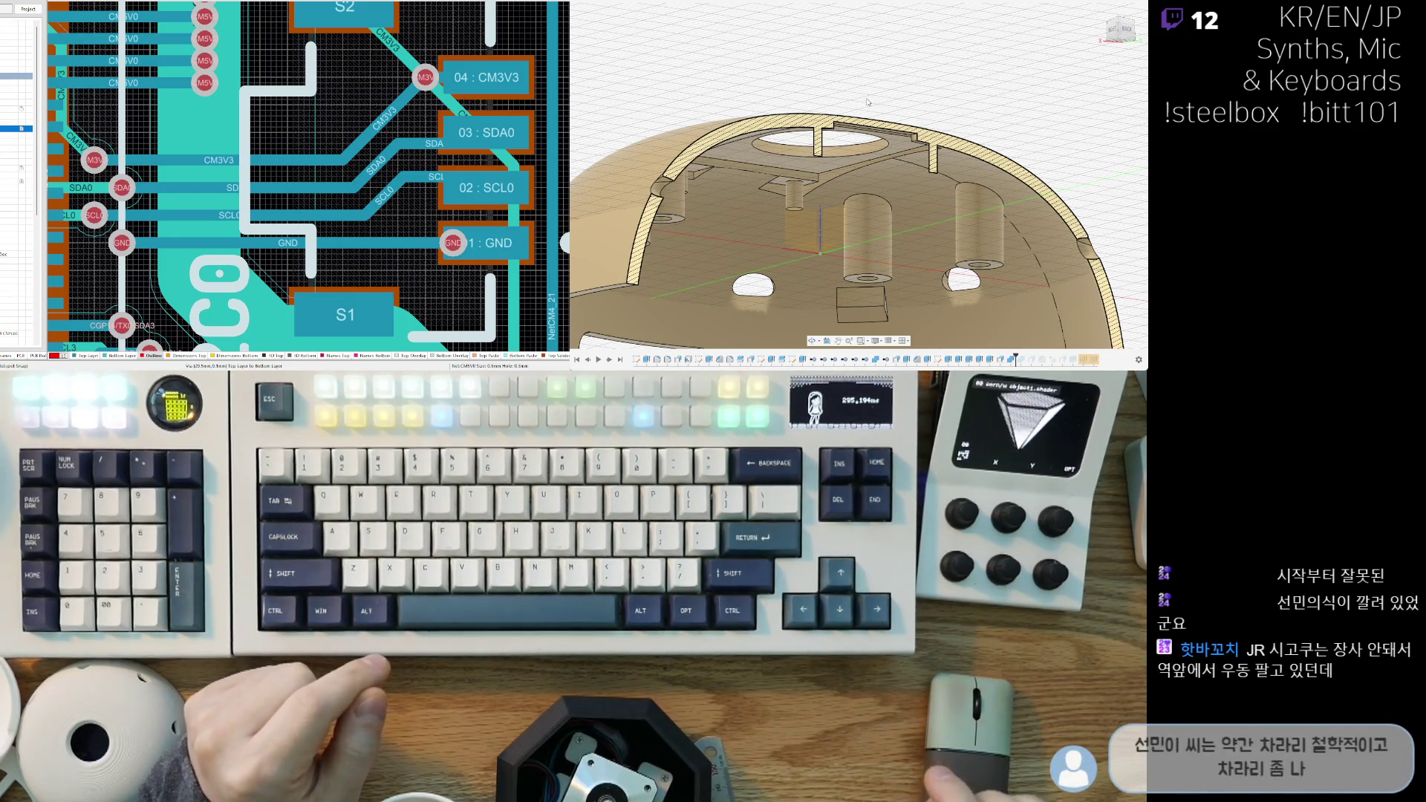
{"action": "scroll", "coordinate": [890, 96], "scroll_direction": "up", "scroll_amount": 3}
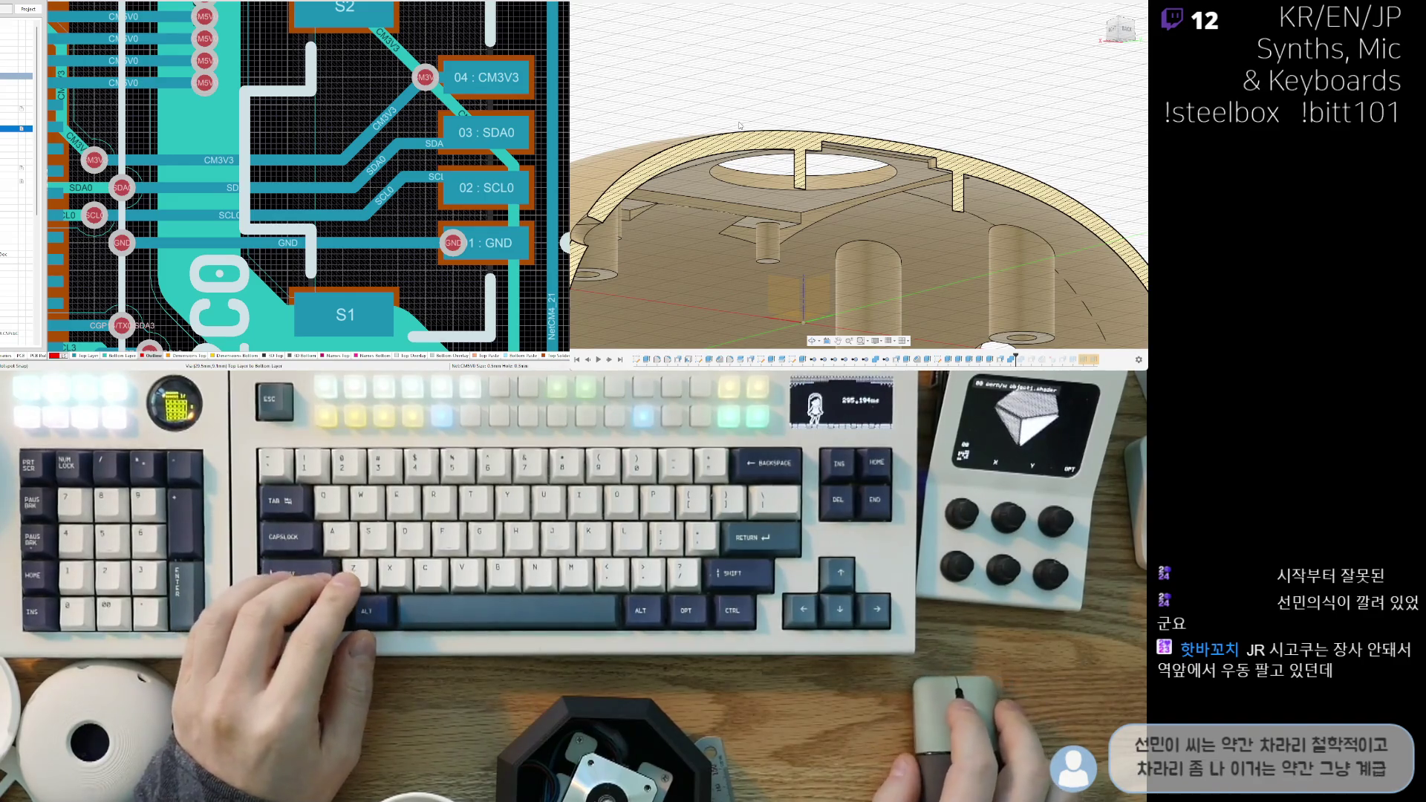
{"action": "middle_click_drag", "start_coordinate": [760, 117], "coordinate": [889, 242], "text": "shift"}
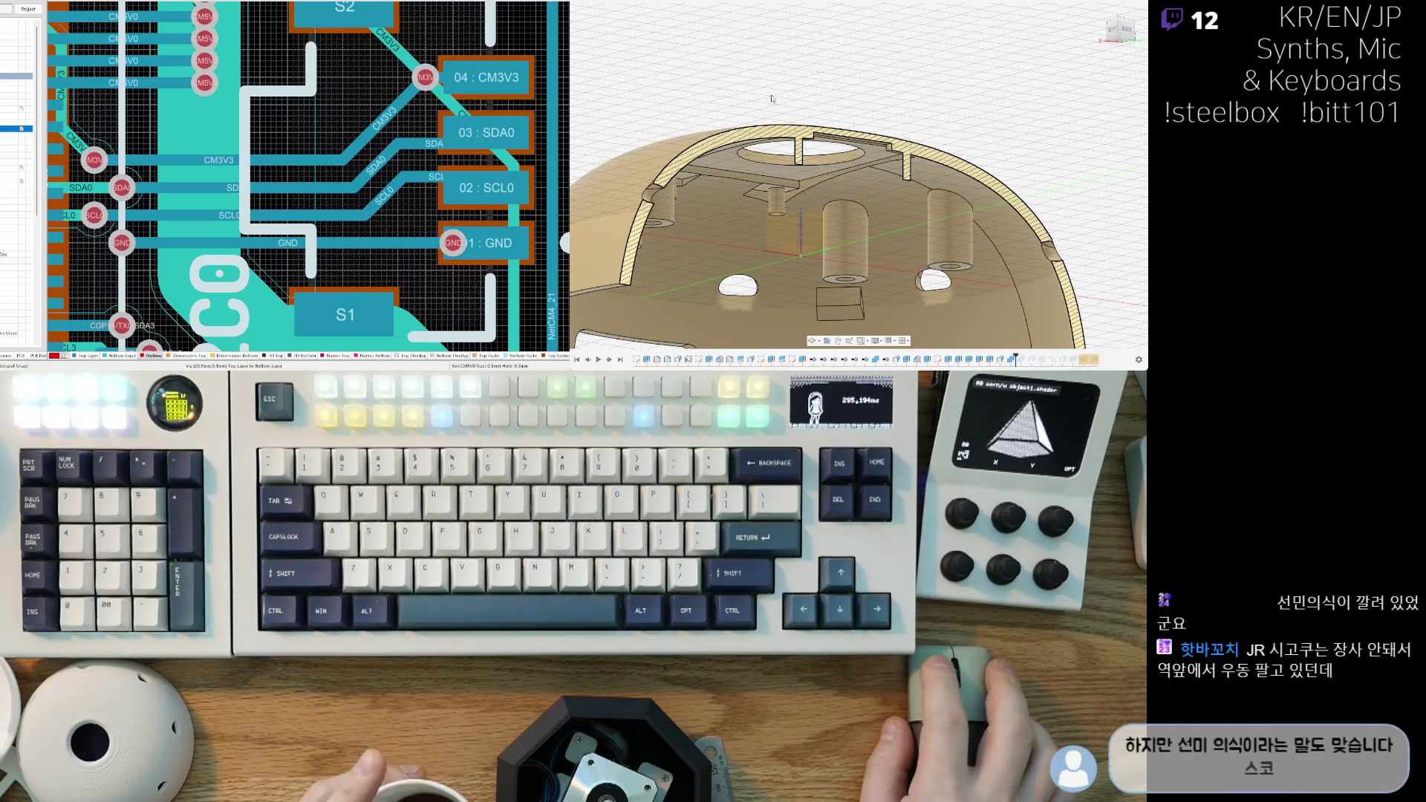
{"action": "scroll", "coordinate": [768, 102], "scroll_direction": "down", "scroll_amount": 3}
{"action": "middle_click_drag", "start_coordinate": [768, 102], "coordinate": [646, 221], "text": "shift"}
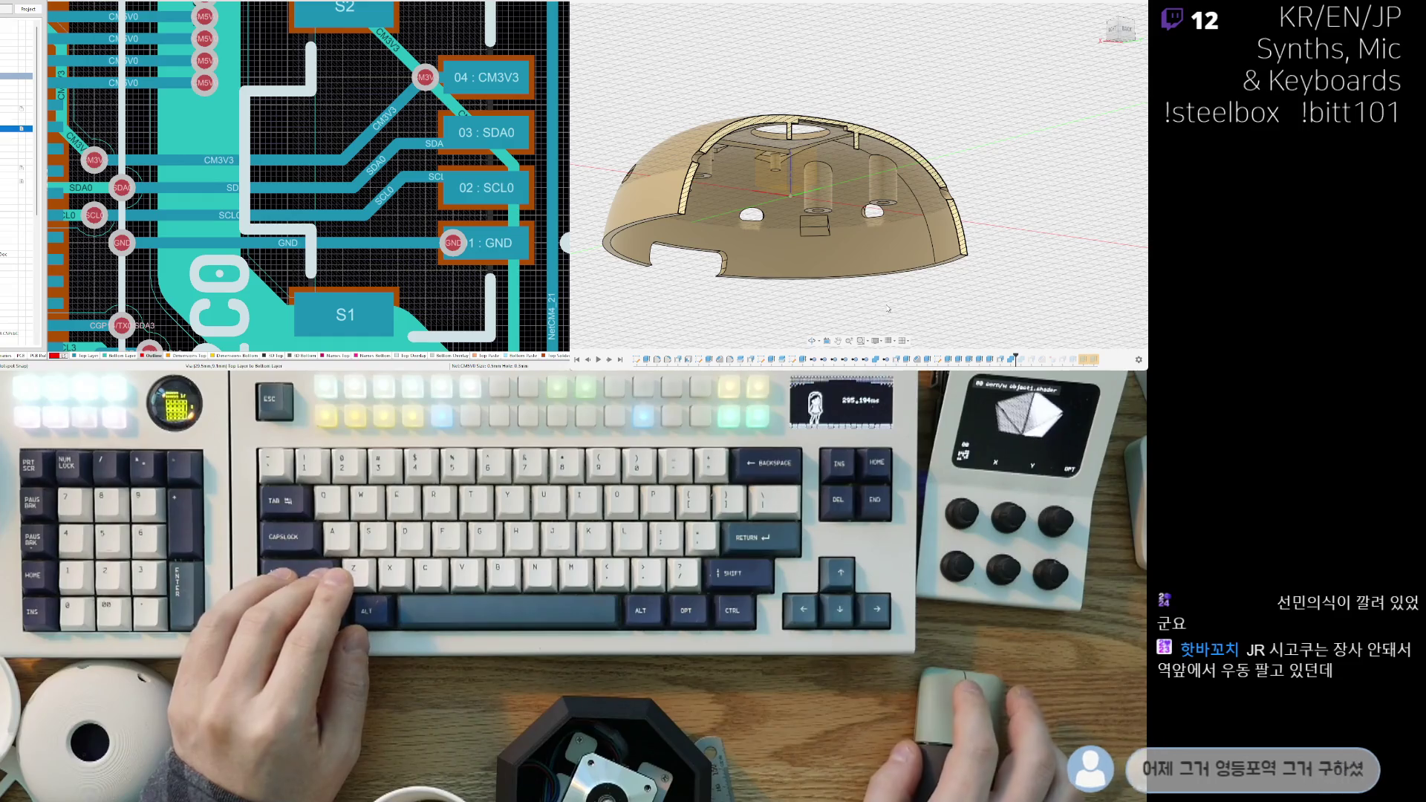
{"action": "mouse_move", "coordinate": [896, 309]}
{"action": "middle_mouse_down", "text": "shift"}
{"action": "mouse_move", "coordinate": [877, 178]}
{"action": "mouse_move", "coordinate": [640, 171]}
{"action": "middle_mouse_up", "text": "shift"}
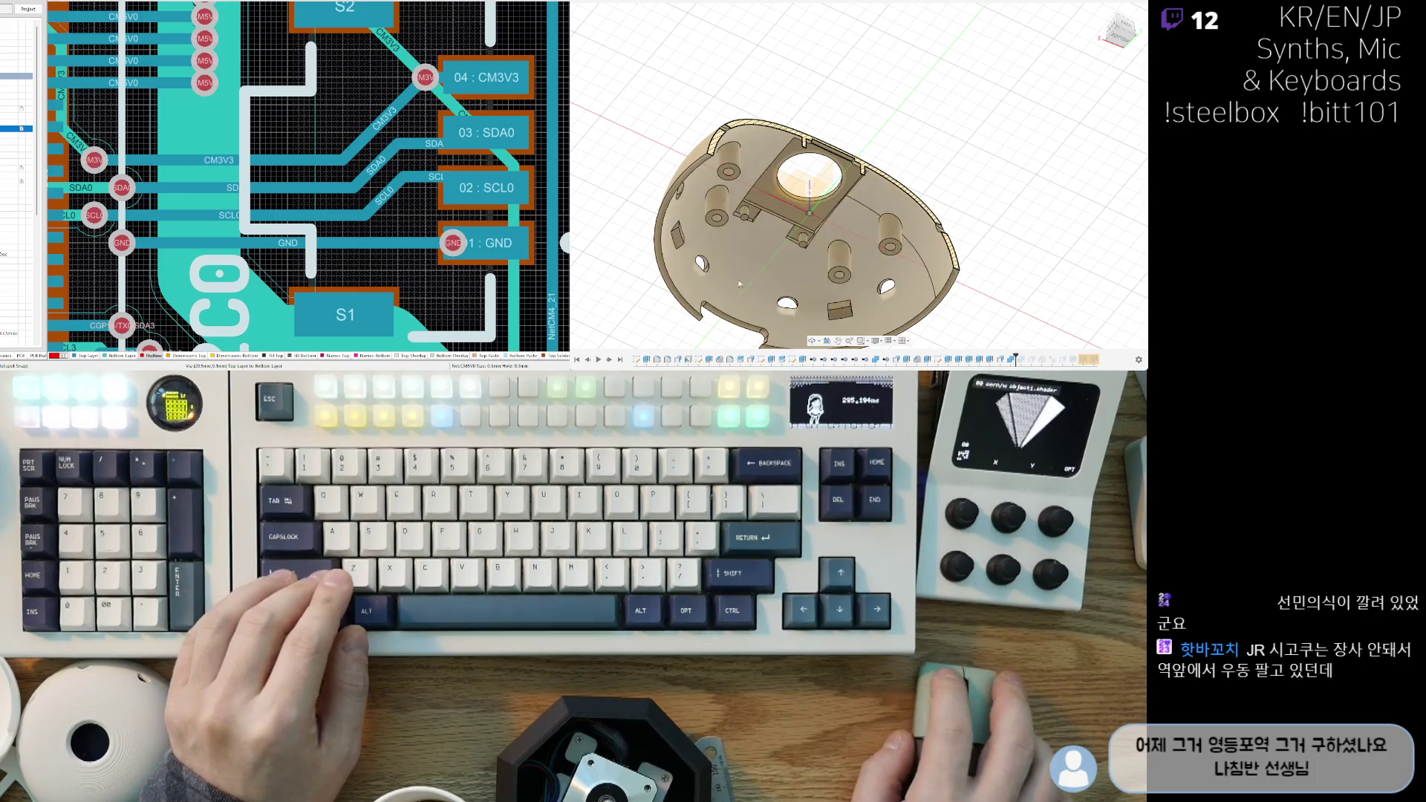
{"action": "scroll", "coordinate": [800, 239], "scroll_direction": "down", "scroll_amount": 3}
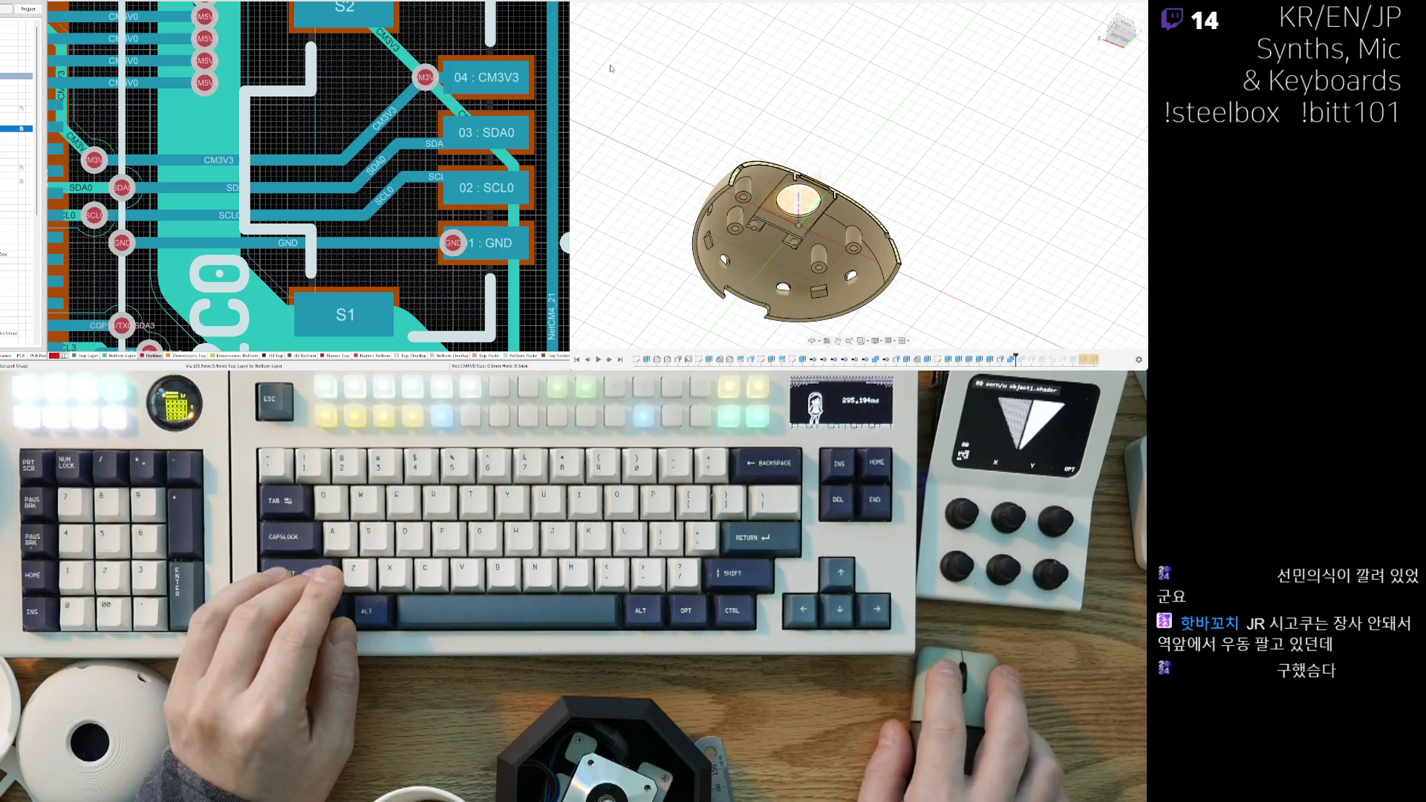
{"action": "mouse_move", "coordinate": [805, 175]}
{"action": "middle_mouse_down", "text": "shift"}
{"action": "mouse_move", "coordinate": [876, 180]}
{"action": "mouse_move", "coordinate": [824, 196]}
{"action": "mouse_move", "coordinate": [789, 147]}
{"action": "mouse_move", "coordinate": [628, 98]}
{"action": "mouse_move", "coordinate": [608, 62]}
{"action": "mouse_move", "coordinate": [745, 230]}
{"action": "mouse_move", "coordinate": [874, 213]}
{"action": "middle_mouse_up", "text": "shift"}
{"action": "scroll", "coordinate": [887, 182], "scroll_direction": "up", "scroll_amount": 5}
{"action": "scroll", "coordinate": [815, 199], "scroll_direction": "up", "scroll_amount": 4}
{"action": "scroll", "coordinate": [845, 160], "scroll_direction": "up", "scroll_amount": 3}
{"action": "mouse_move", "coordinate": [778, 206]}
{"action": "middle_mouse_down", "text": "shift"}
{"action": "mouse_move", "coordinate": [788, 153]}
{"action": "mouse_move", "coordinate": [663, 178]}
{"action": "middle_mouse_up", "text": "shift"}
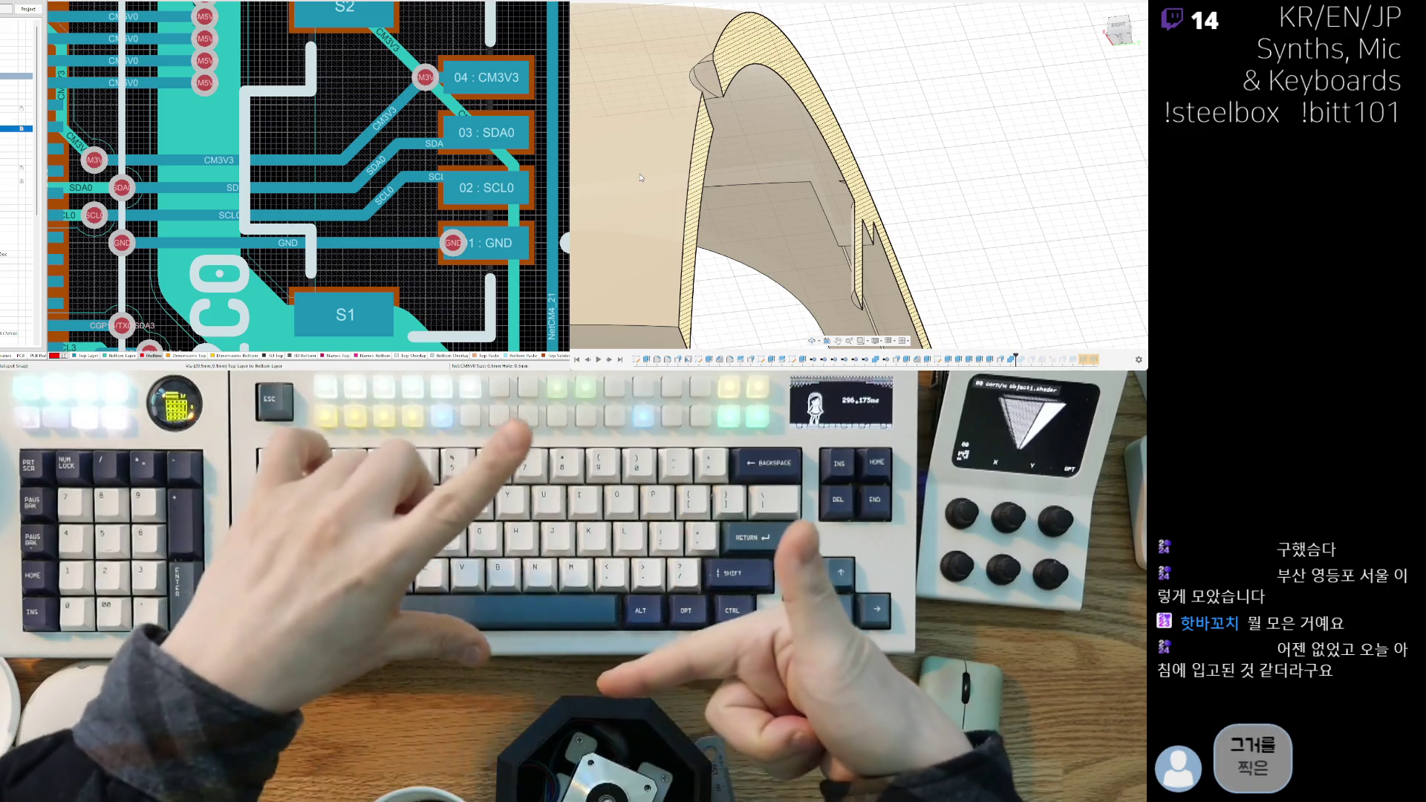
Step: Orbit toward a top-down view showing the round hole and the bosses below it
{"action": "mouse_move", "coordinate": [641, 178]}
{"action": "middle_mouse_down", "text": "shift"}
{"action": "mouse_move", "coordinate": [772, 164]}
{"action": "mouse_move", "coordinate": [942, 215]}
{"action": "mouse_move", "coordinate": [937, 195]}
{"action": "middle_mouse_up", "text": "shift"}
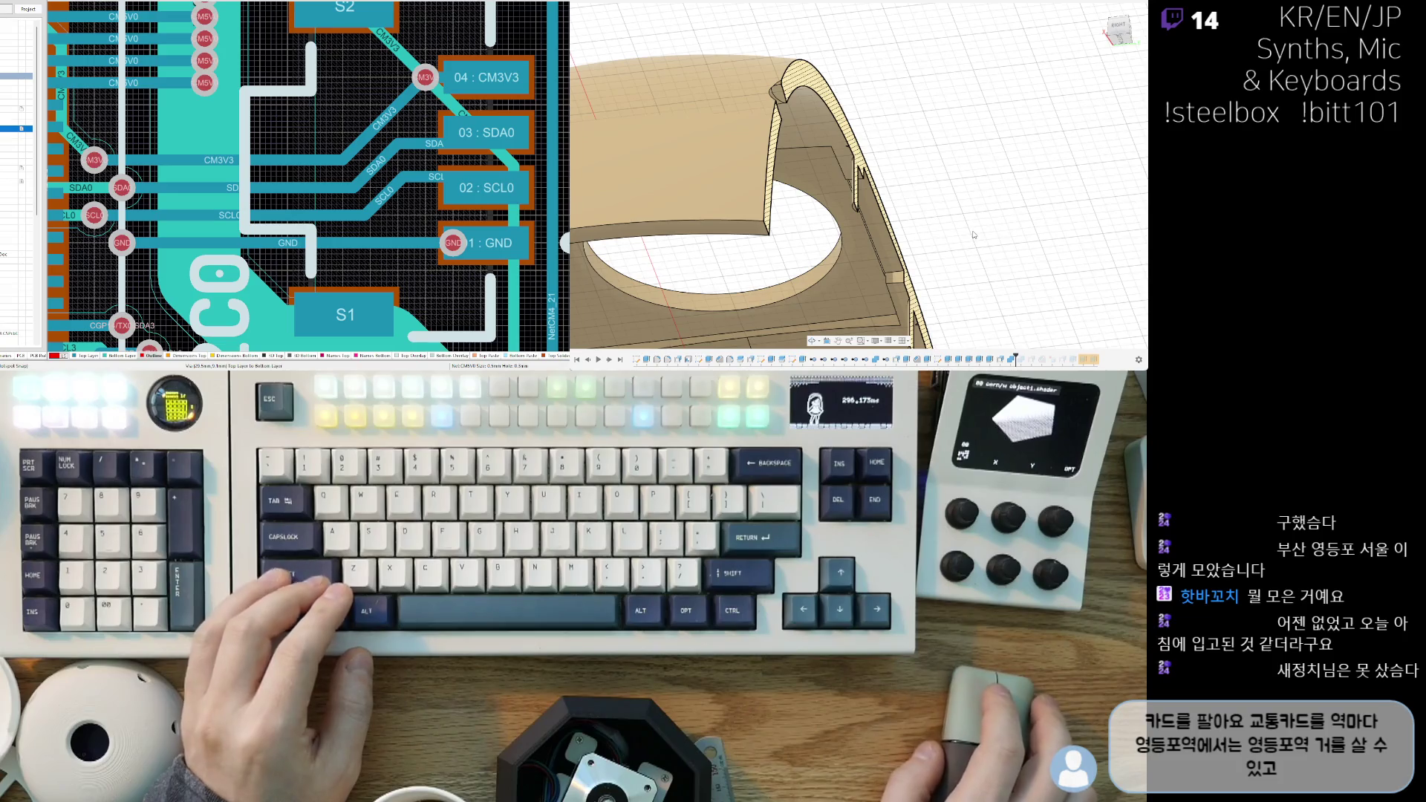
{"action": "middle_click_drag", "start_coordinate": [979, 259], "coordinate": [741, 180], "text": "shift"}
{"action": "middle_click_drag", "start_coordinate": [852, 168], "coordinate": [833, 154], "text": "shift"}
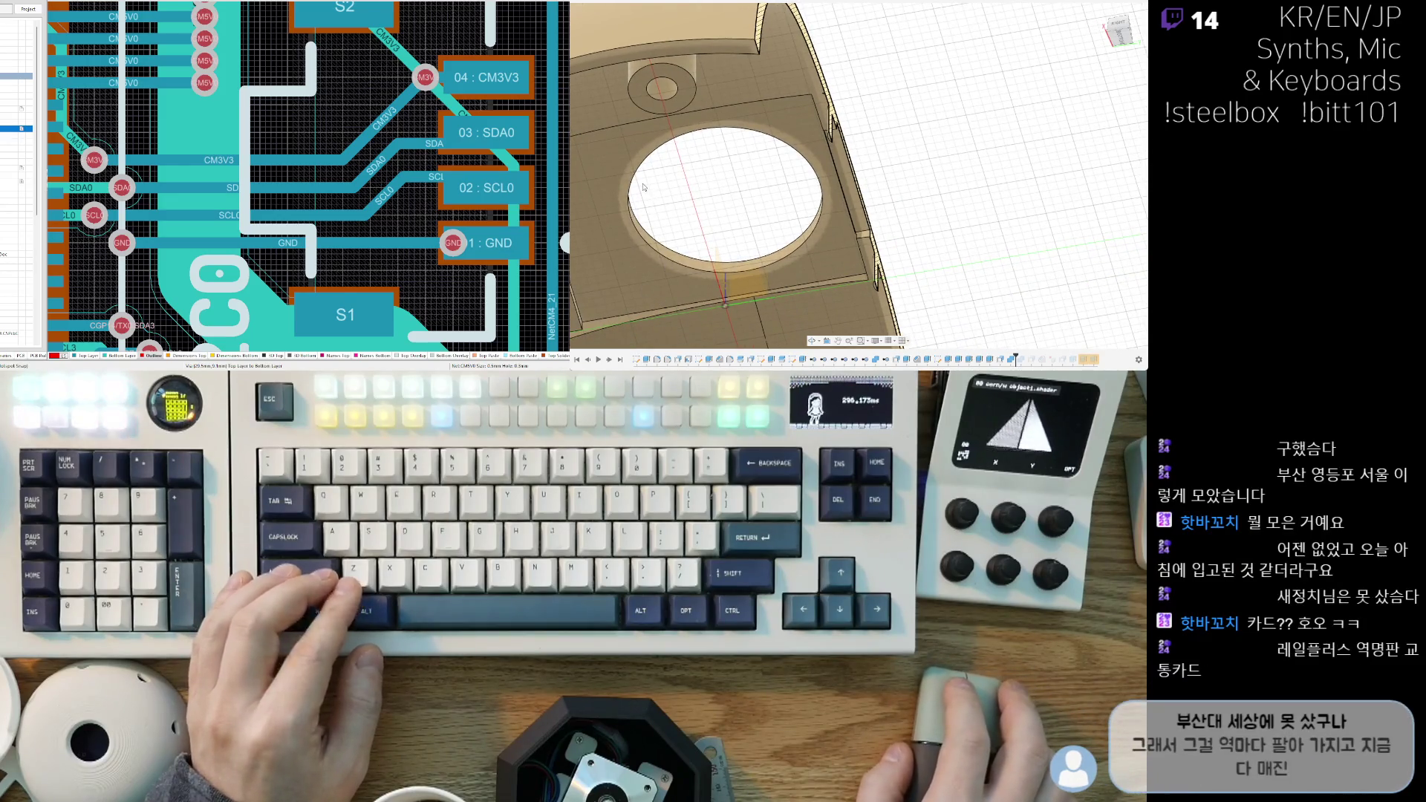
{"action": "left_click", "coordinate": [640, 140]}
{"action": "left_click", "coordinate": [621, 61]}
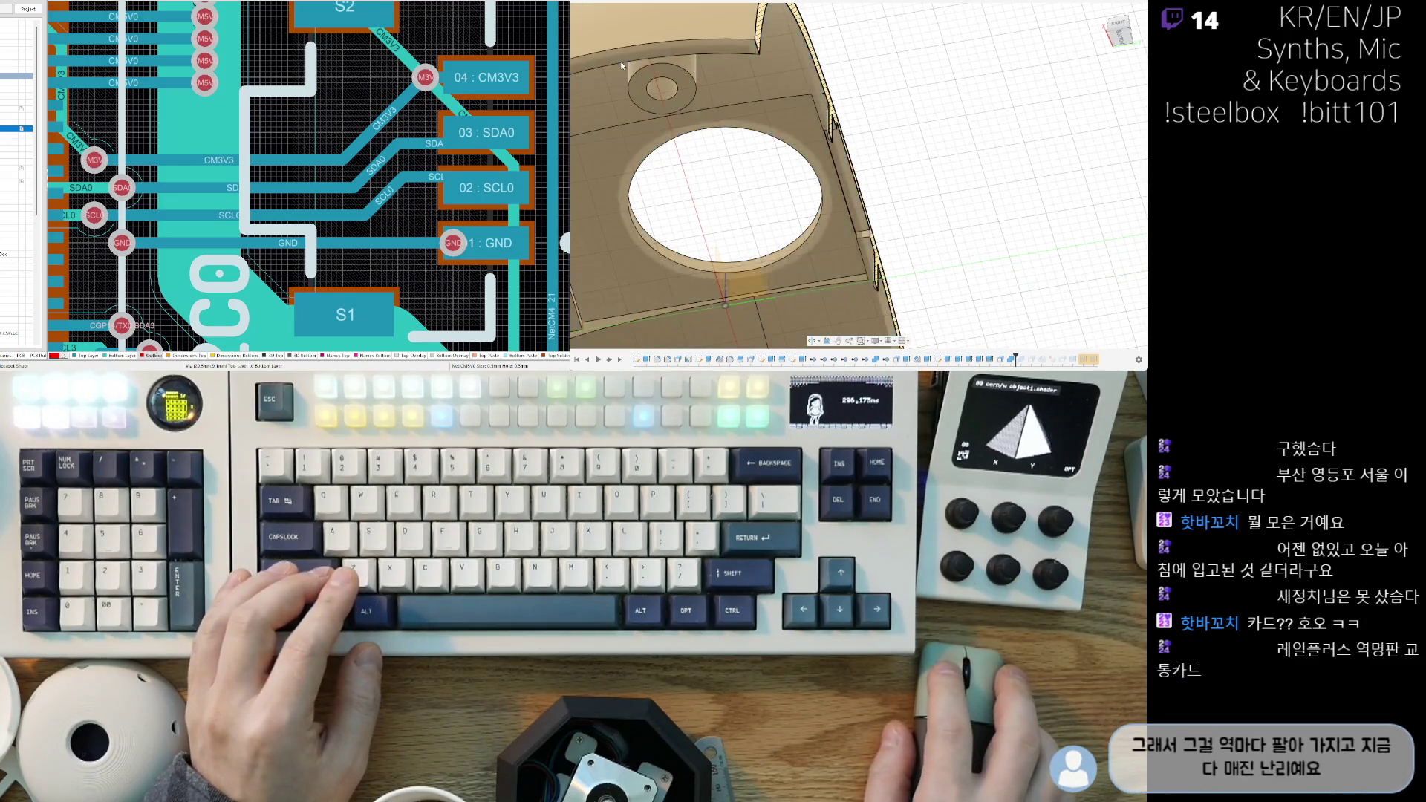
{"action": "middle_click_drag", "start_coordinate": [916, 103], "coordinate": [890, 135]}
Step: Press Pull the face beside the mounting recess out 7.00 mm and inspect it in section
{"action": "key", "text": "Escape"}
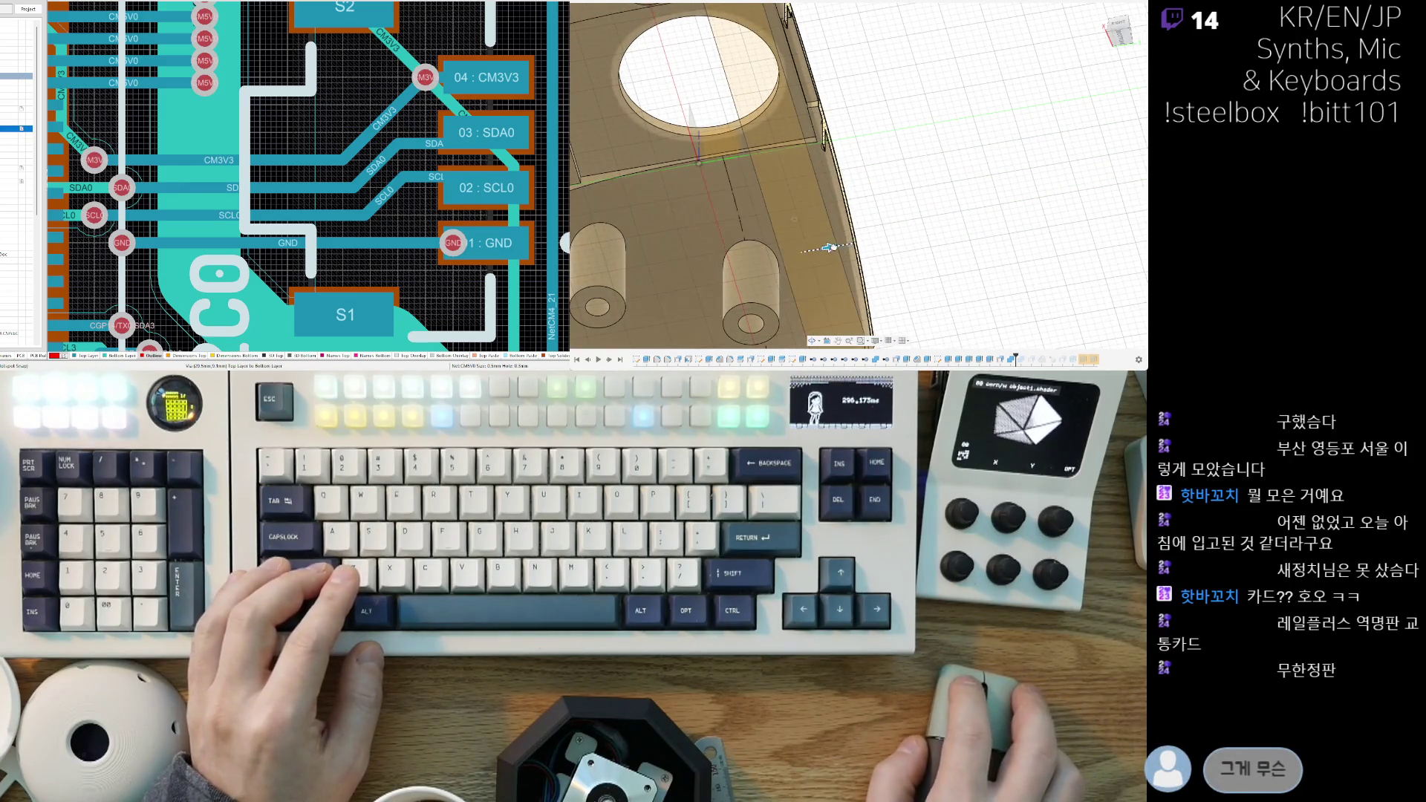
{"action": "left_click_drag", "start_coordinate": [837, 246], "coordinate": [842, 245]}
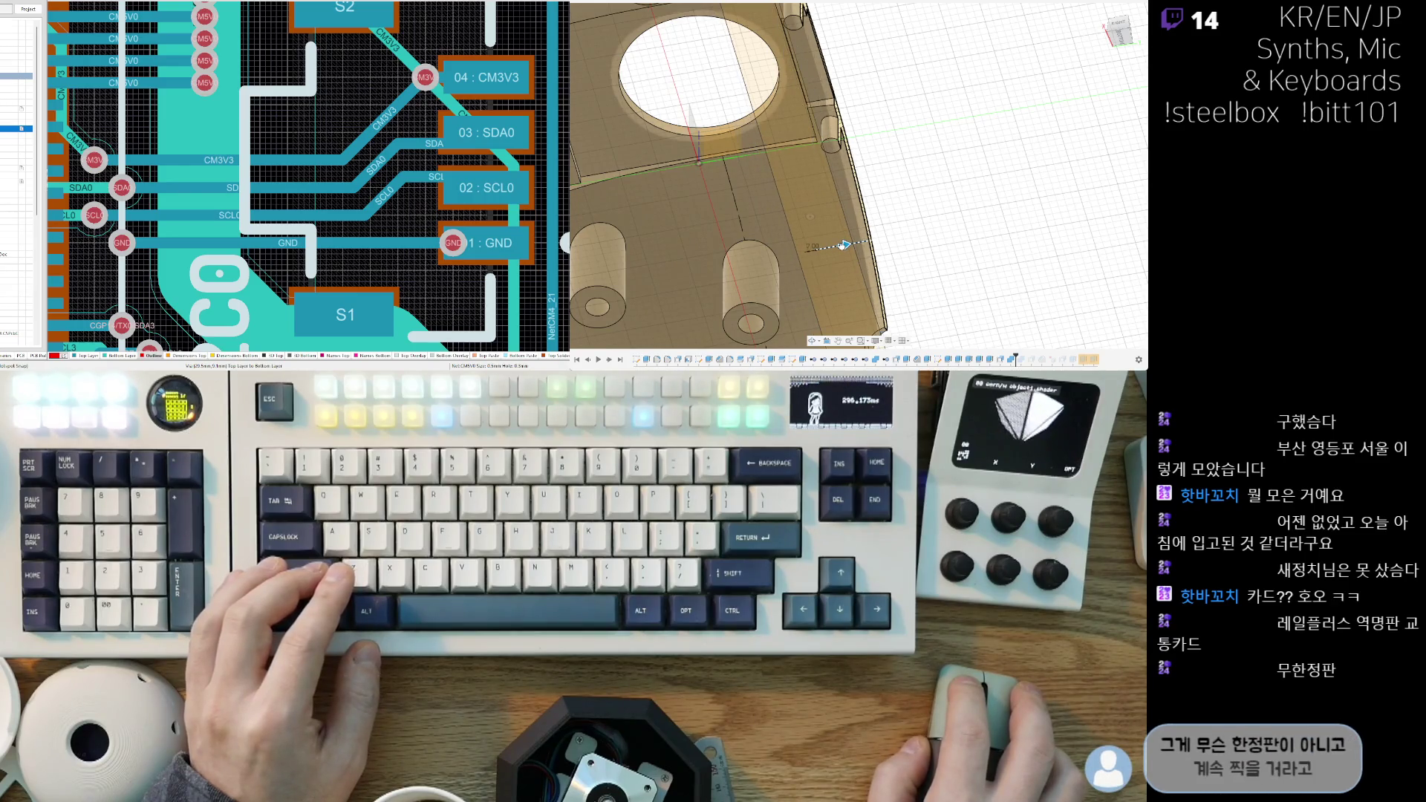
{"action": "key", "text": "Return"}
{"action": "mouse_move", "coordinate": [857, 117]}
{"action": "middle_mouse_down", "text": "shift"}
{"action": "mouse_move", "coordinate": [824, 127]}
{"action": "mouse_move", "coordinate": [809, 176]}
{"action": "mouse_move", "coordinate": [774, 204]}
{"action": "mouse_move", "coordinate": [782, 181]}
{"action": "middle_mouse_up", "text": "shift"}
{"action": "scroll", "coordinate": [825, 128], "scroll_direction": "up", "scroll_amount": 5}
{"action": "scroll", "coordinate": [782, 179], "scroll_direction": "up", "scroll_amount": 3}
{"action": "middle_click_drag", "start_coordinate": [917, 256], "coordinate": [1002, 265], "text": "shift"}
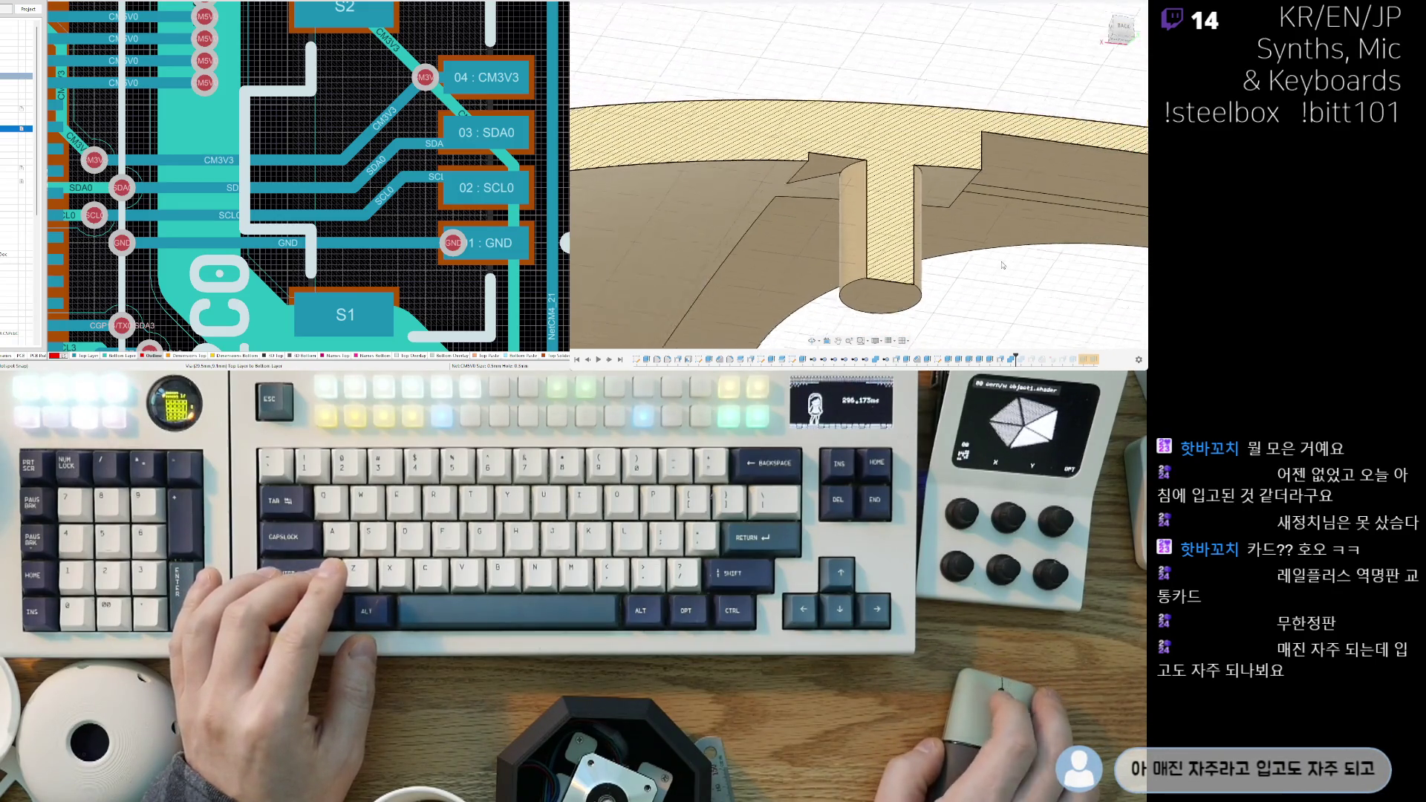
{"action": "scroll", "coordinate": [900, 187], "scroll_direction": "down", "scroll_amount": 10}
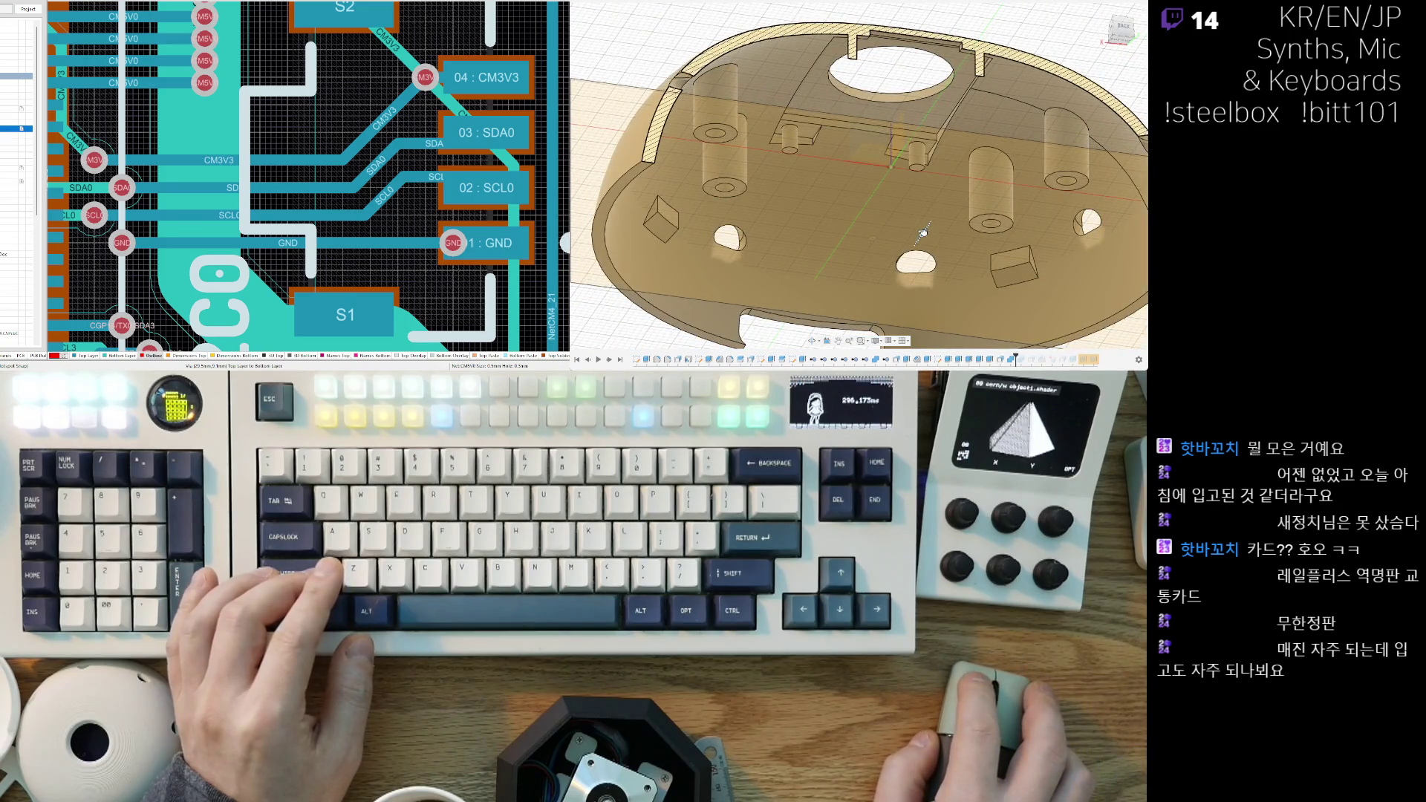
Step: Nudge the section plane, inspect the hatched wall from above, then cancel the adjustment
{"action": "left_click_drag", "start_coordinate": [923, 232], "coordinate": [924, 230]}
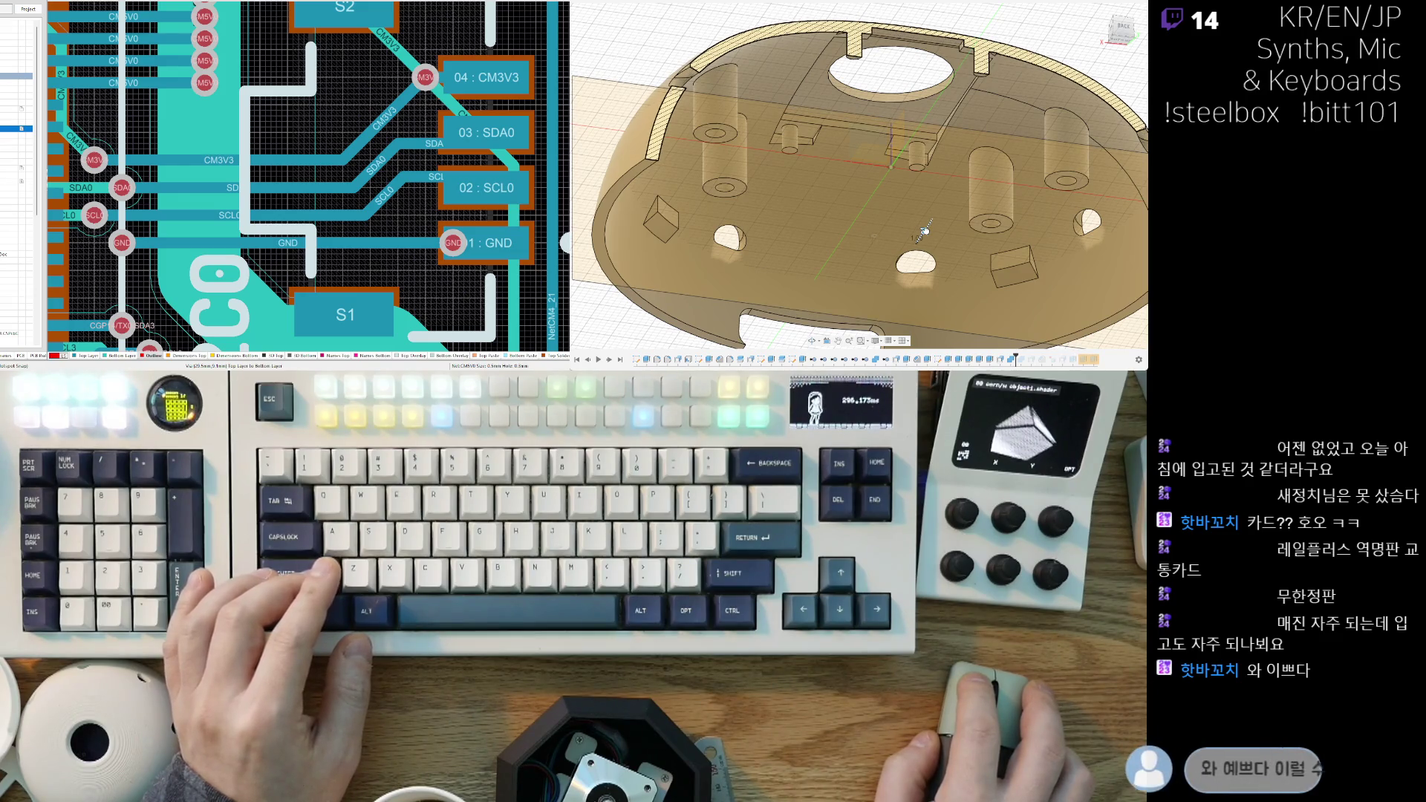
{"action": "scroll", "coordinate": [859, 119], "scroll_direction": "up", "scroll_amount": 10}
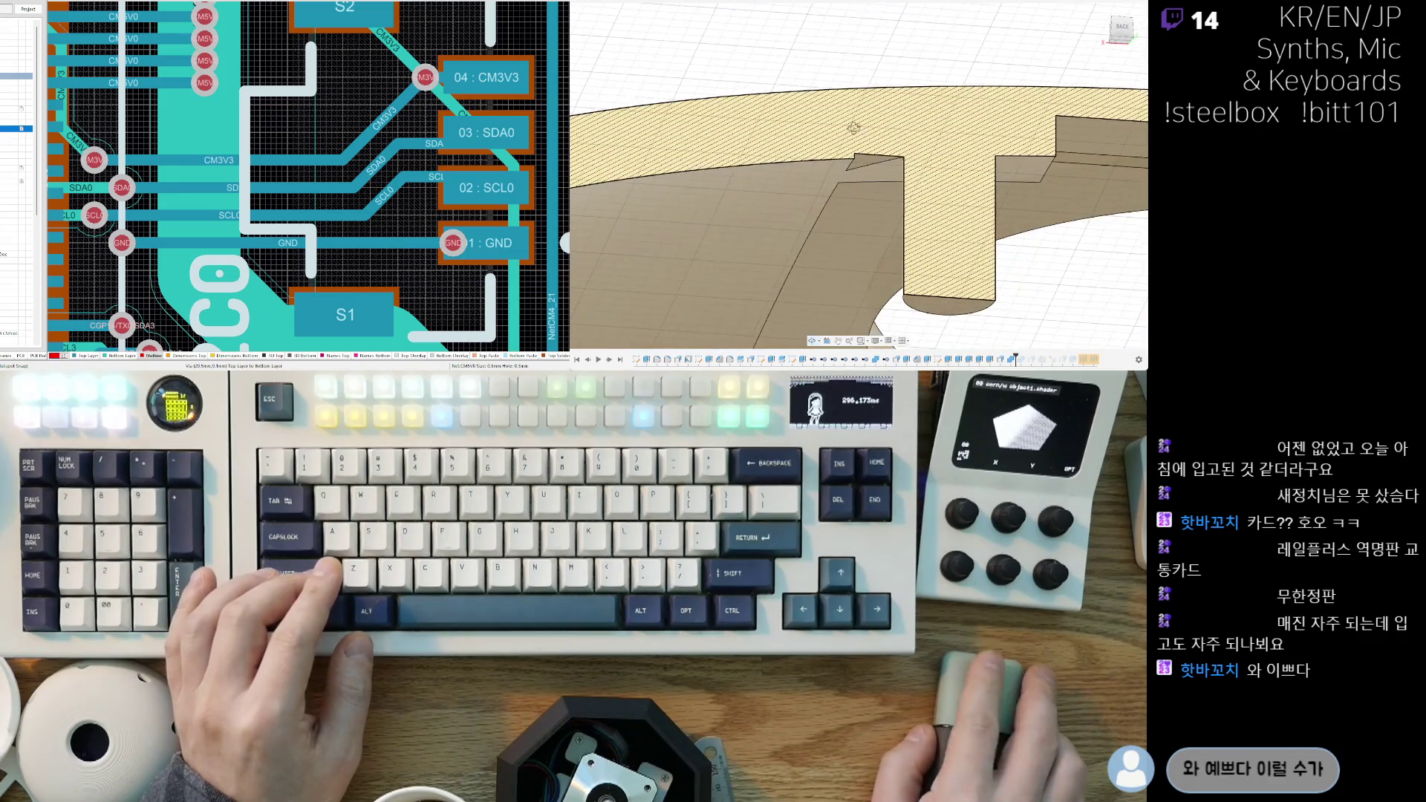
{"action": "scroll", "coordinate": [854, 134], "scroll_direction": "up", "scroll_amount": 6}
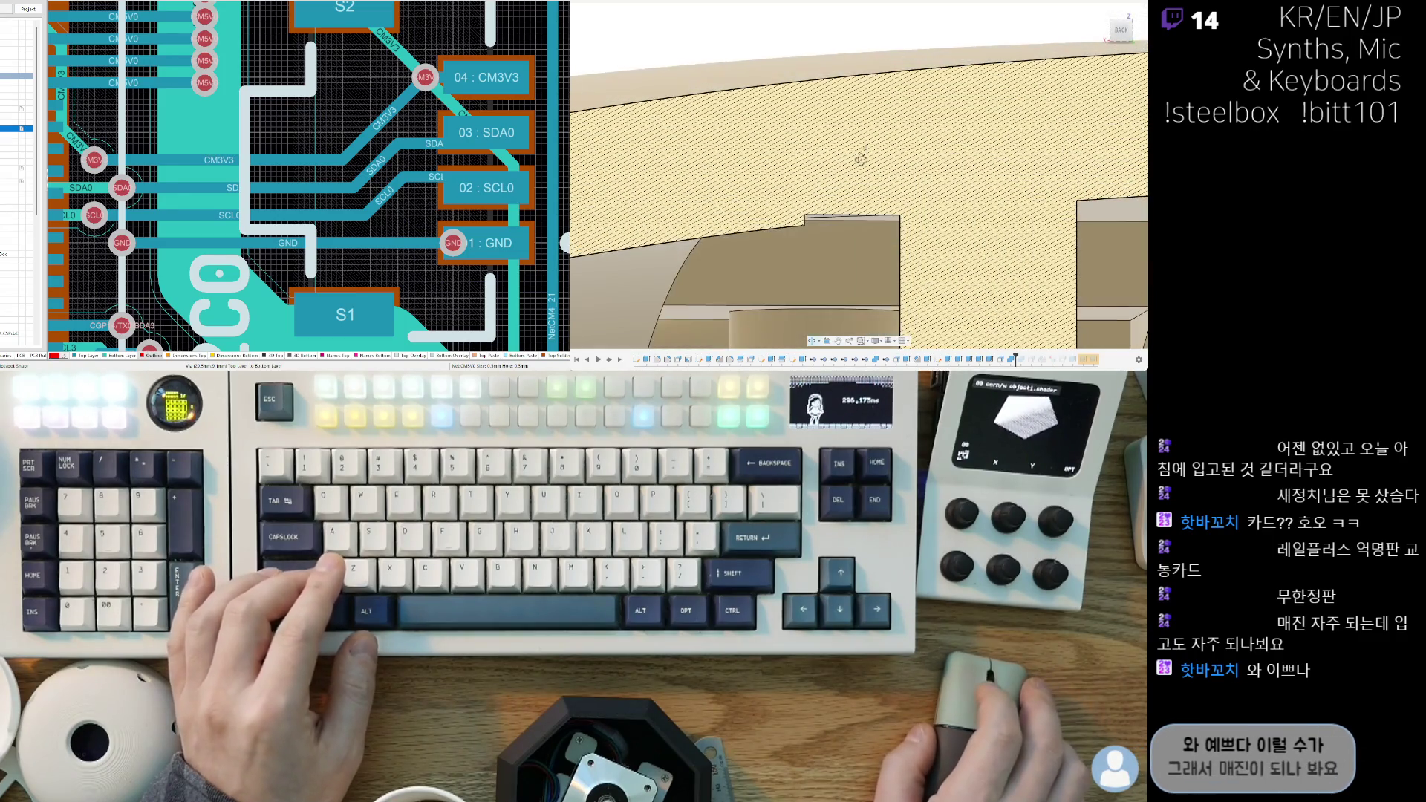
{"action": "mouse_move", "coordinate": [861, 158]}
{"action": "middle_mouse_down", "text": "shift"}
{"action": "mouse_move", "coordinate": [866, 200]}
{"action": "mouse_move", "coordinate": [1099, 171]}
{"action": "middle_mouse_up", "text": "shift"}
{"action": "scroll", "coordinate": [865, 156], "scroll_direction": "down", "scroll_amount": 10}
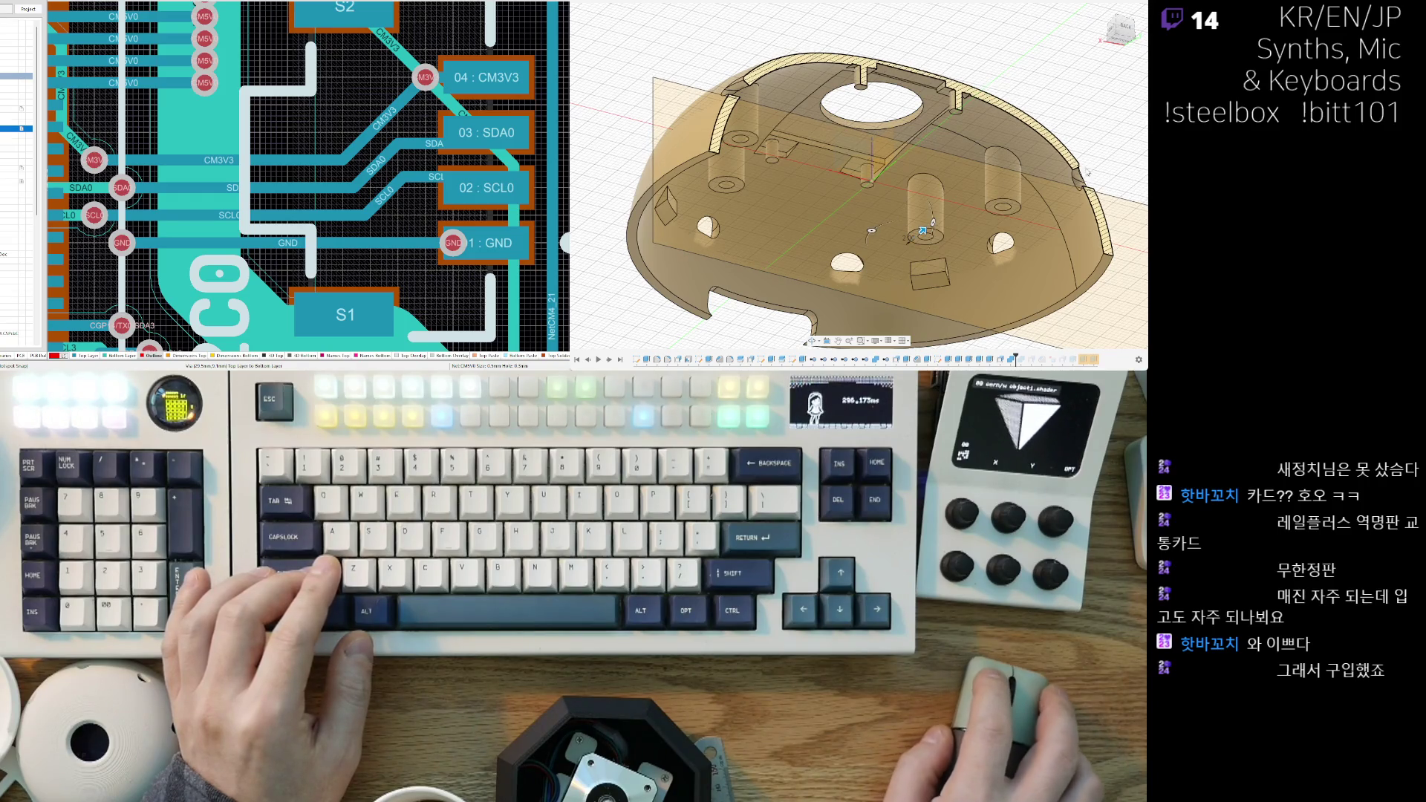
{"action": "key", "text": "Escape"}
Step: Orbit into the bowl and try selecting several bosses, including the small one near the recess
{"action": "mouse_move", "coordinate": [821, 273]}
{"action": "middle_mouse_down", "text": "shift"}
{"action": "mouse_move", "coordinate": [830, 215]}
{"action": "mouse_move", "coordinate": [657, 161]}
{"action": "middle_mouse_up", "text": "shift"}
{"action": "middle_click_drag", "start_coordinate": [612, 75], "coordinate": [914, 135], "text": "shift"}
{"action": "scroll", "coordinate": [862, 124], "scroll_direction": "up", "scroll_amount": 3}
{"action": "scroll", "coordinate": [858, 113], "scroll_direction": "up", "scroll_amount": 4}
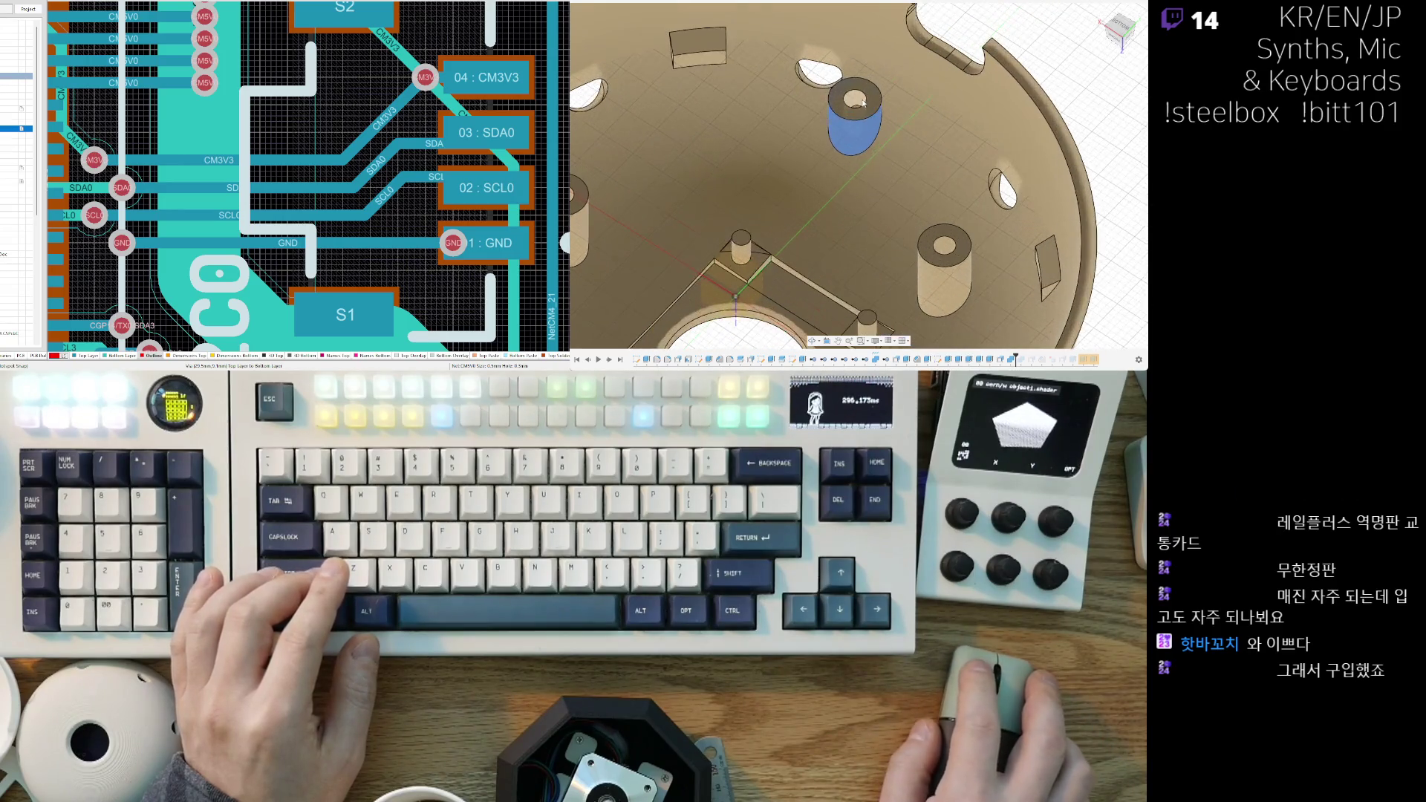
{"action": "left_click", "coordinate": [868, 94]}
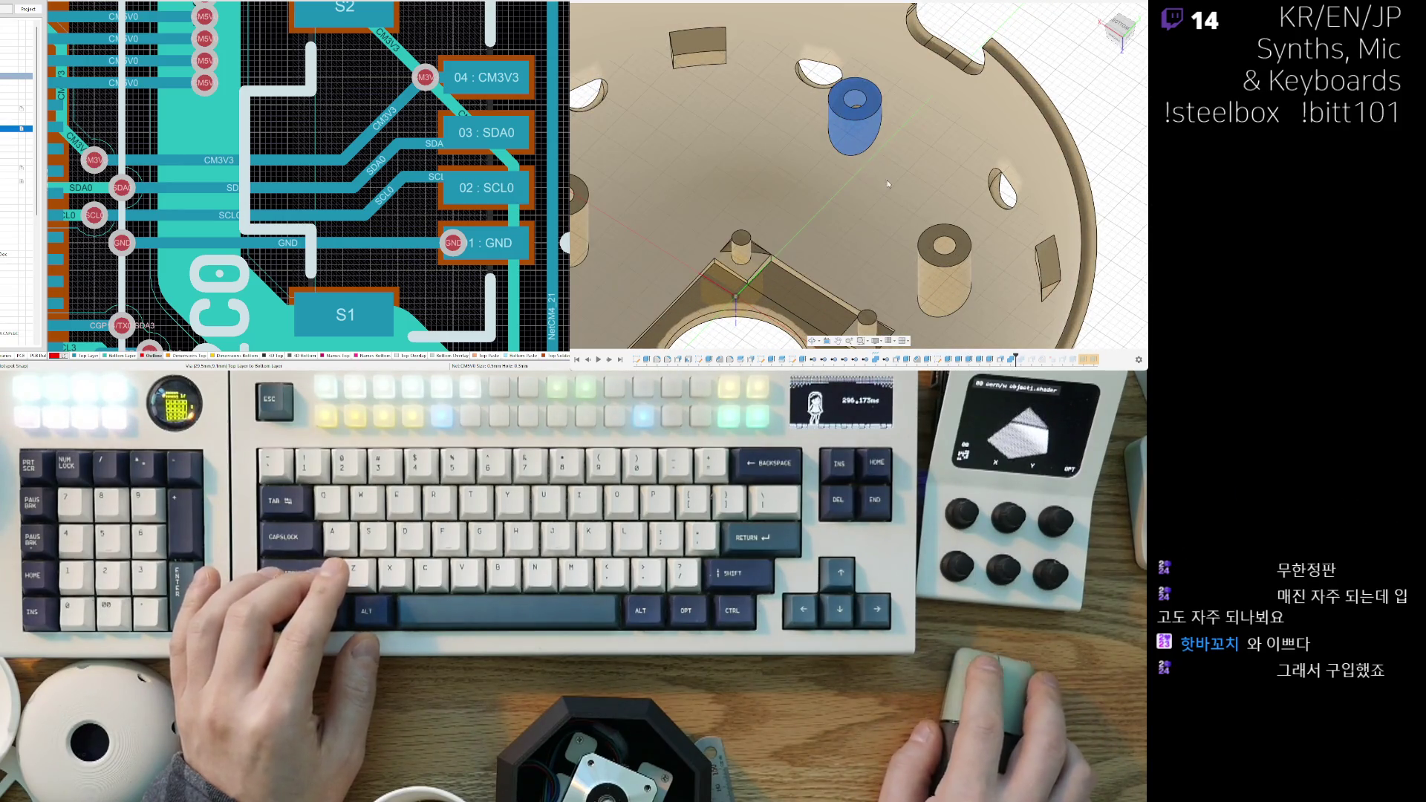
{"action": "scroll", "coordinate": [854, 132], "scroll_direction": "down", "scroll_amount": 5}
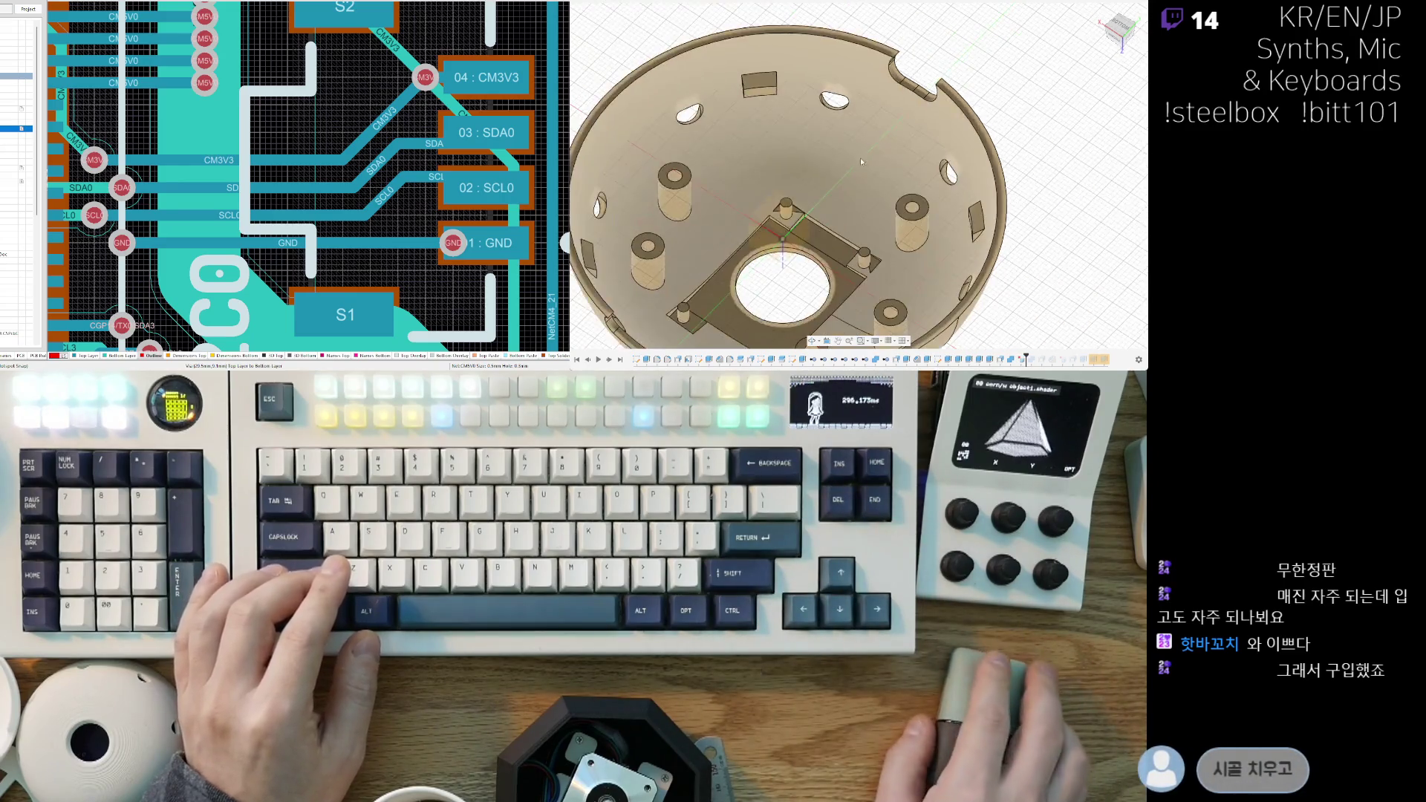
{"action": "left_click", "coordinate": [894, 219]}
{"action": "scroll", "coordinate": [774, 217], "scroll_direction": "up", "scroll_amount": 5}
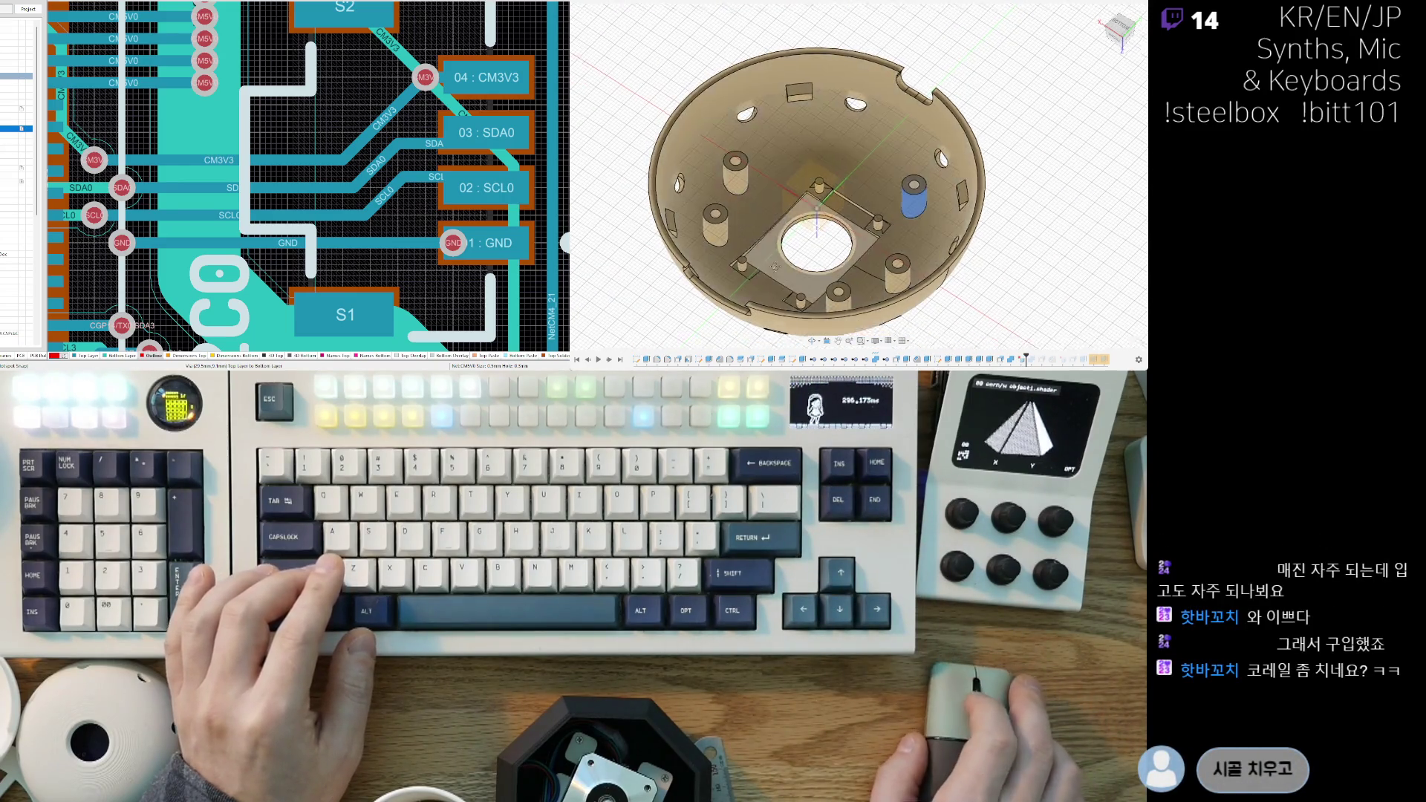
{"action": "middle_click_drag", "start_coordinate": [763, 197], "coordinate": [887, 152], "text": "shift"}
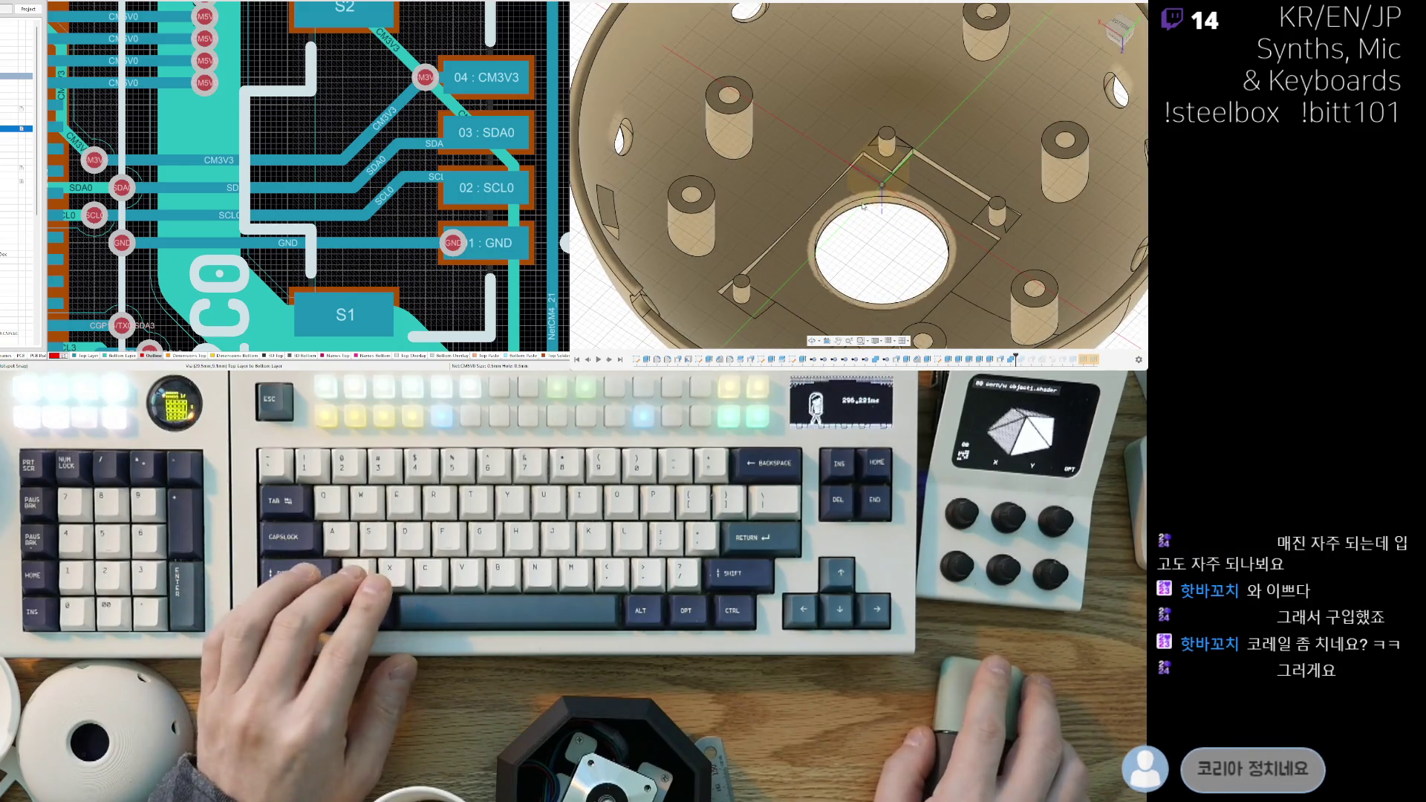
{"action": "left_click", "coordinate": [894, 147]}
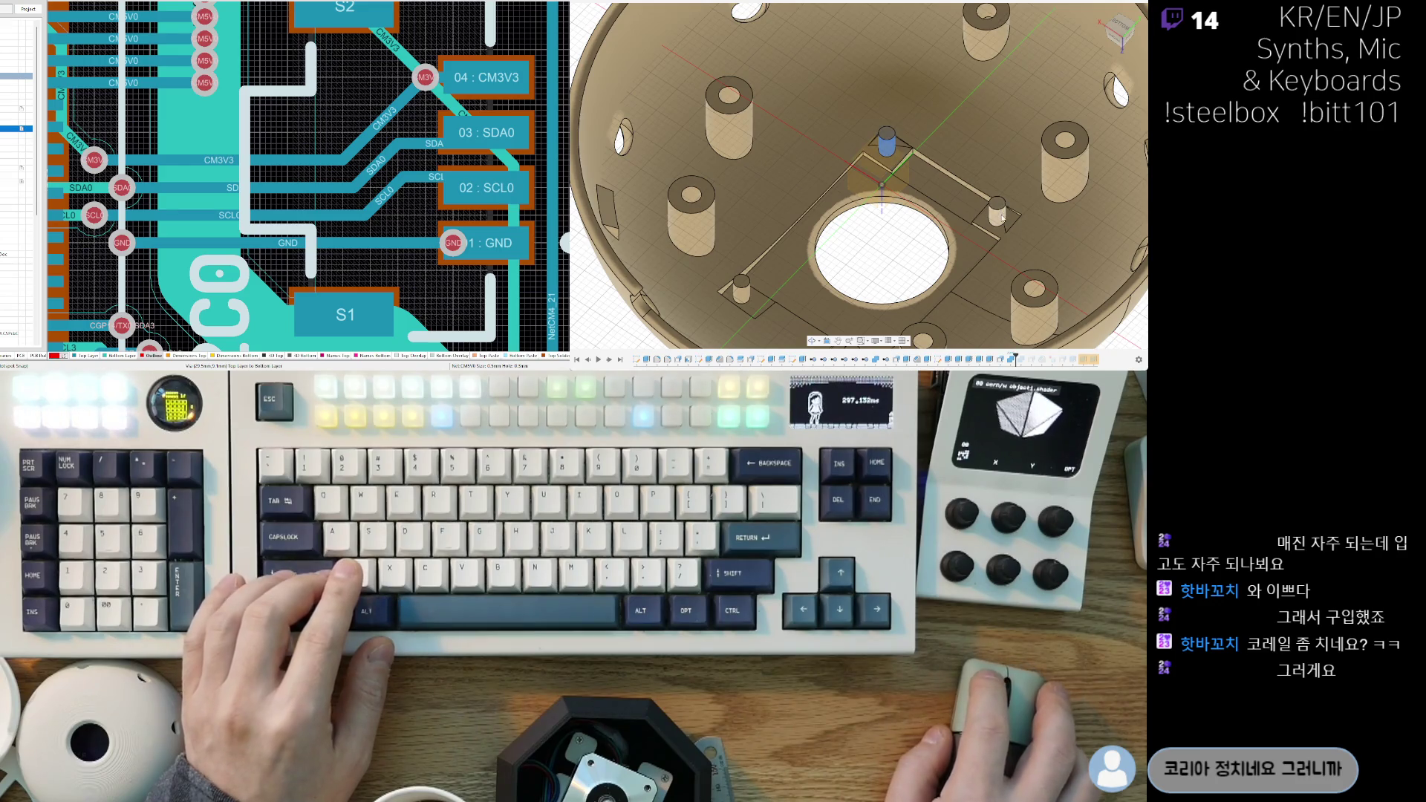
{"action": "left_click", "coordinate": [741, 298]}
{"action": "mouse_move", "coordinate": [741, 299]}
{"action": "middle_mouse_down", "text": "shift"}
{"action": "mouse_move", "coordinate": [897, 237]}
{"action": "mouse_move", "coordinate": [775, 222]}
{"action": "mouse_move", "coordinate": [698, 26]}
{"action": "middle_mouse_up", "text": "shift"}
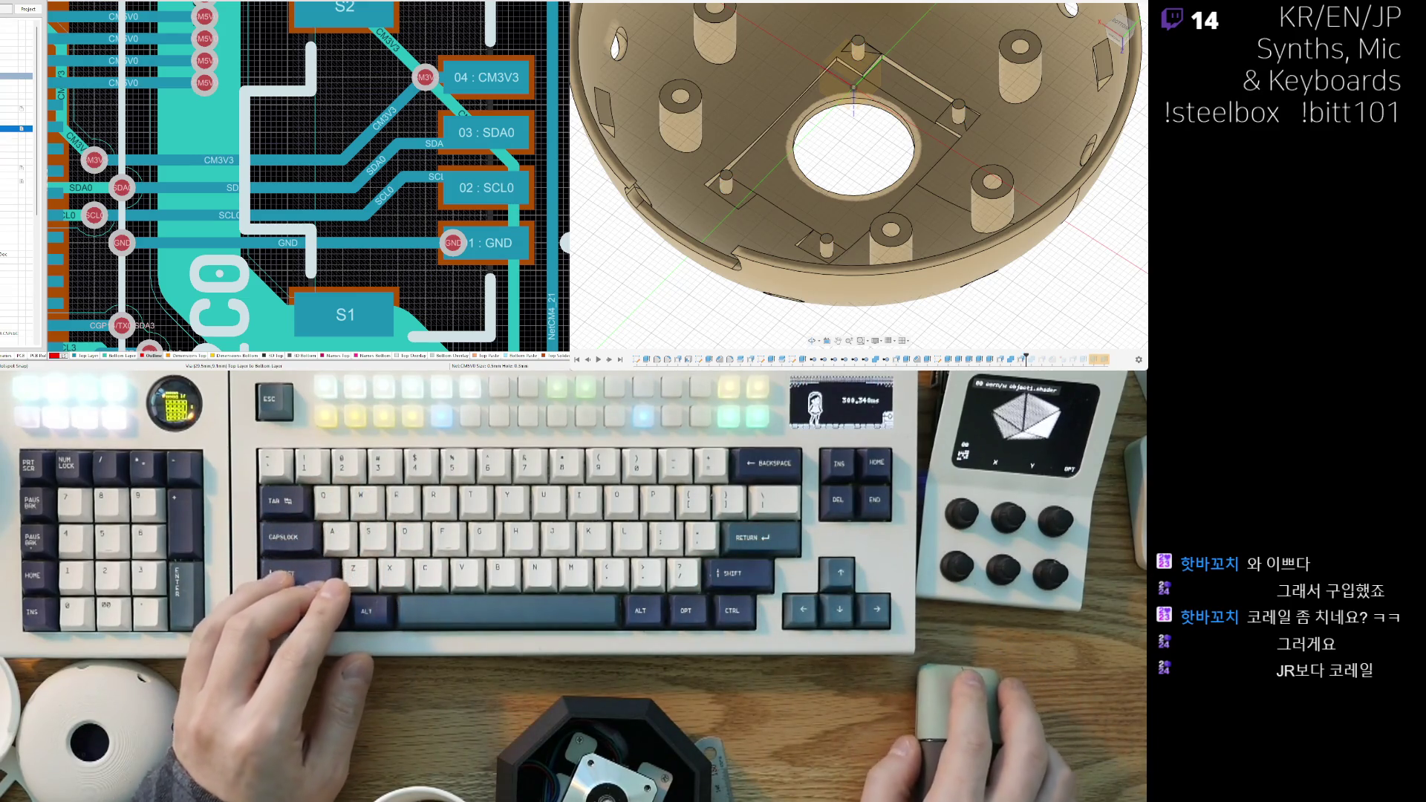
Step: View the whole round housing from above and select a screw boss inside the shell
{"action": "scroll", "coordinate": [930, 95], "scroll_direction": "up", "scroll_amount": 2}
{"action": "mouse_move", "coordinate": [891, 148]}
{"action": "middle_mouse_down", "text": "shift"}
{"action": "mouse_move", "coordinate": [929, 95]}
{"action": "mouse_move", "coordinate": [933, 158]}
{"action": "middle_mouse_up", "text": "shift"}
{"action": "scroll", "coordinate": [942, 124], "scroll_direction": "up", "scroll_amount": 4}
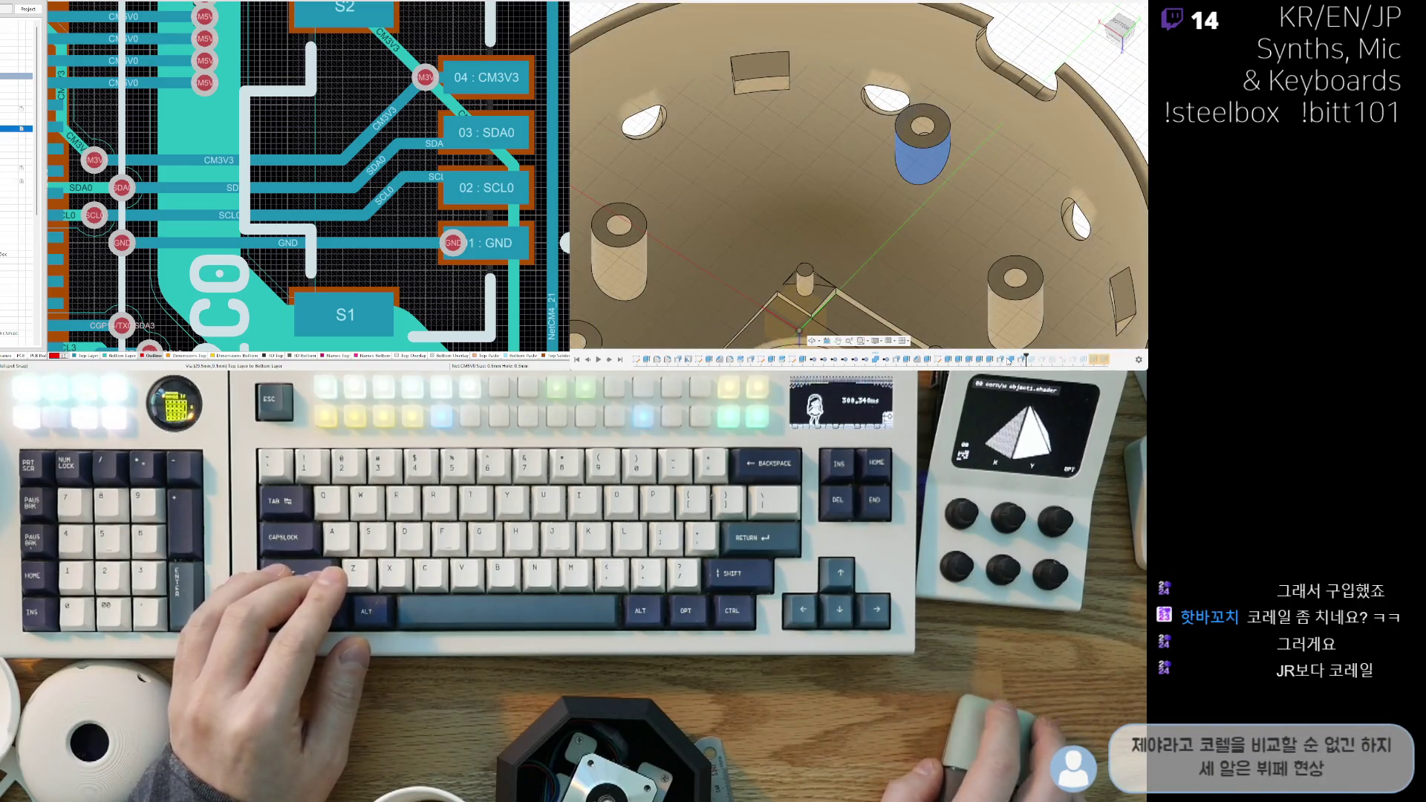
{"action": "scroll", "coordinate": [966, 222], "scroll_direction": "down", "scroll_amount": 5}
{"action": "mouse_move", "coordinate": [966, 223]}
{"action": "middle_mouse_down", "text": "shift"}
{"action": "mouse_move", "coordinate": [946, 181]}
{"action": "mouse_move", "coordinate": [1008, 277]}
{"action": "middle_mouse_up", "text": "shift"}
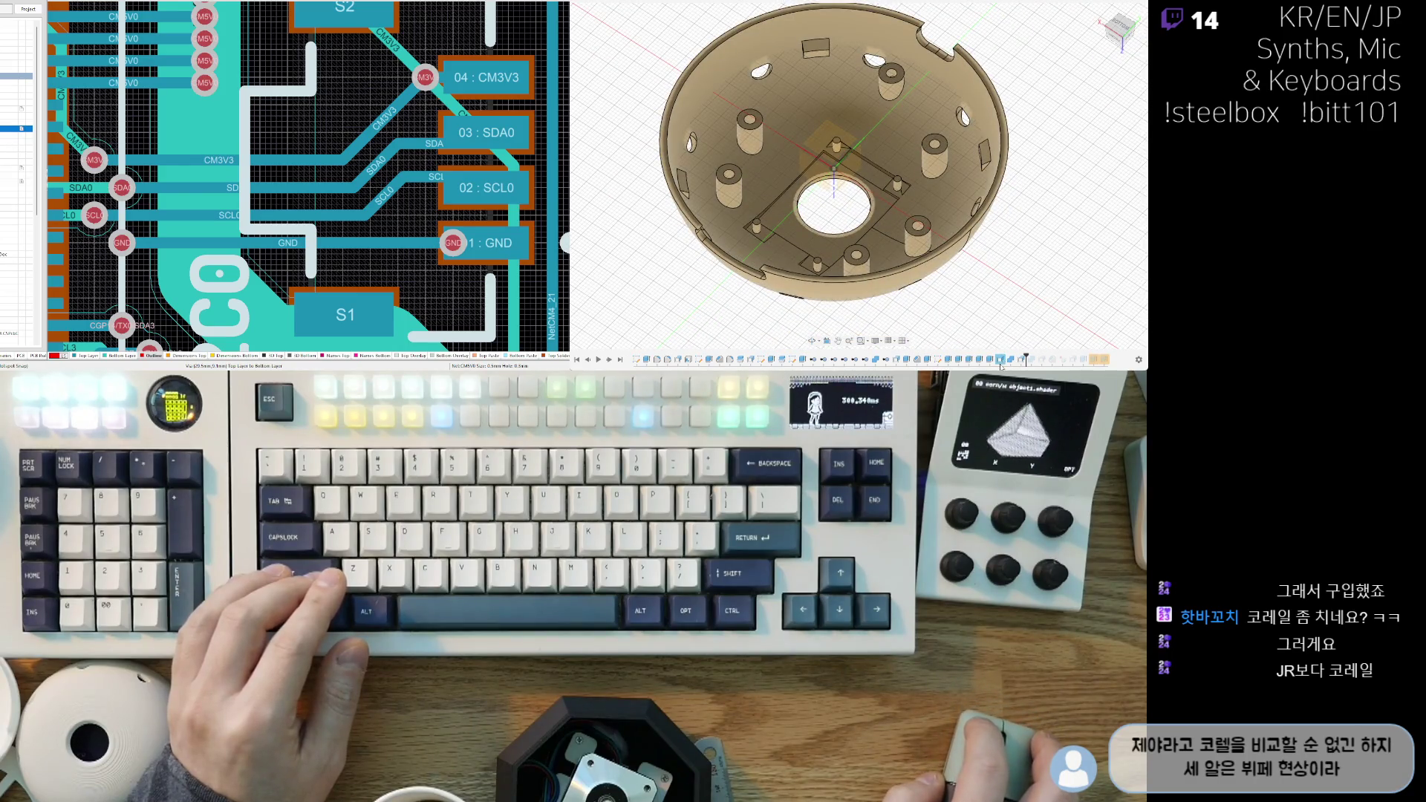
{"action": "scroll", "coordinate": [863, 188], "scroll_direction": "up", "scroll_amount": 8}
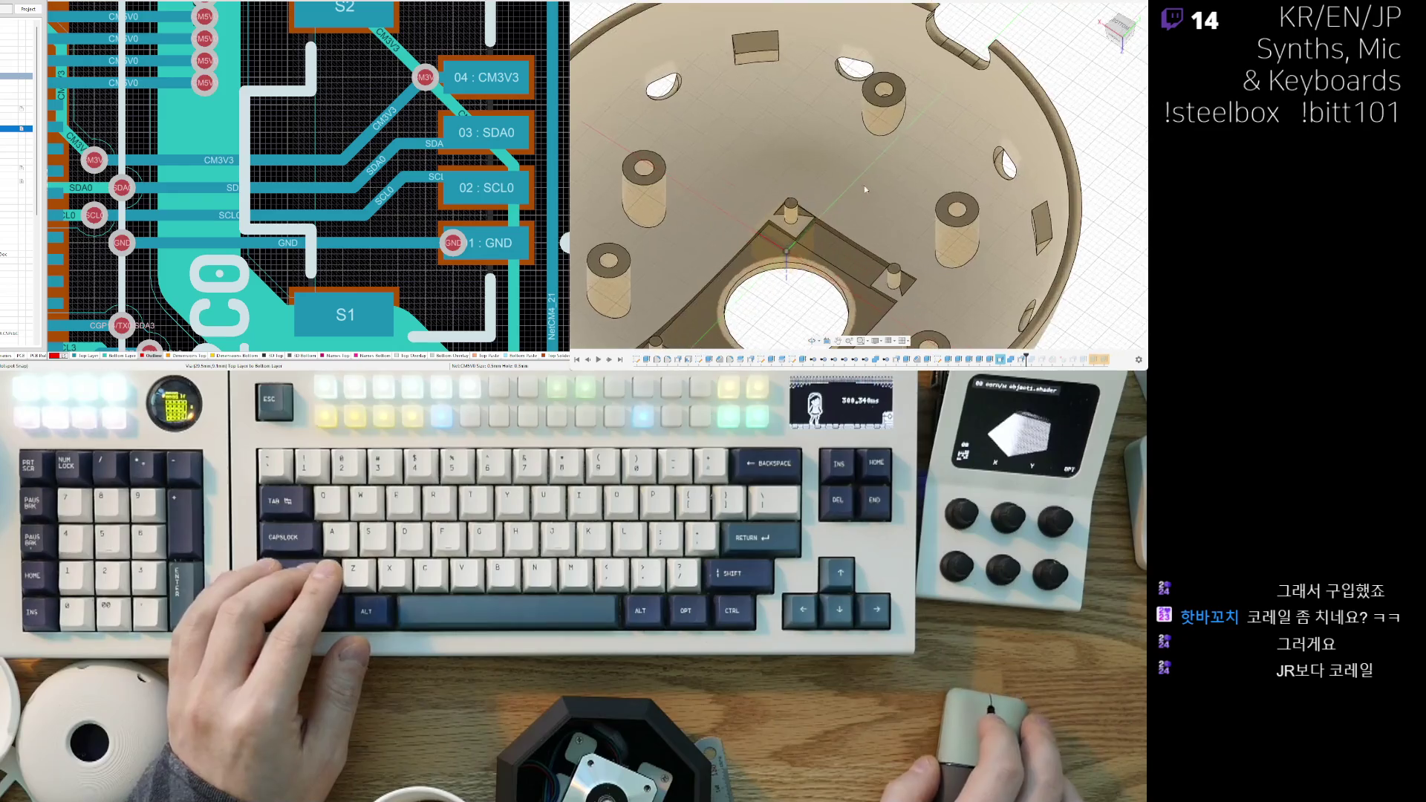
{"action": "scroll", "coordinate": [883, 111], "scroll_direction": "up", "scroll_amount": 5}
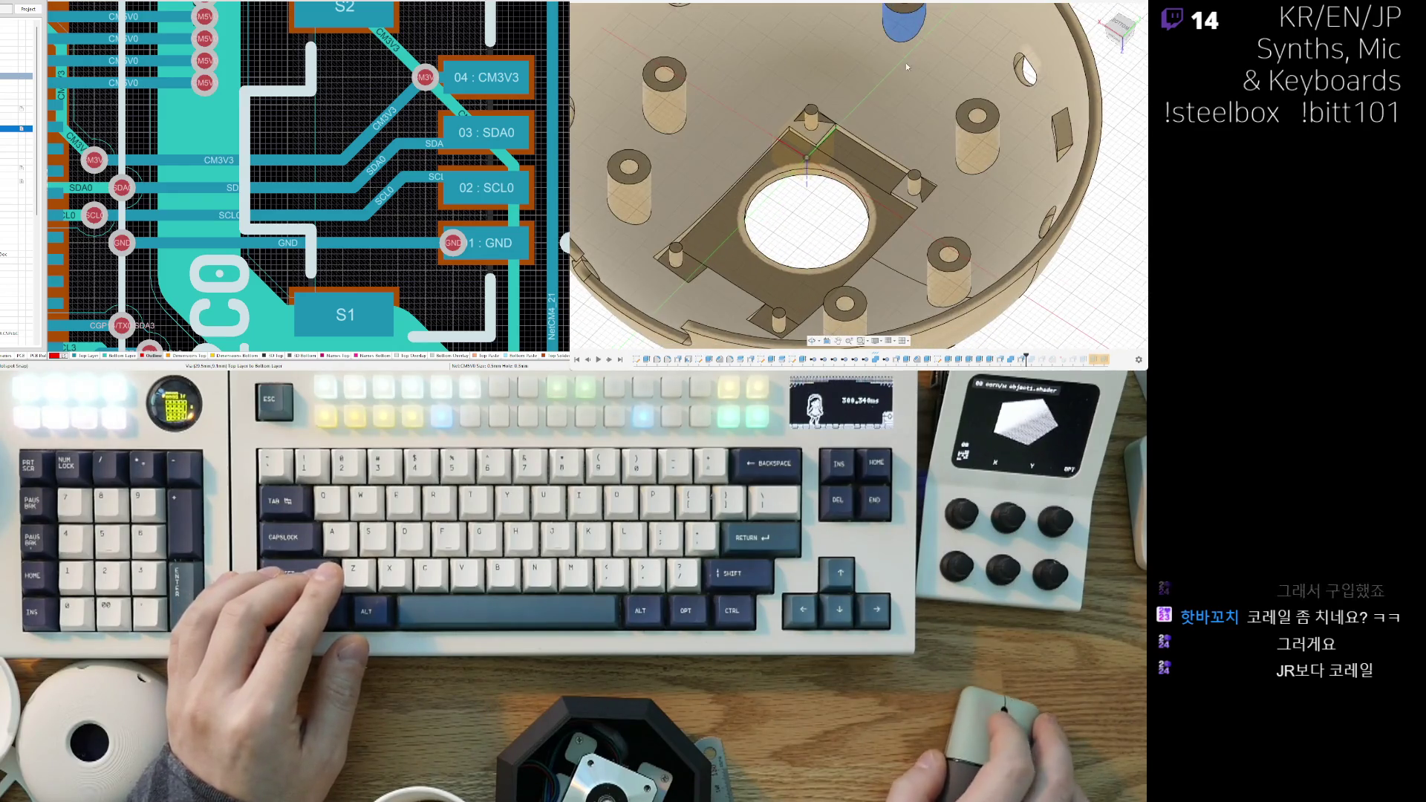
{"action": "left_click", "coordinate": [901, 113]}
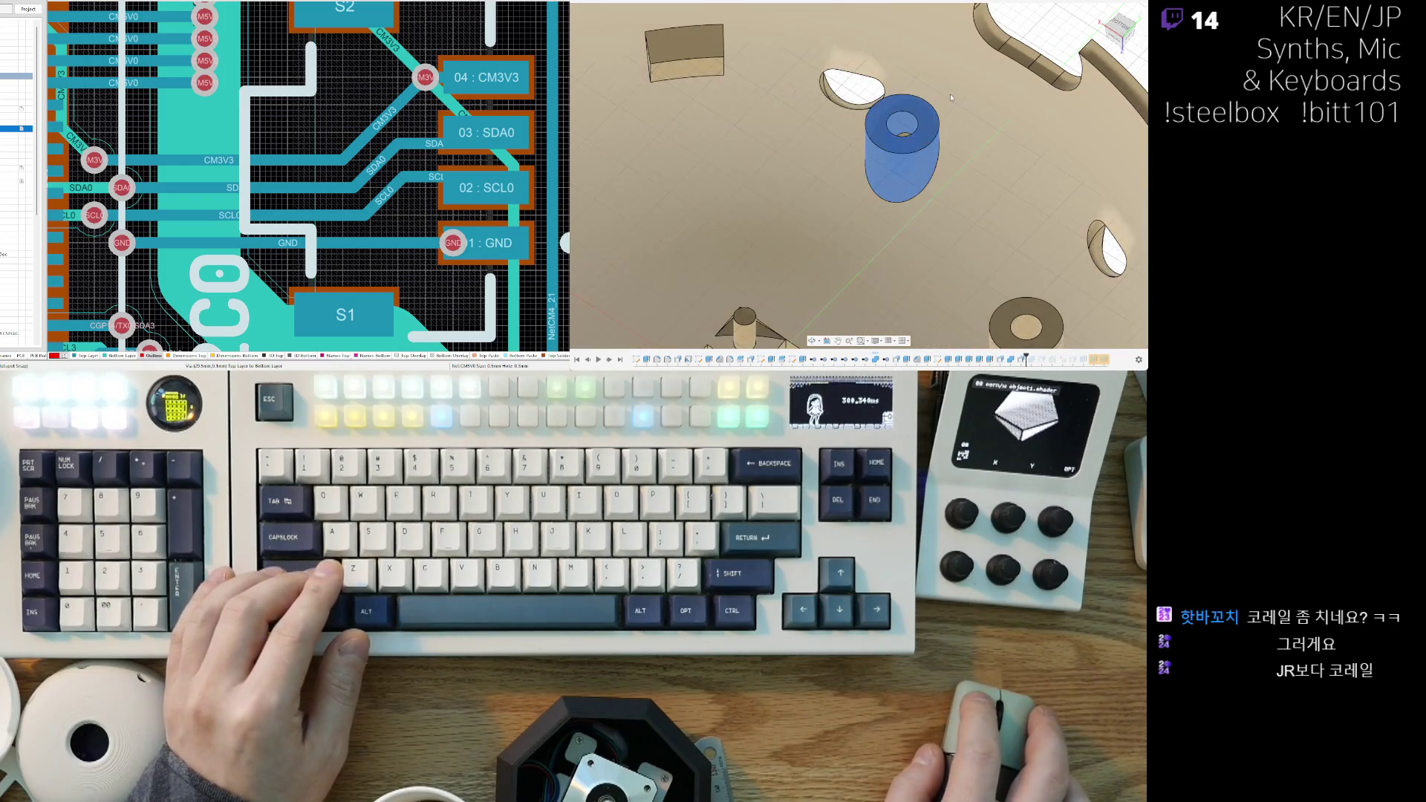
Step: Add the upper-left, right-hand and lower-right screw bosses to the selection, viewed from above
{"action": "scroll", "coordinate": [887, 136], "scroll_direction": "down", "scroll_amount": 10}
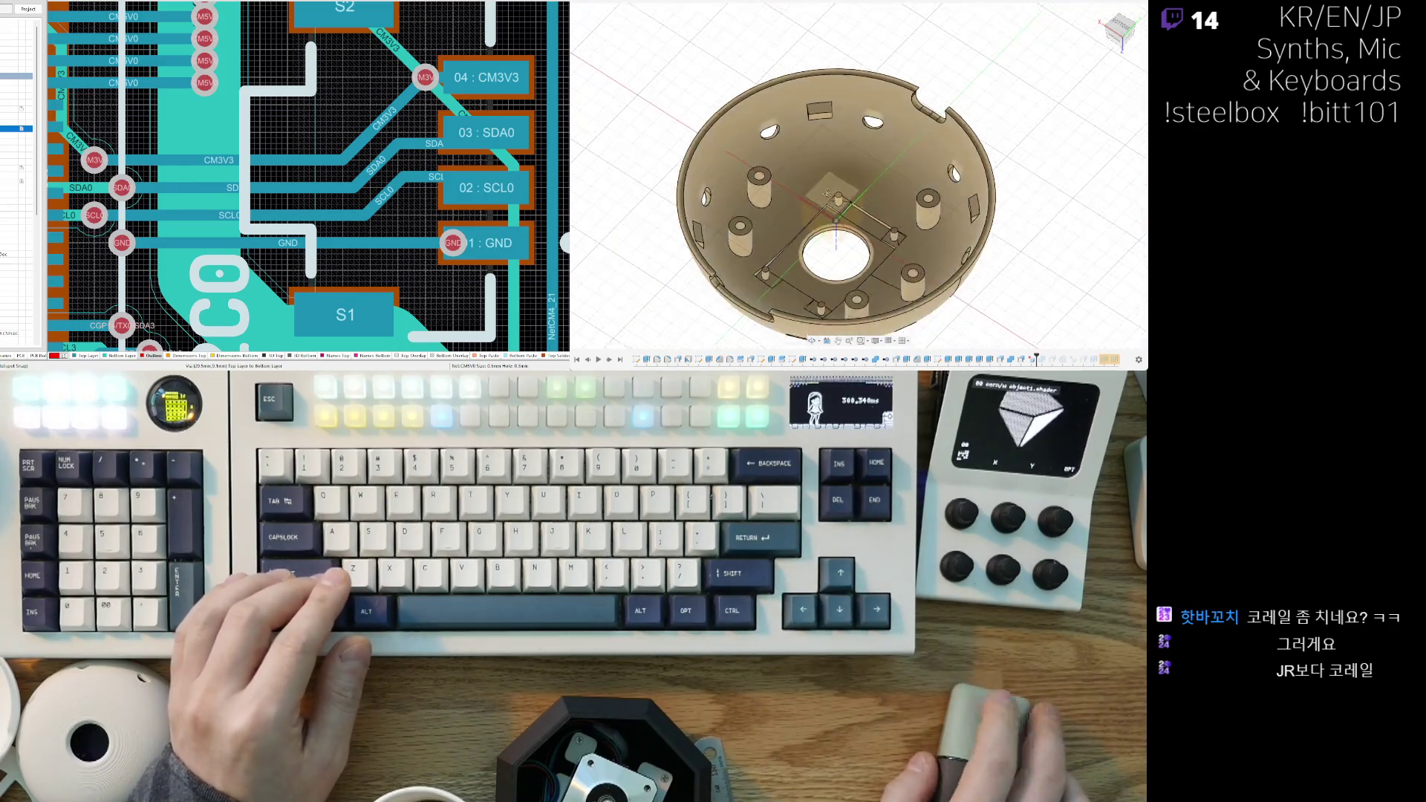
{"action": "scroll", "coordinate": [794, 143], "scroll_direction": "up", "scroll_amount": 5}
{"action": "left_click", "coordinate": [728, 127]}
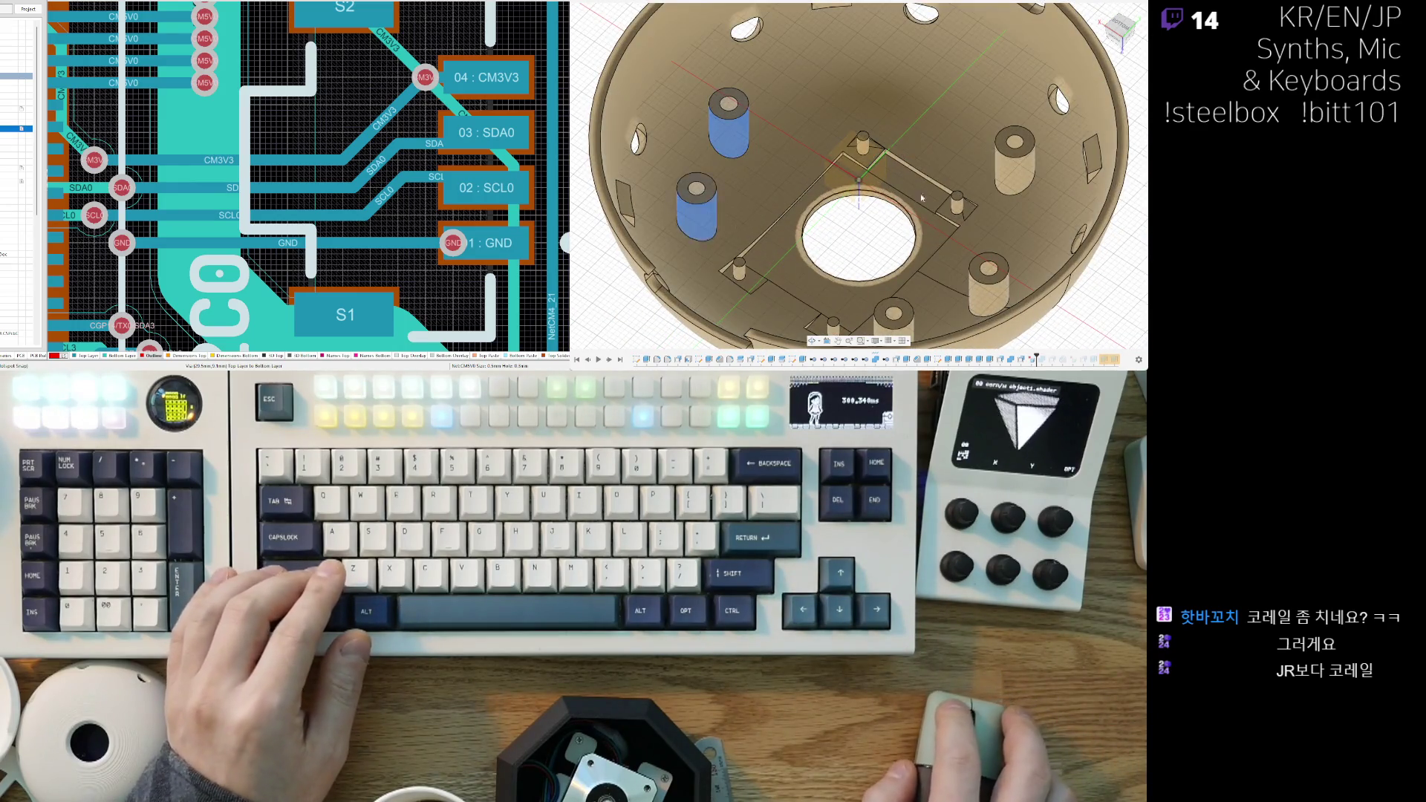
{"action": "left_click", "coordinate": [1014, 159]}
{"action": "left_click", "coordinate": [973, 289]}
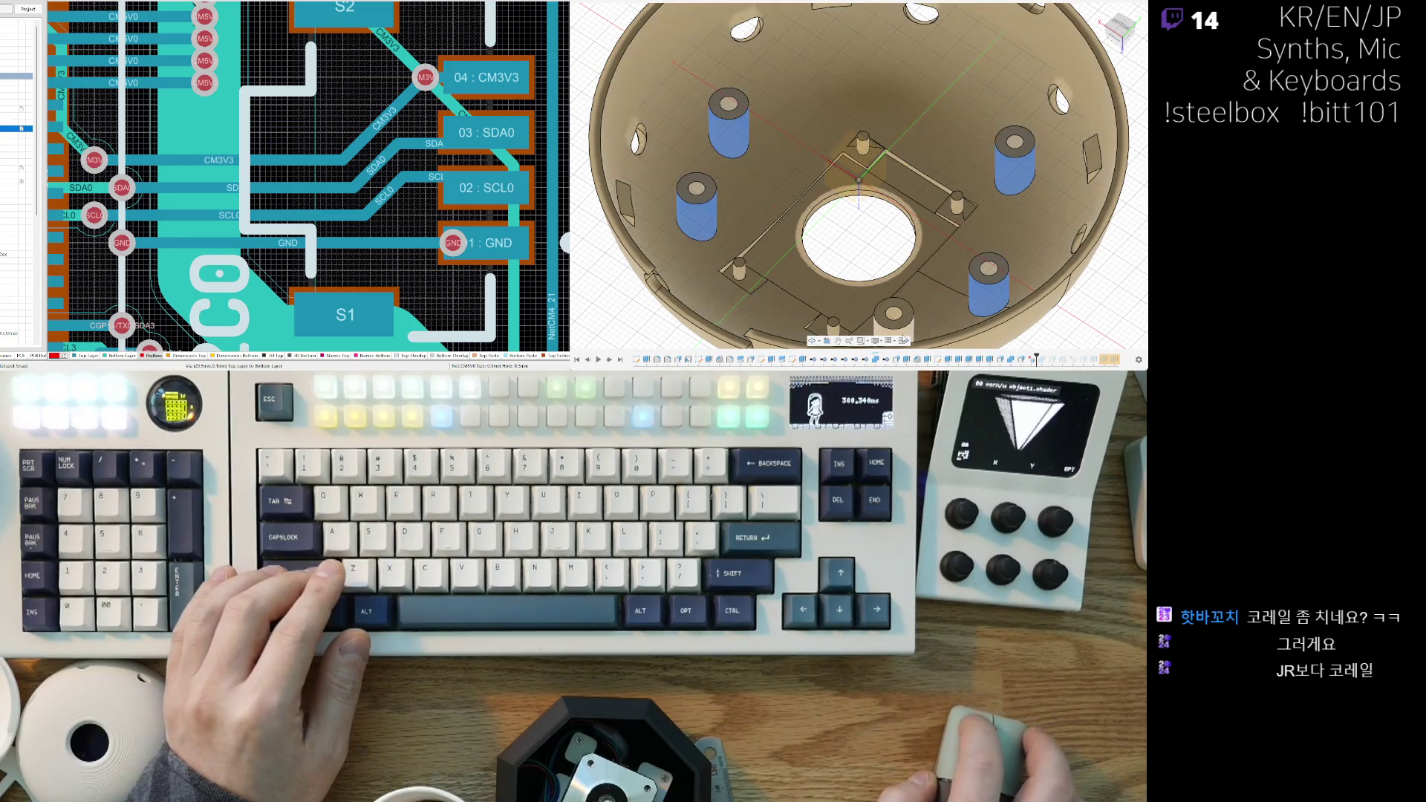
{"action": "middle_click_drag", "start_coordinate": [906, 335], "coordinate": [907, 195], "text": "shift"}
{"action": "middle_click_drag", "start_coordinate": [813, 173], "coordinate": [843, 162], "text": "shift"}
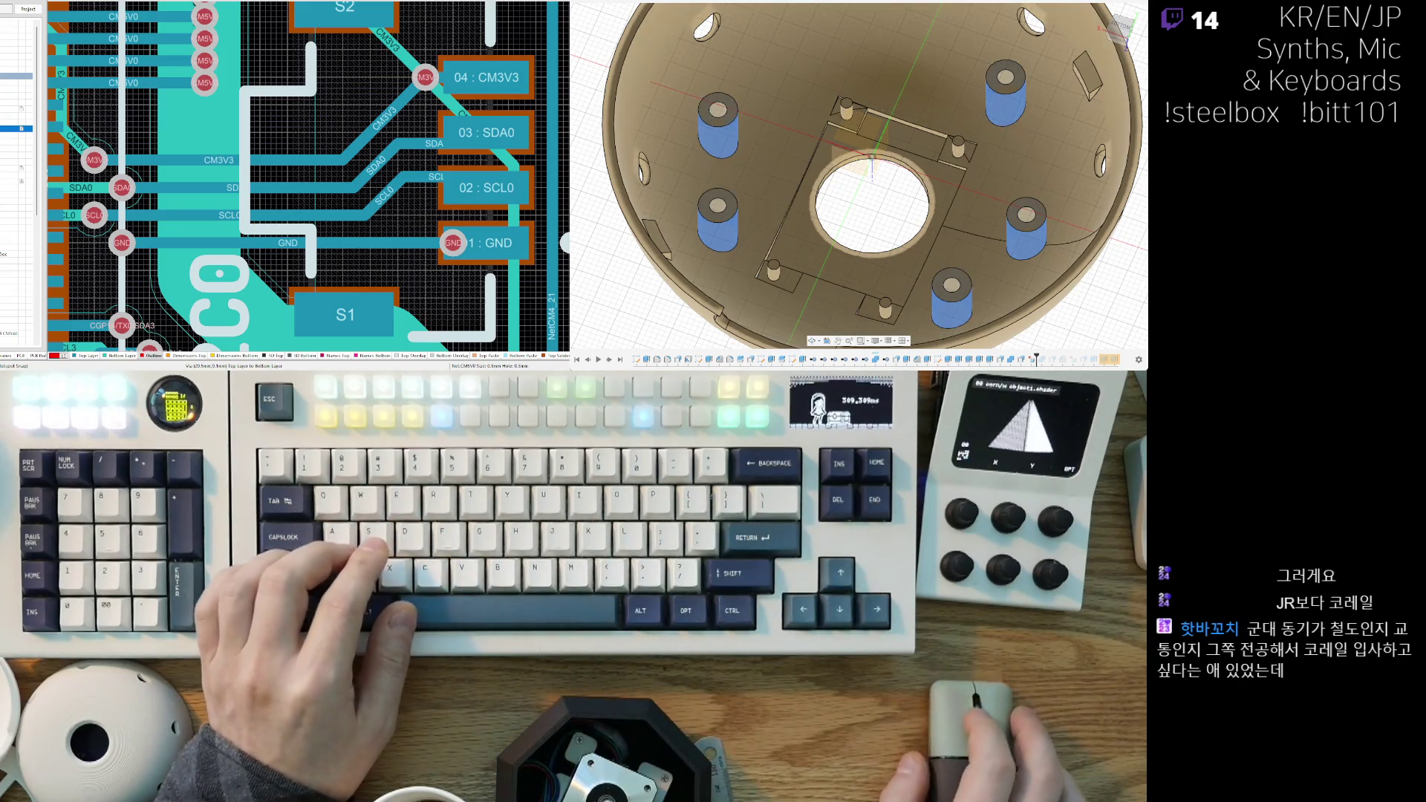
Step: Press Pull the selected screw bosses by 2 to make them thicker and taller
{"action": "scroll", "coordinate": [854, 199], "scroll_direction": "down", "scroll_amount": 3}
{"action": "middle_click_drag", "start_coordinate": [839, 189], "coordinate": [853, 199], "text": "shift"}
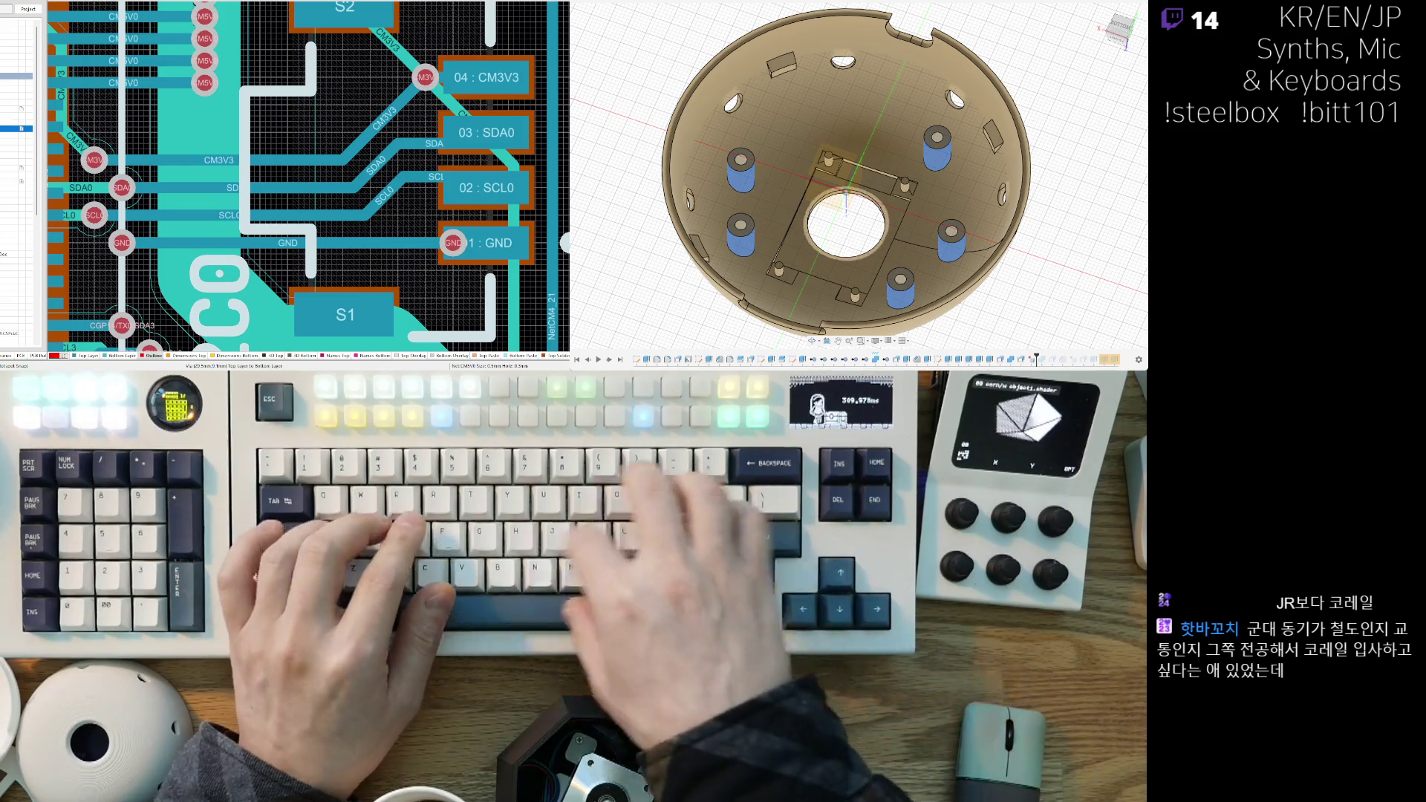
{"action": "middle_click_drag", "start_coordinate": [809, 256], "coordinate": [787, 253]}
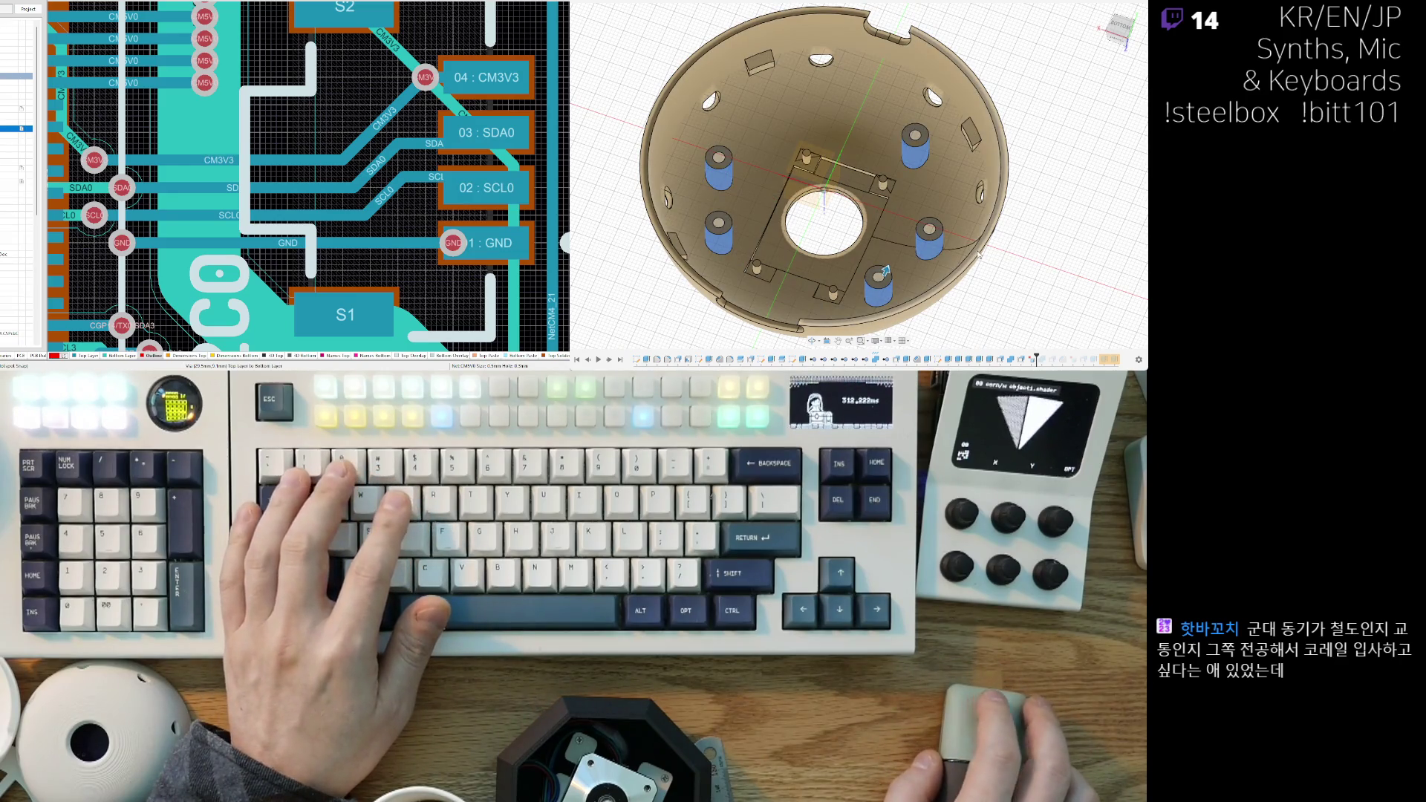
{"action": "type", "text": "2"}
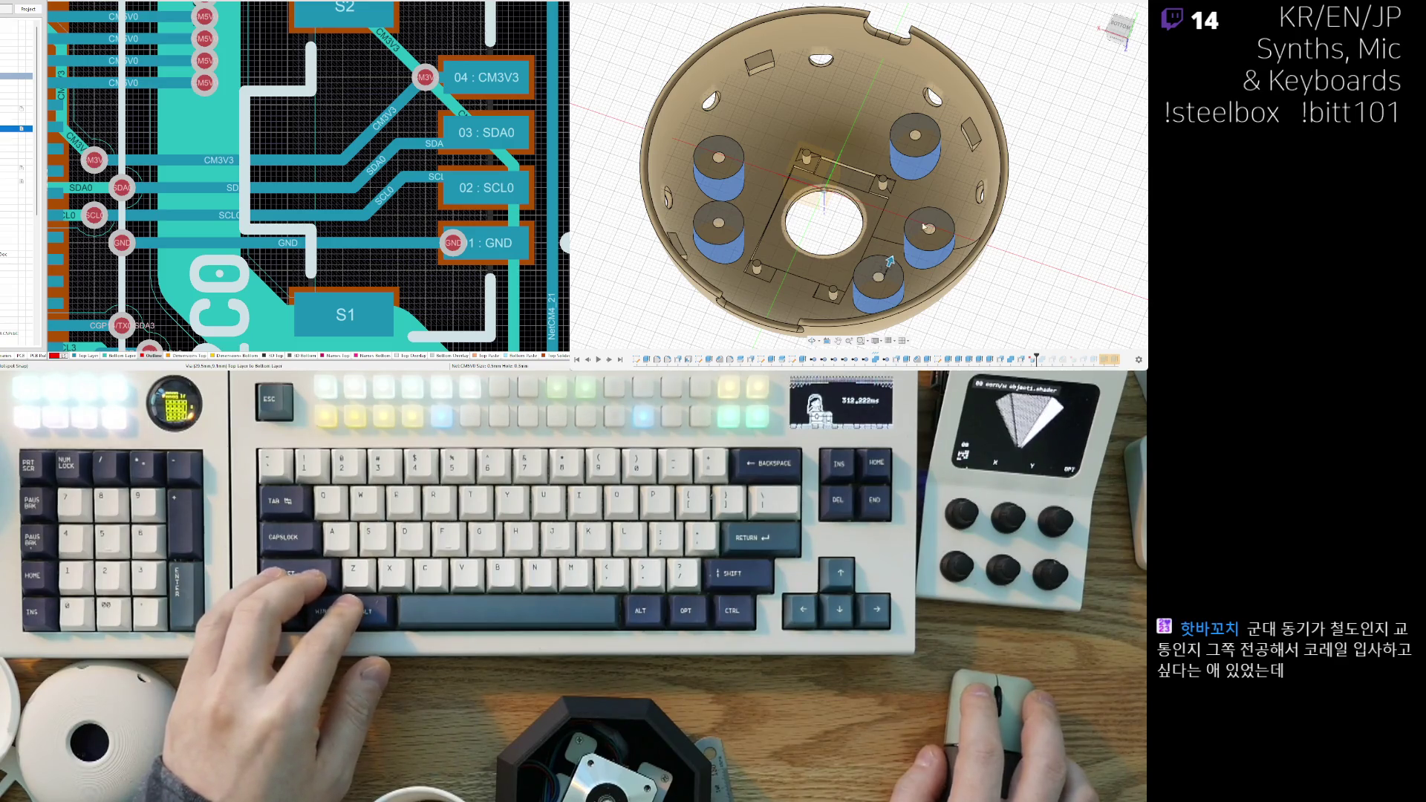
{"action": "mouse_move", "coordinate": [890, 261]}
{"action": "middle_mouse_down", "text": "shift"}
{"action": "mouse_move", "coordinate": [893, 208]}
{"action": "mouse_move", "coordinate": [888, 282]}
{"action": "mouse_move", "coordinate": [889, 201]}
{"action": "middle_mouse_up", "text": "shift"}
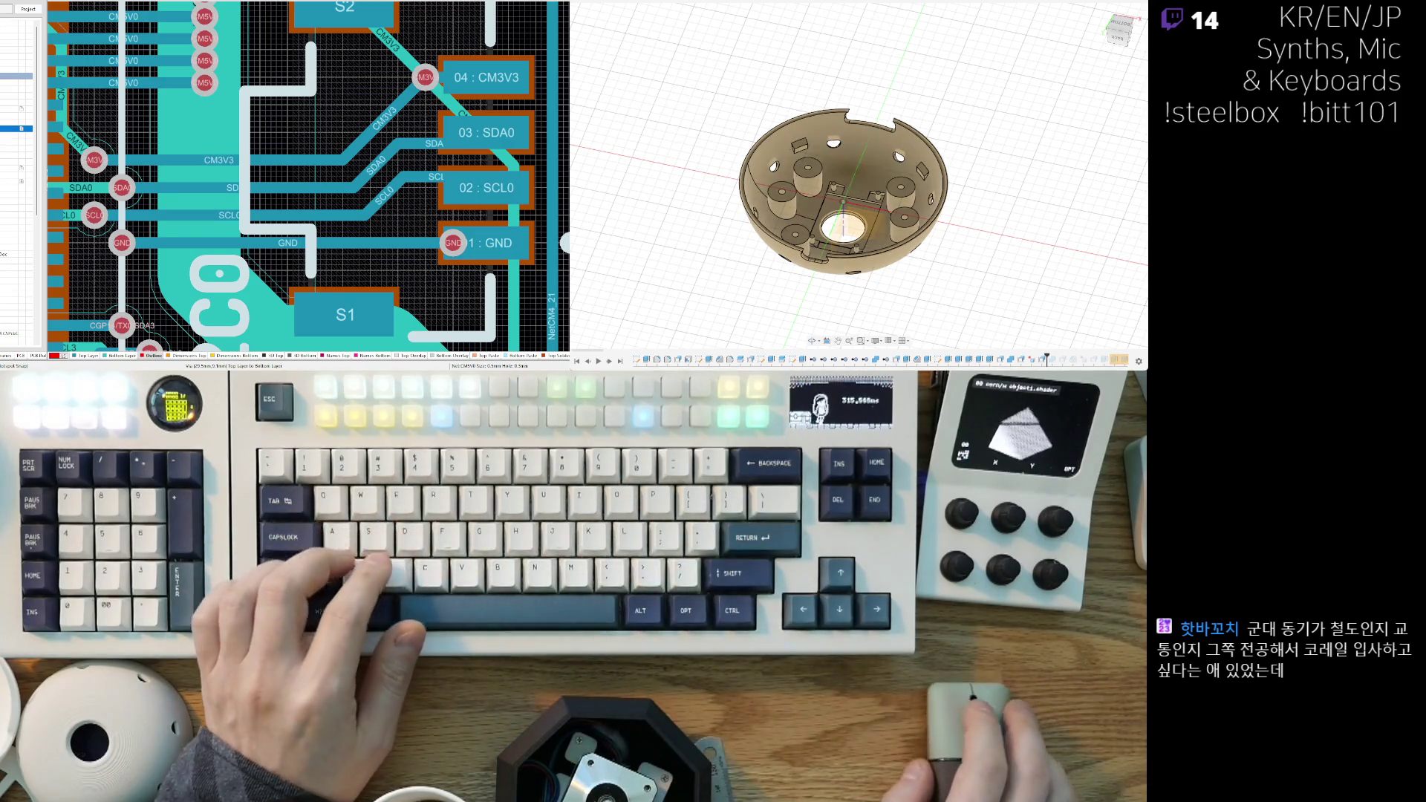
{"action": "scroll", "coordinate": [845, 314], "scroll_direction": "down", "scroll_amount": 3}
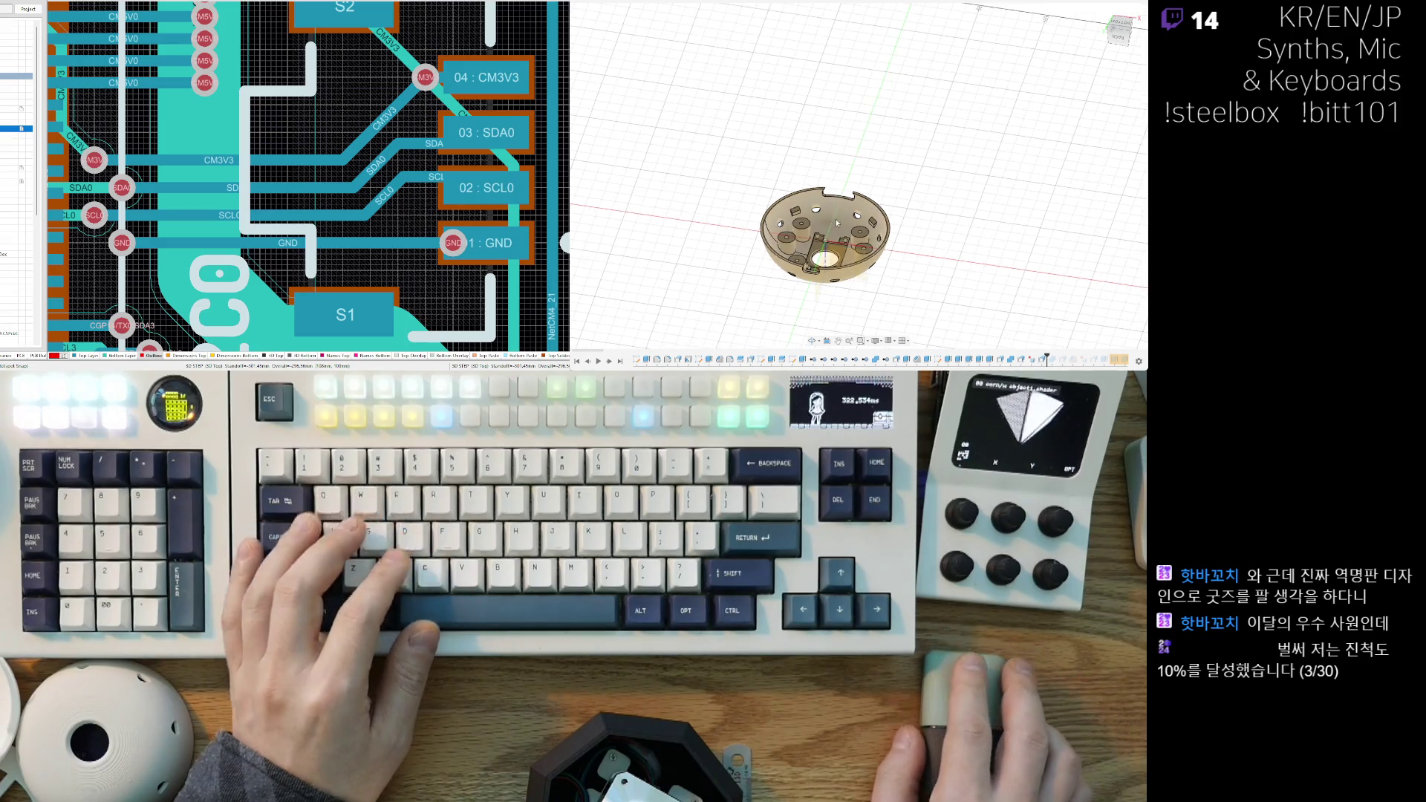
{"action": "scroll", "coordinate": [835, 219], "scroll_direction": "up", "scroll_amount": 3}
{"action": "mouse_move", "coordinate": [835, 218]}
{"action": "middle_mouse_down", "text": "shift"}
{"action": "mouse_move", "coordinate": [846, 275]}
{"action": "mouse_move", "coordinate": [890, 280]}
{"action": "middle_mouse_up", "text": "shift"}
{"action": "middle_click_drag", "start_coordinate": [766, 306], "coordinate": [799, 196], "text": "shift"}
{"action": "scroll", "coordinate": [799, 196], "scroll_direction": "up", "scroll_amount": 3}
{"action": "scroll", "coordinate": [800, 196], "scroll_direction": "up", "scroll_amount": 2}
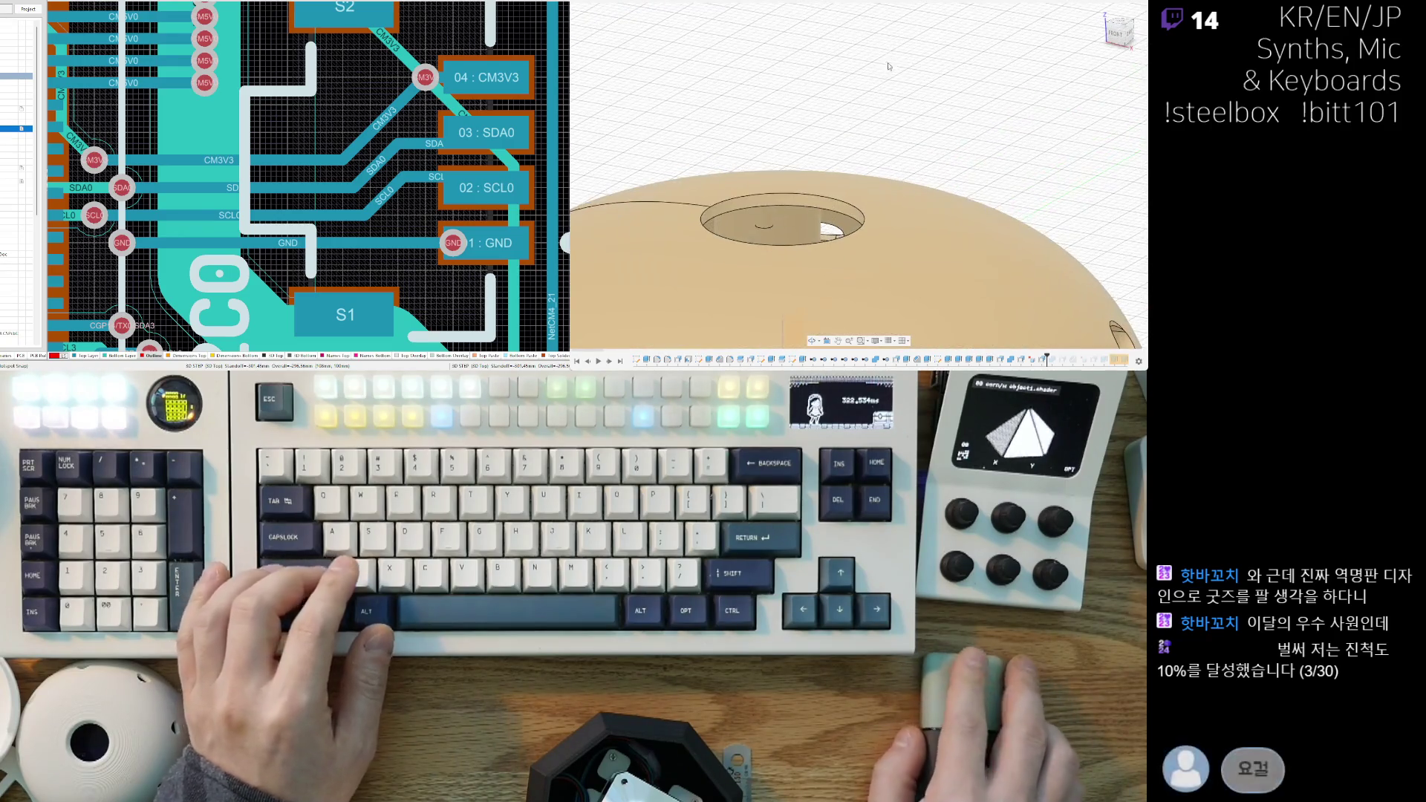
{"action": "scroll", "coordinate": [884, 146], "scroll_direction": "up", "scroll_amount": 2}
{"action": "scroll", "coordinate": [884, 147], "scroll_direction": "down", "scroll_amount": 3}
{"action": "mouse_move", "coordinate": [883, 146]}
{"action": "middle_mouse_down", "text": "shift"}
{"action": "mouse_move", "coordinate": [877, 194]}
{"action": "mouse_move", "coordinate": [910, 225]}
{"action": "mouse_move", "coordinate": [907, 182]}
{"action": "mouse_move", "coordinate": [872, 264]}
{"action": "mouse_move", "coordinate": [890, 256]}
{"action": "mouse_move", "coordinate": [885, 282]}
{"action": "middle_mouse_up", "text": "shift"}
{"action": "scroll", "coordinate": [875, 197], "scroll_direction": "up", "scroll_amount": 3}
{"action": "scroll", "coordinate": [876, 197], "scroll_direction": "down", "scroll_amount": 5}
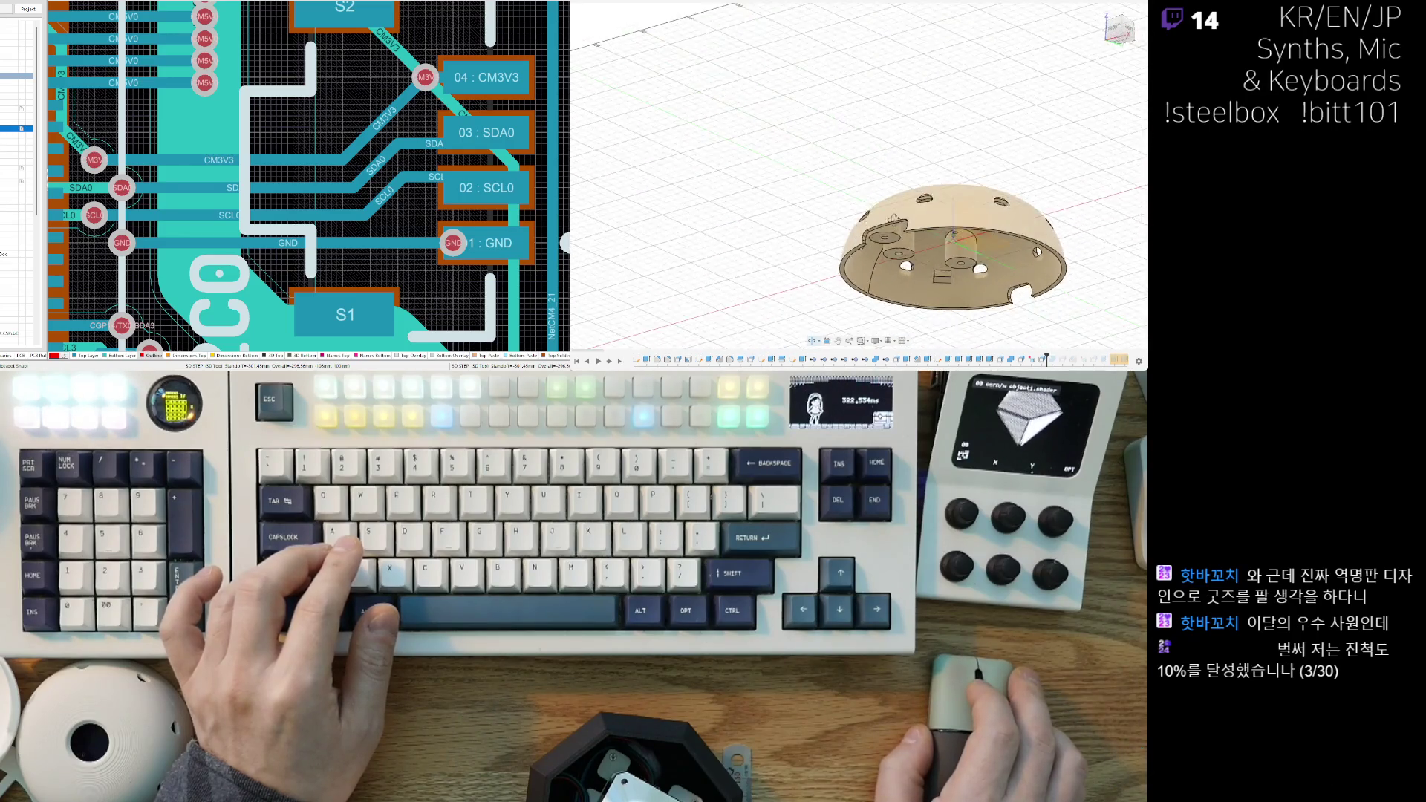
{"action": "scroll", "coordinate": [949, 227], "scroll_direction": "up", "scroll_amount": 10}
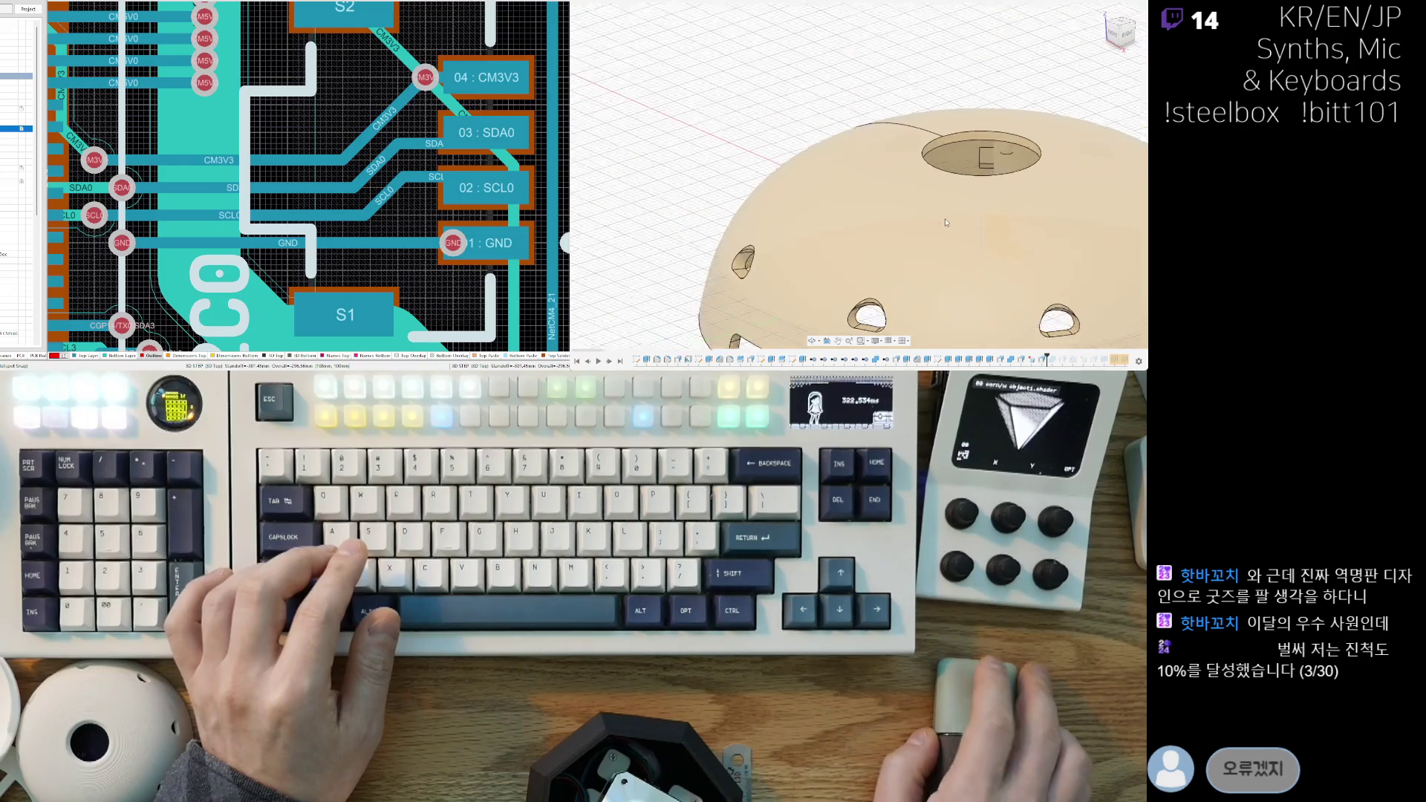
{"action": "scroll", "coordinate": [936, 238], "scroll_direction": "up", "scroll_amount": 3}
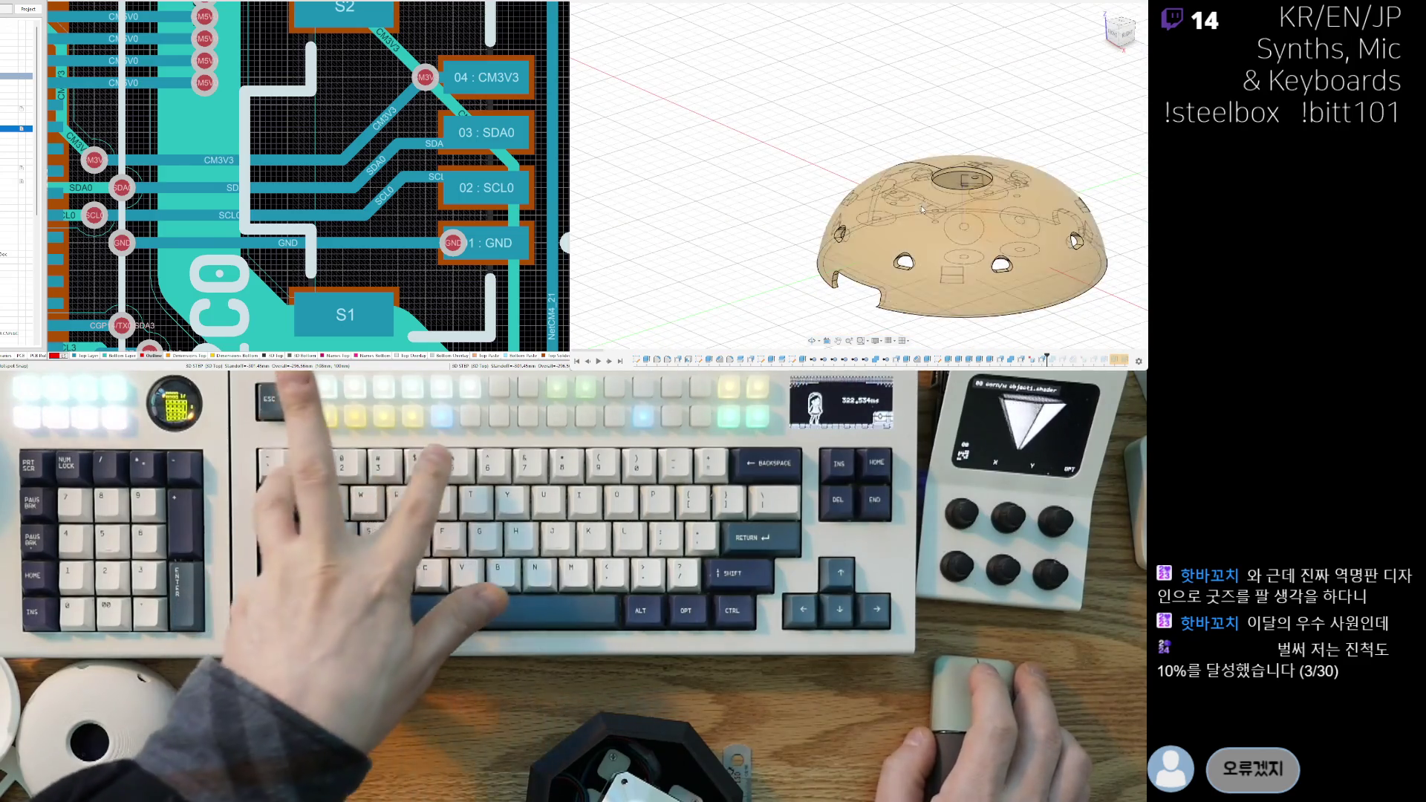
{"action": "scroll", "coordinate": [933, 253], "scroll_direction": "up", "scroll_amount": 5}
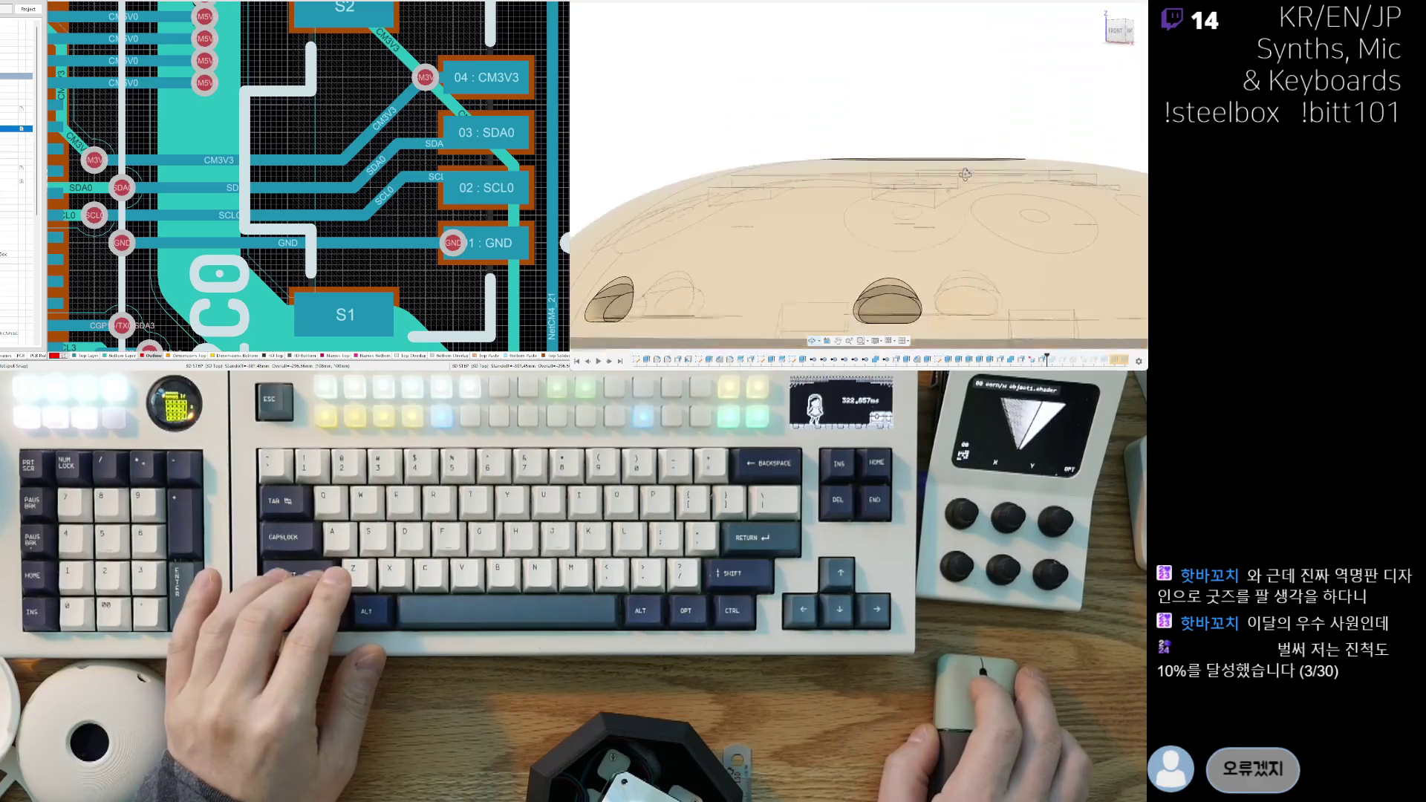
{"action": "middle_click_drag", "start_coordinate": [963, 175], "coordinate": [953, 202], "text": "shift"}
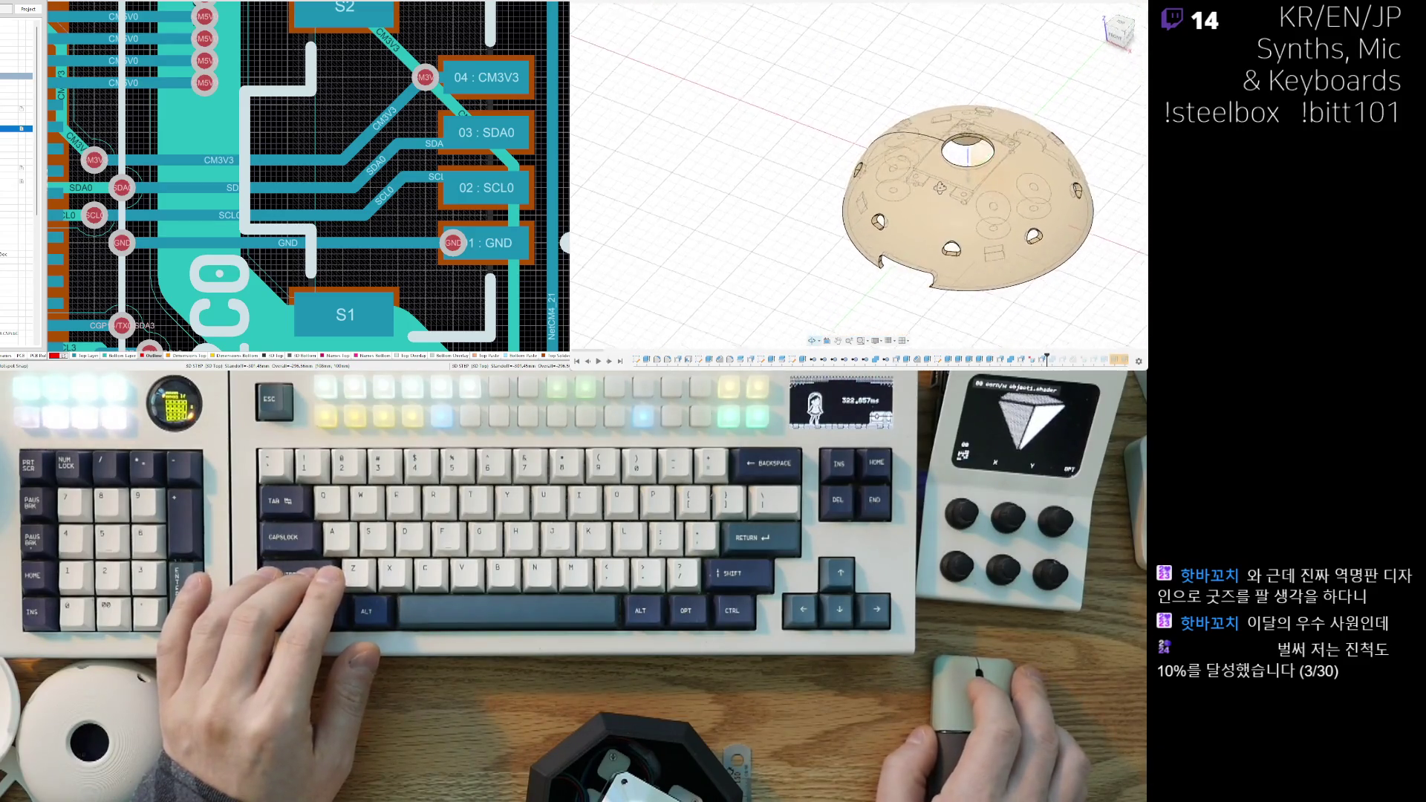
{"action": "scroll", "coordinate": [954, 186], "scroll_direction": "up", "scroll_amount": 3}
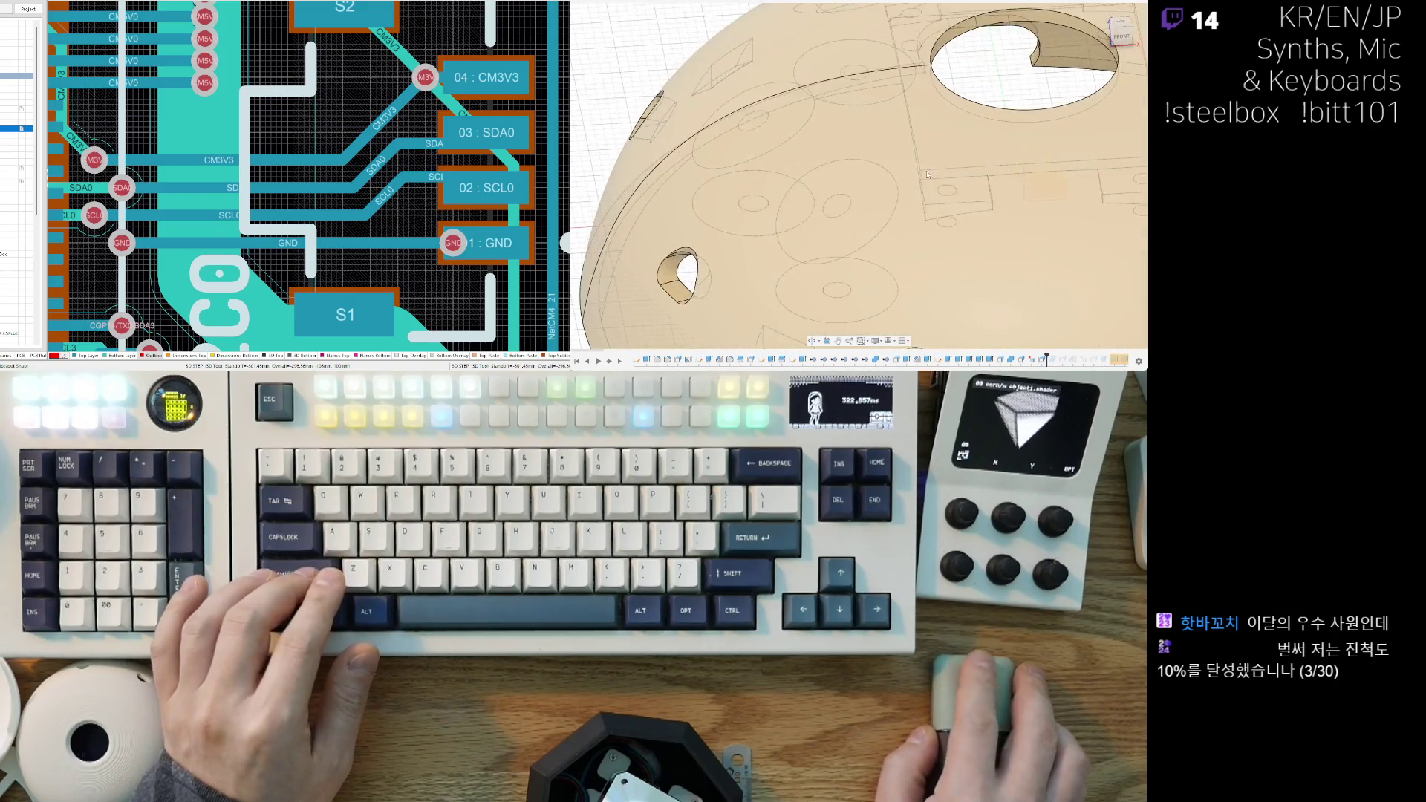
{"action": "middle_click_drag", "start_coordinate": [924, 175], "coordinate": [1026, 148], "text": "shift"}
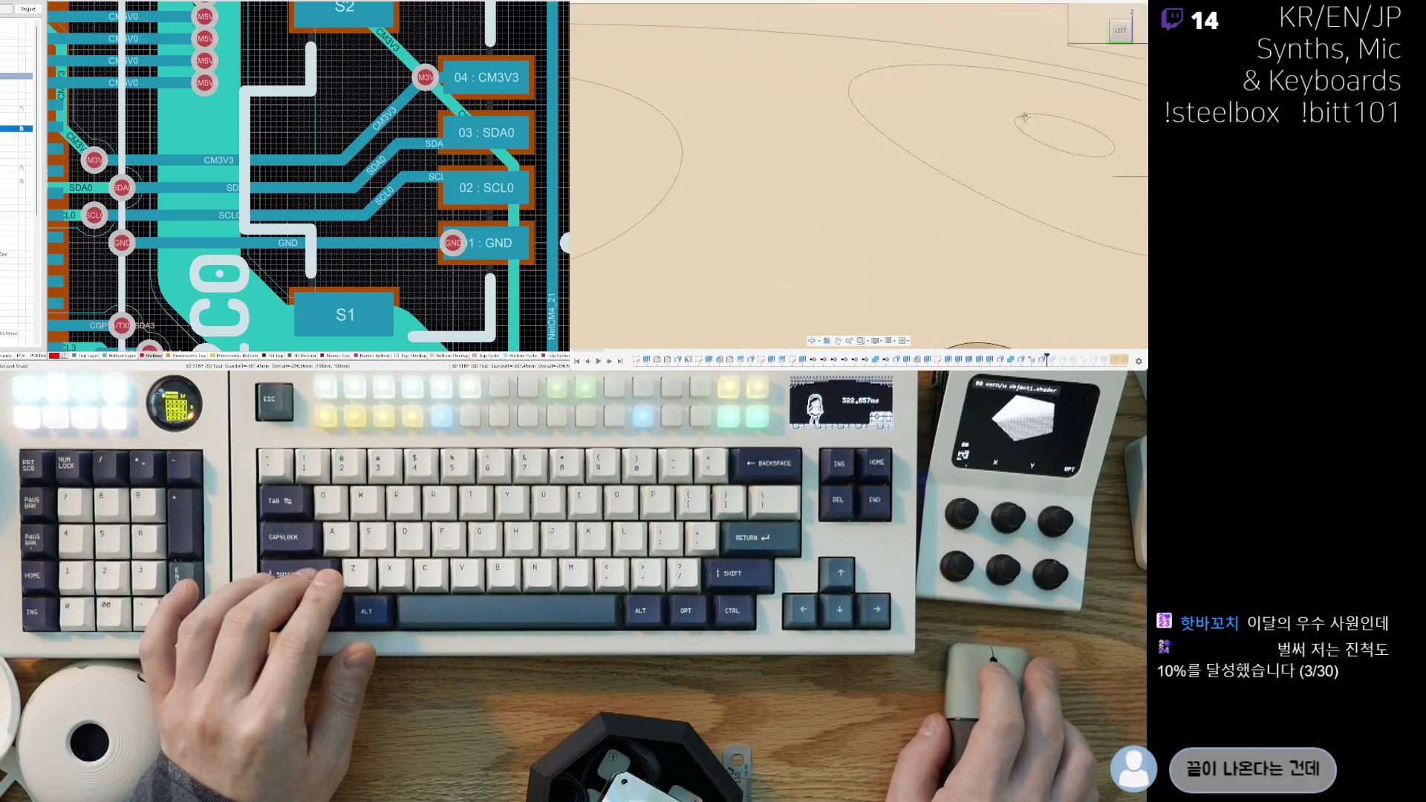
{"action": "scroll", "coordinate": [1027, 156], "scroll_direction": "down", "scroll_amount": 5}
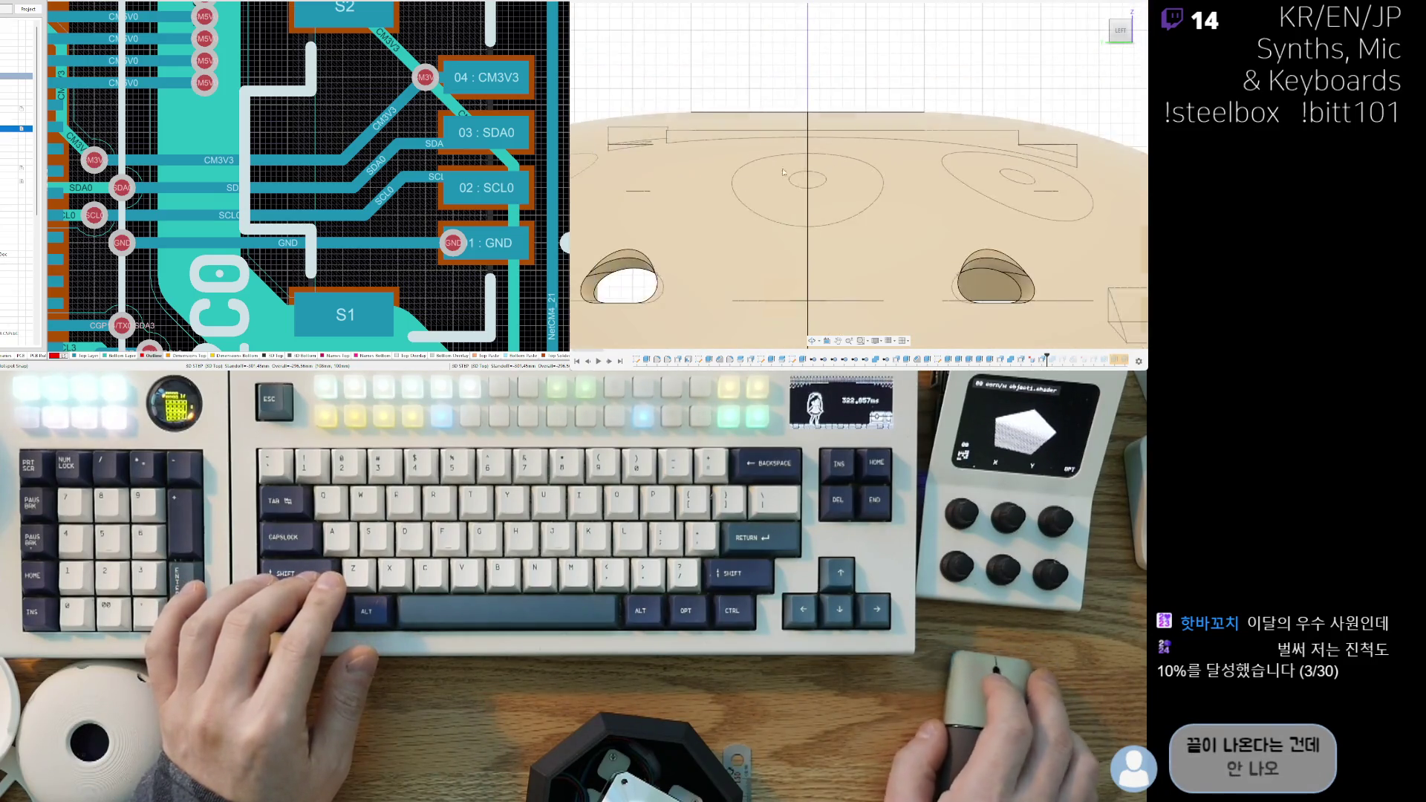
{"action": "key", "text": "shift+F6"}
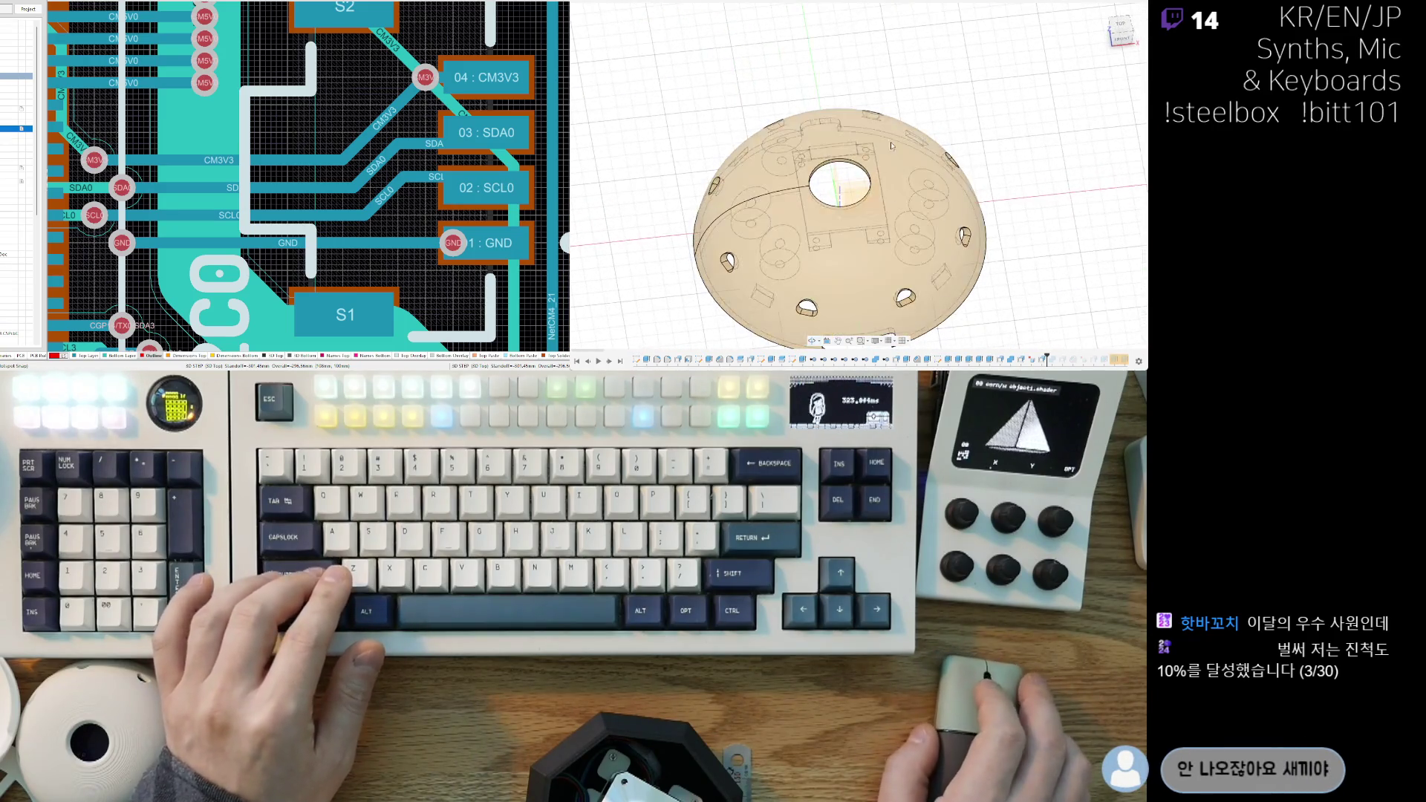
Step: Fillet the central hole's edge, dragging the handle to size the bevel
{"action": "middle_click_drag", "start_coordinate": [789, 186], "coordinate": [789, 2], "text": "shift"}
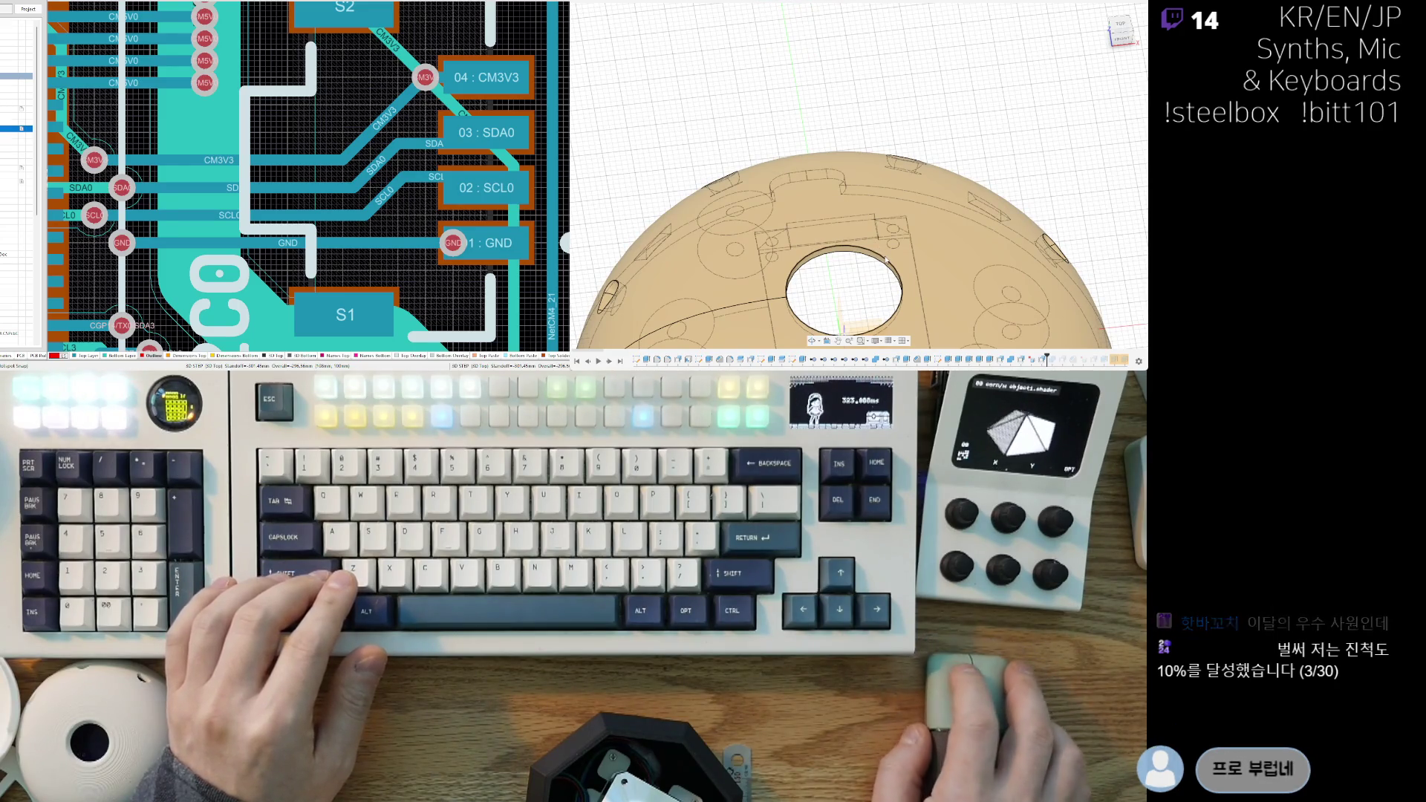
{"action": "middle_click_drag", "start_coordinate": [881, 258], "coordinate": [854, 172]}
{"action": "scroll", "coordinate": [854, 172], "scroll_direction": "up", "scroll_amount": 4}
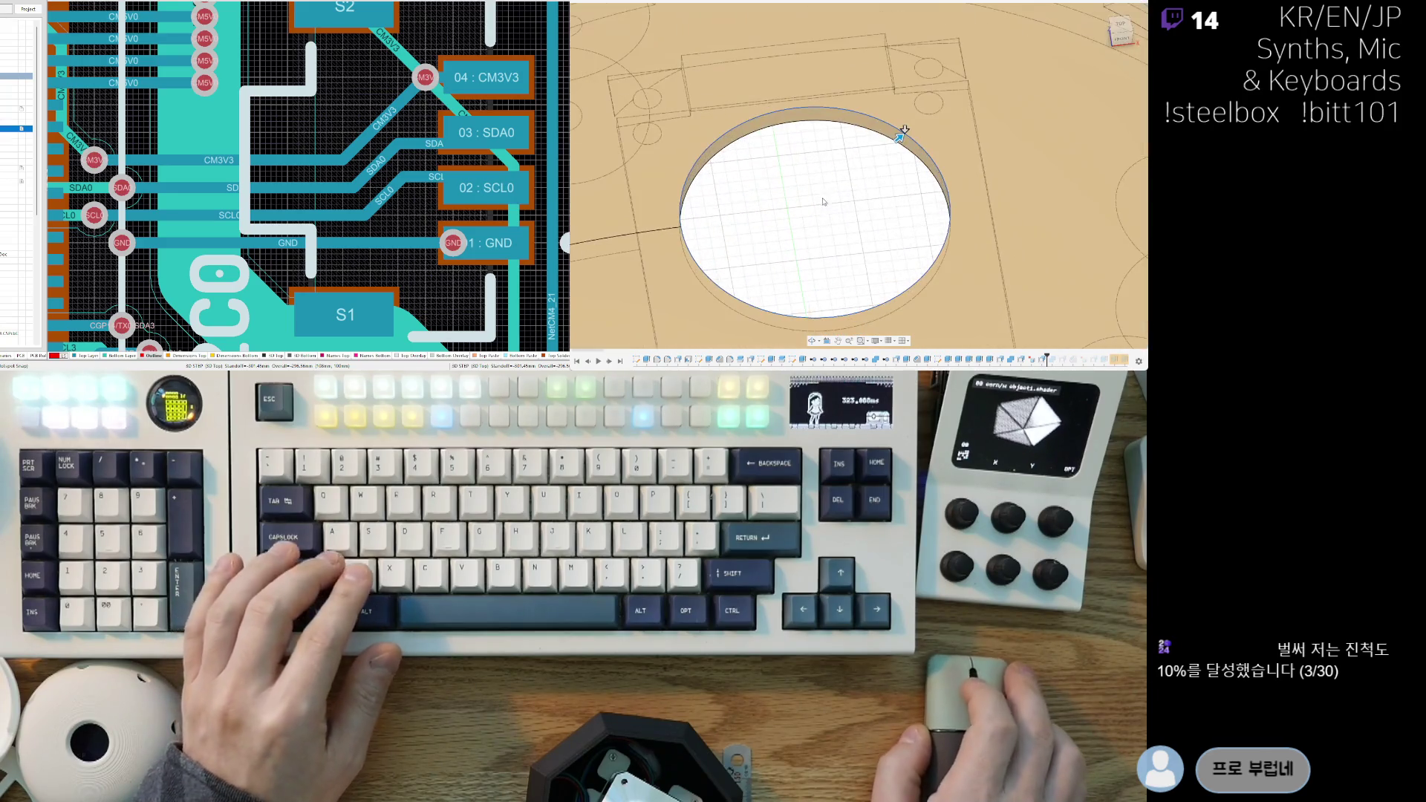
{"action": "key", "text": "Return"}
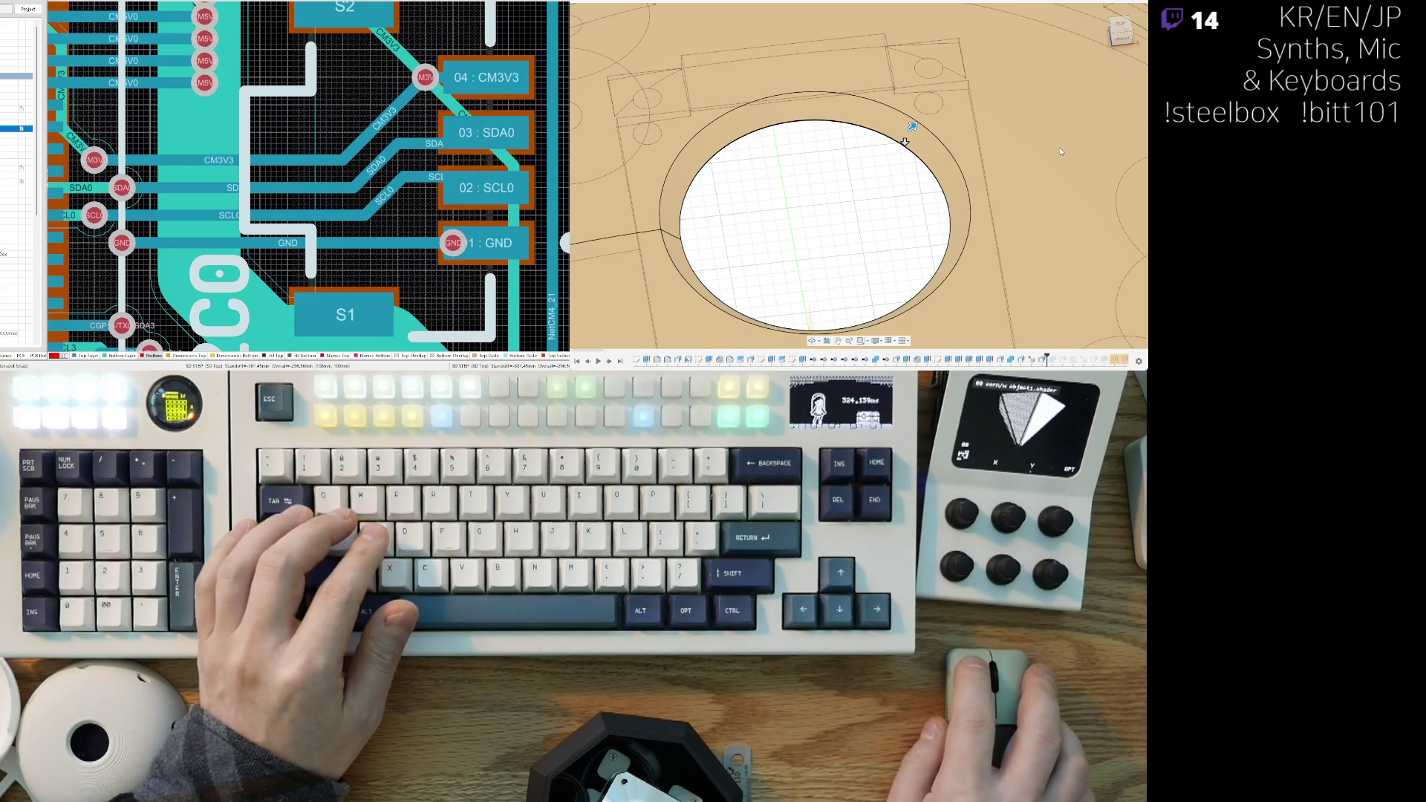
{"action": "left_click_drag", "start_coordinate": [912, 126], "coordinate": [907, 132]}
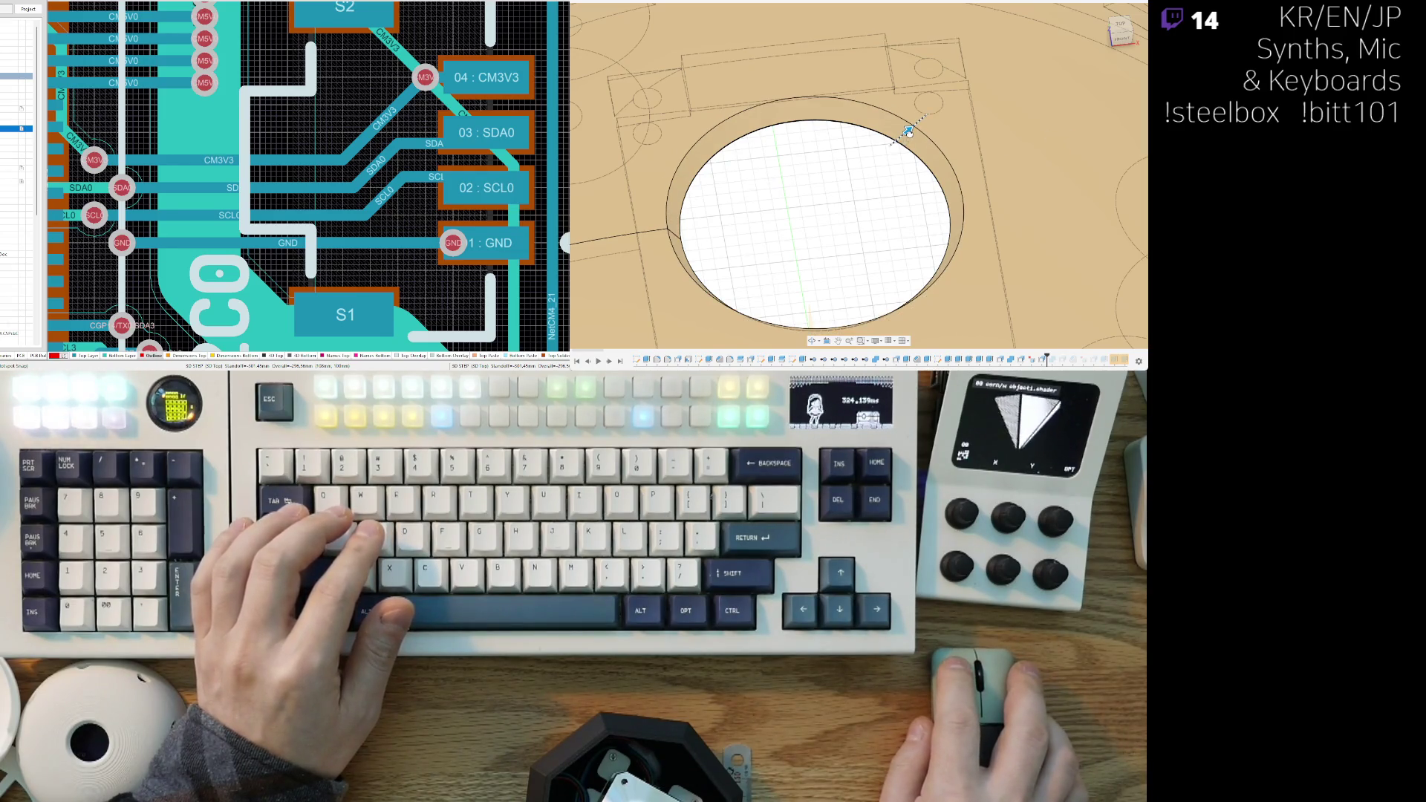
{"action": "middle_click_drag", "start_coordinate": [908, 132], "coordinate": [926, 171], "text": "shift"}
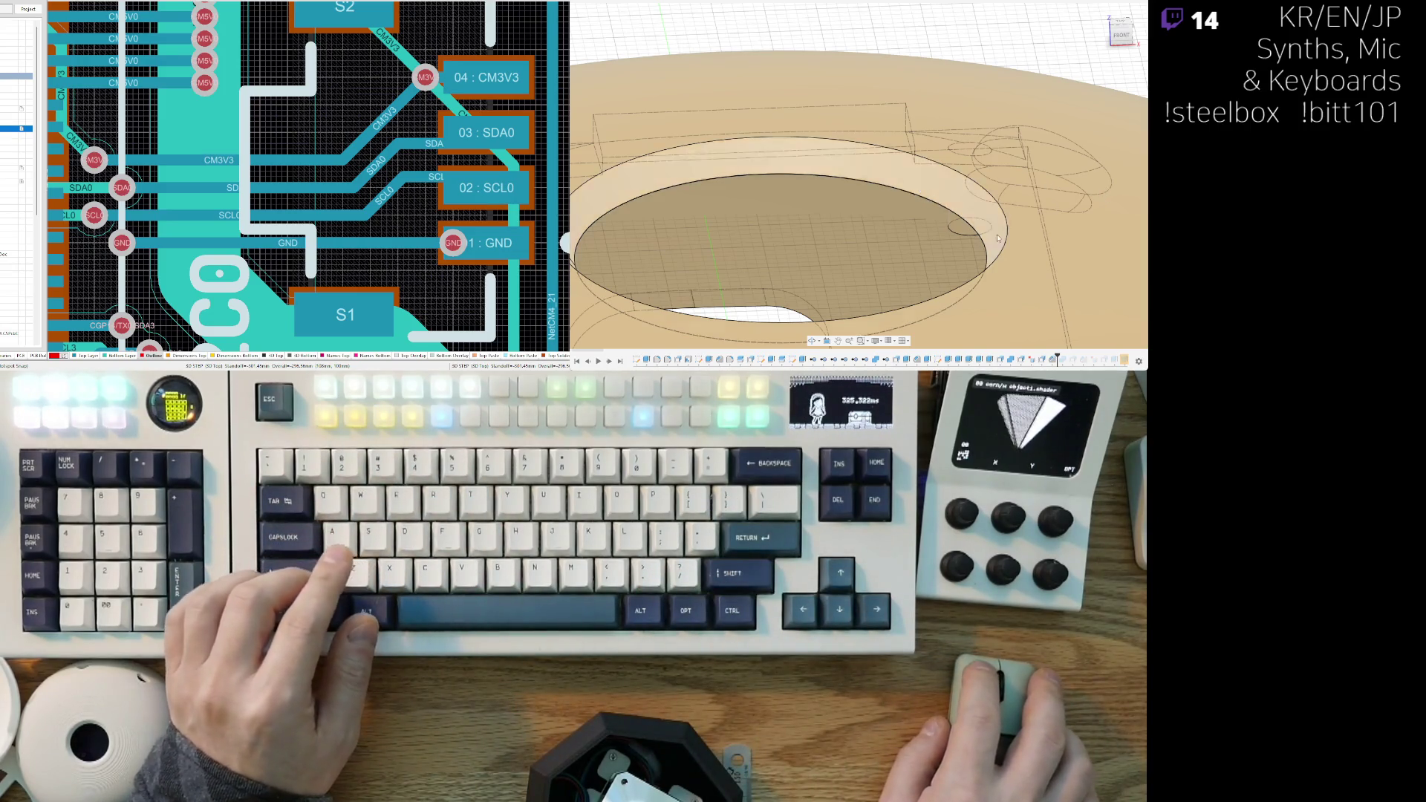
Step: Zoom out to side and angled top views of the dome to check the softened rim
{"action": "scroll", "coordinate": [932, 164], "scroll_direction": "down", "scroll_amount": 5}
{"action": "mouse_move", "coordinate": [932, 164]}
{"action": "middle_mouse_down", "text": "shift"}
{"action": "mouse_move", "coordinate": [826, 268]}
{"action": "mouse_move", "coordinate": [831, 315]}
{"action": "mouse_move", "coordinate": [911, 295]}
{"action": "mouse_move", "coordinate": [845, 233]}
{"action": "middle_mouse_up", "text": "shift"}
{"action": "scroll", "coordinate": [827, 267], "scroll_direction": "down", "scroll_amount": 5}
{"action": "scroll", "coordinate": [844, 233], "scroll_direction": "up", "scroll_amount": 6}
{"action": "scroll", "coordinate": [844, 233], "scroll_direction": "down", "scroll_amount": 3}
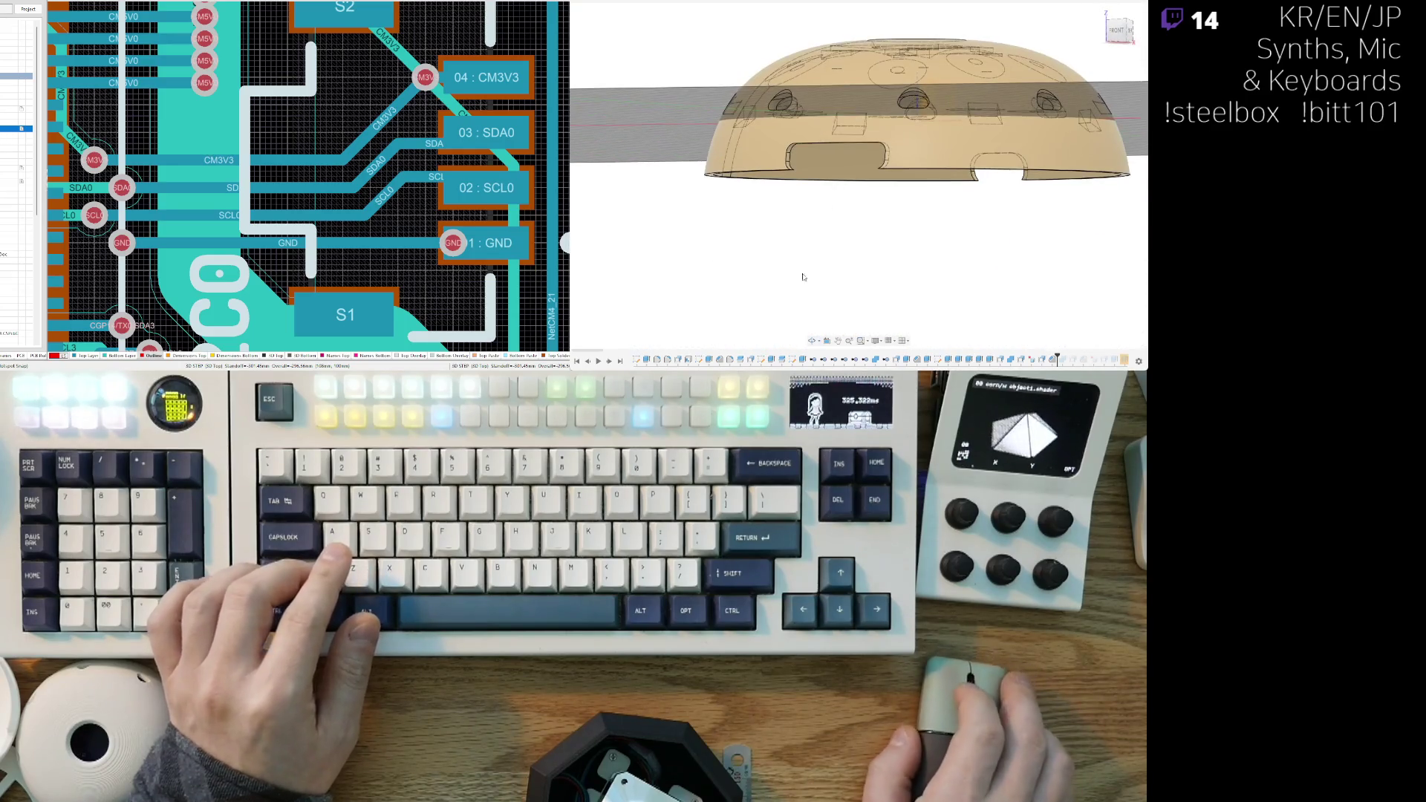
{"action": "mouse_move", "coordinate": [810, 224]}
{"action": "middle_mouse_down", "text": "shift"}
{"action": "mouse_move", "coordinate": [854, 223]}
{"action": "mouse_move", "coordinate": [870, 239]}
{"action": "middle_mouse_up", "text": "shift"}
{"action": "scroll", "coordinate": [854, 223], "scroll_direction": "down", "scroll_amount": 5}
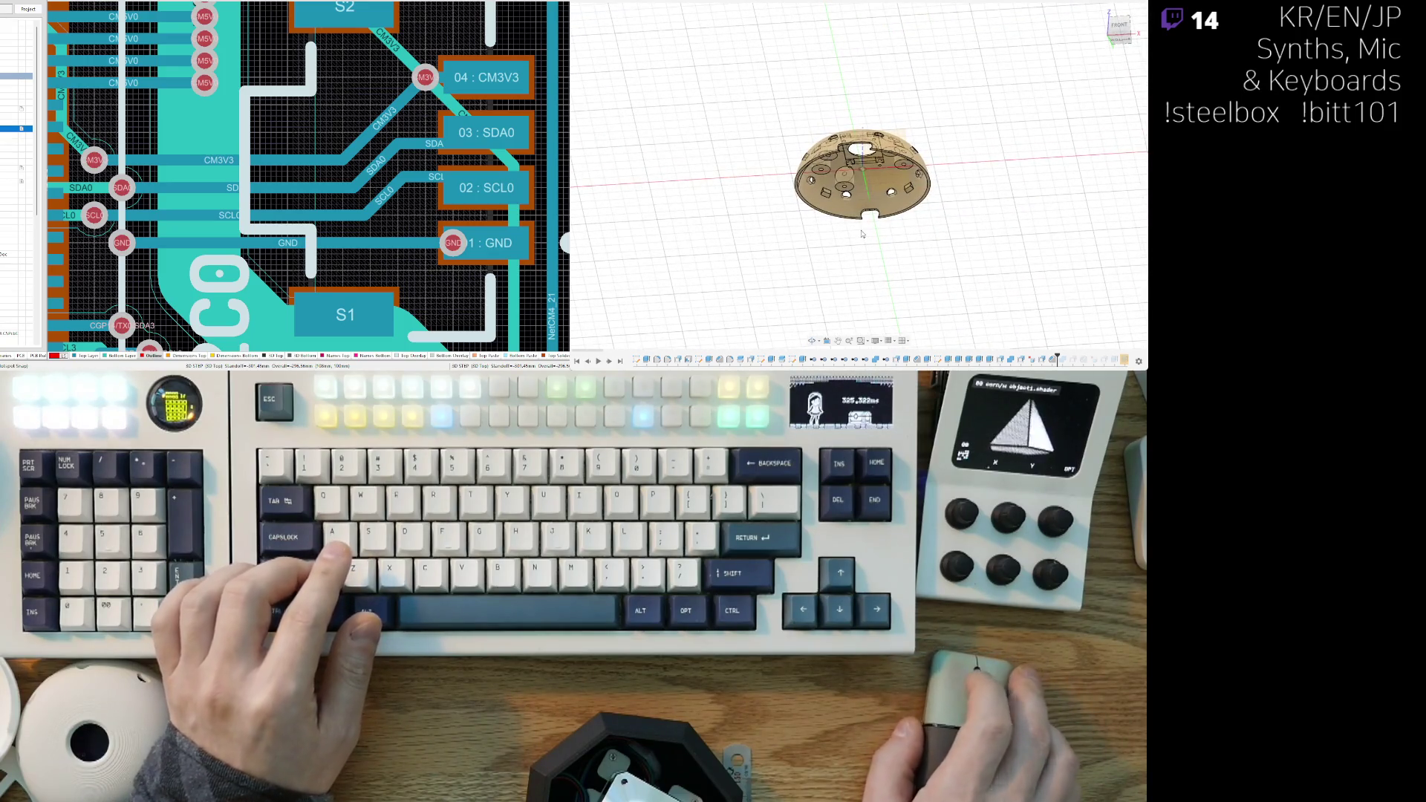